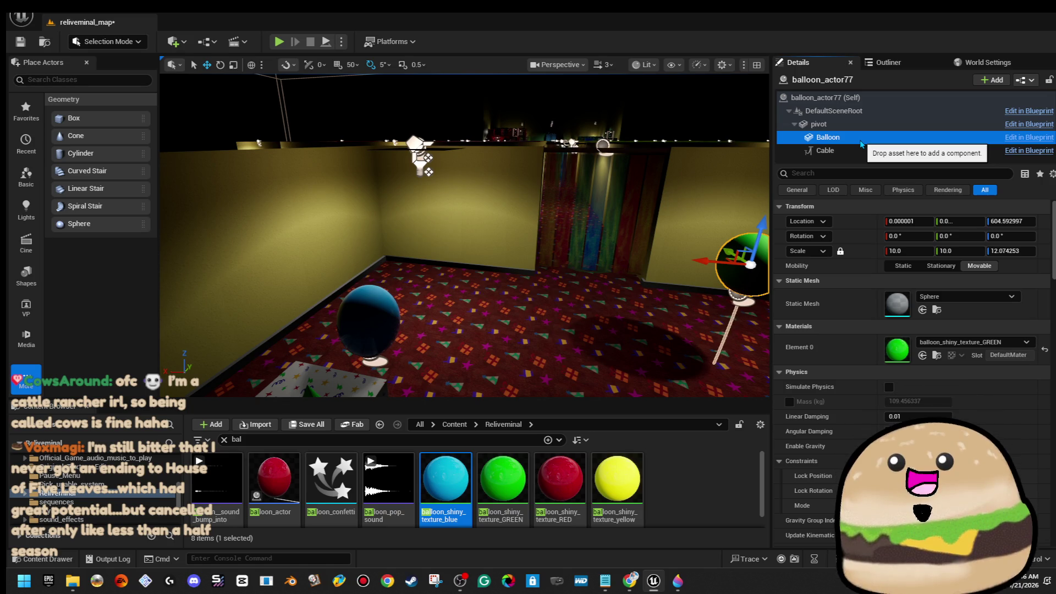
# Step: Apply the balloon_shiny_texture_yellow material to the selected balloon
pyautogui.press('f')
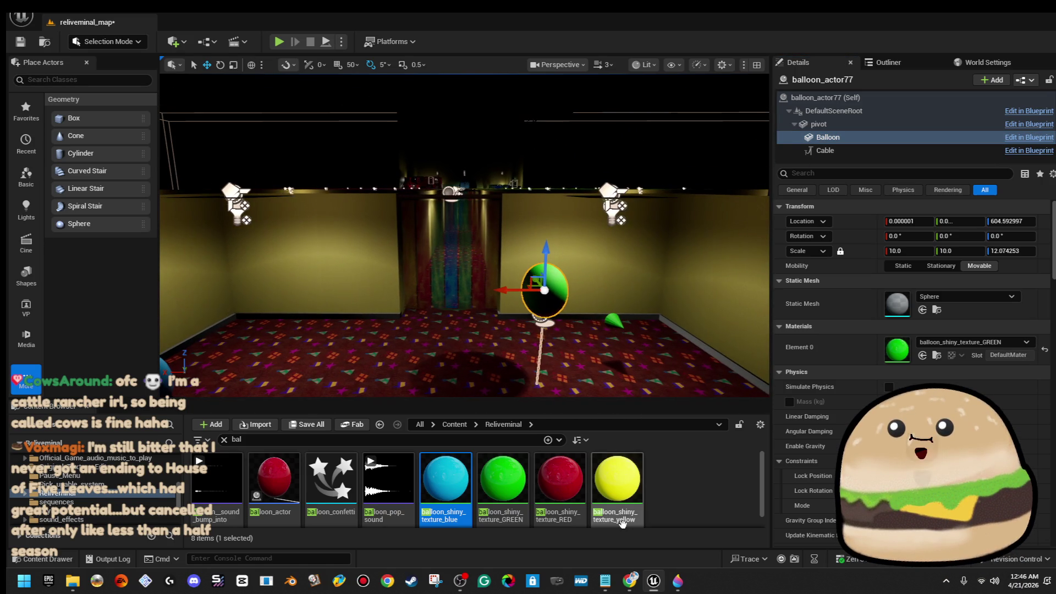
pyautogui.moveTo(617, 482); pyautogui.dragTo(889, 346)
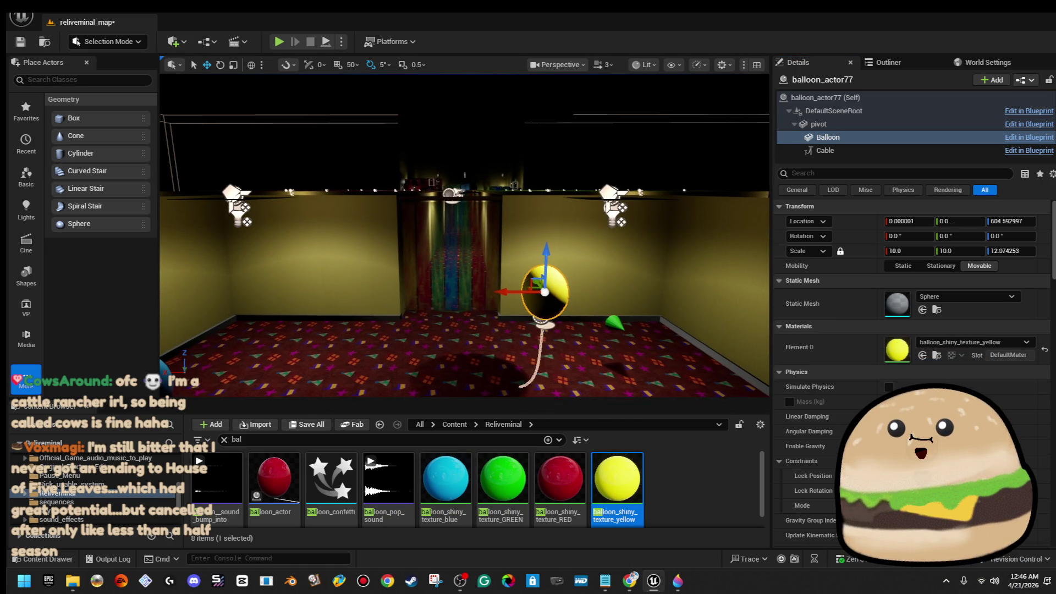
pyautogui.press('f')
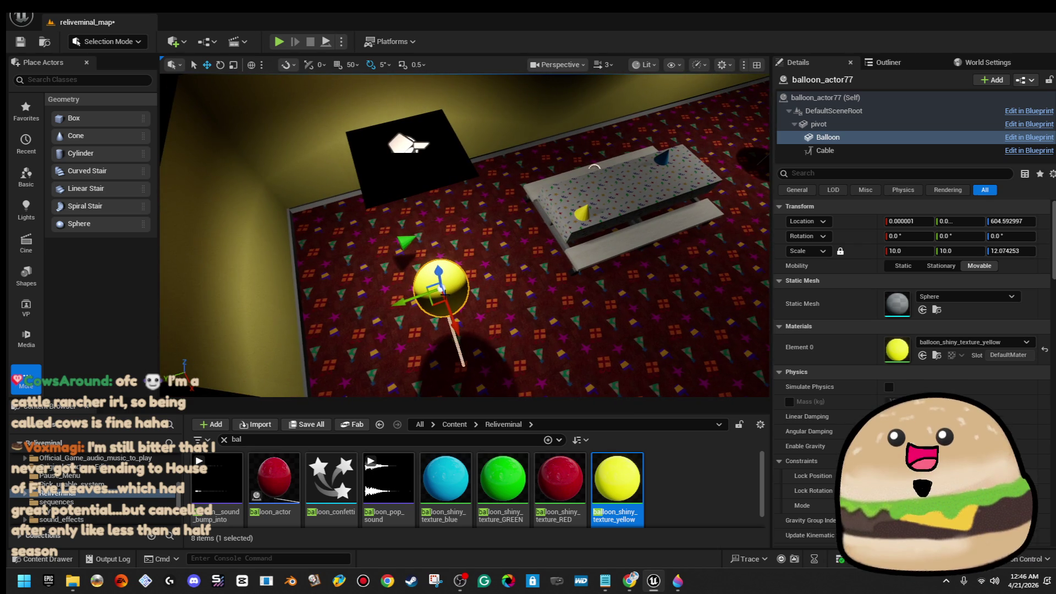
# Step: Move the yellow balloon toward the corner and lower it closer to the floor
pyautogui.moveTo(438, 293); pyautogui.dragTo(349, 330)
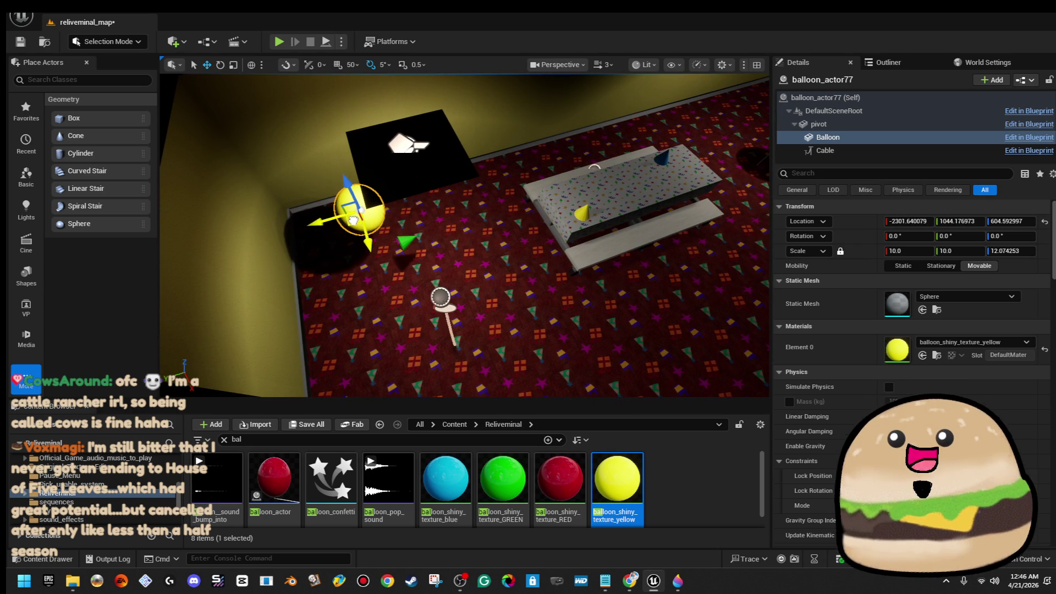
pyautogui.press('w')
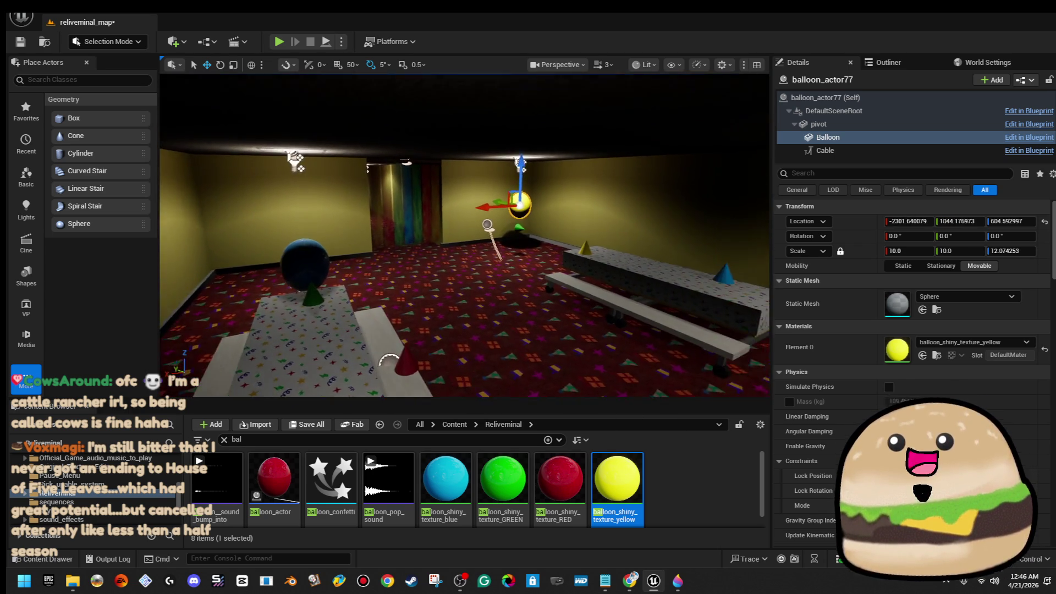
pyautogui.press('w')
pyautogui.press('s')
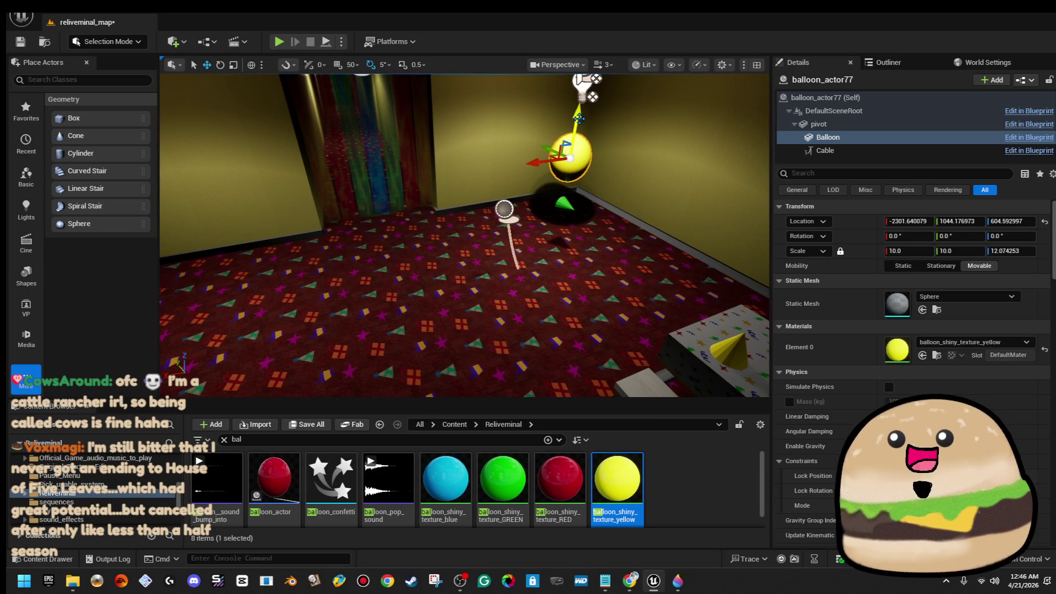
pyautogui.moveTo(591, 97); pyautogui.dragTo(580, 132)
pyautogui.click(565, 208)
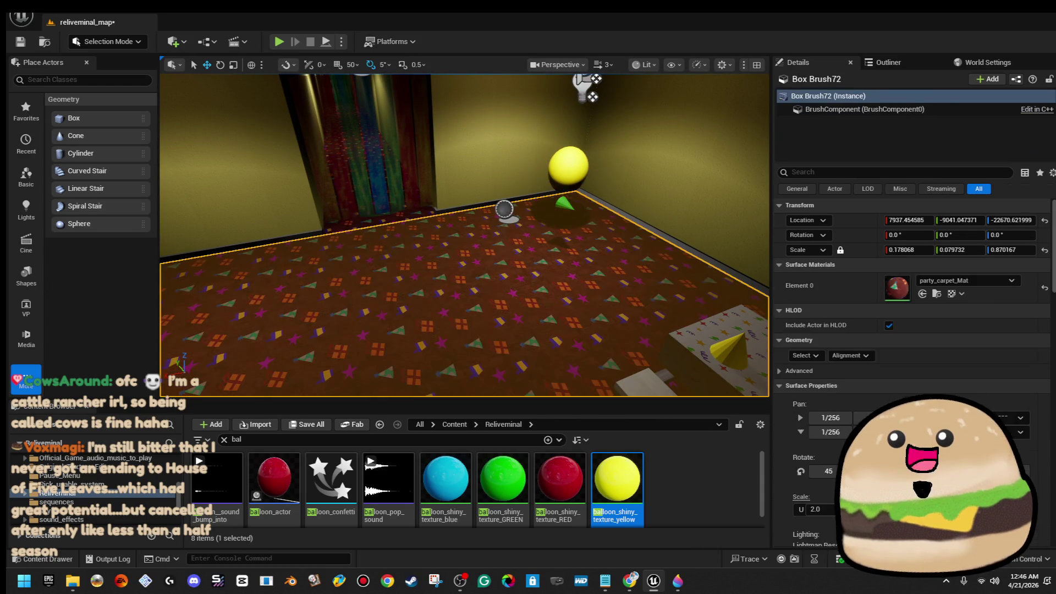
# Step: Slide party_hat11 along its X axis beneath the yellow balloon
pyautogui.moveTo(532, 205); pyautogui.dragTo(431, 222)
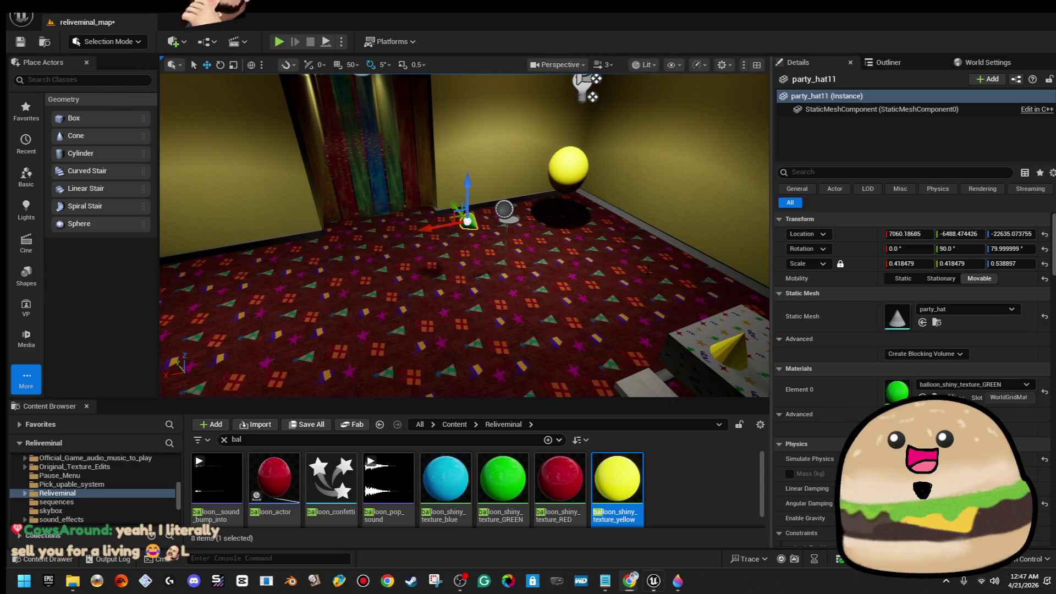
pyautogui.moveTo(664, 239); pyautogui.dragTo(578, 239)
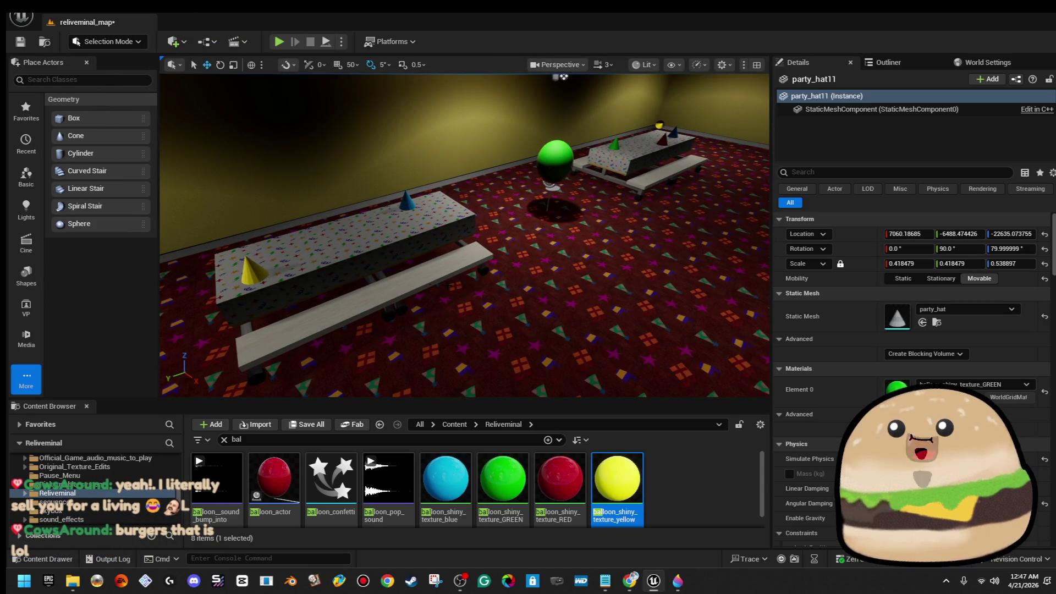
pyautogui.moveTo(461, 239); pyautogui.dragTo(544, 239)
pyautogui.moveTo(462, 239); pyautogui.dragTo(528, 239)
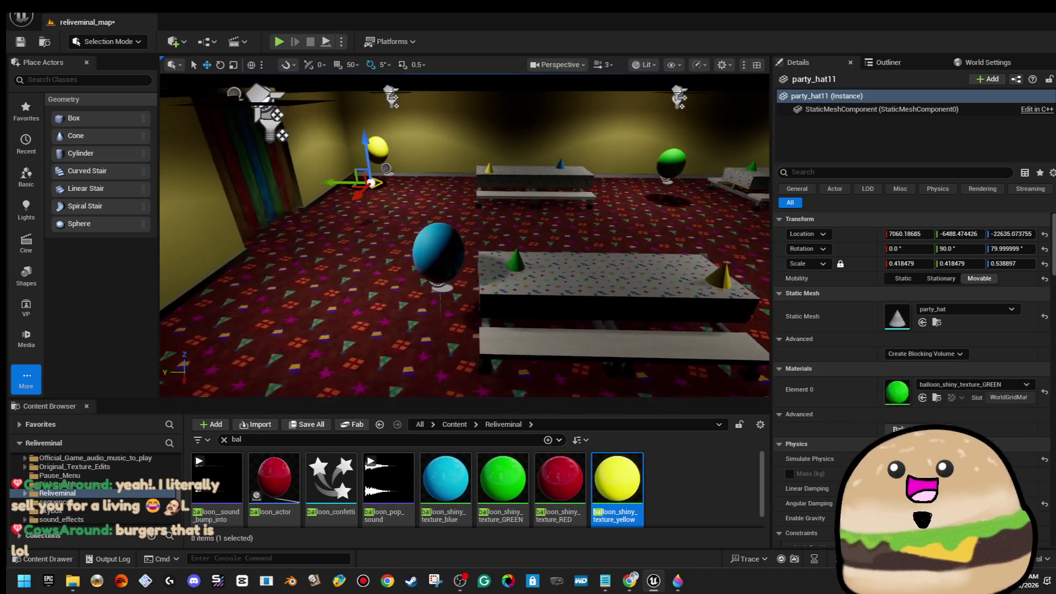
pyautogui.click(450, 259)
# Step: Fly back to the yellow balloon and bring up the carpeted floor's context menu
pyautogui.moveTo(450, 260)
pyautogui.mouseDown()
pyautogui.moveTo(346, 273)
pyautogui.moveTo(623, 219)
pyautogui.mouseUp()
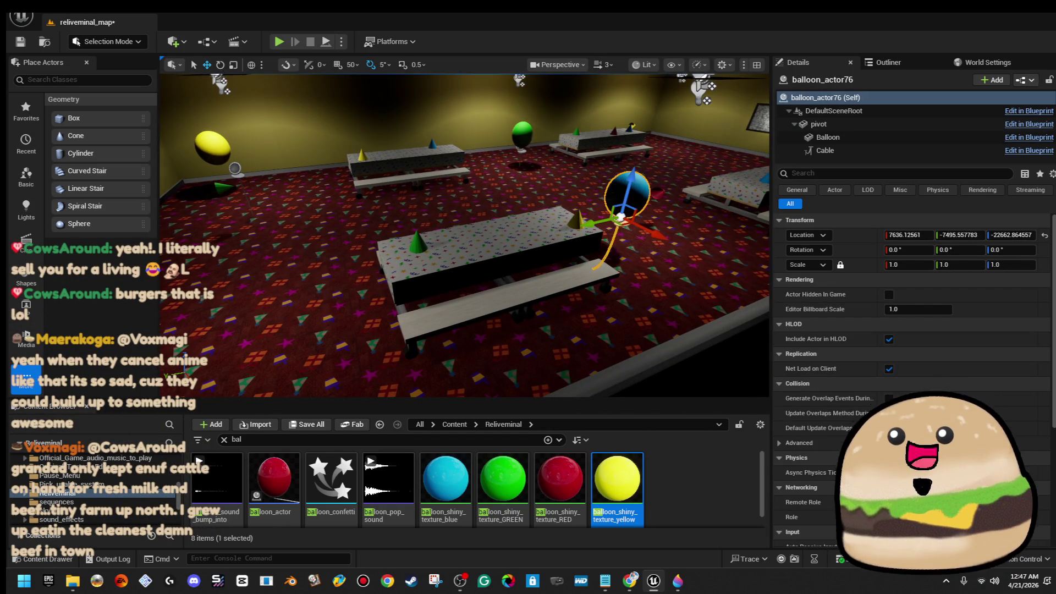
pyautogui.moveTo(462, 239); pyautogui.dragTo(528, 240)
pyautogui.click(547, 212)
pyautogui.moveTo(339, 153); pyautogui.dragTo(346, 156)
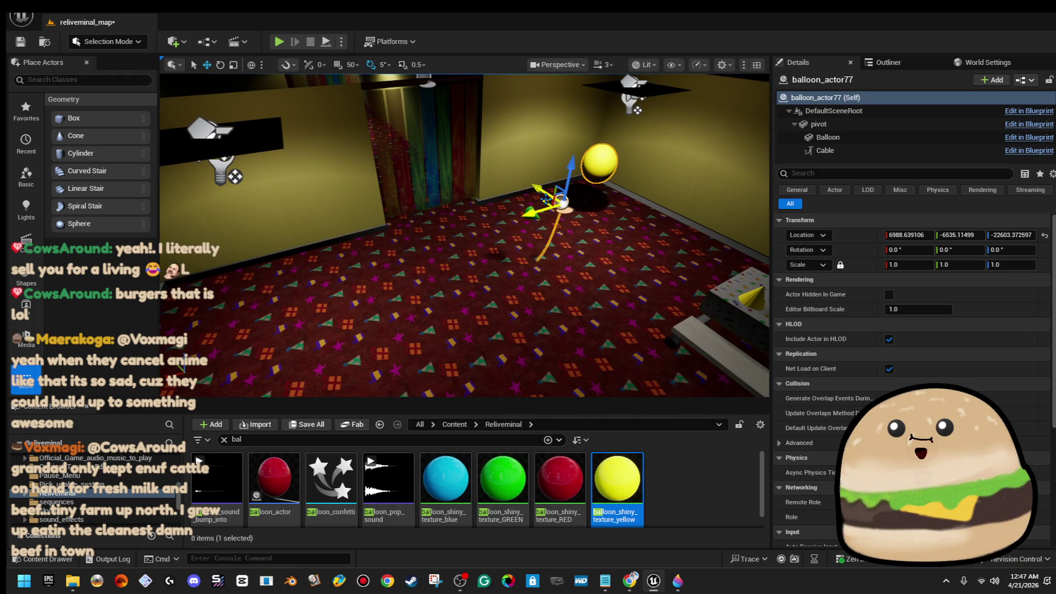
pyautogui.rightClick(488, 200)
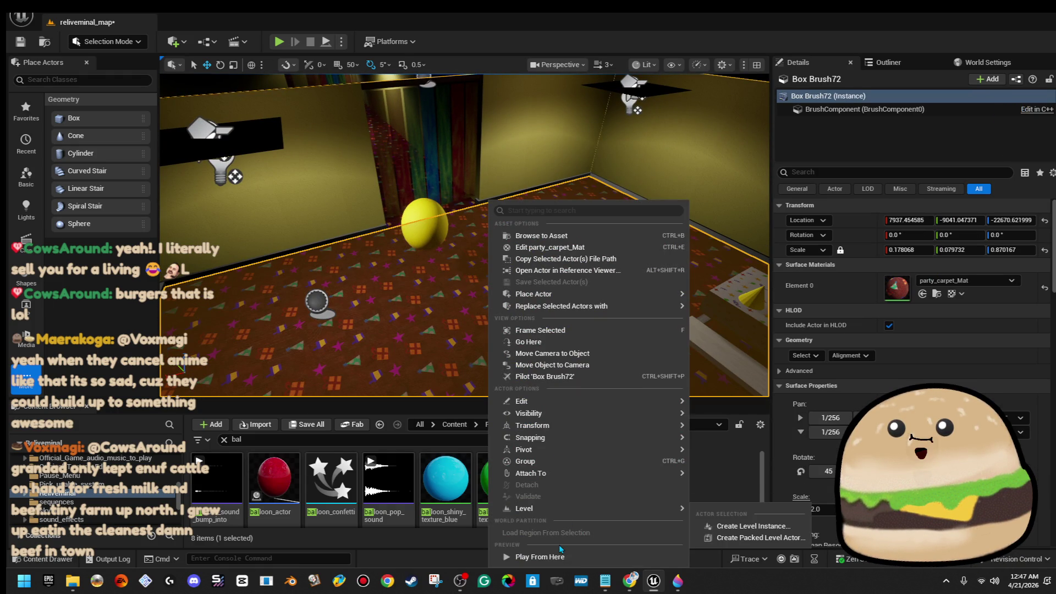
# Step: Run a quick Play From Here test on the floor, stop it, and reselect the yellow balloon
pyautogui.click(561, 557)
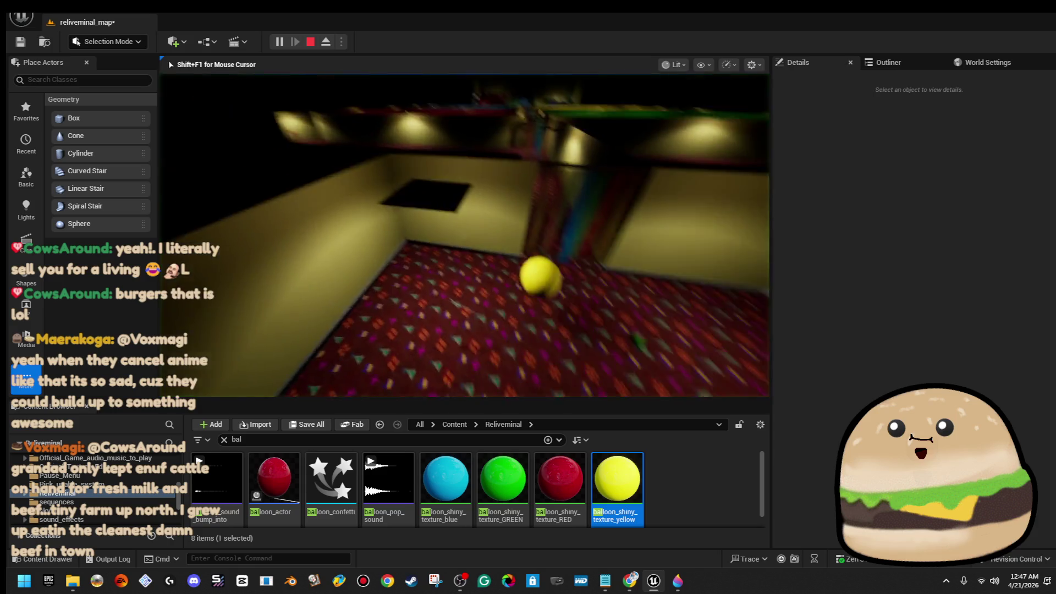
pyautogui.press('Escape')
pyautogui.moveTo(464, 235); pyautogui.dragTo(529, 248)
pyautogui.moveTo(465, 247); pyautogui.dragTo(528, 248)
pyautogui.click(474, 202)
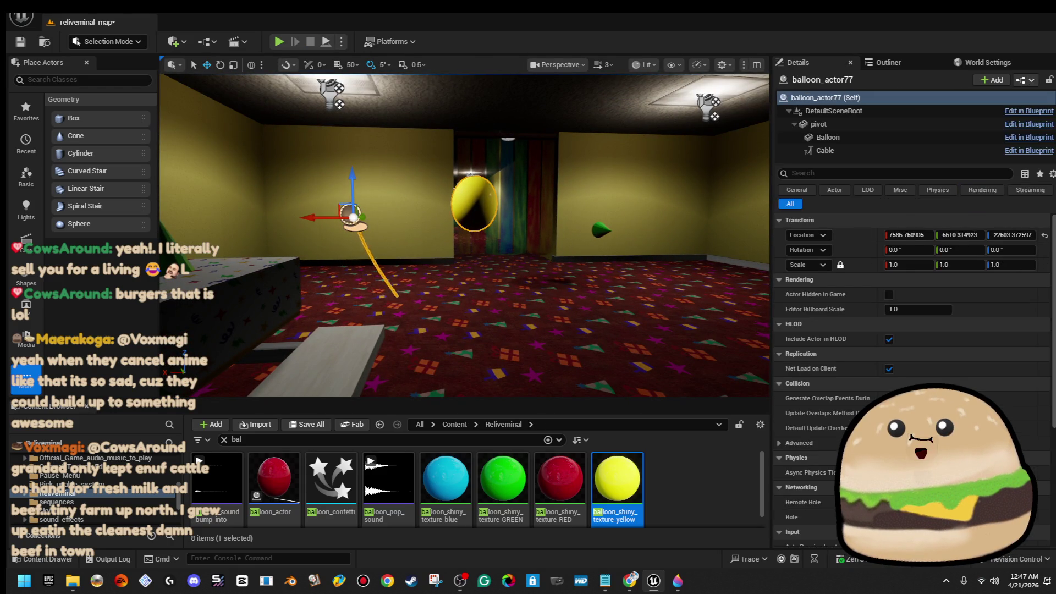
# Step: Duplicate the blue balloon and slide the copy along the room's X axis
pyautogui.press('Escape')
pyautogui.moveTo(464, 236); pyautogui.dragTo(528, 248)
pyautogui.moveTo(464, 235); pyautogui.dragTo(527, 248)
pyautogui.click(377, 236)
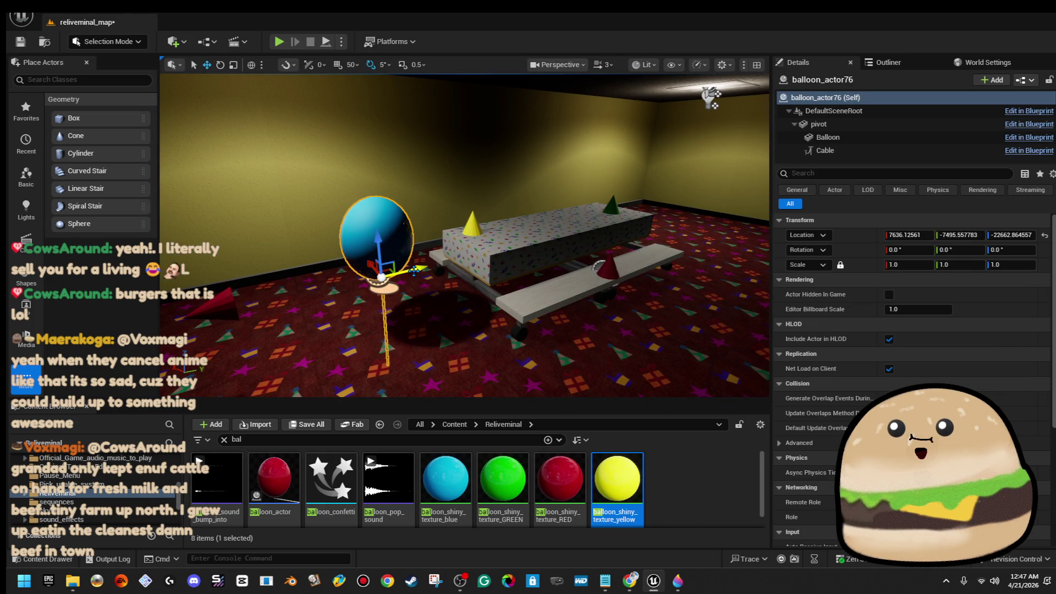
pyautogui.moveTo(416, 269); pyautogui.dragTo(660, 189)
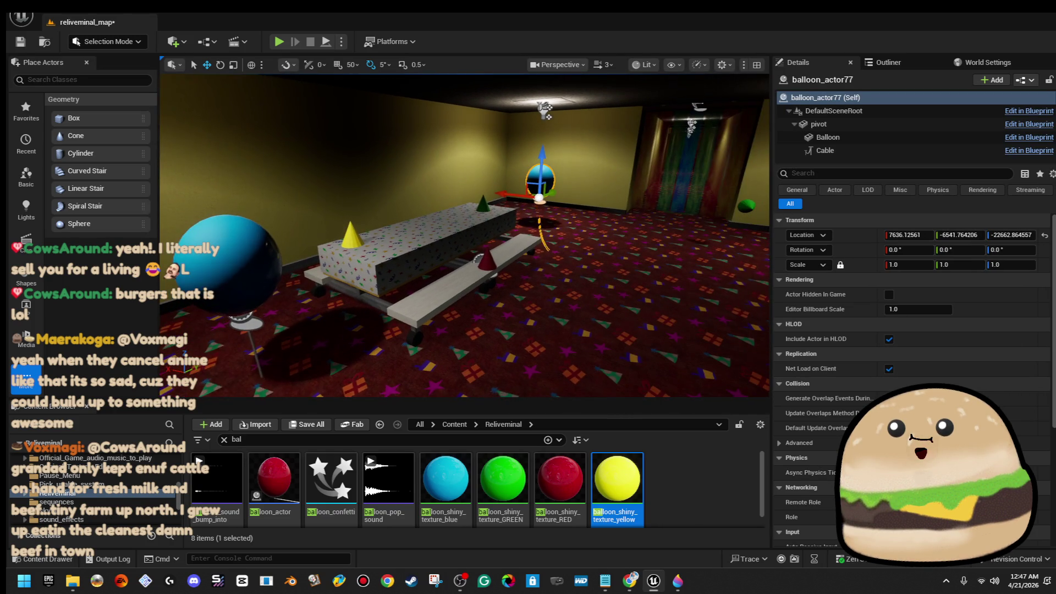
pyautogui.moveTo(465, 248); pyautogui.dragTo(479, 260)
pyautogui.moveTo(493, 201); pyautogui.dragTo(624, 189)
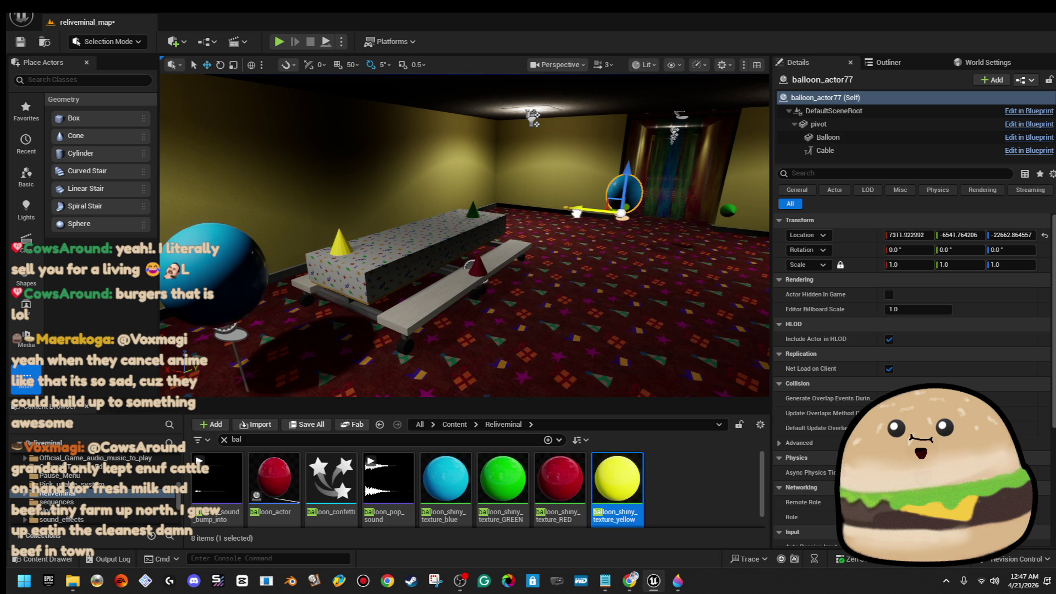
pyautogui.press('f')
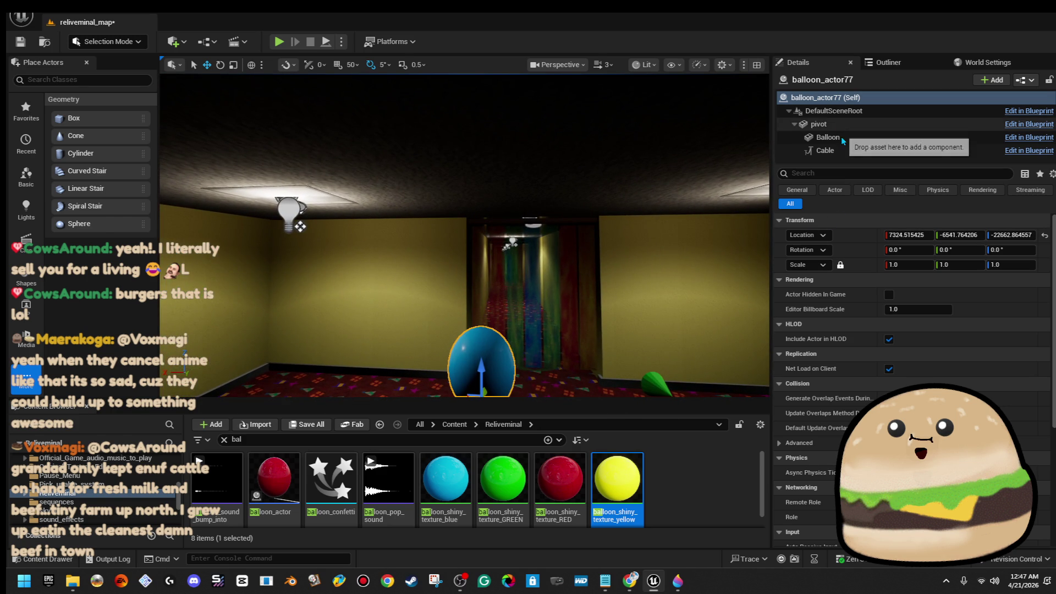
# Step: Give the copy's Balloon component the yellow shiny material, then select the carpeted floor
pyautogui.click(826, 137)
pyautogui.moveTo(617, 483); pyautogui.dragTo(922, 355)
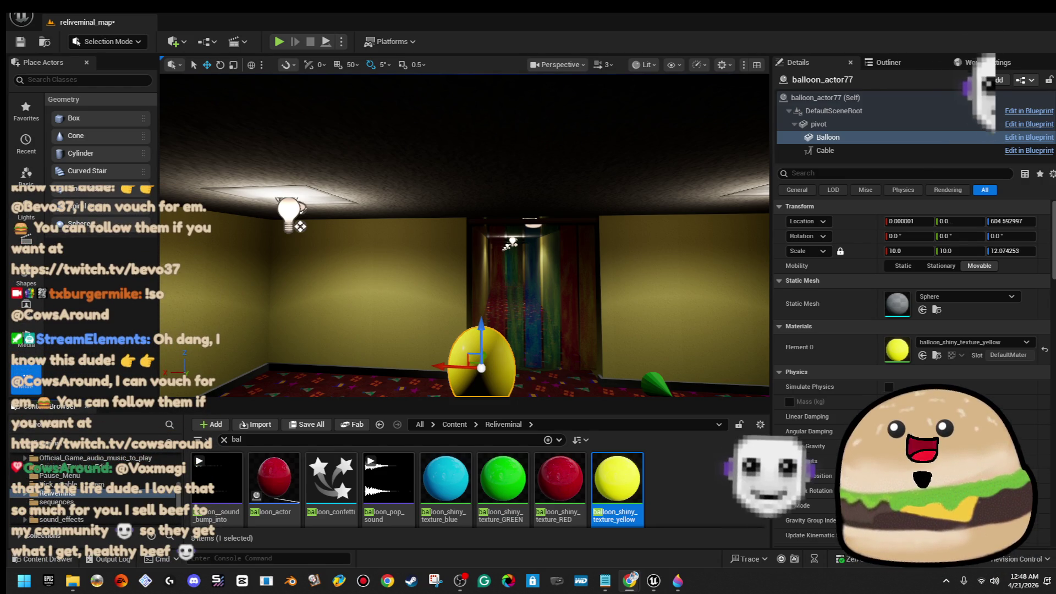
pyautogui.moveTo(464, 235); pyautogui.dragTo(578, 235)
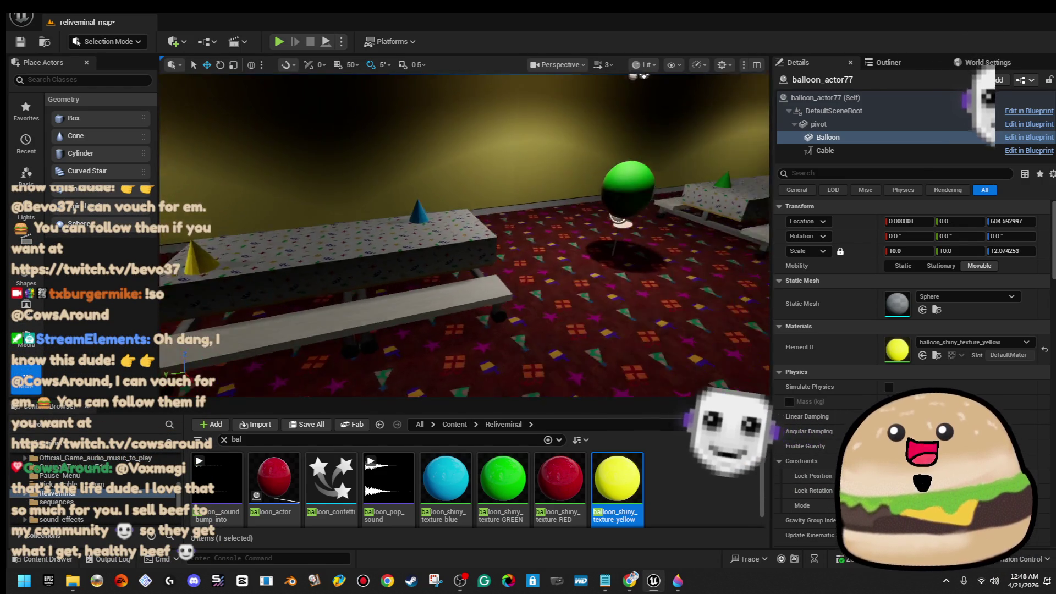
pyautogui.moveTo(464, 235); pyautogui.dragTo(347, 235)
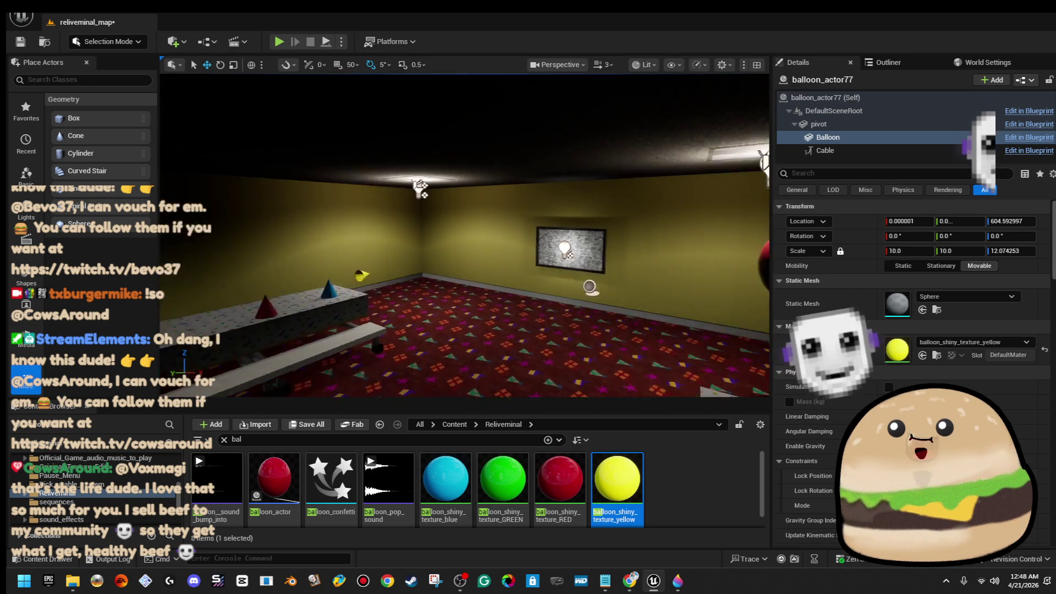
pyautogui.moveTo(464, 235); pyautogui.dragTo(347, 235)
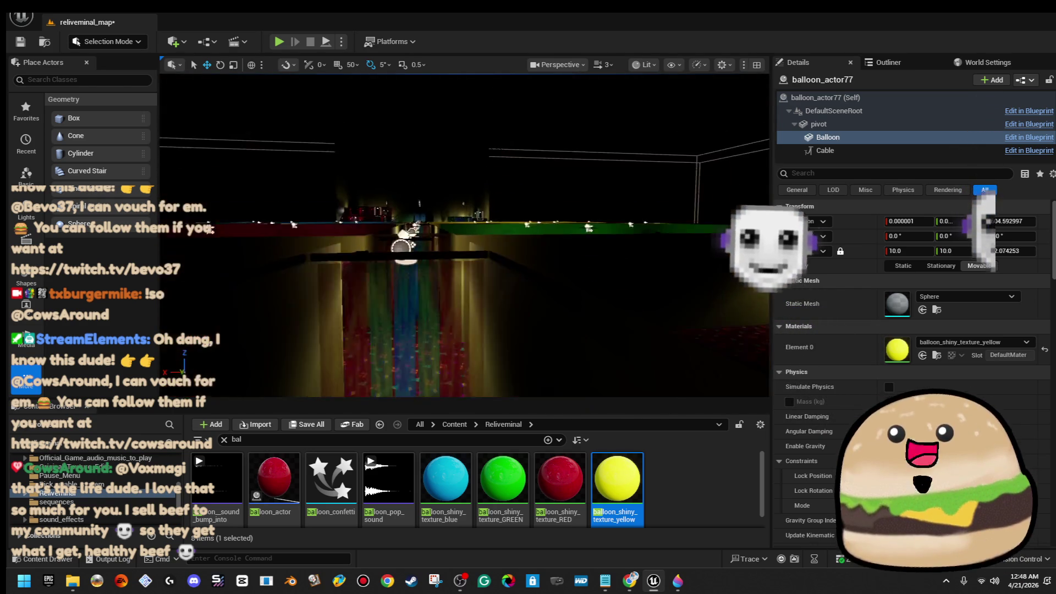
pyautogui.moveTo(465, 235)
pyautogui.mouseDown()
pyautogui.moveTo(495, 235)
pyautogui.moveTo(464, 234)
pyautogui.mouseUp()
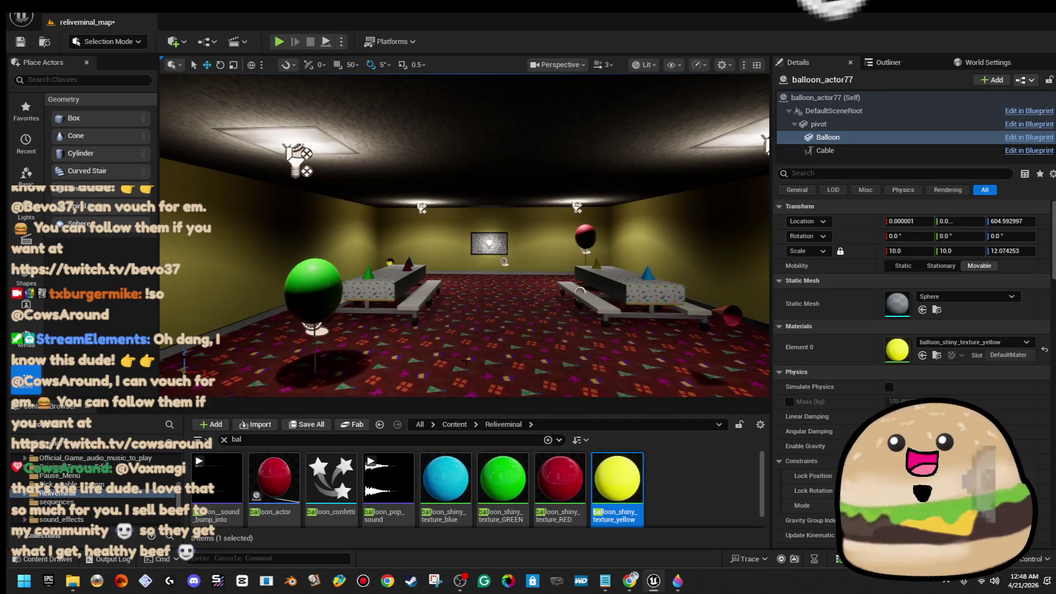
pyautogui.click(505, 322)
# Step: Start a fullscreen play-test from the floor spot
pyautogui.rightClick(505, 321)
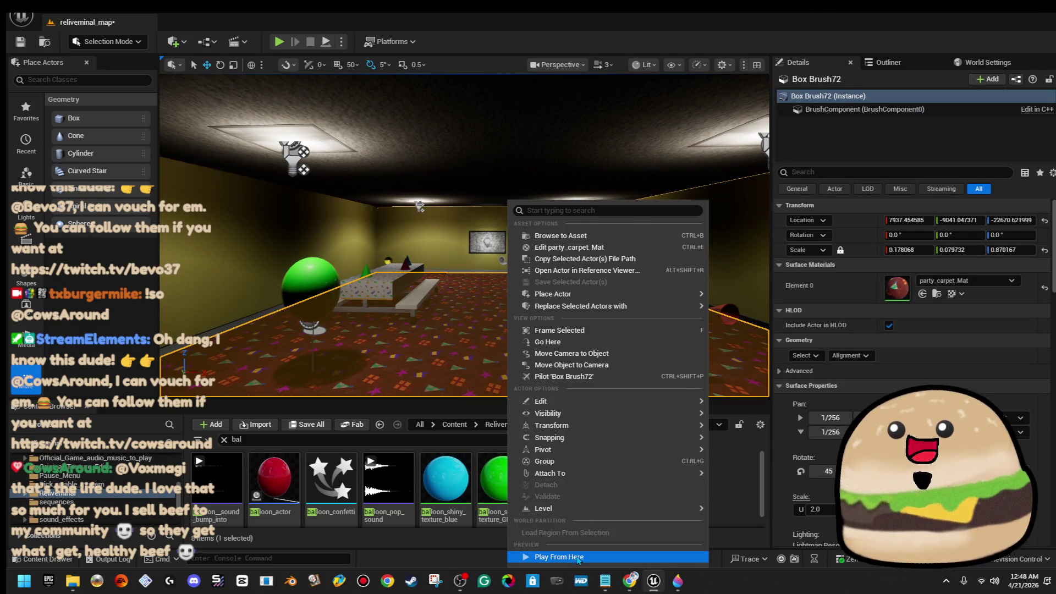
pyautogui.press('Escape')
pyautogui.hotkey('alt', 'p')
pyautogui.press('F11')
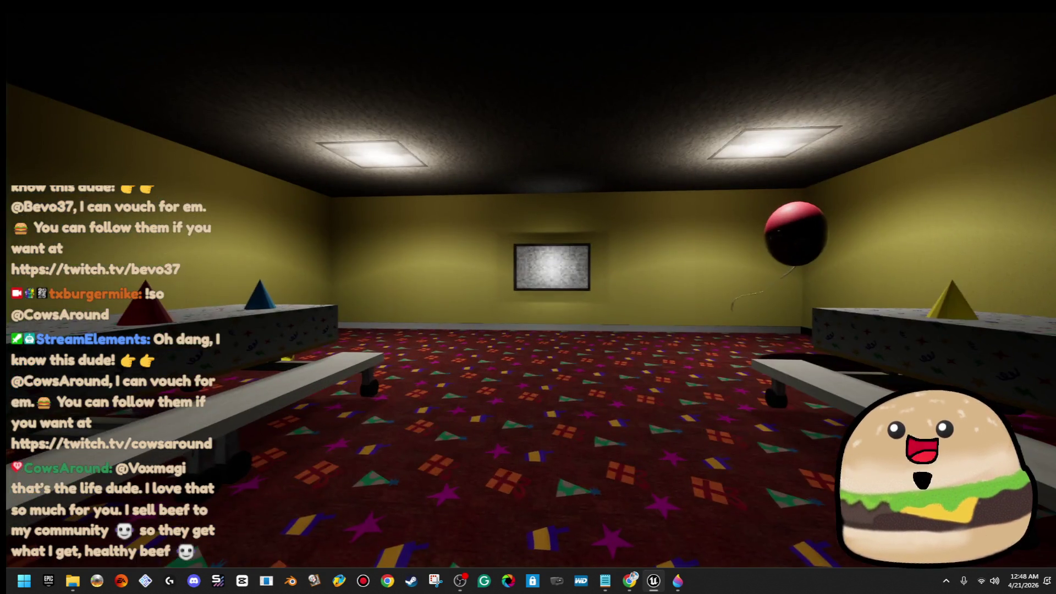
# Step: Walk past the green and yellow balloons into the long corridor toward the curtain
pyautogui.press('w')
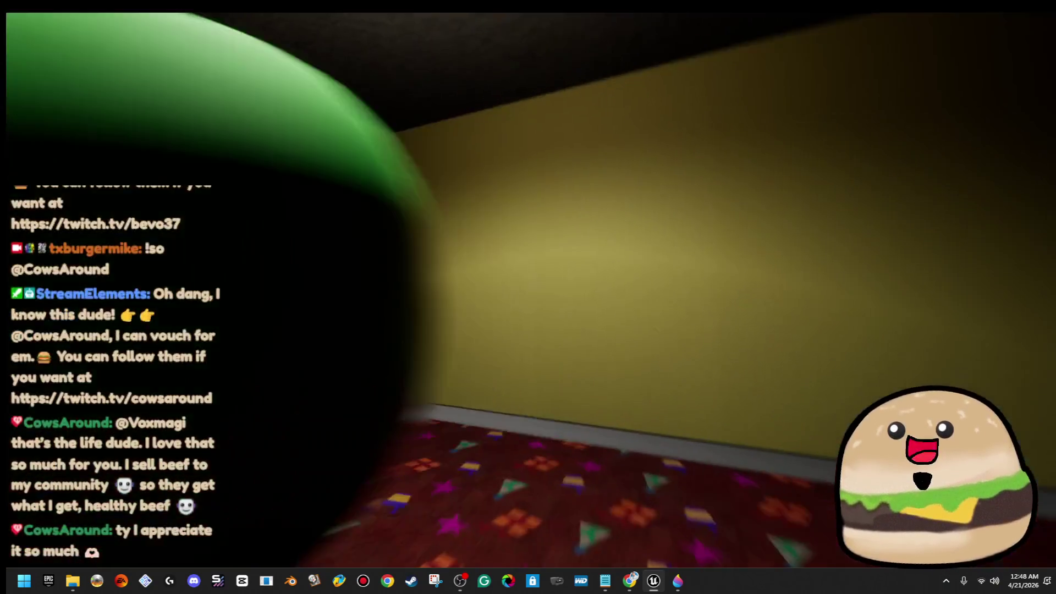
pyautogui.press('w')
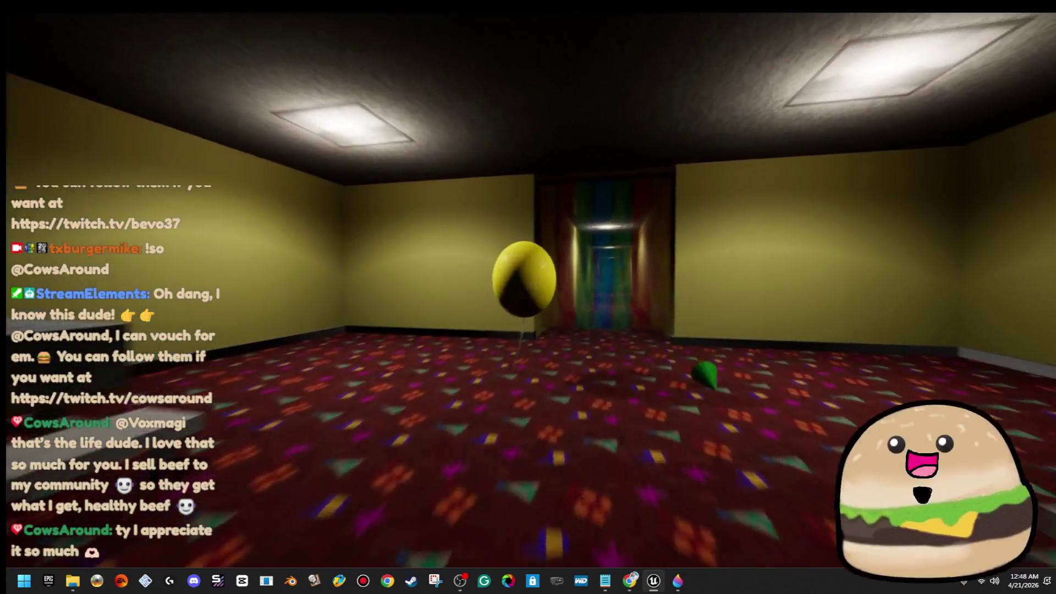
pyautogui.press('w')
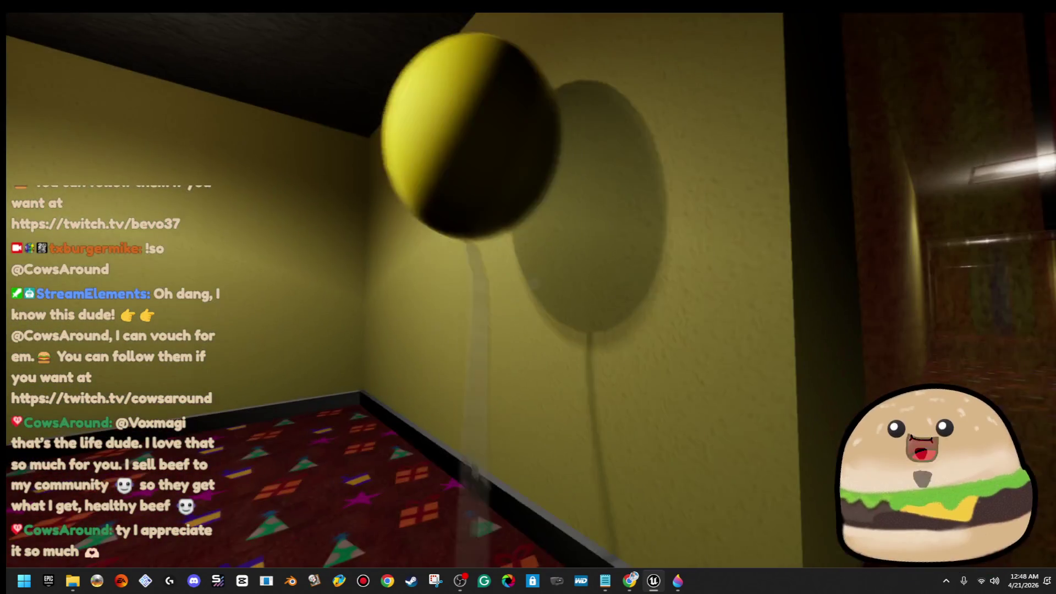
pyautogui.press('w')
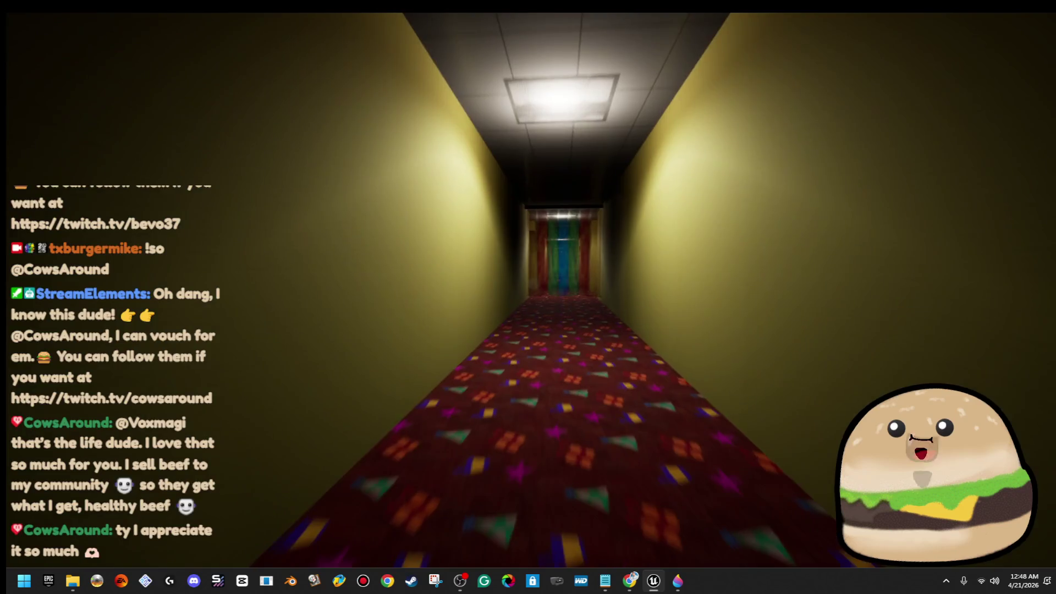
pyautogui.press('w')
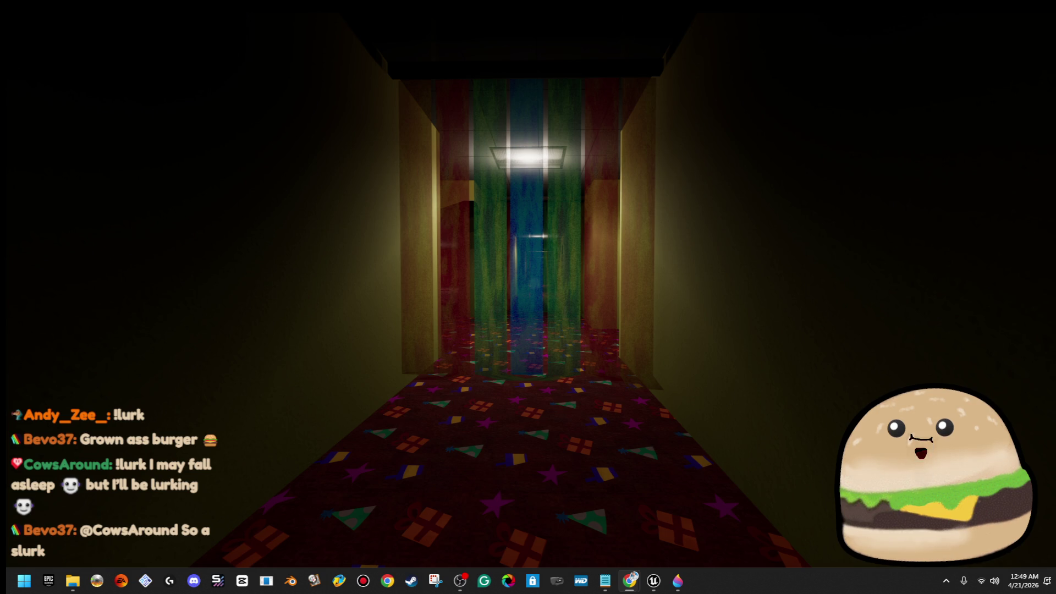
# Step: Walk through the curtains and yellow hallway archway into the party room
pyautogui.press('w')
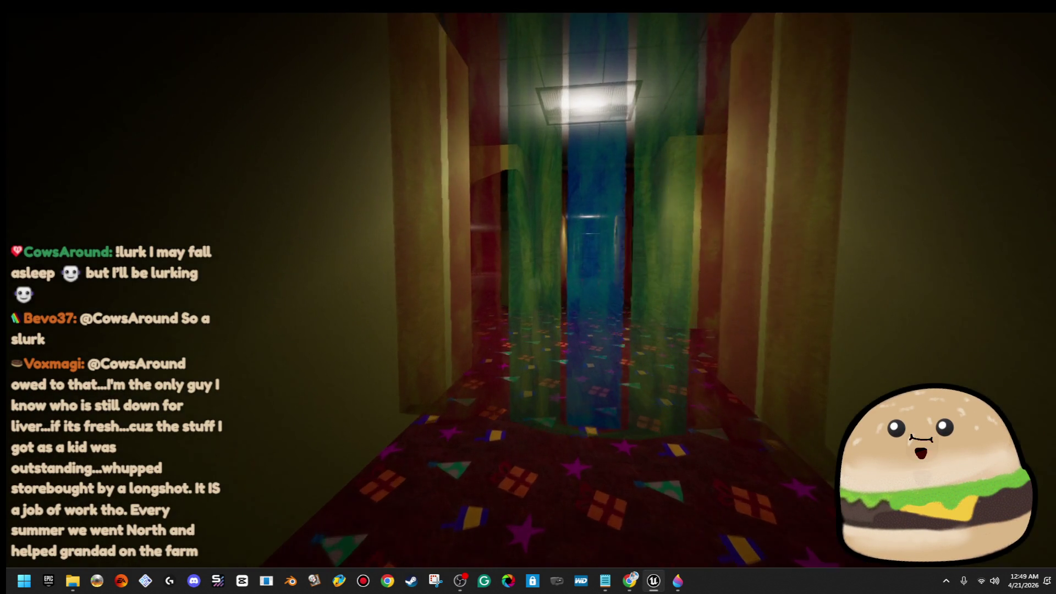
pyautogui.press('w')
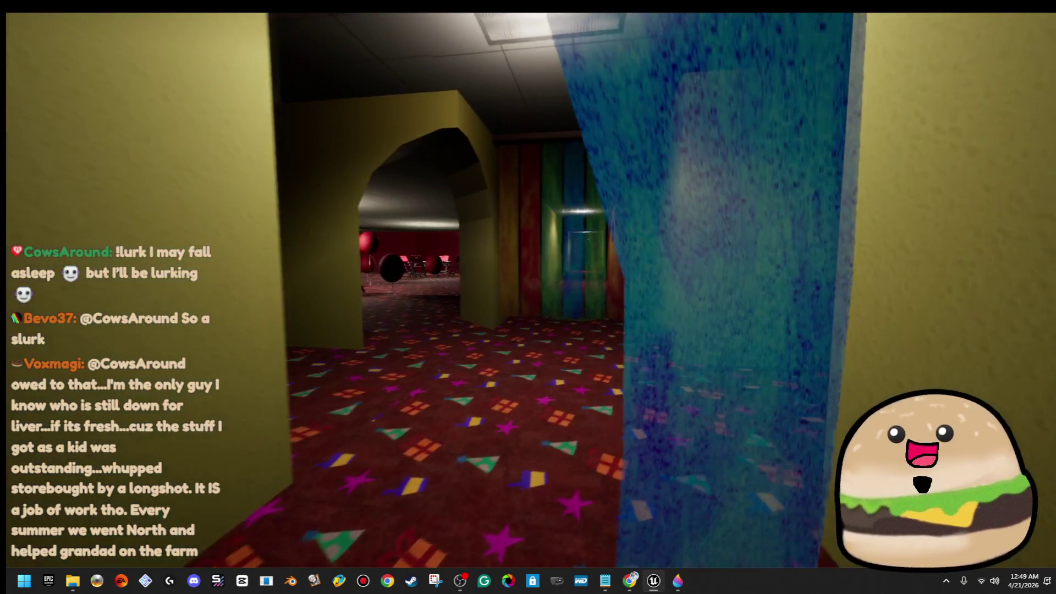
pyautogui.press('w')
pyautogui.press('w')
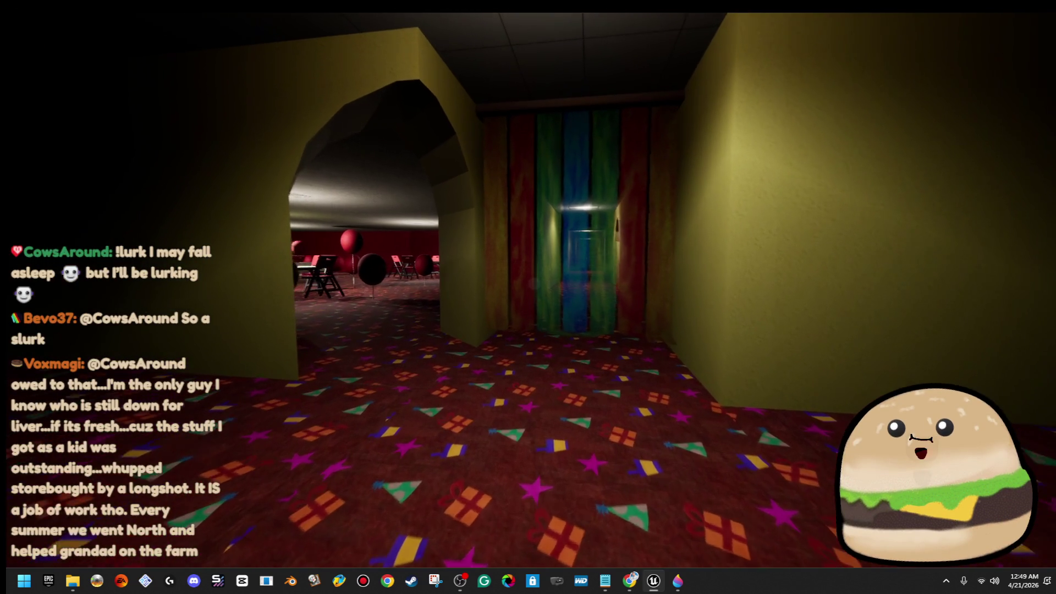
pyautogui.press('w')
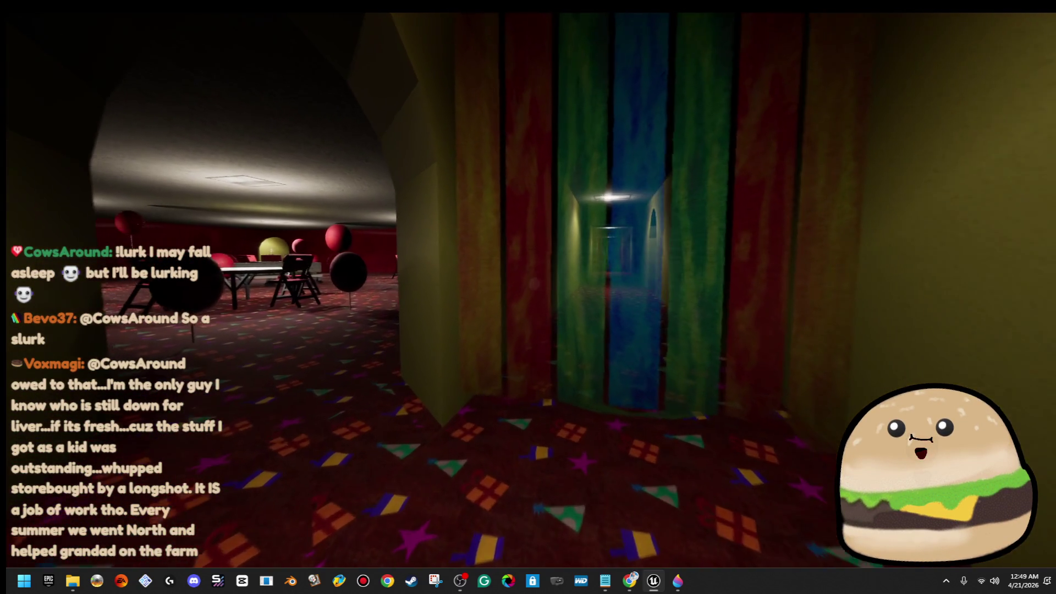
pyautogui.press('w')
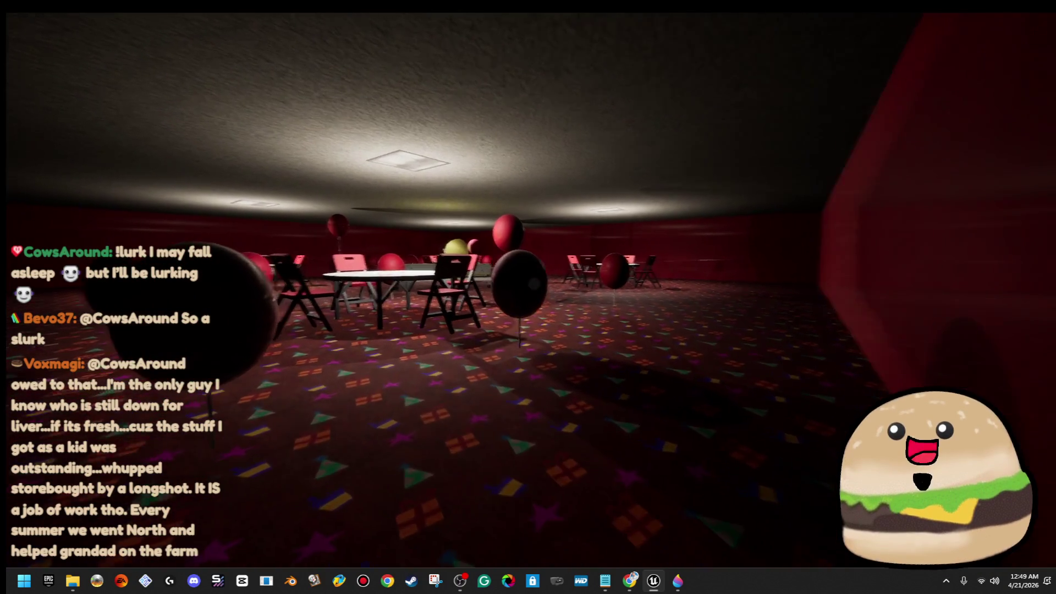
pyautogui.press('w')
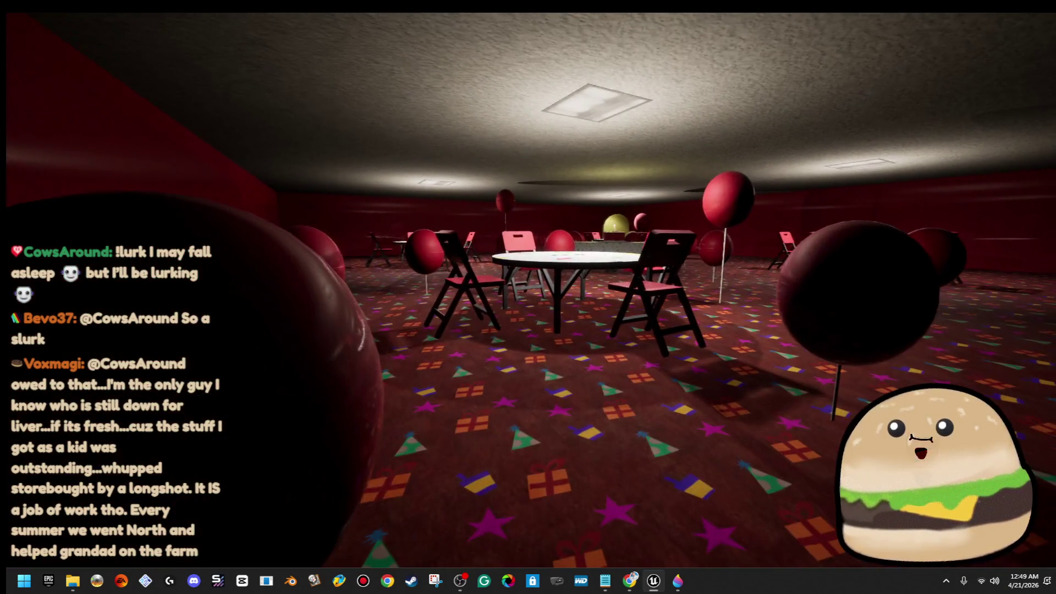
pyautogui.press('w')
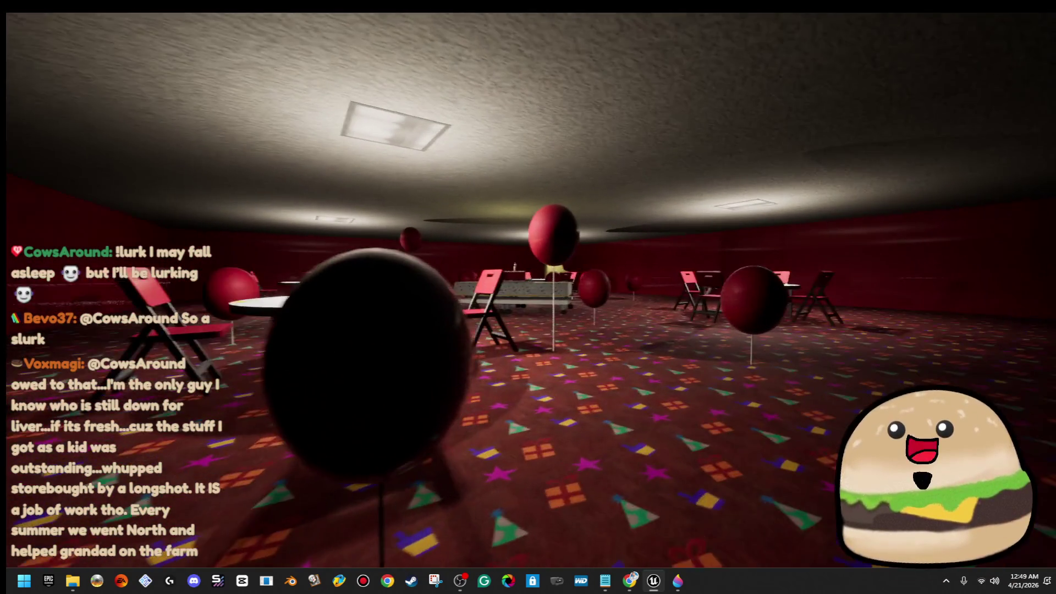
# Step: Reach the long table, jump up to the cake, and climb back down
pyautogui.press('s')
pyautogui.press('w')
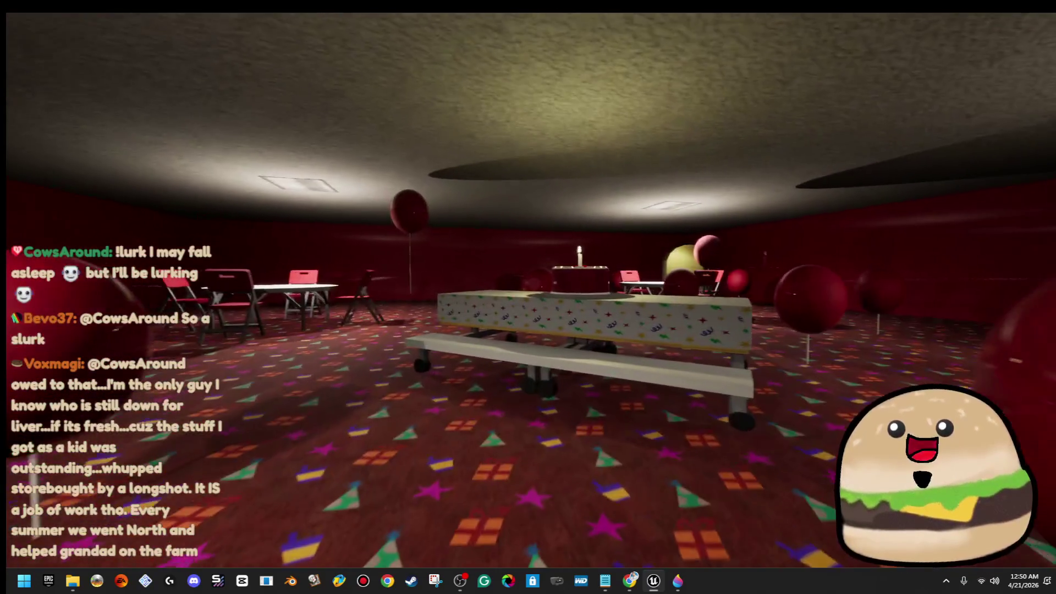
pyautogui.press('w')
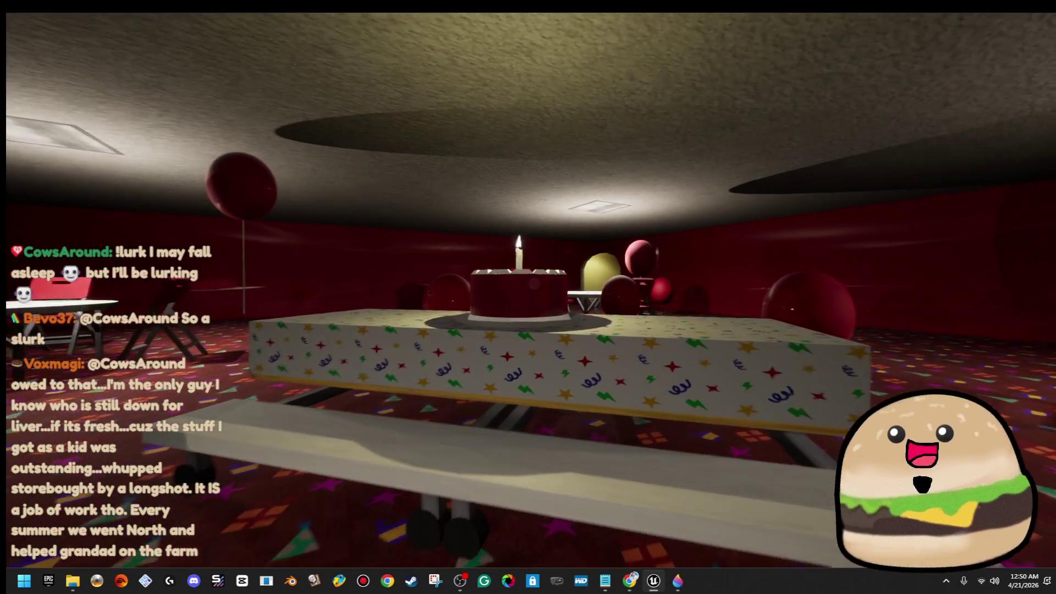
pyautogui.press('space')
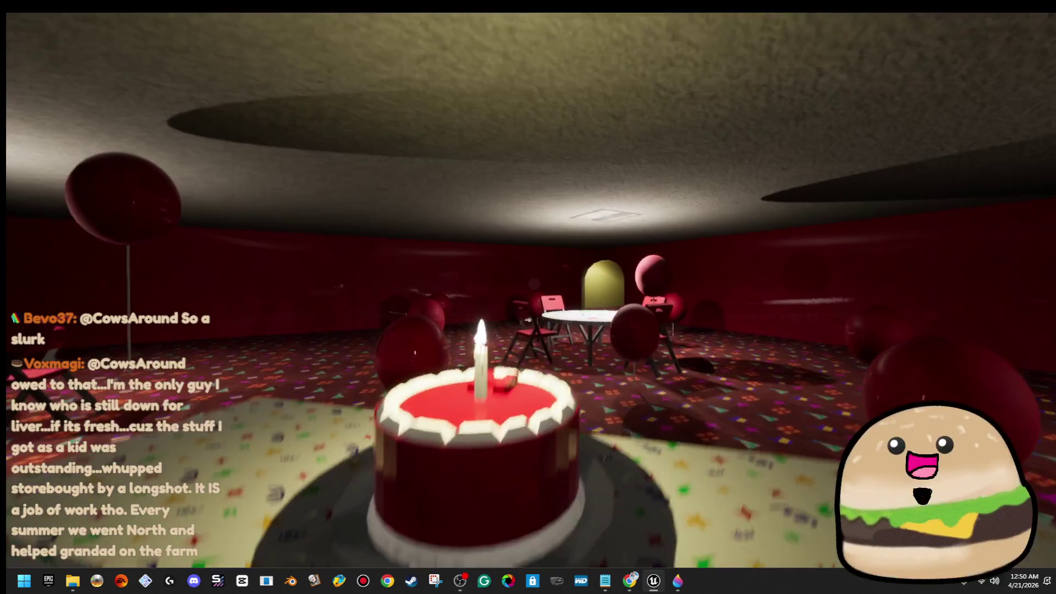
pyautogui.press('w')
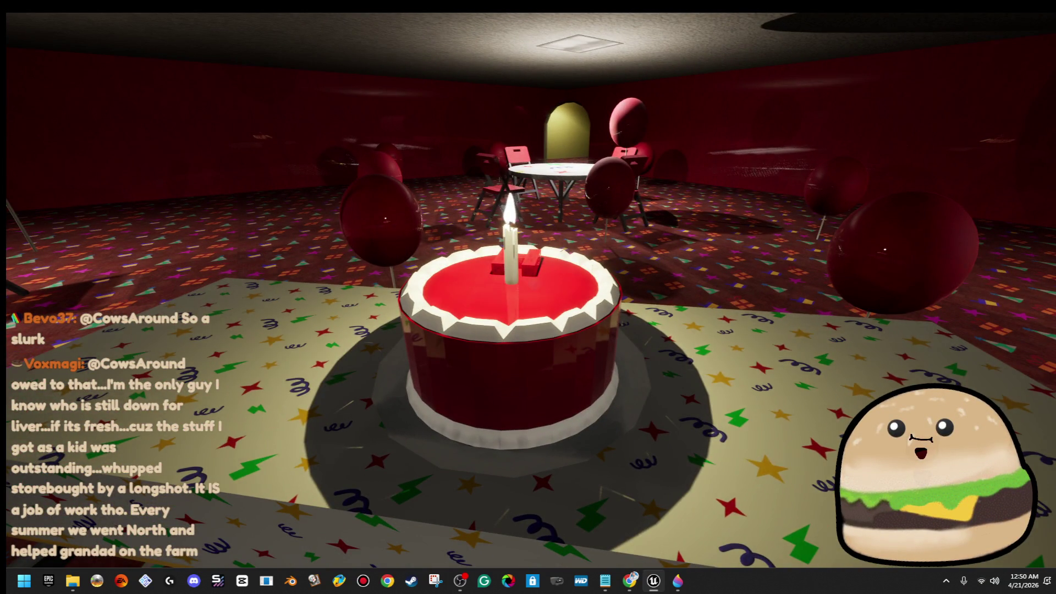
pyautogui.press('w')
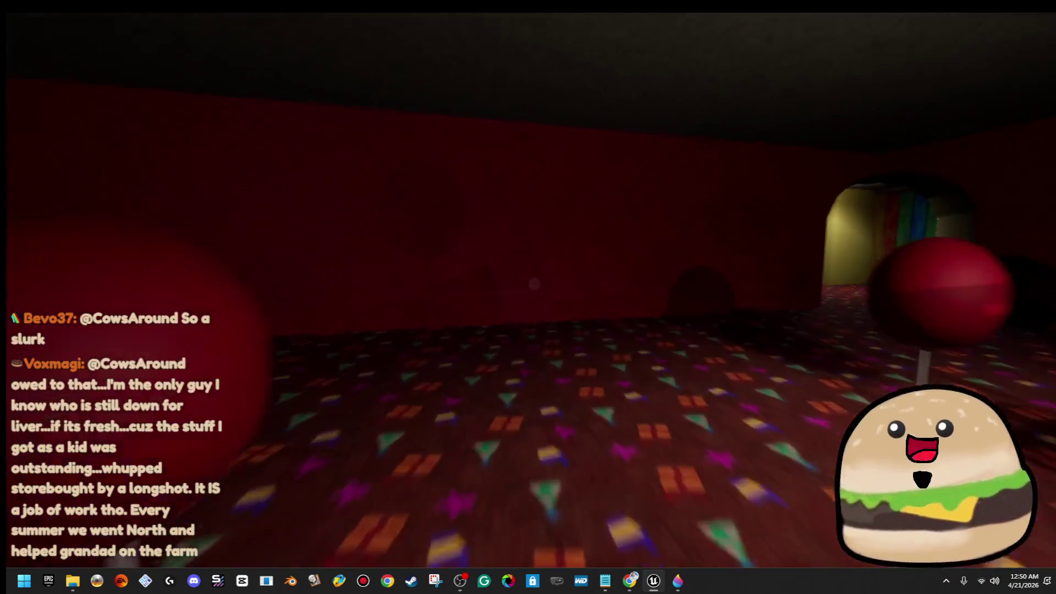
# Step: Return through the yellow doorway, past the WISH archway and striped curtains to the arched doorway
pyautogui.press('w')
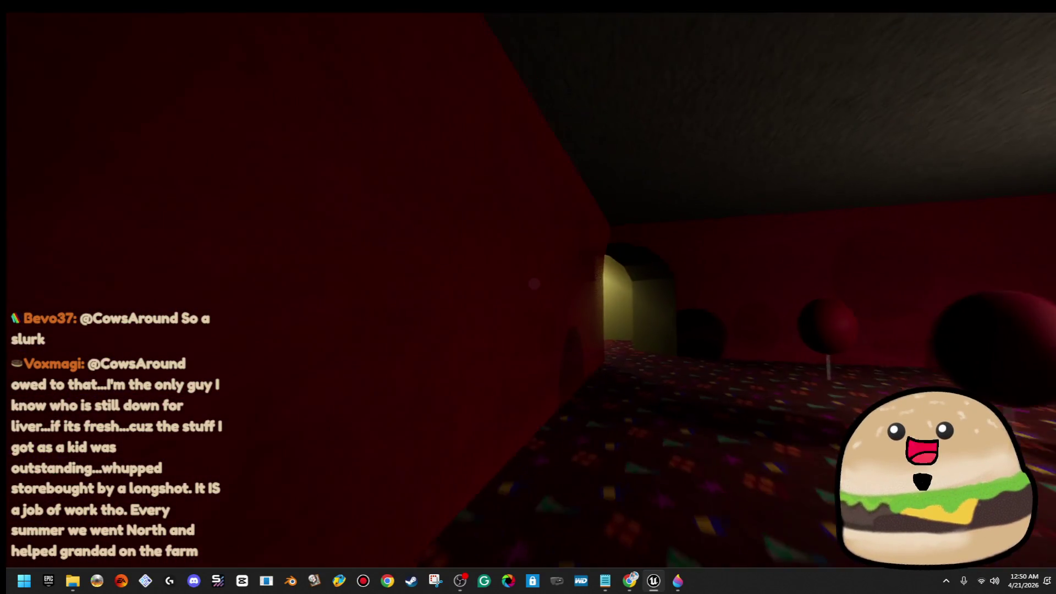
pyautogui.press('w')
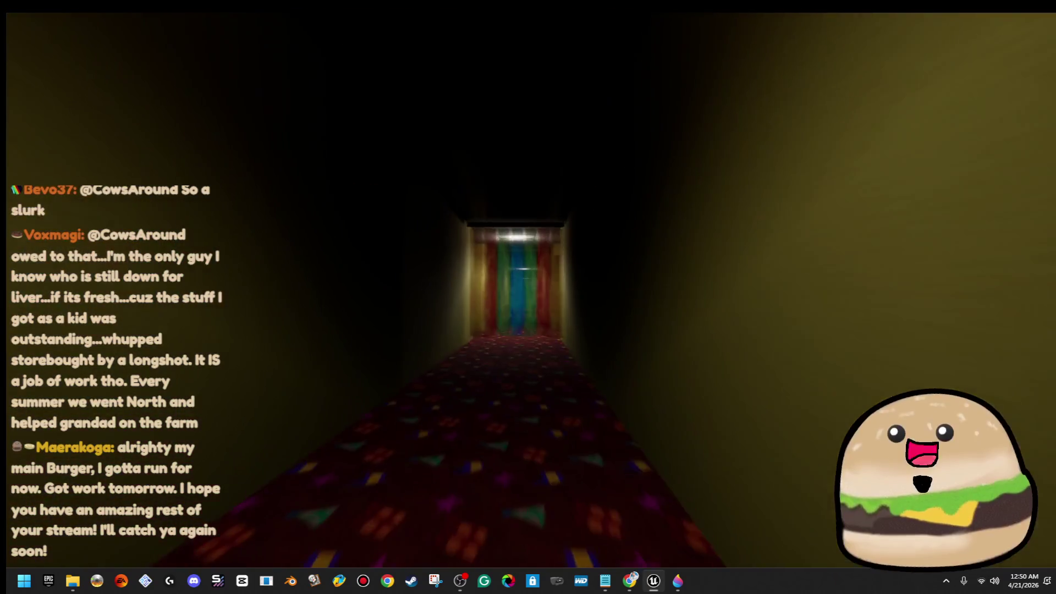
pyautogui.press('w')
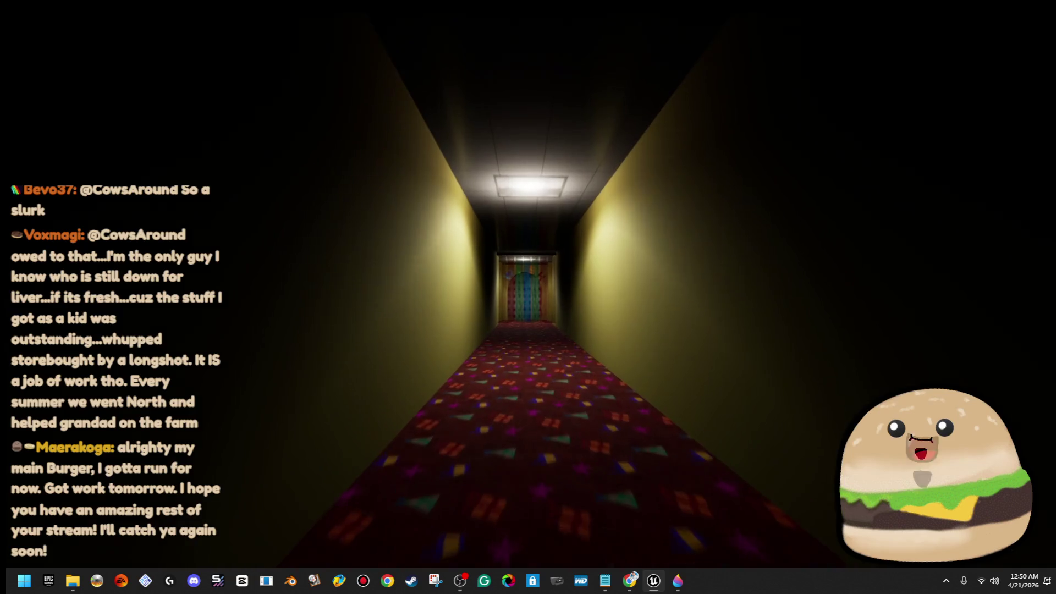
pyautogui.press('w')
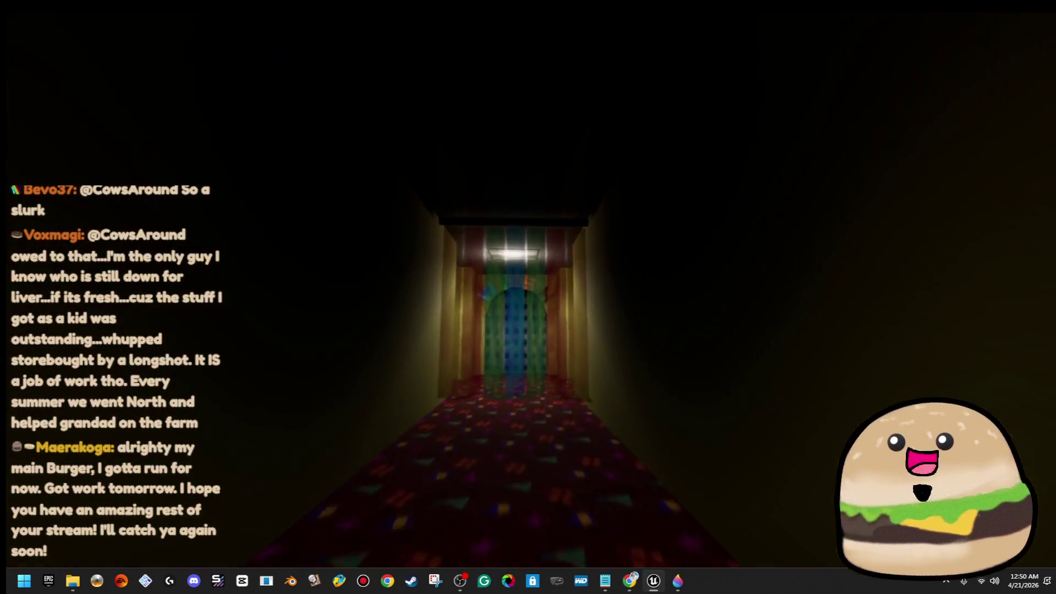
pyautogui.press('w')
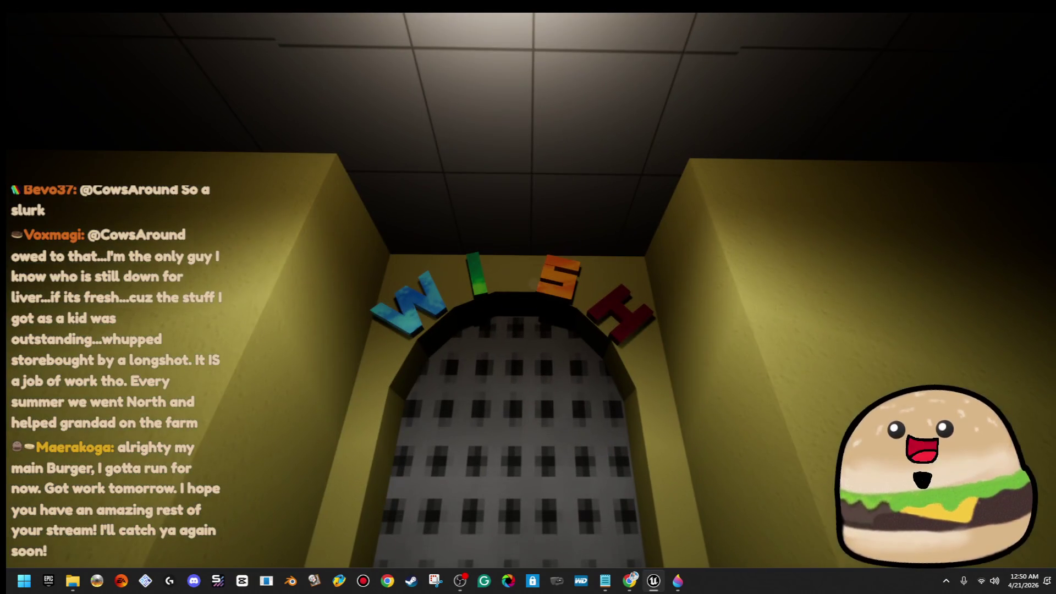
pyautogui.press('w')
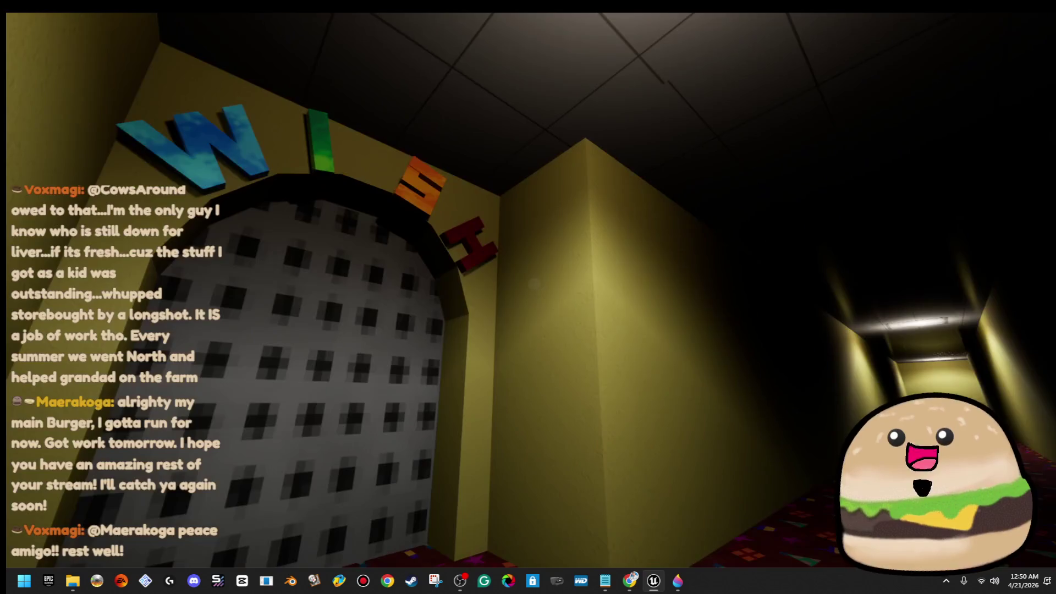
pyautogui.press('w')
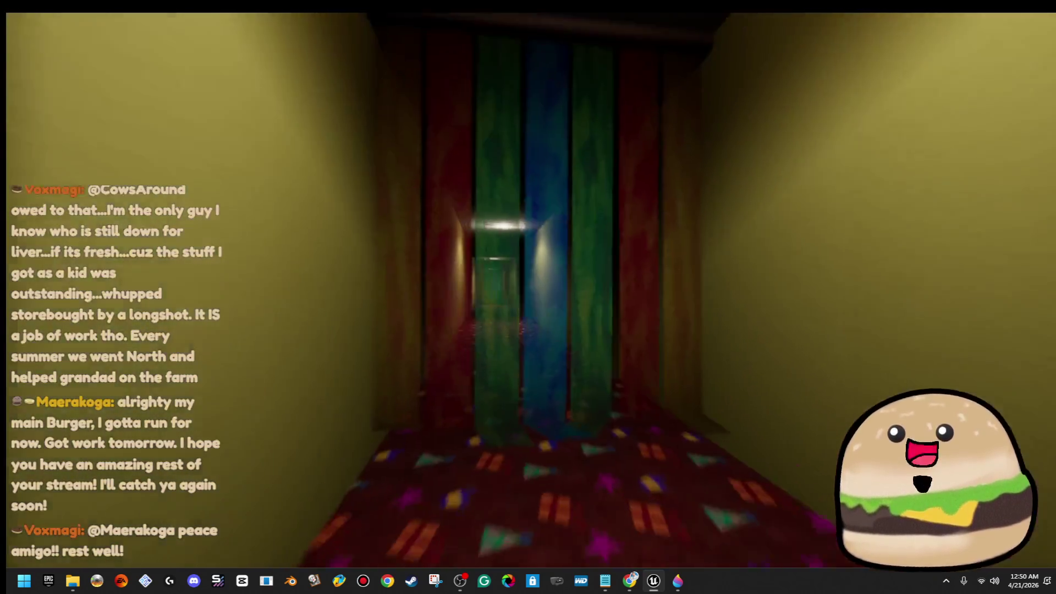
pyautogui.press('w')
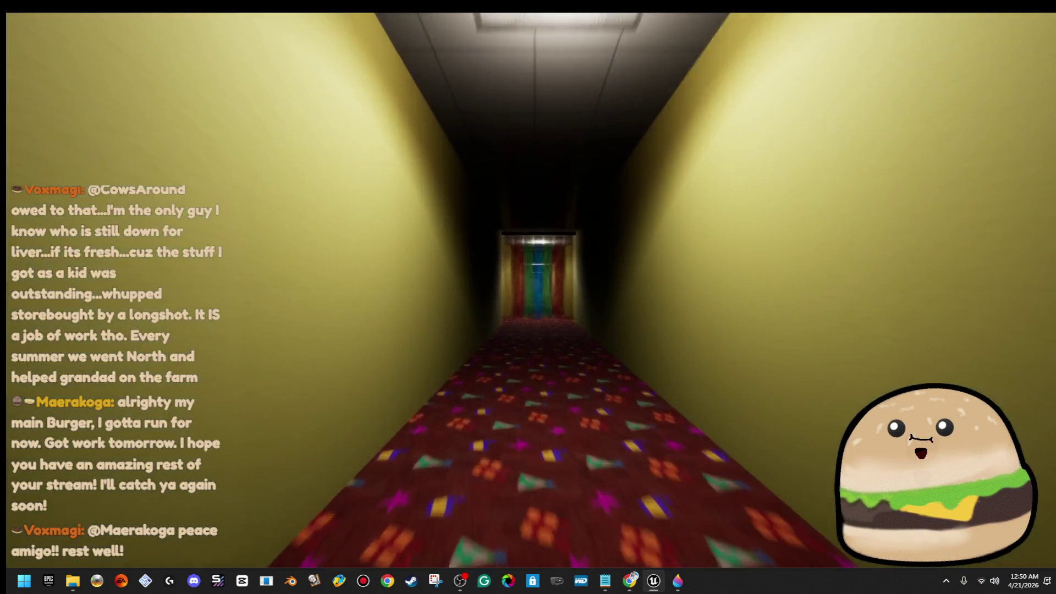
pyautogui.press('w')
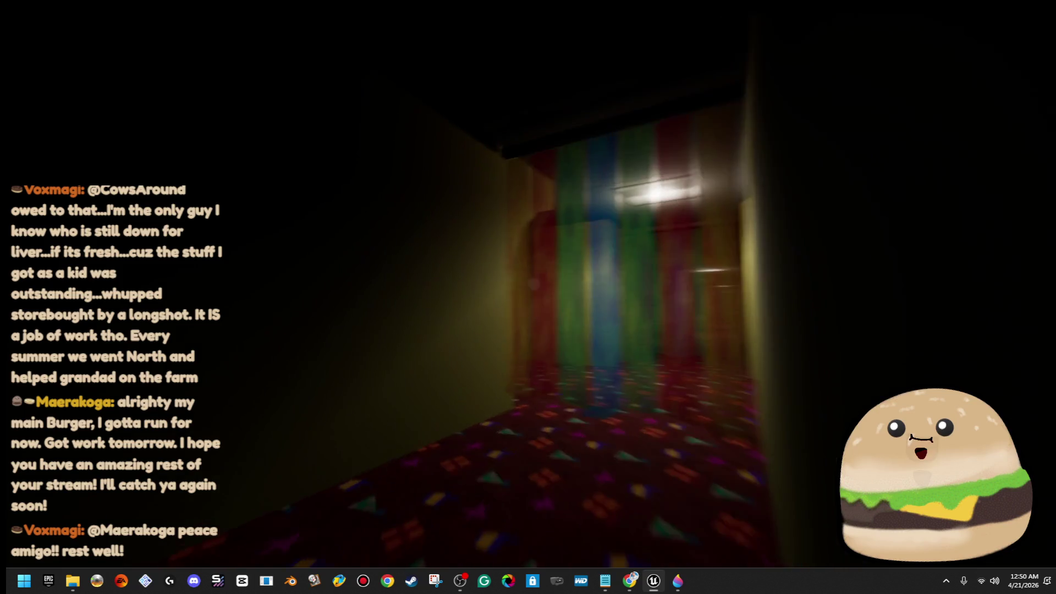
pyautogui.press('w')
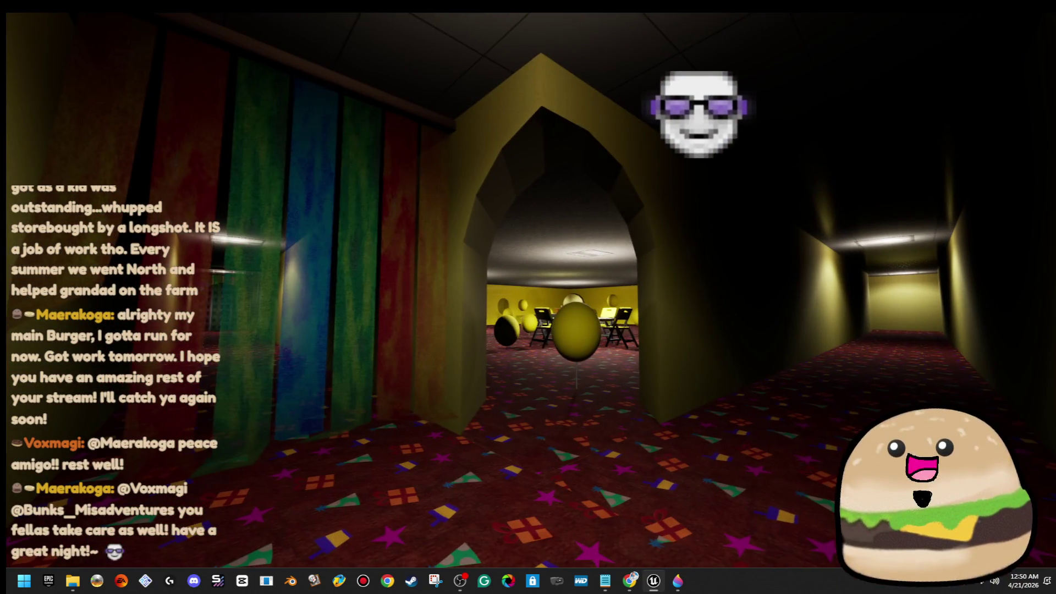
# Step: Approach the arched doorway, then wander through the striped curtains into the dark corridor and back
pyautogui.press('w')
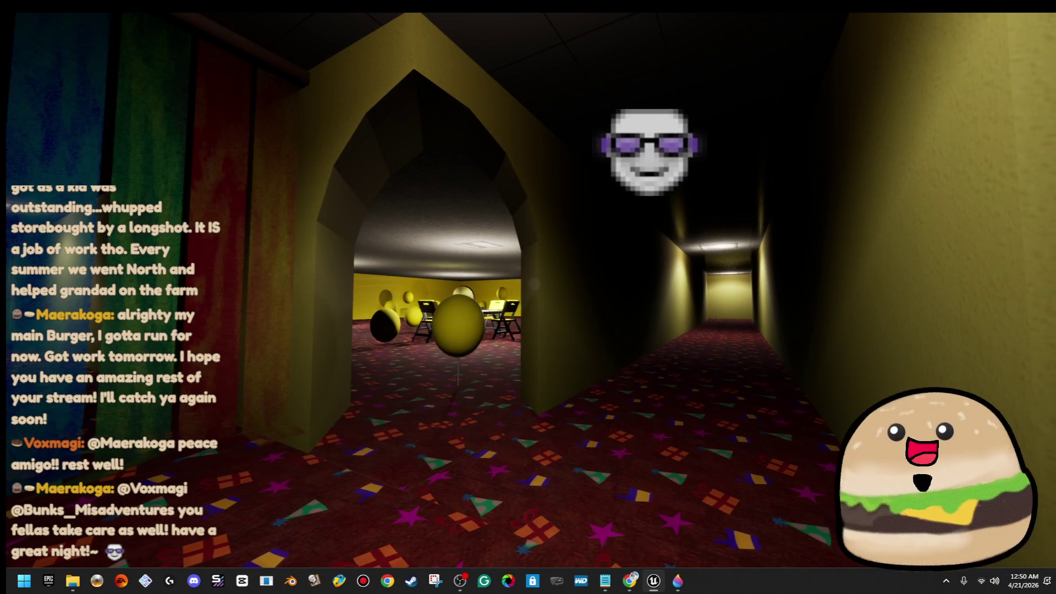
pyautogui.hotkey('alt', 'Tab')
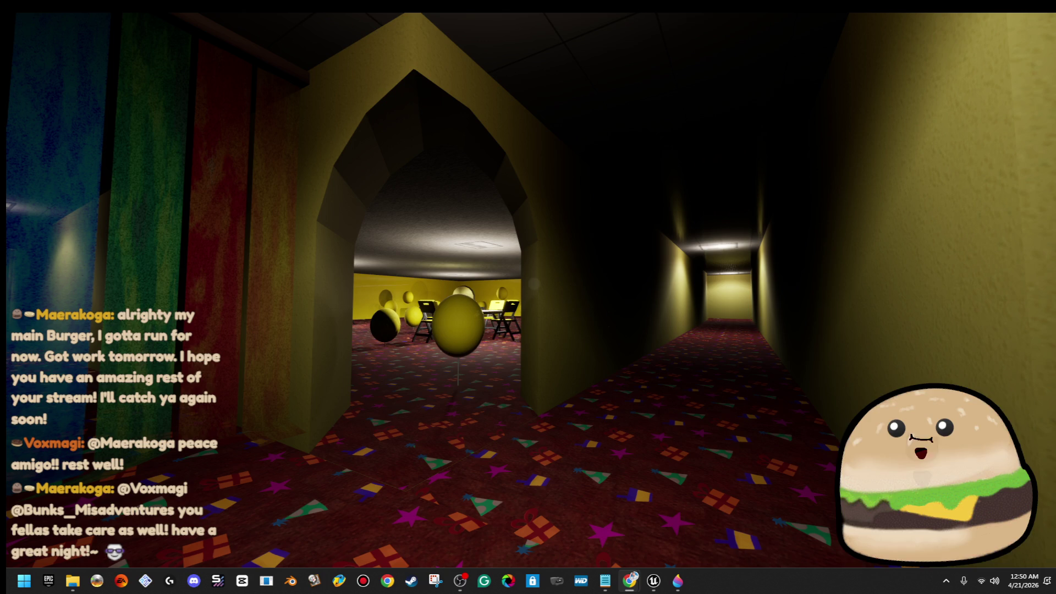
pyautogui.press('w')
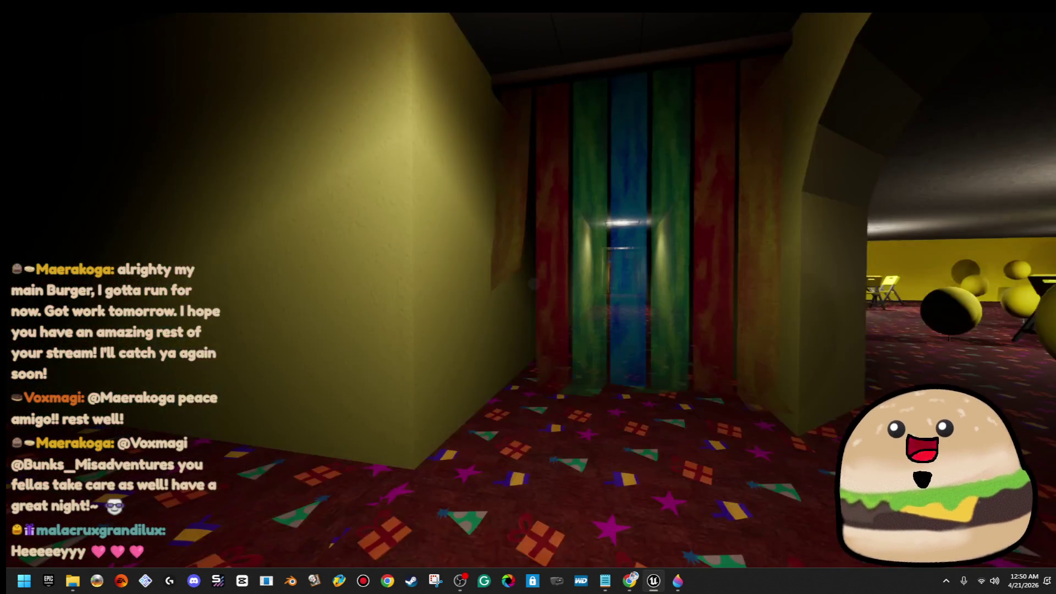
pyautogui.press('w')
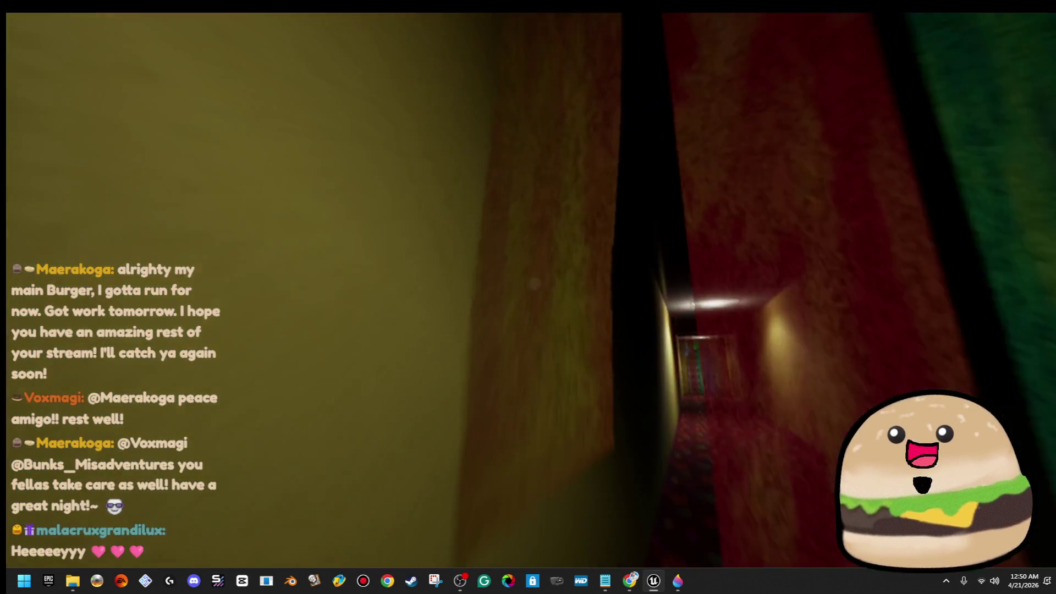
pyautogui.press('w')
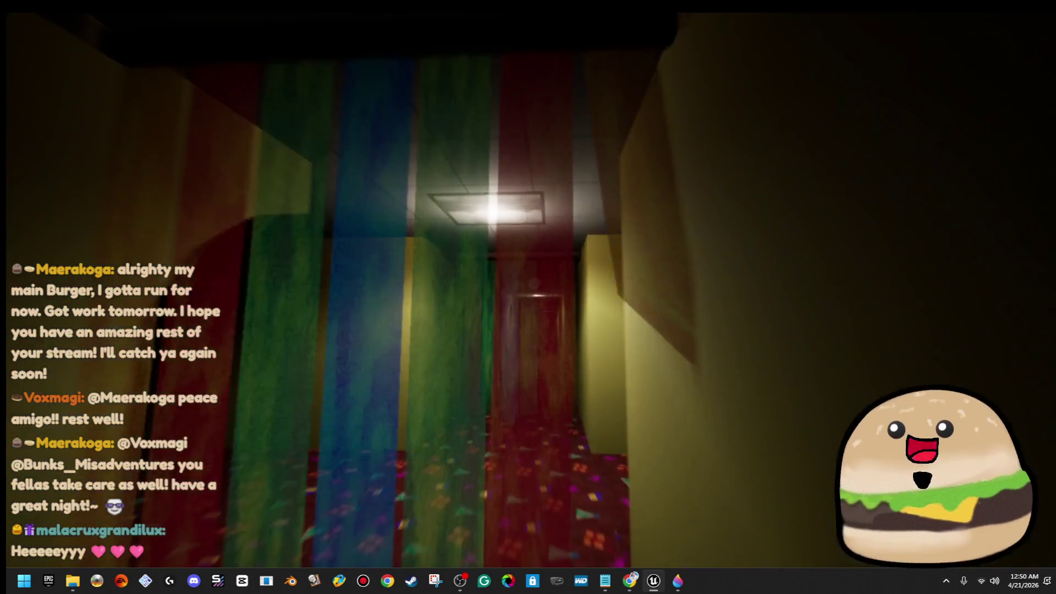
# Step: Enter the yellow balloon room, look around, and turn back toward the curtains
pyautogui.press('w')
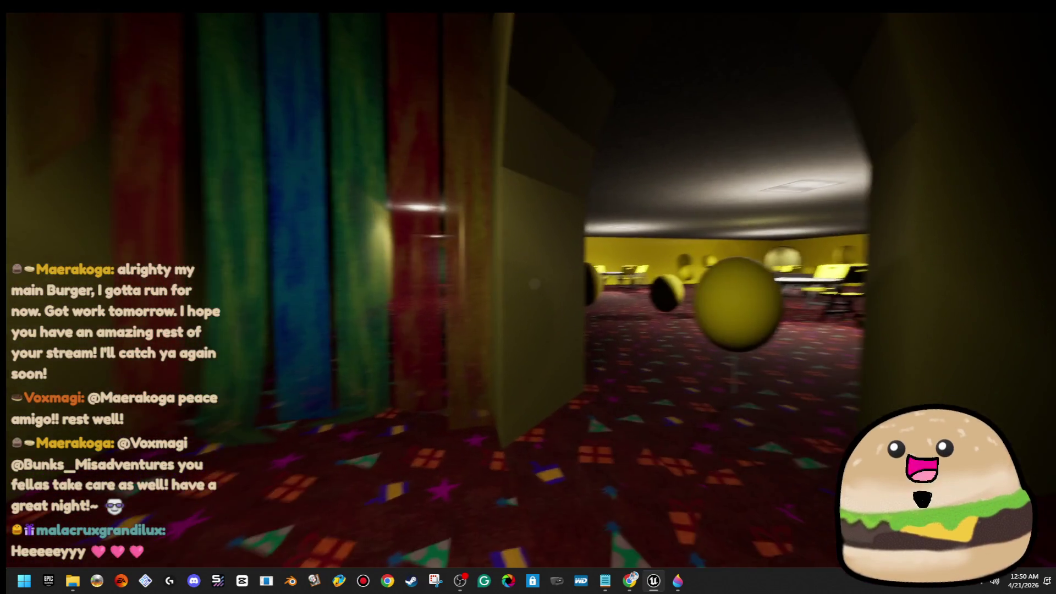
pyautogui.press('w')
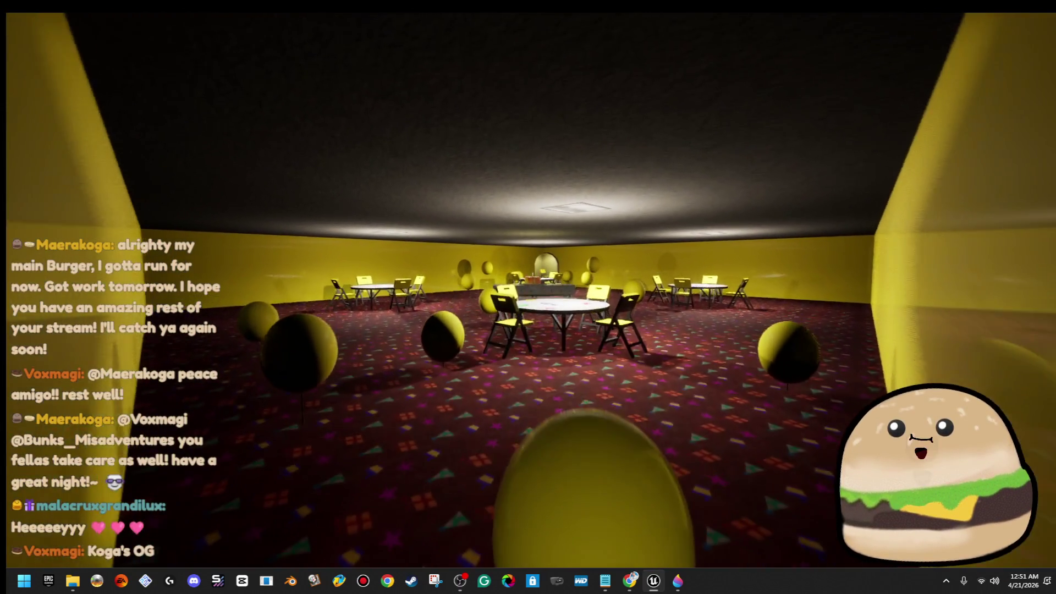
pyautogui.press('w')
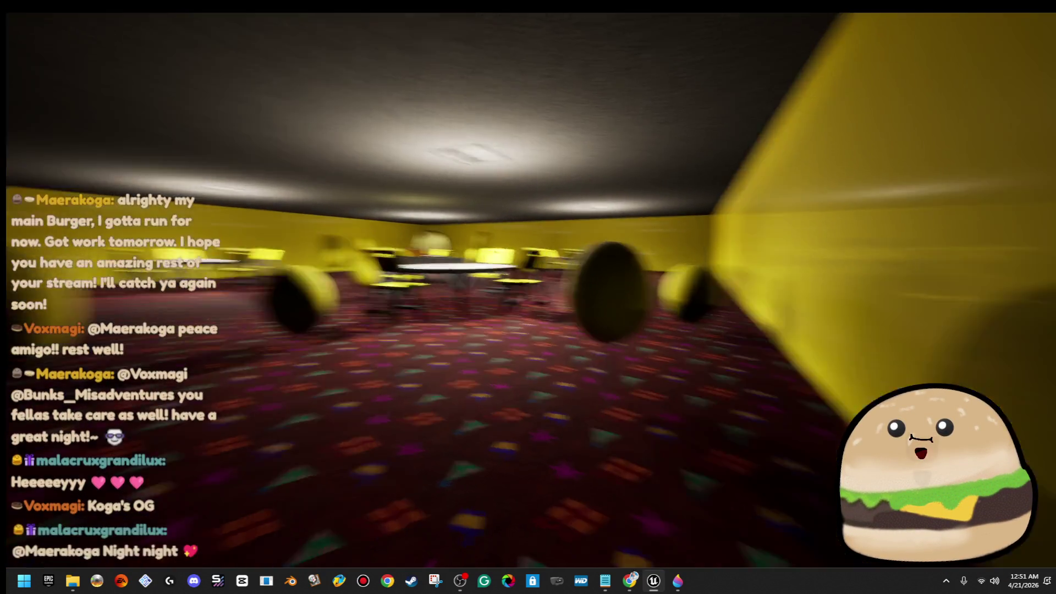
pyautogui.press('w')
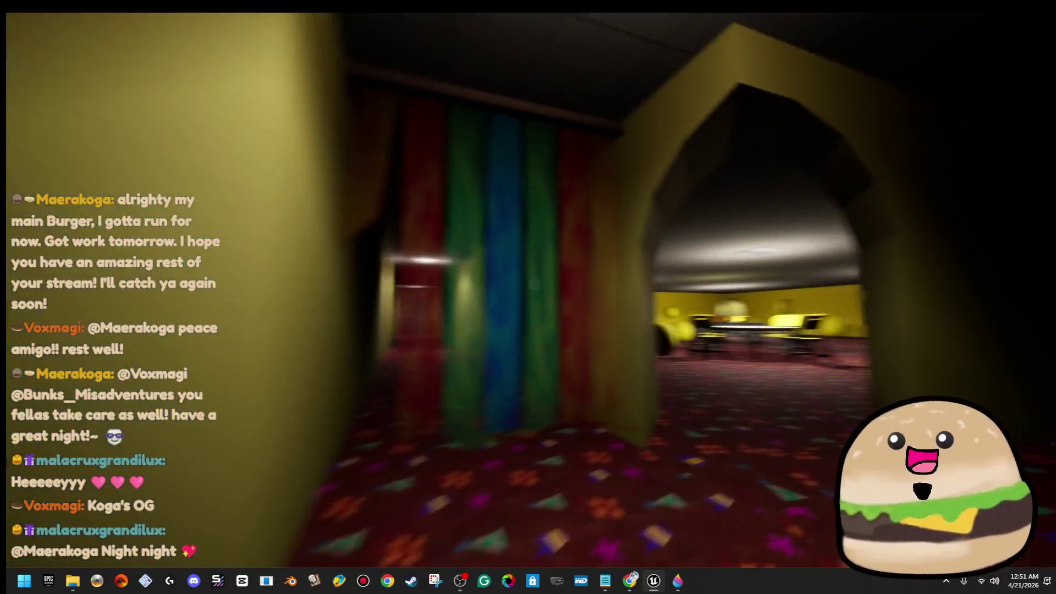
pyautogui.hotkey('alt', 'Tab')
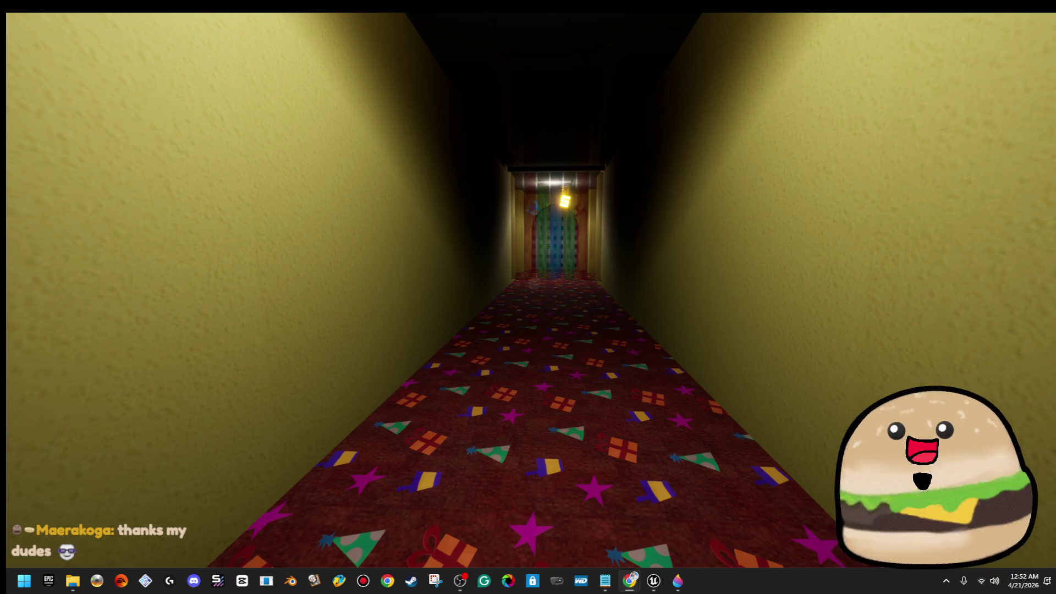
# Step: Switch to the Notepad window with the birthday and game-ideas list
pyautogui.hotkey('alt', 'Tab')
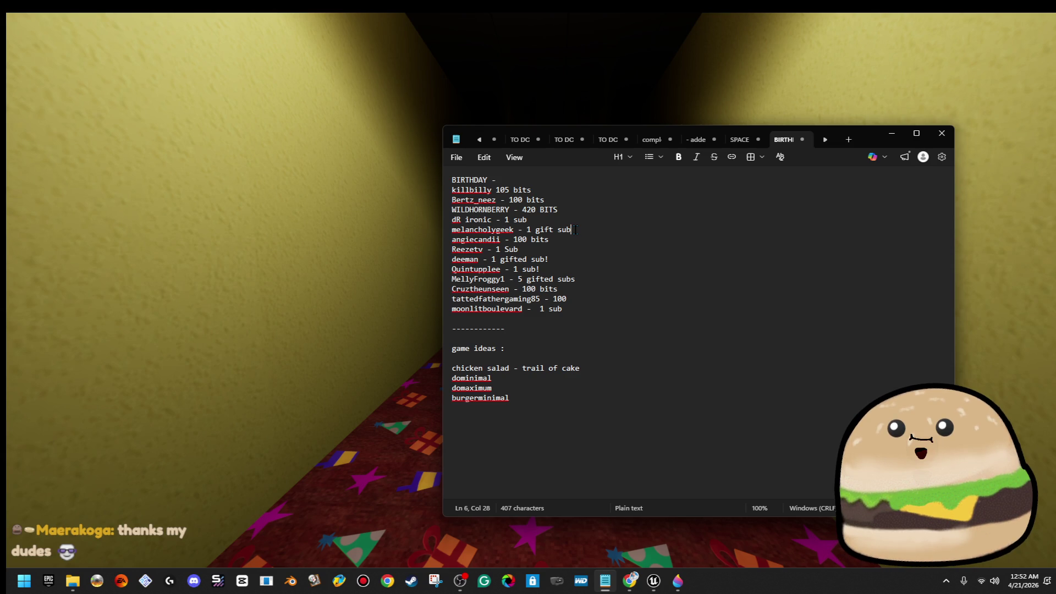
# Step: Add a new 5-bits birthday entry, raise a gift-sub count to 2, and minimize Notepad
pyautogui.click(580, 299)
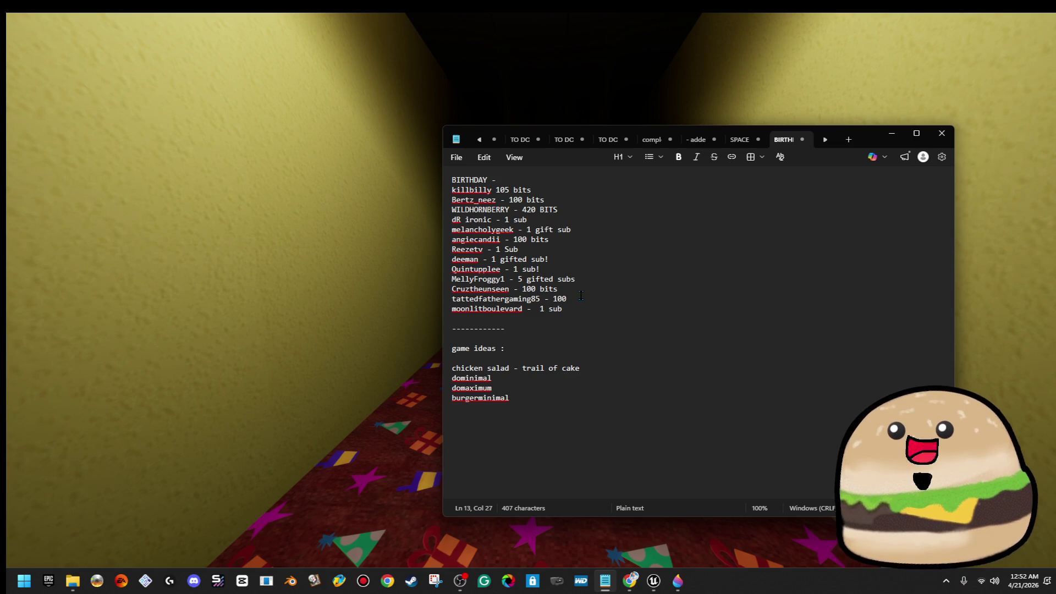
pyautogui.click(582, 310)
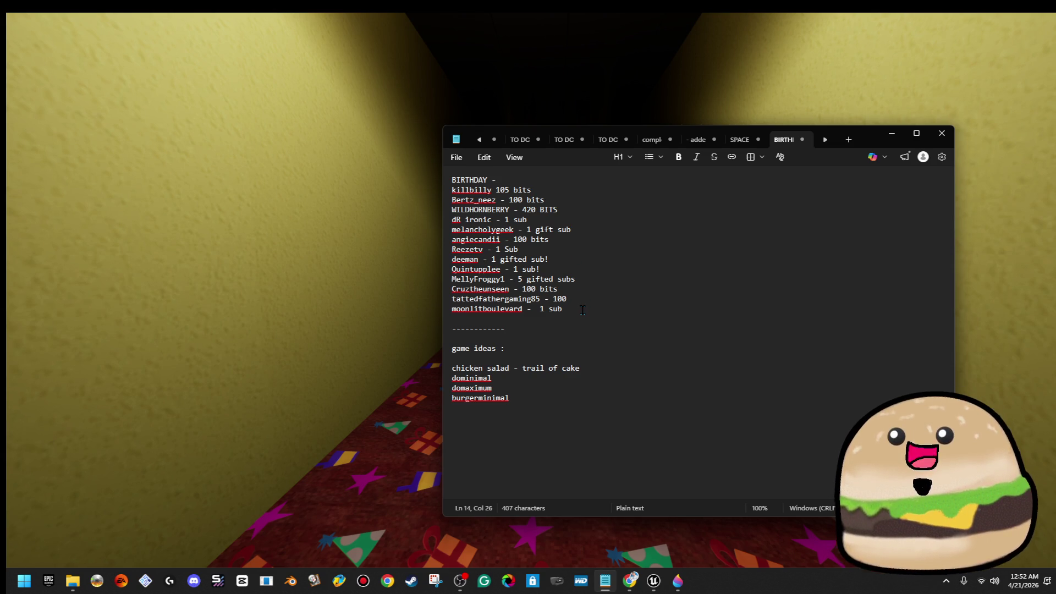
pyautogui.press('Return')
pyautogui.write('maerakoga - 5 bits')
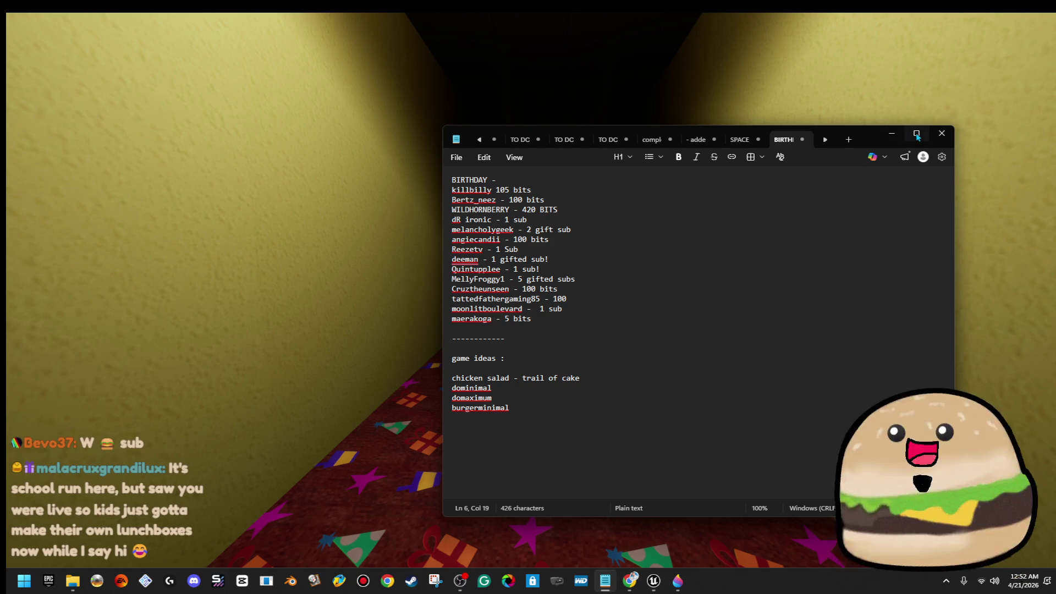
pyautogui.click(892, 135)
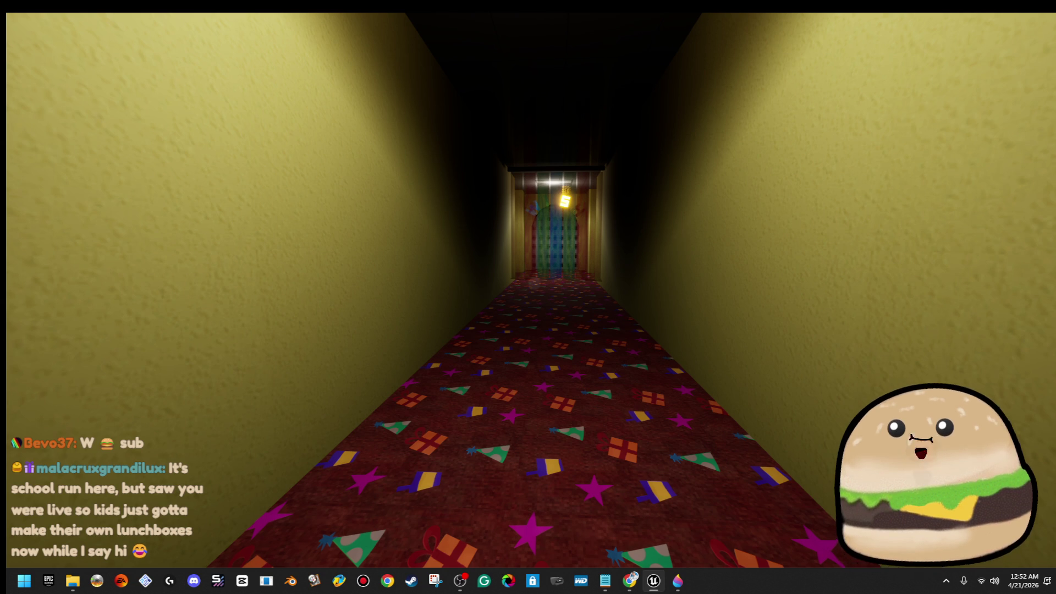
# Step: Walk the curtained corridors back and forth and step out into the green balloon room
pyautogui.press('w')
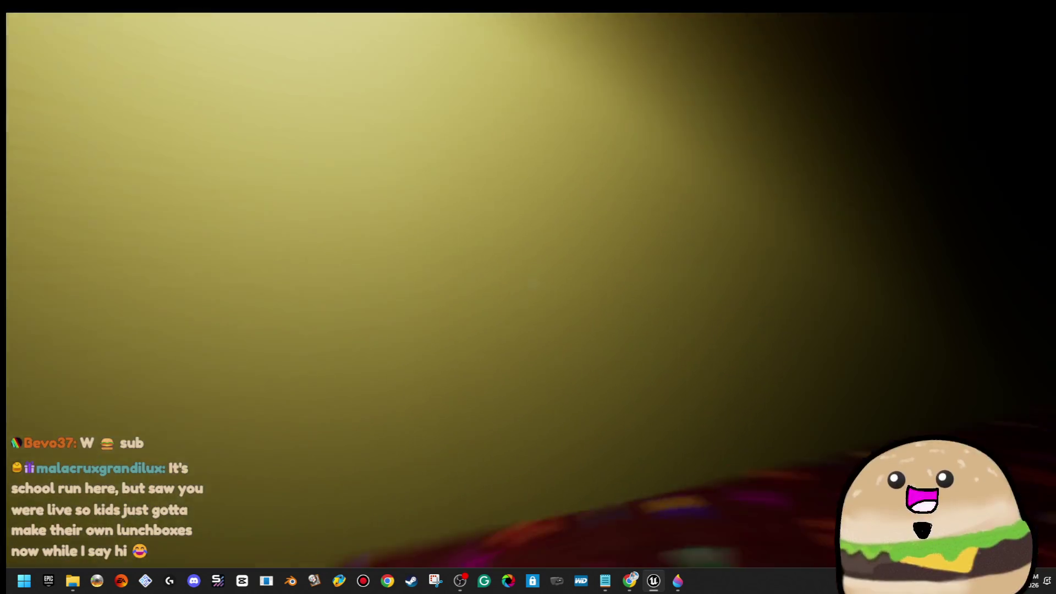
pyautogui.press('w')
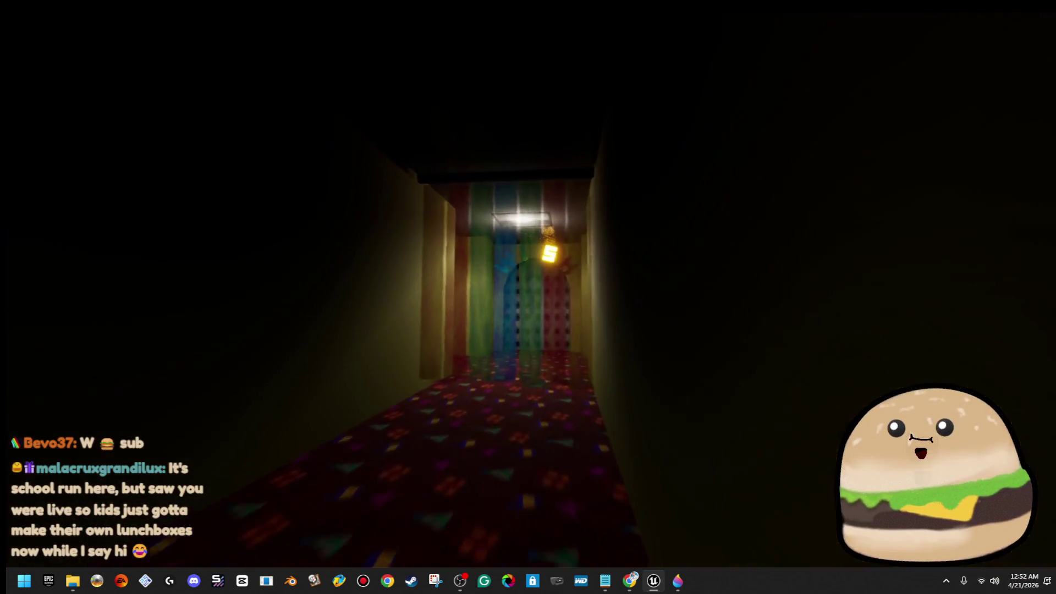
pyautogui.press('w')
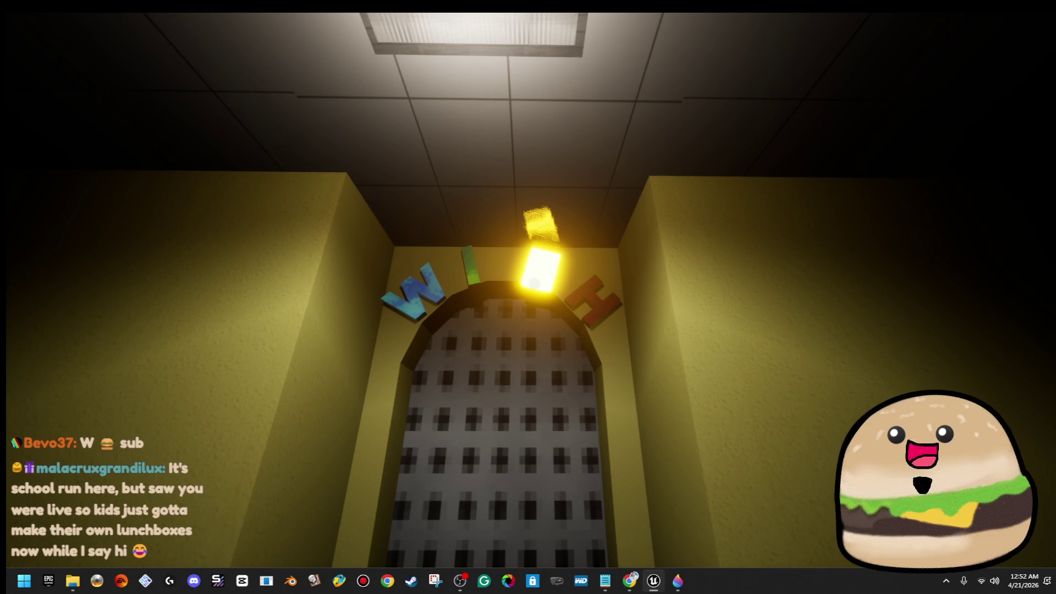
pyautogui.press('s')
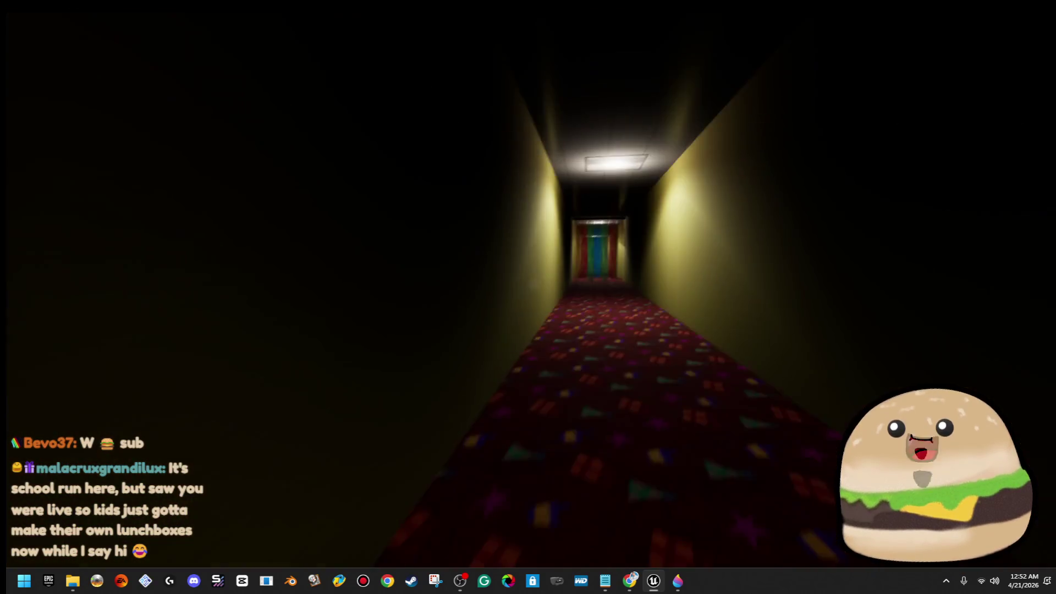
pyautogui.press('w')
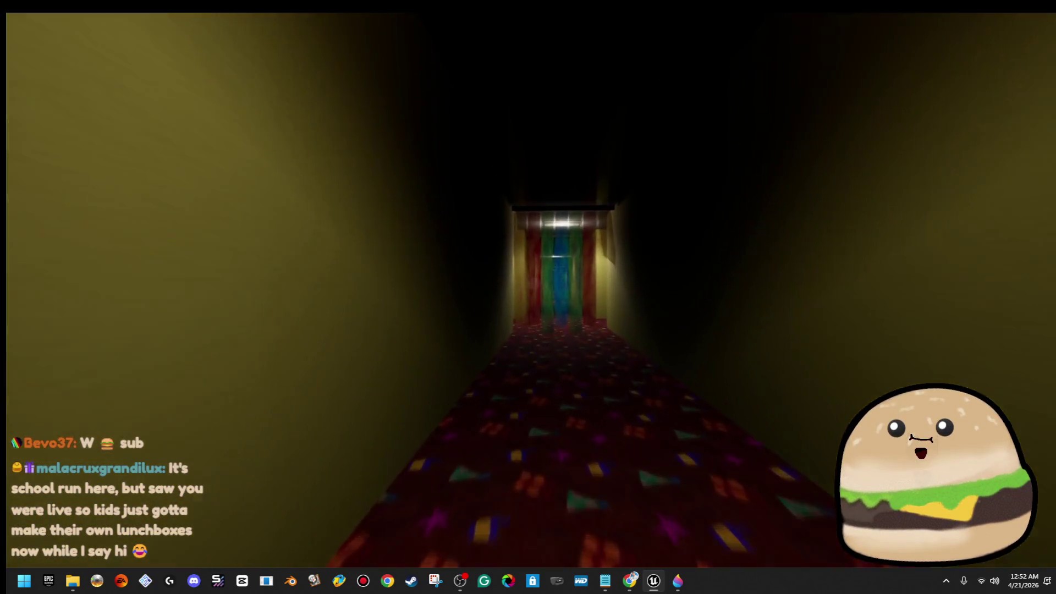
pyautogui.press('w')
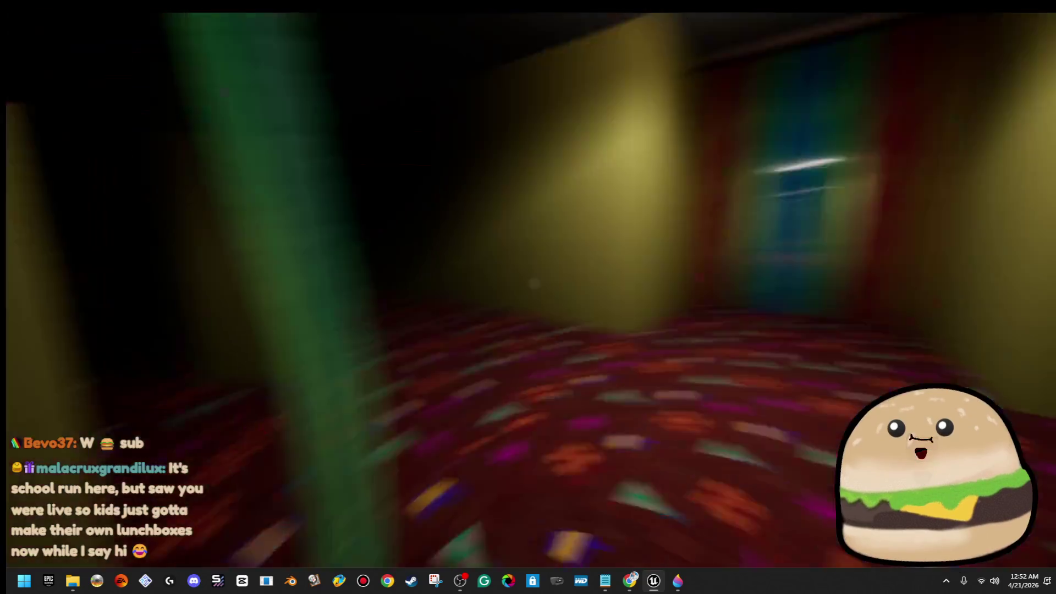
pyautogui.press('s')
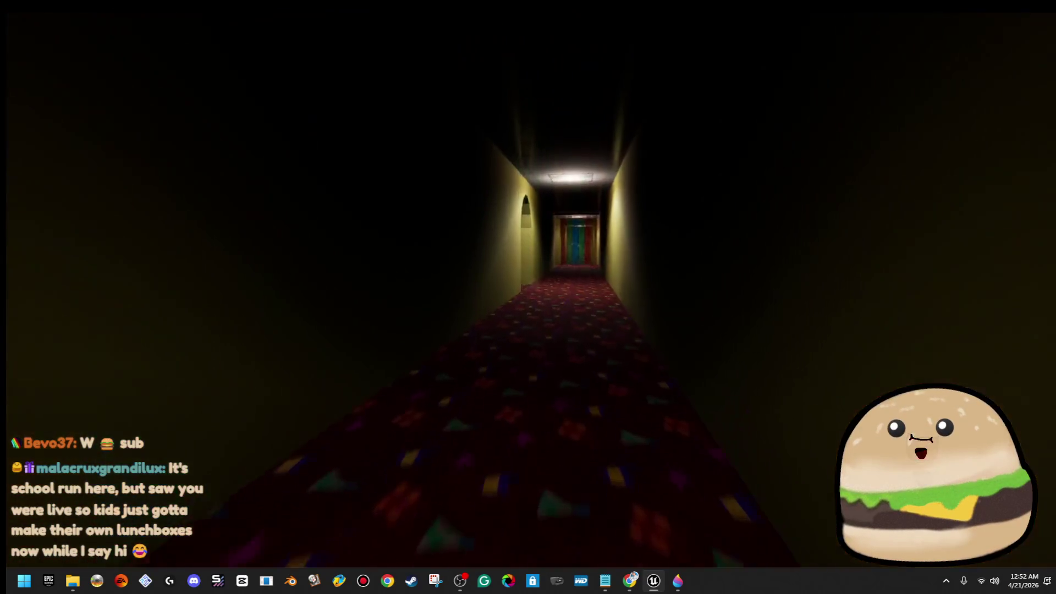
pyautogui.press('w')
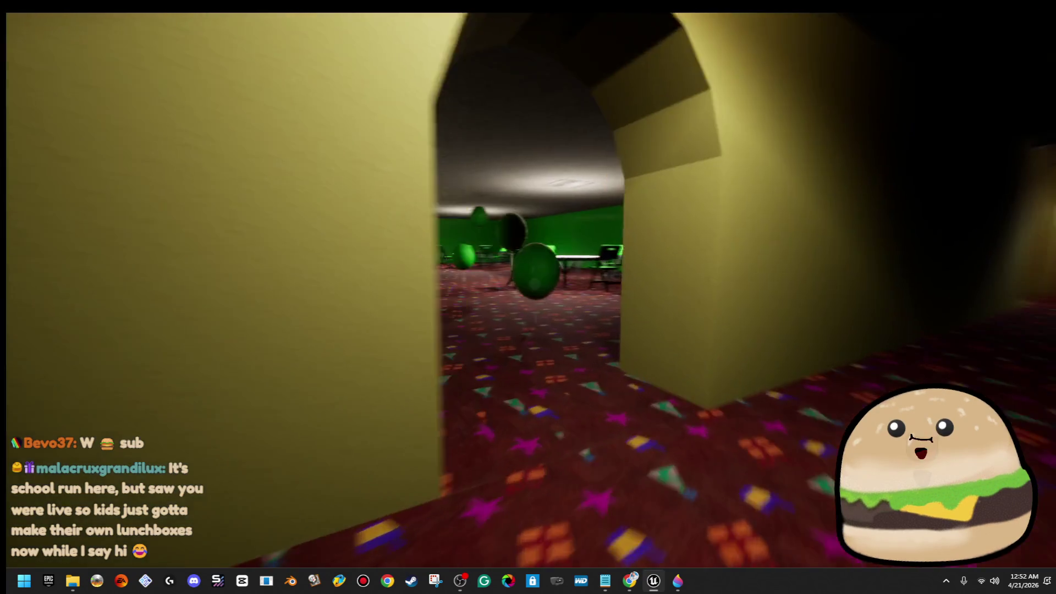
pyautogui.press('w')
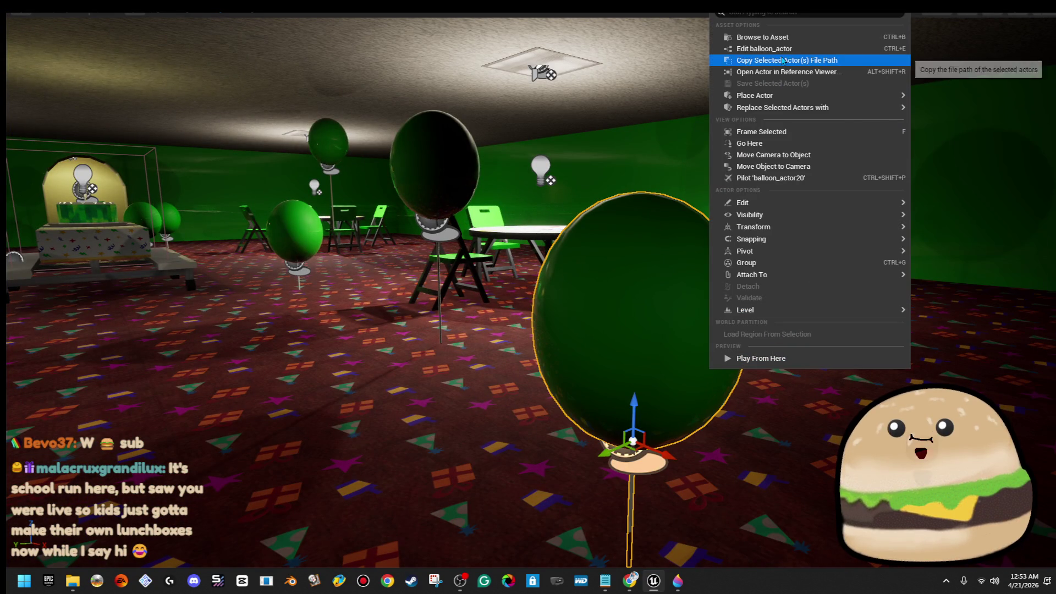
# Step: In balloon_actor's Blueprint, break the links on the MultiGate's Out 10 and Out 9 pins
pyautogui.click(783, 48)
pyautogui.scroll(-4, 736, 169)
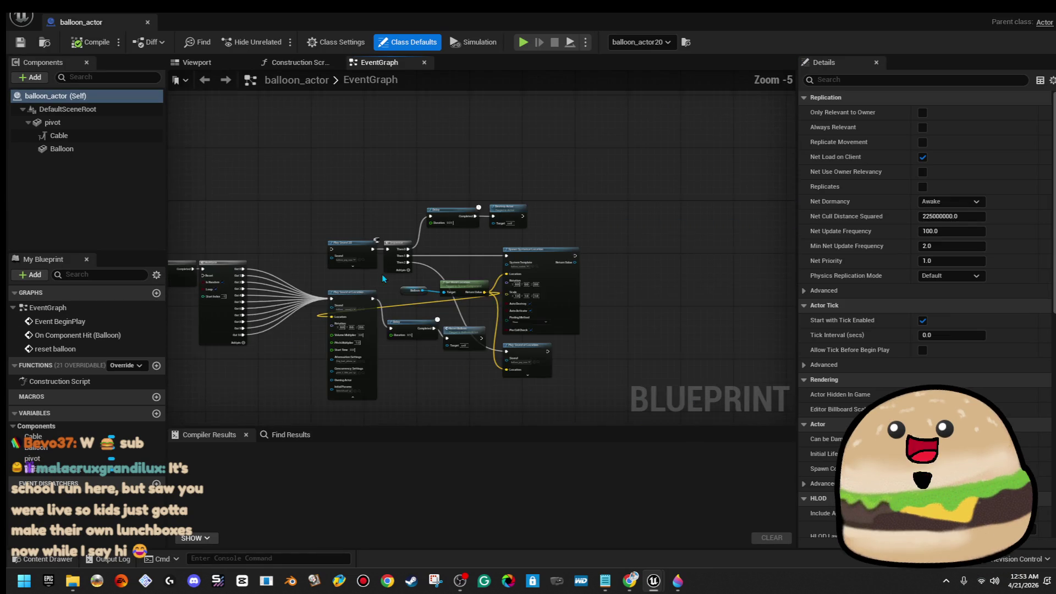
pyautogui.scroll(2, 324, 223)
pyautogui.scroll(1, 324, 223)
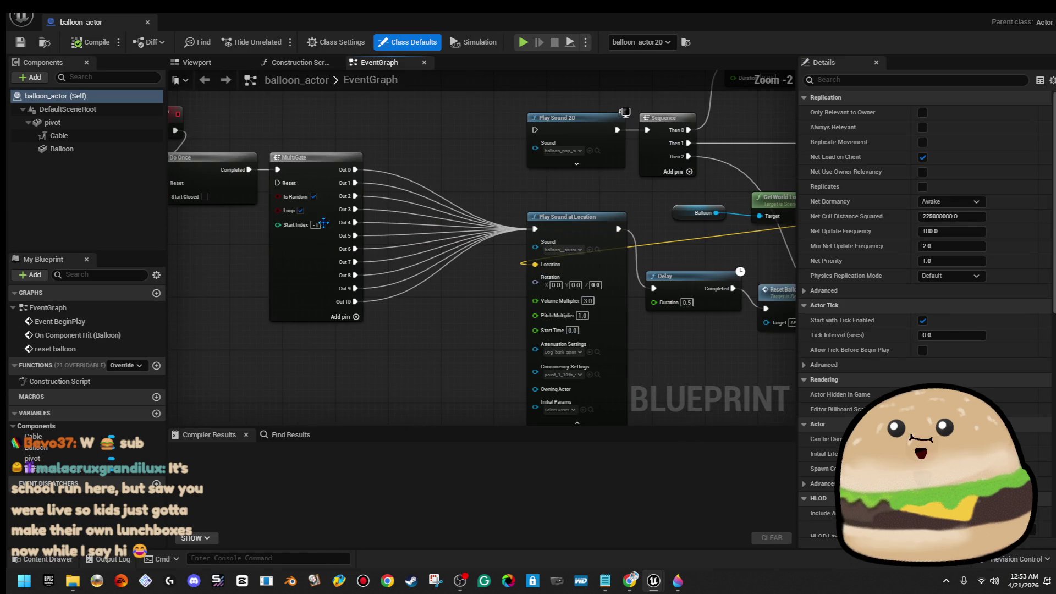
pyautogui.rightClick(354, 302)
pyautogui.click(404, 350)
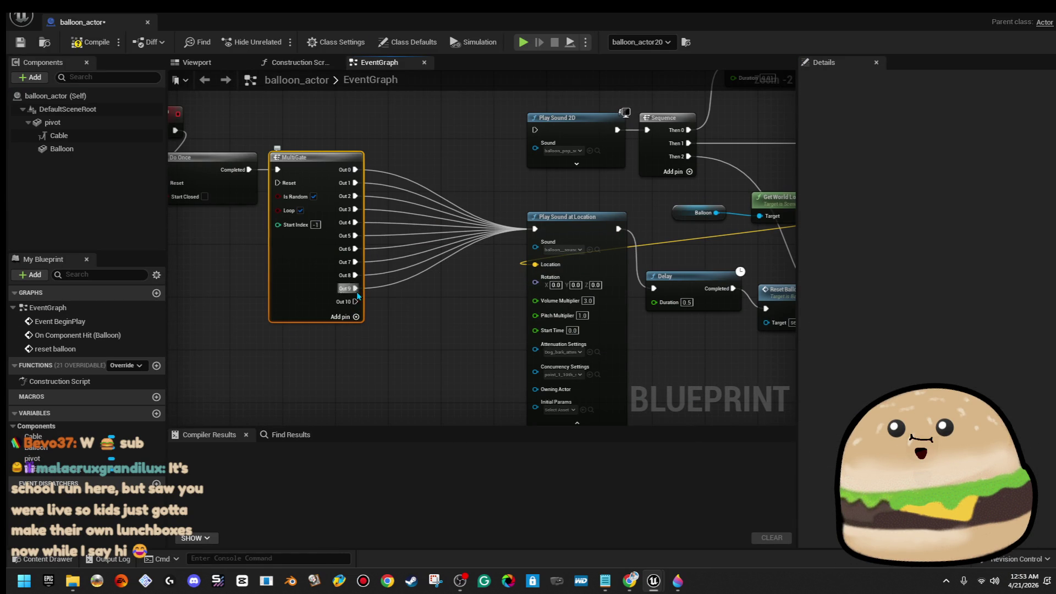
pyautogui.rightClick(354, 287)
pyautogui.click(391, 337)
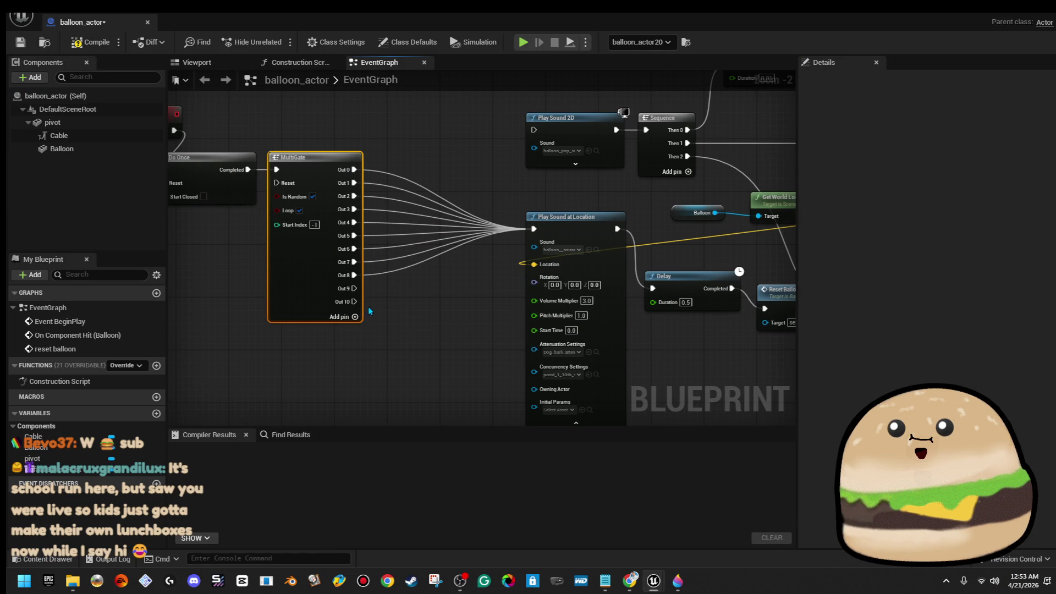
# Step: Remove the Out 10 and Out 9 execution pins so the MultiGate ends at Out 8, then return to the level
pyautogui.rightClick(354, 304)
pyautogui.click(402, 360)
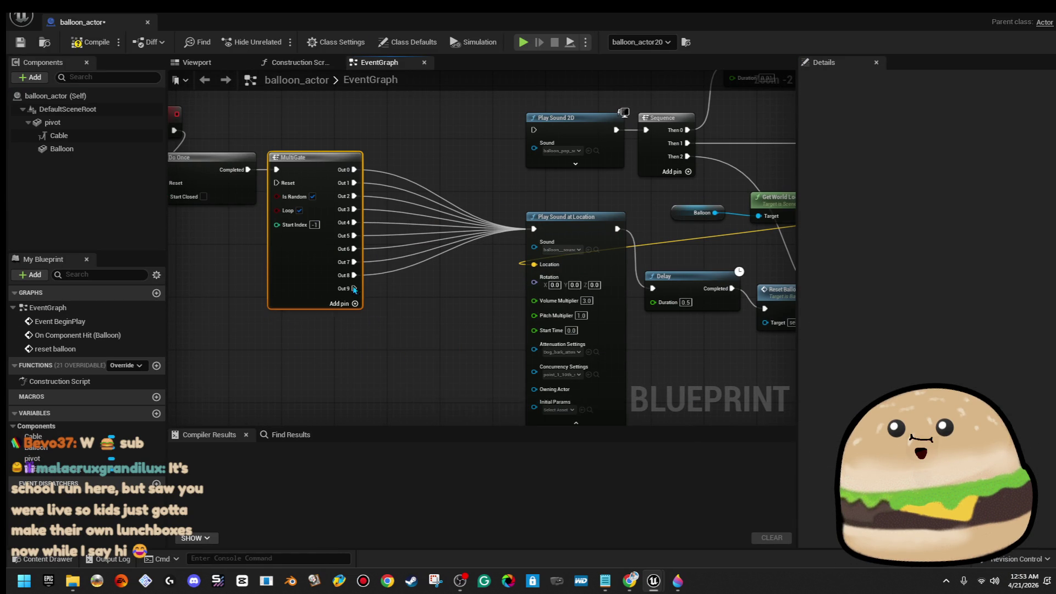
pyautogui.rightClick(346, 289)
pyautogui.click(383, 347)
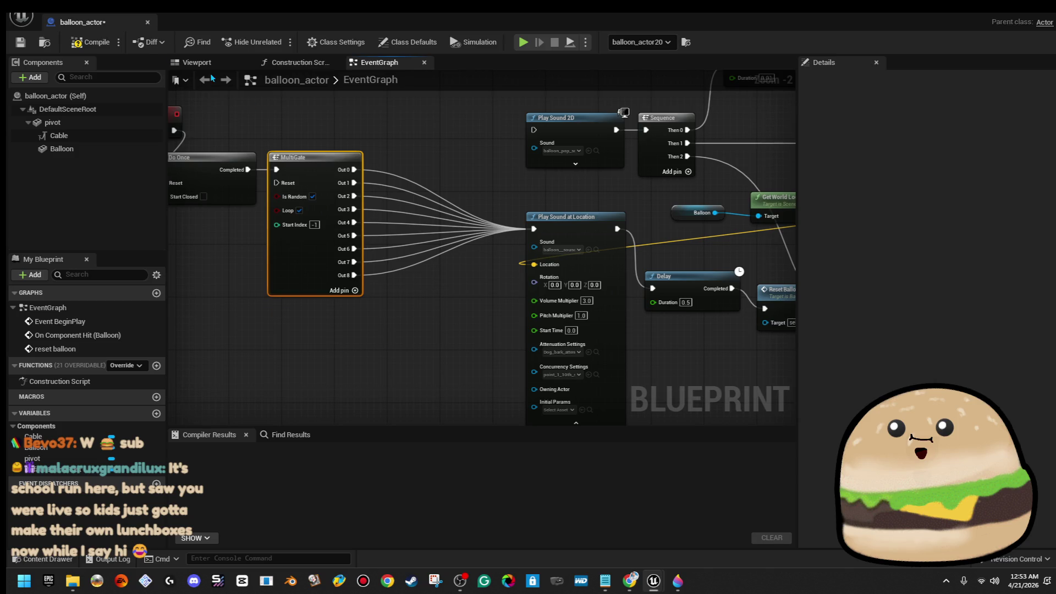
pyautogui.click(147, 23)
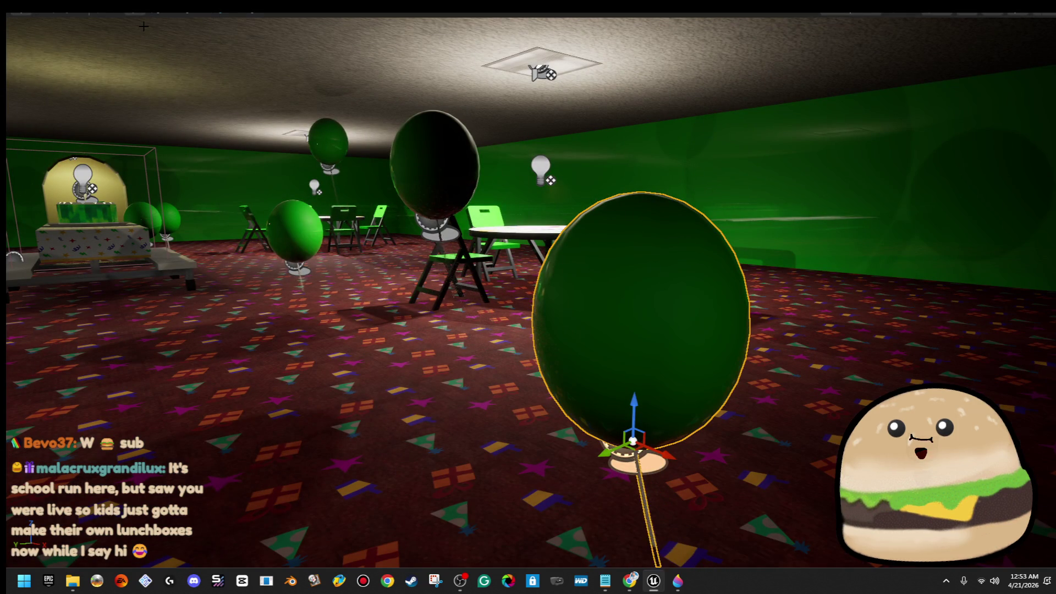
# Step: Fly forward through the corridors, balloon rooms and curtains toward the ball pit
pyautogui.press('w')
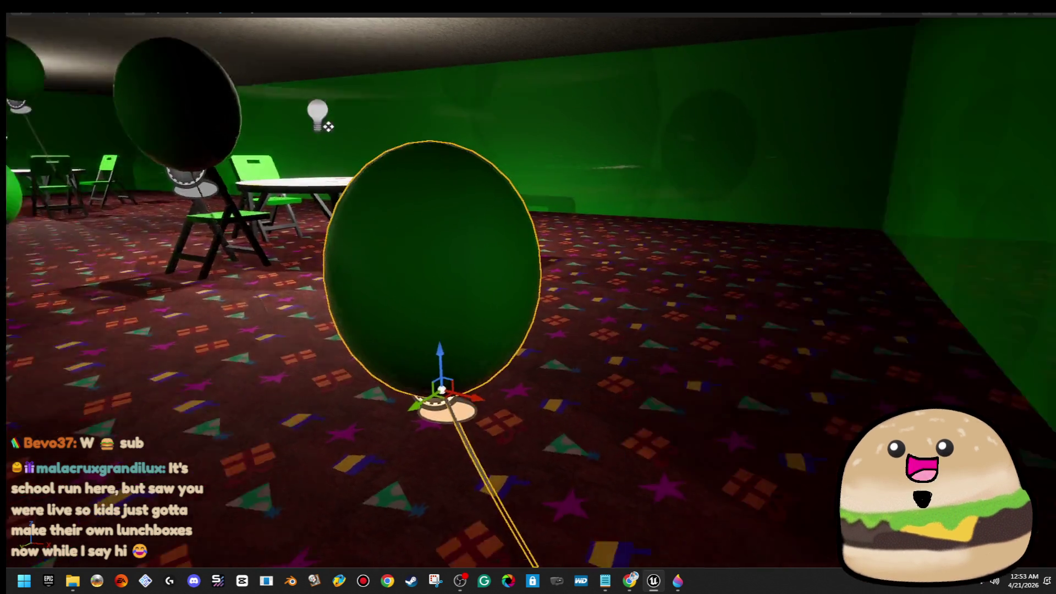
pyautogui.press('w')
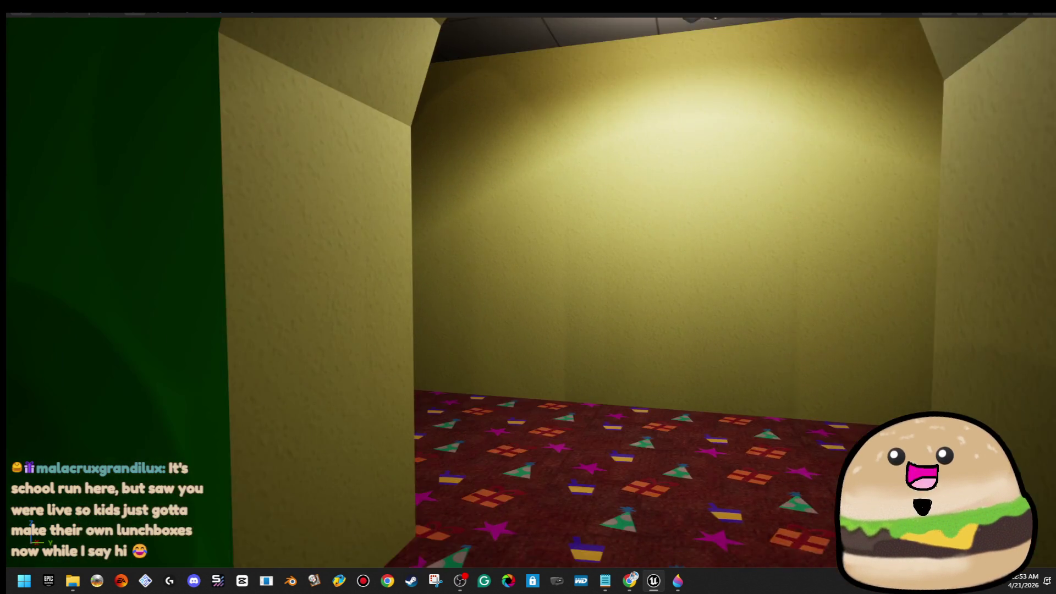
pyautogui.press('w')
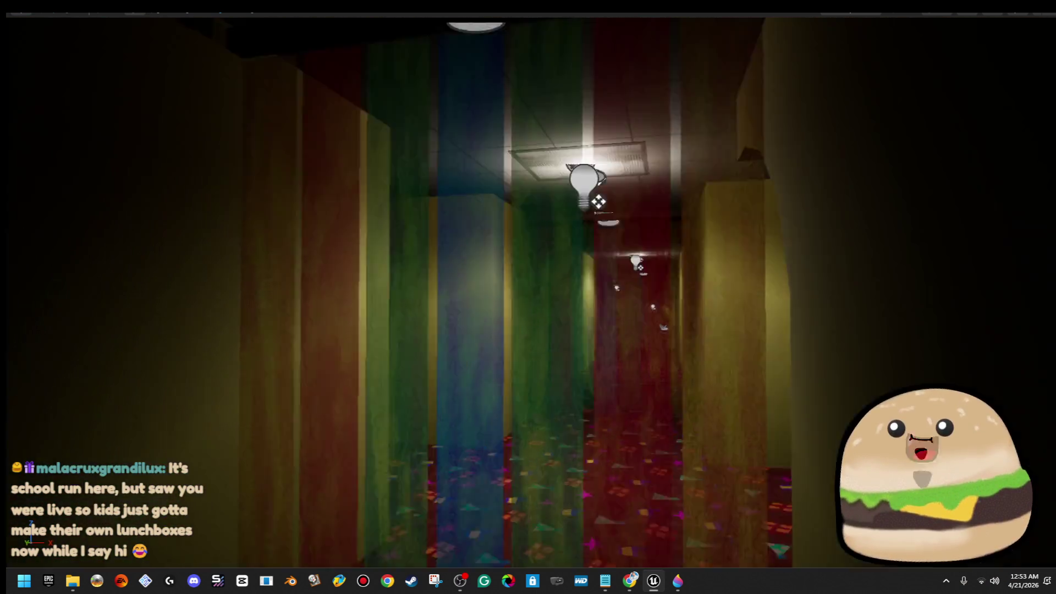
pyautogui.press('w')
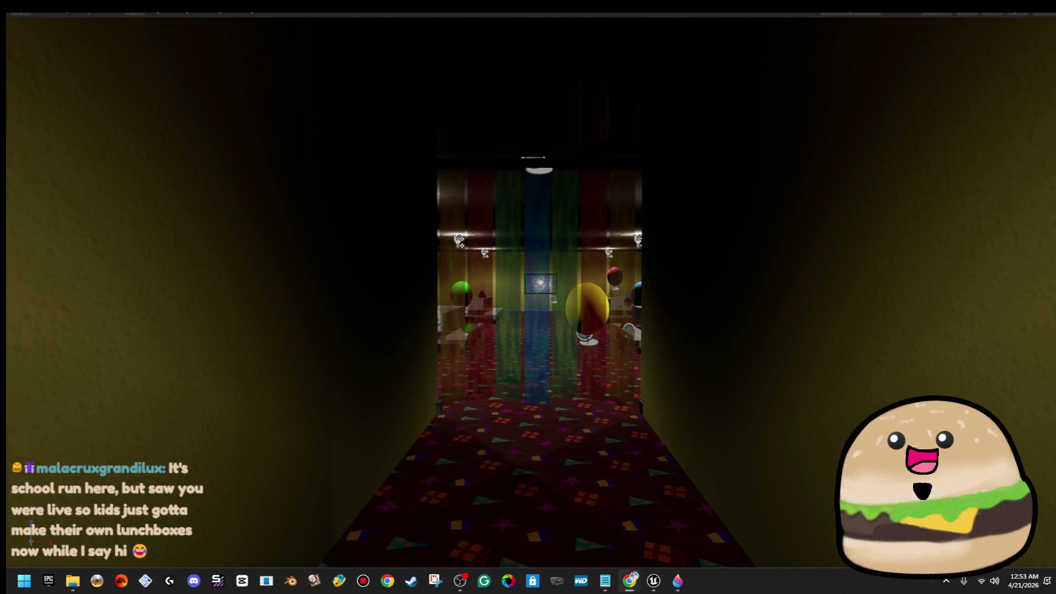
pyautogui.press('w')
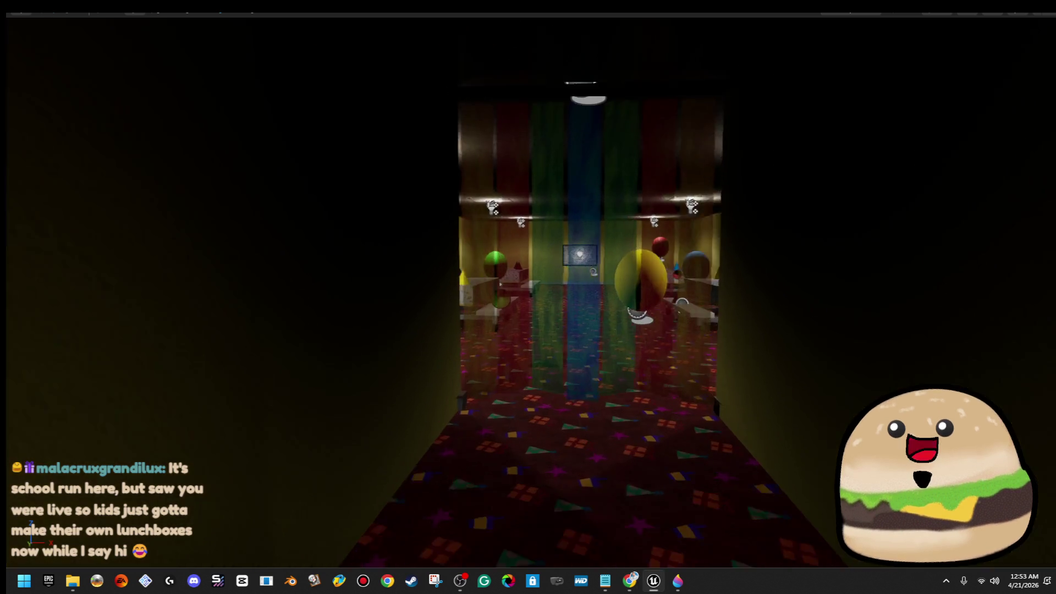
pyautogui.press('w')
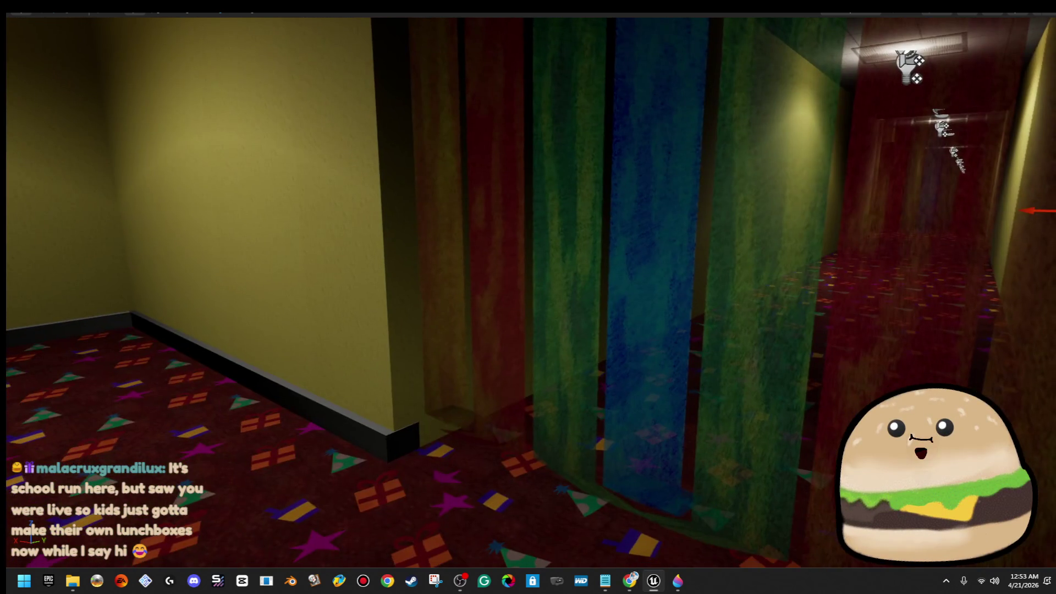
pyautogui.press('w')
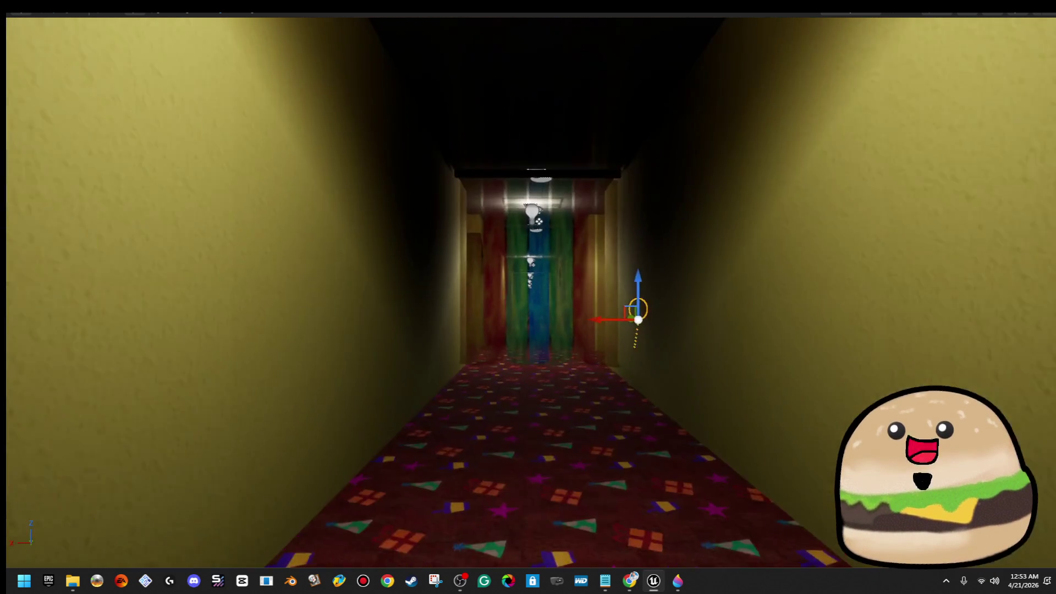
pyautogui.press('w')
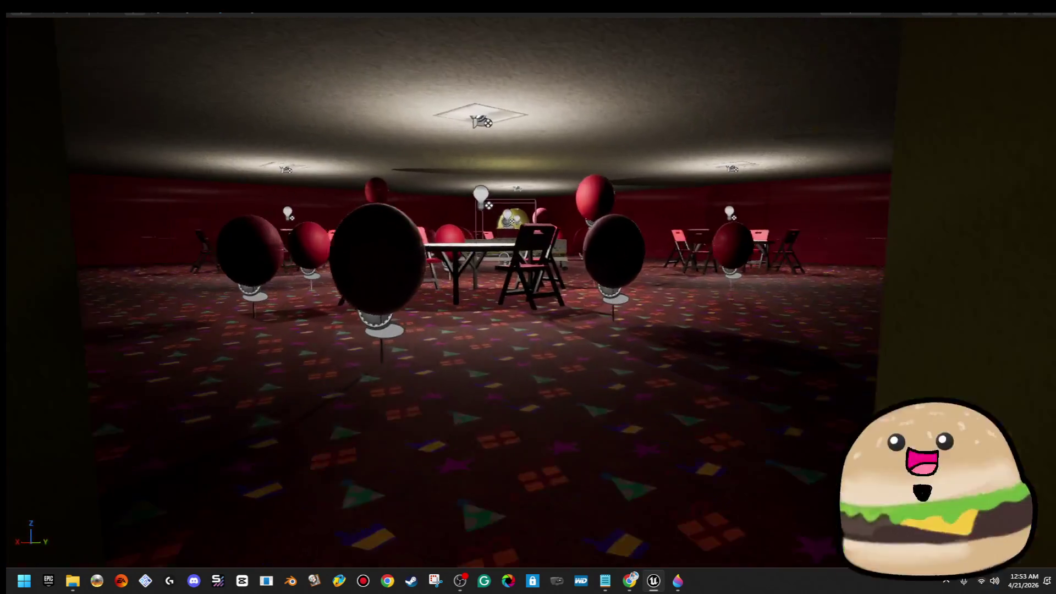
pyautogui.press('w')
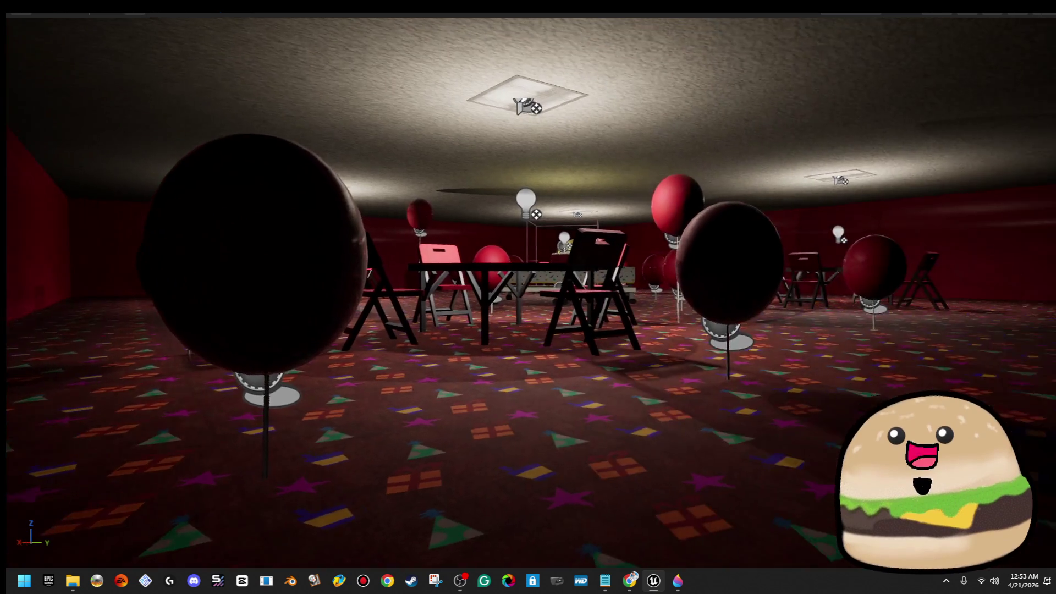
pyautogui.press('w')
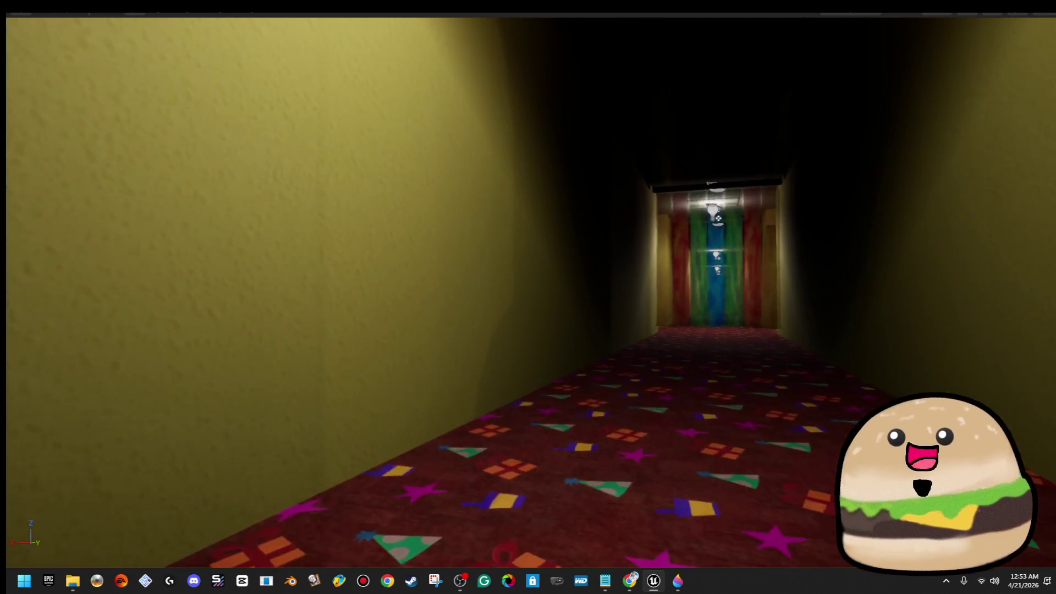
pyautogui.press('w')
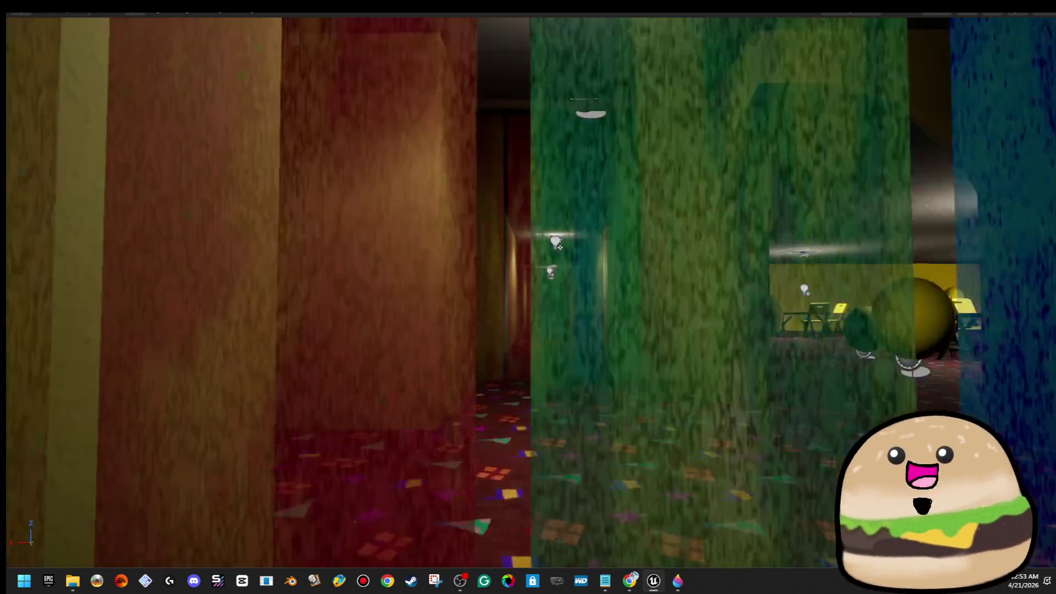
pyautogui.press('w')
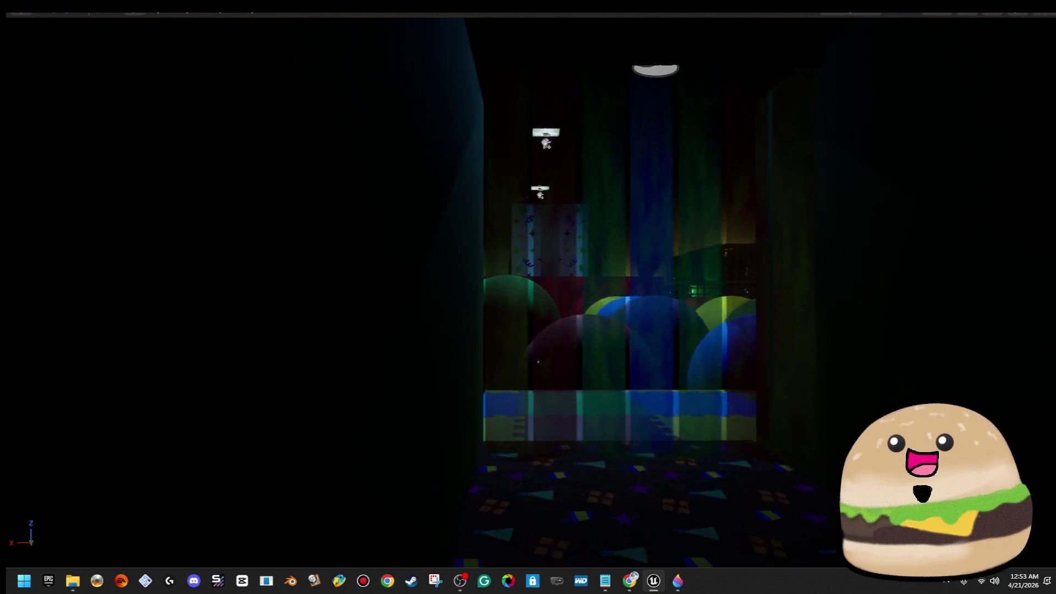
# Step: Circle the camera around and above the gift box, ending pulled back over the ball pit
pyautogui.press('e')
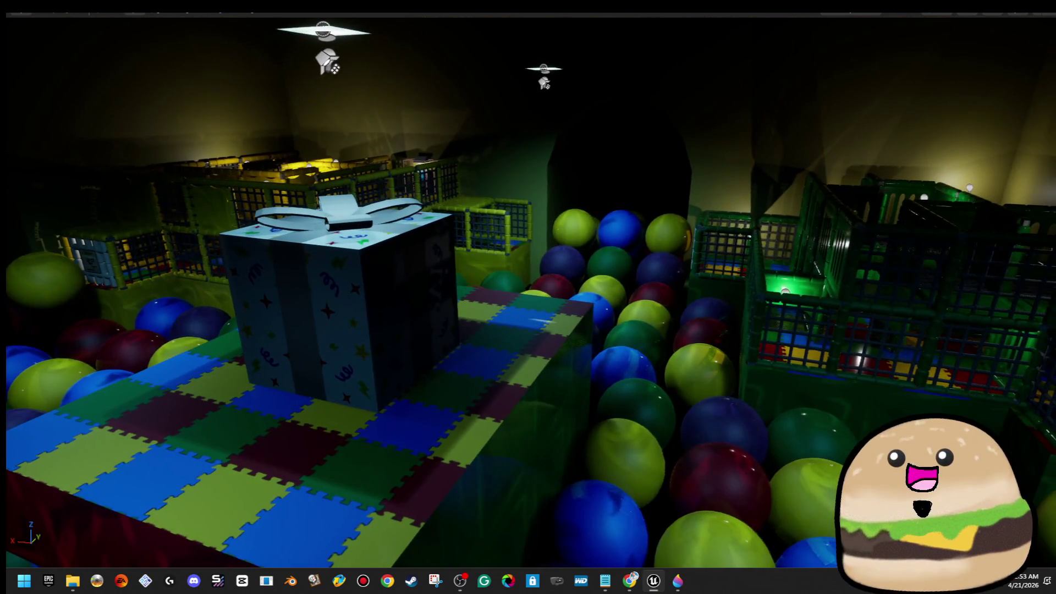
pyautogui.press('q')
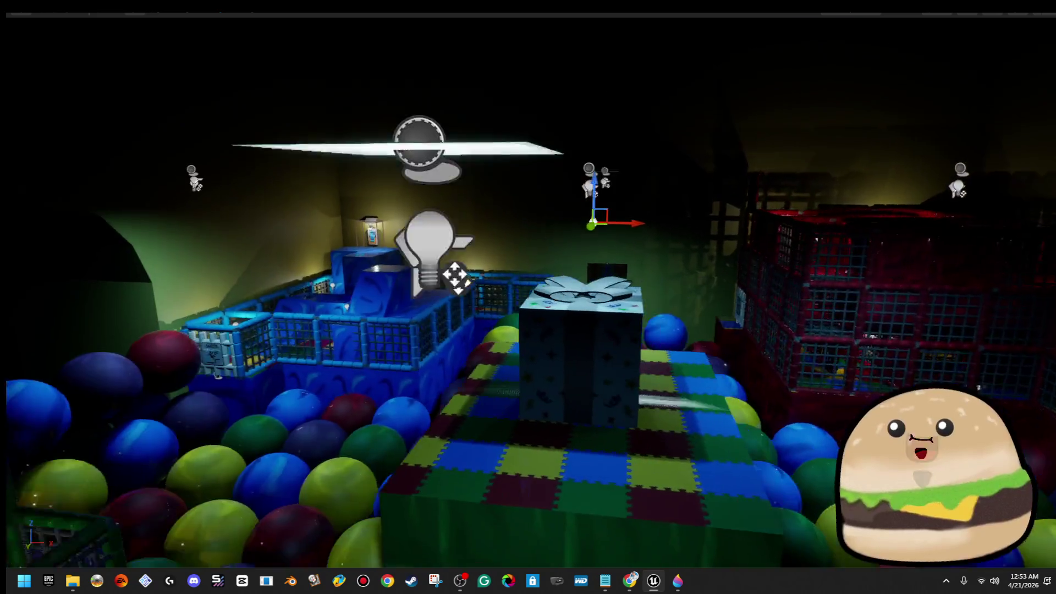
pyautogui.press('a')
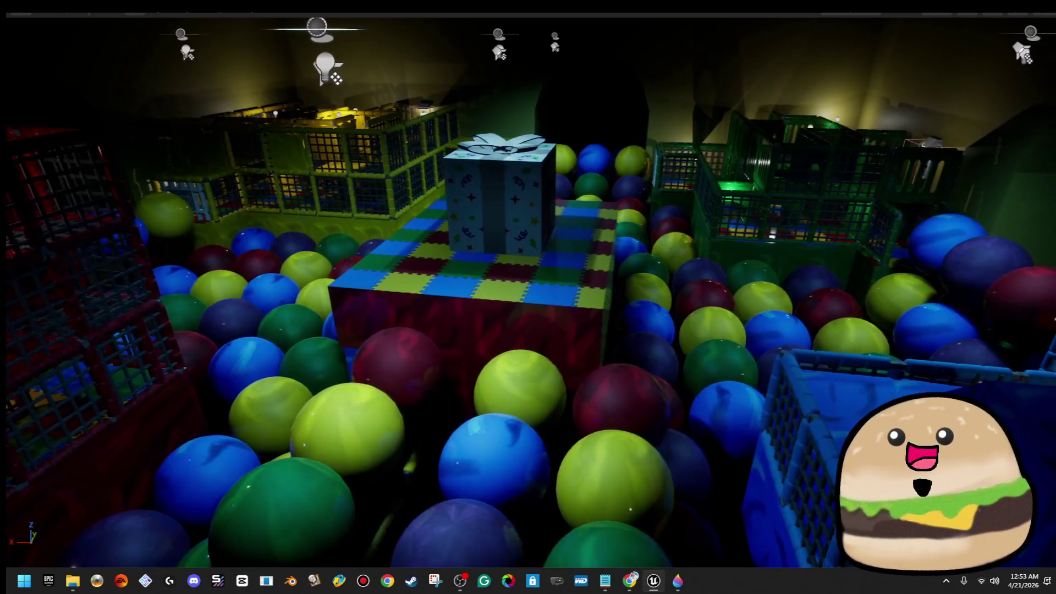
pyautogui.press('d')
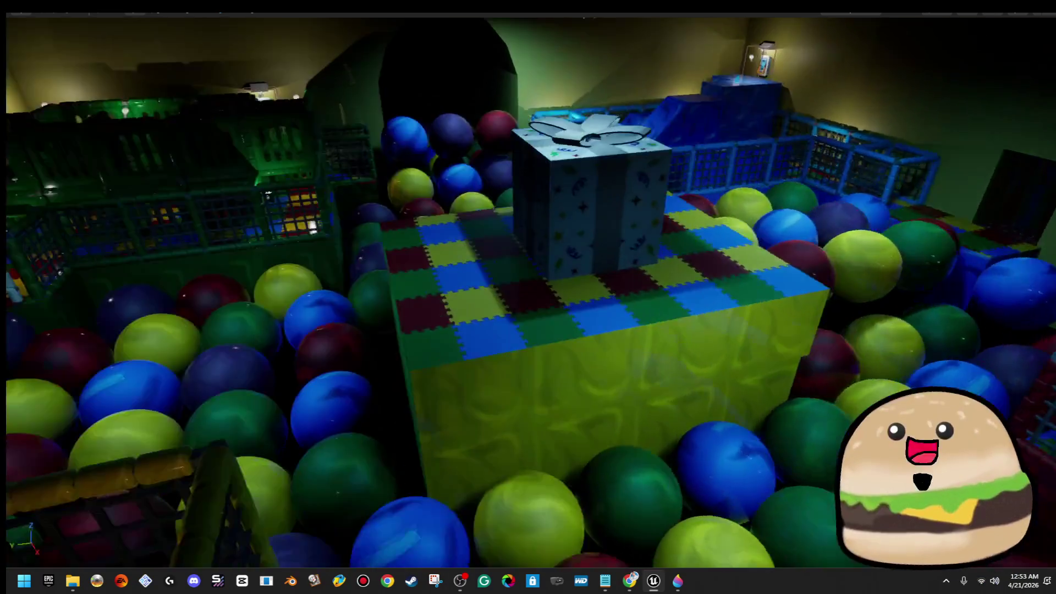
pyautogui.press('d')
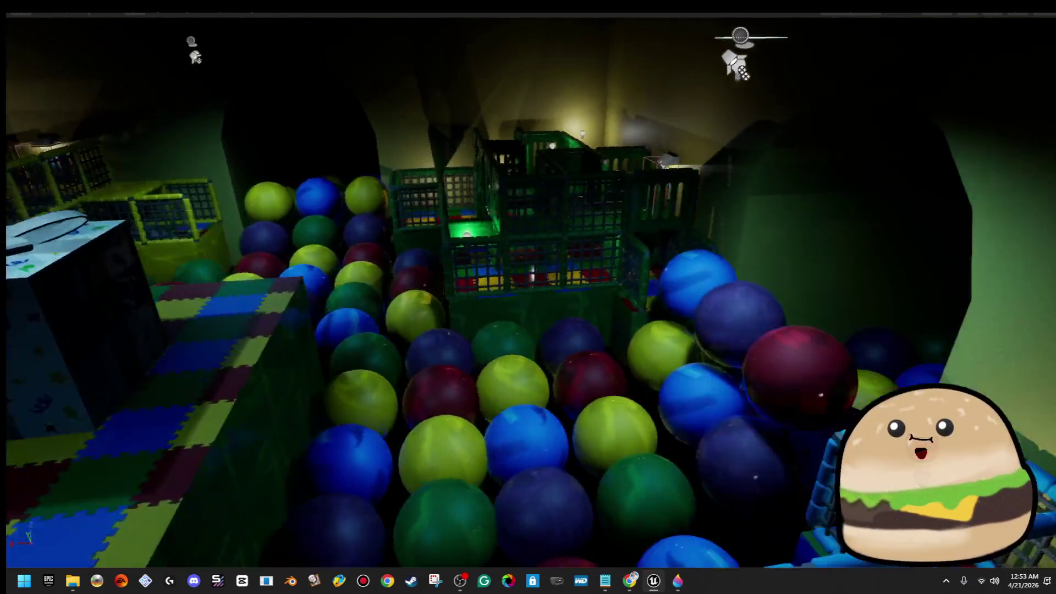
pyautogui.press('d')
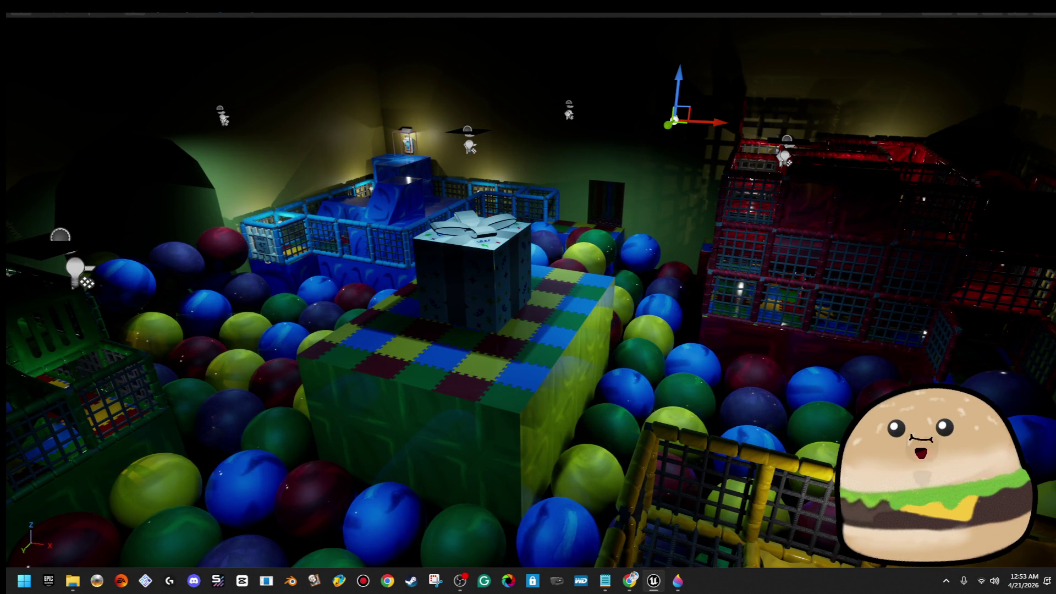
pyautogui.press('s')
# Step: Leave immersive mode, save the level and focus the view on balloon_actor20
pyautogui.press('F11')
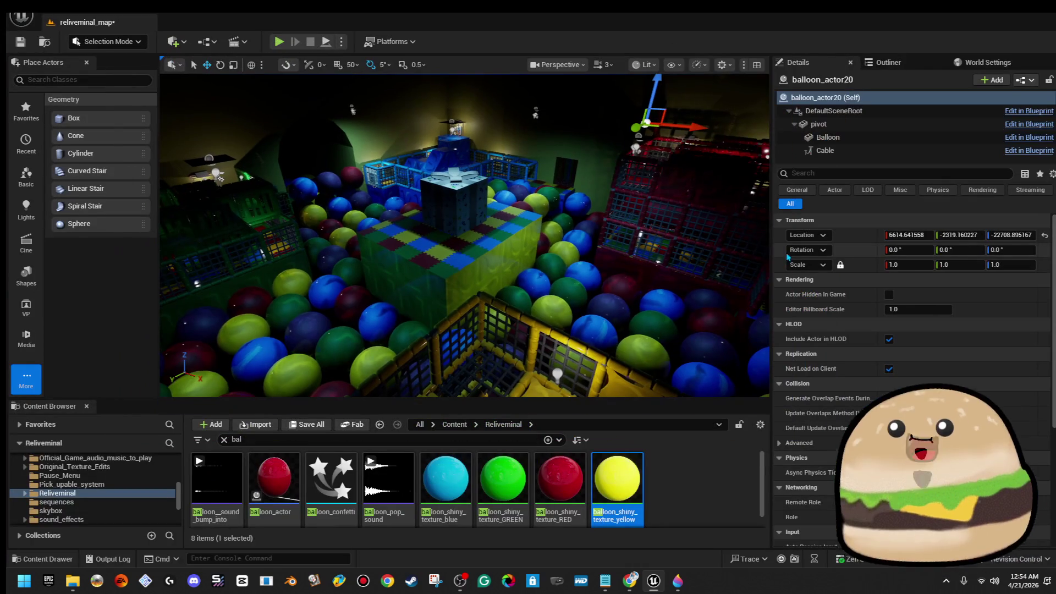
pyautogui.click(20, 42)
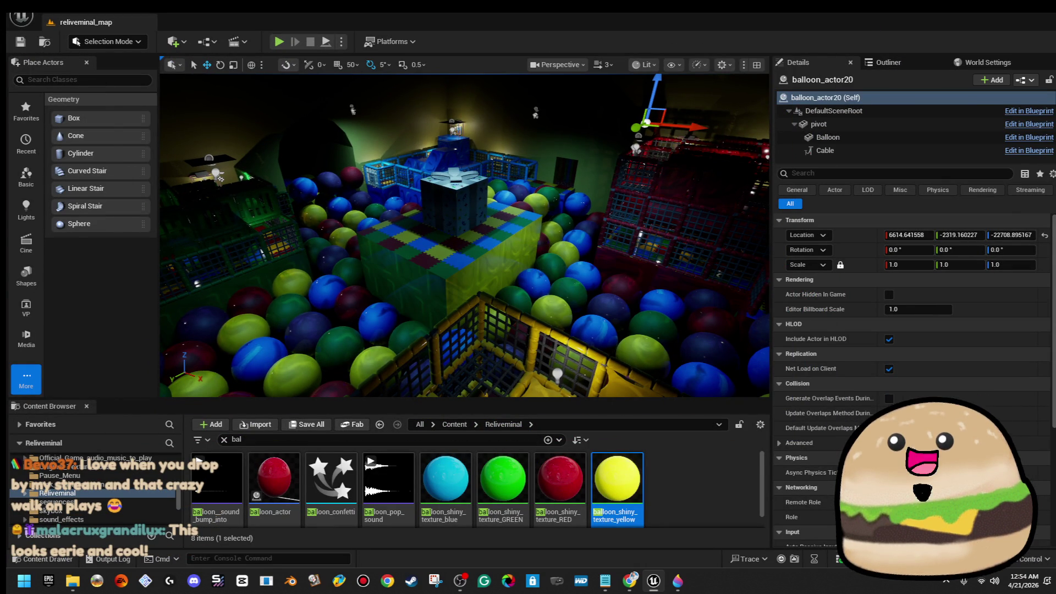
pyautogui.press('w')
pyautogui.press('w')
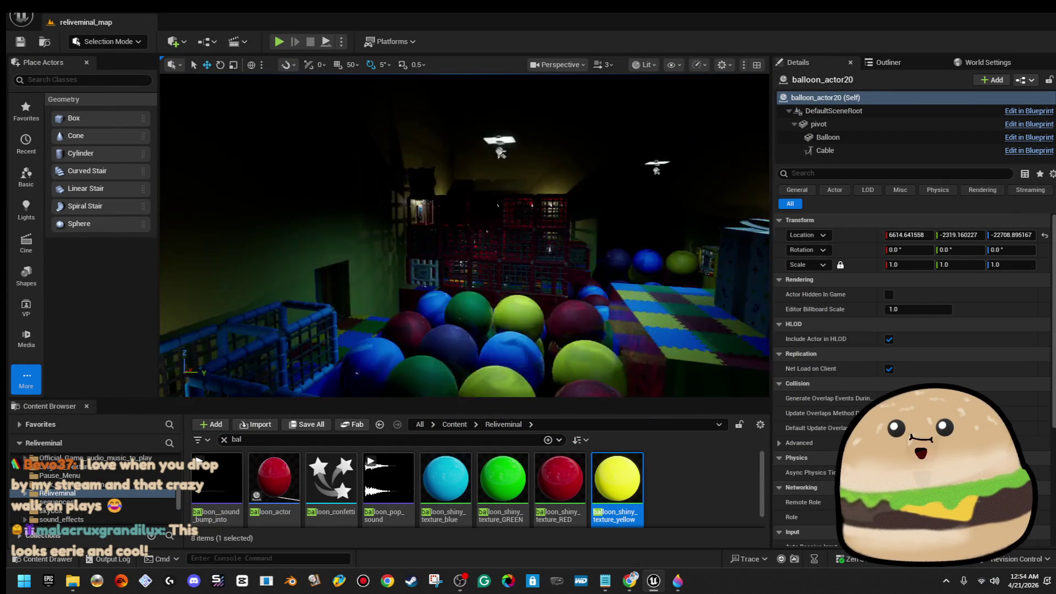
pyautogui.press('f')
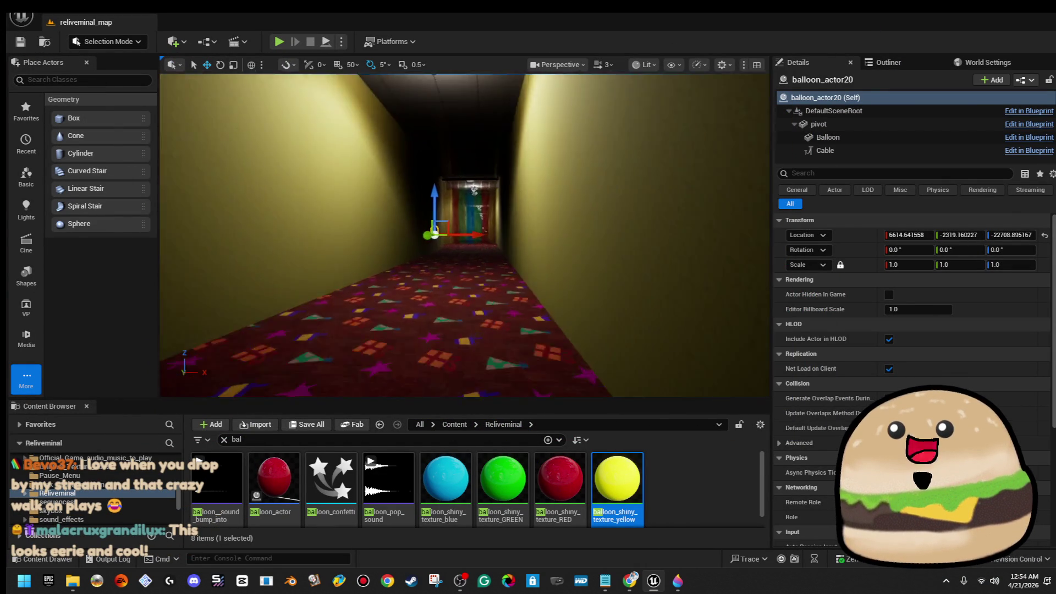
# Step: Look over the lit rooms around balloon_actor20 and show the Outliner list of level actors
pyautogui.press('w')
pyautogui.press('w')
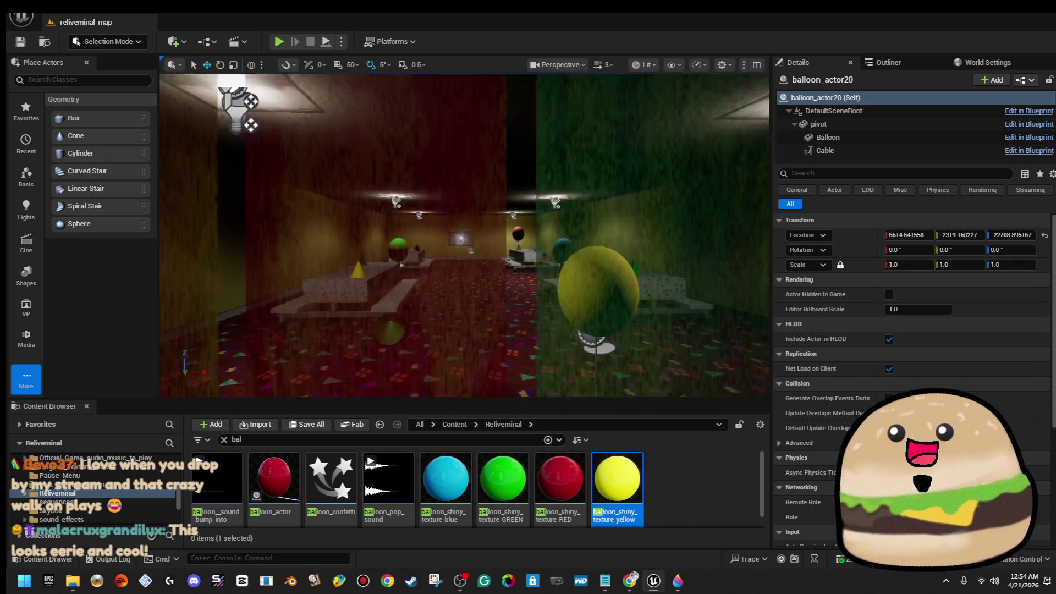
pyautogui.press('f')
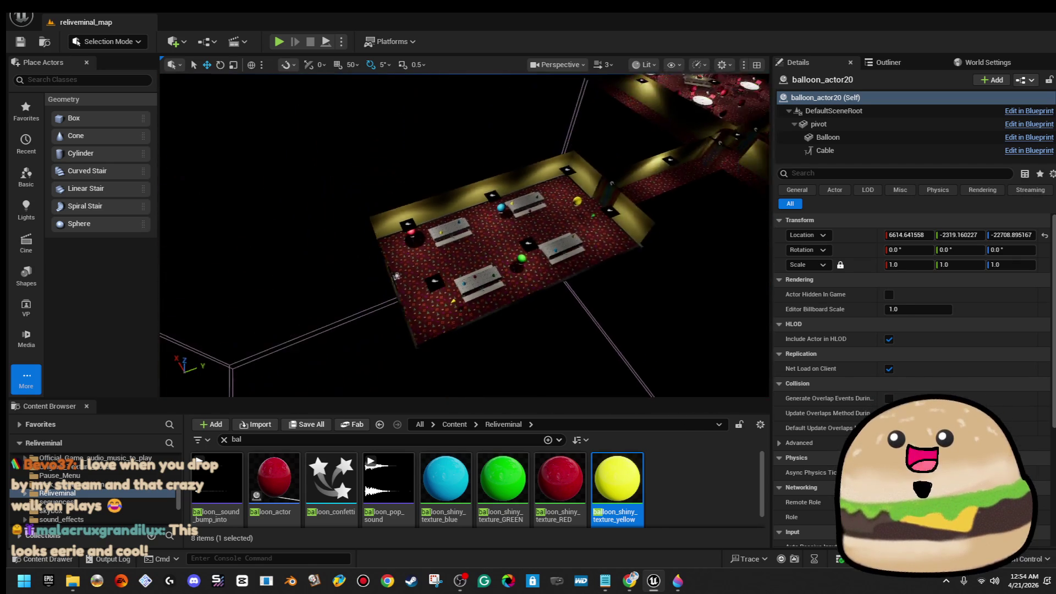
pyautogui.press('s')
pyautogui.press('s')
pyautogui.click(889, 62)
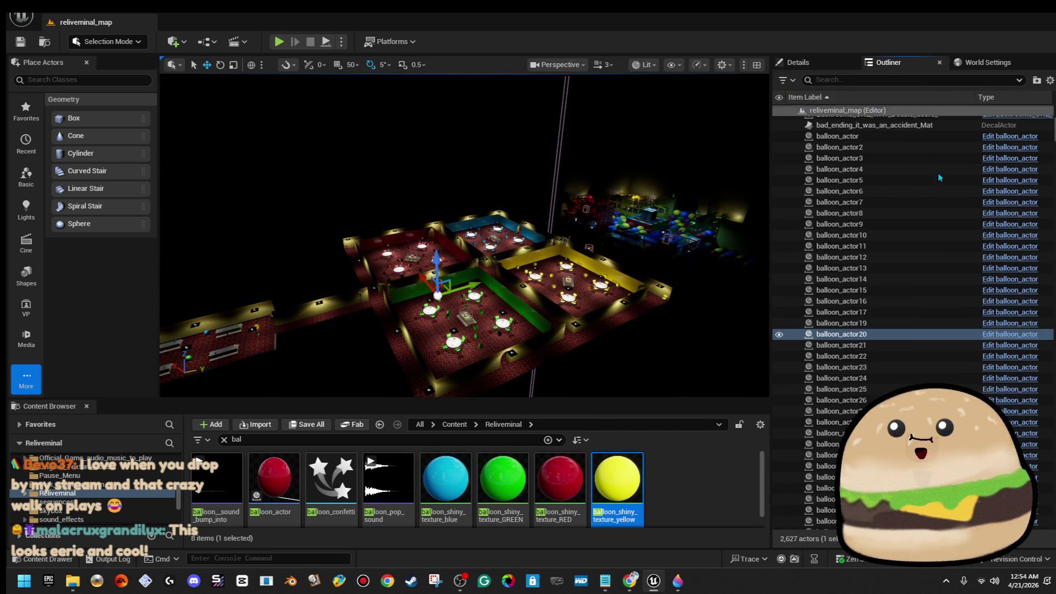
# Step: Browse the Outliner past play_area_pole44 and frame Box Brush88 in the viewport
pyautogui.click(697, 240)
pyautogui.rightClick(682, 189)
pyautogui.press('Escape')
pyautogui.click(569, 285)
pyautogui.press('f')
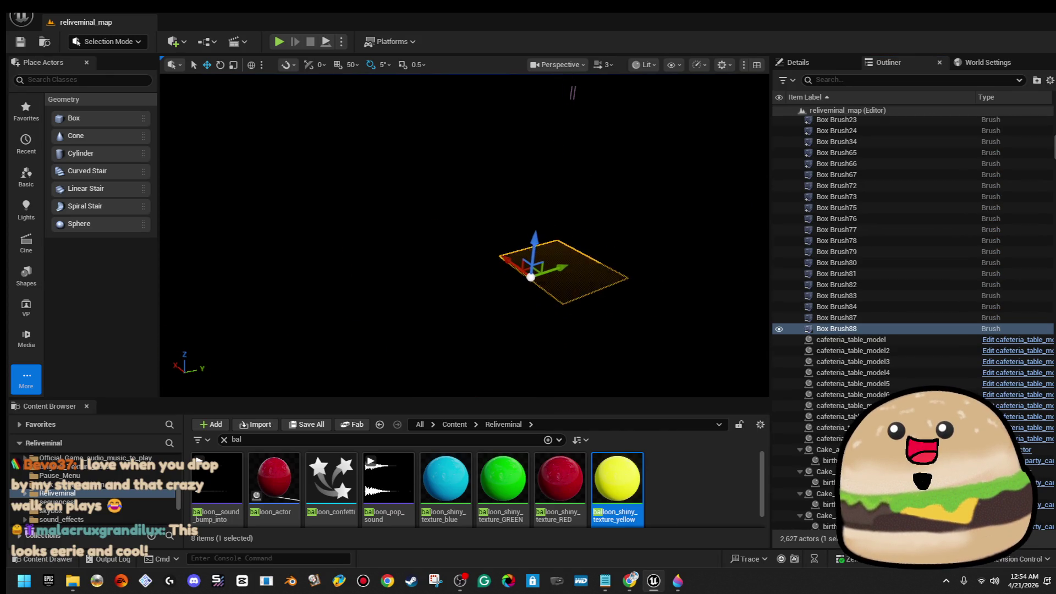
pyautogui.scroll(3, 867, 198)
pyautogui.scroll(3, 883, 194)
pyautogui.scroll(3, 888, 193)
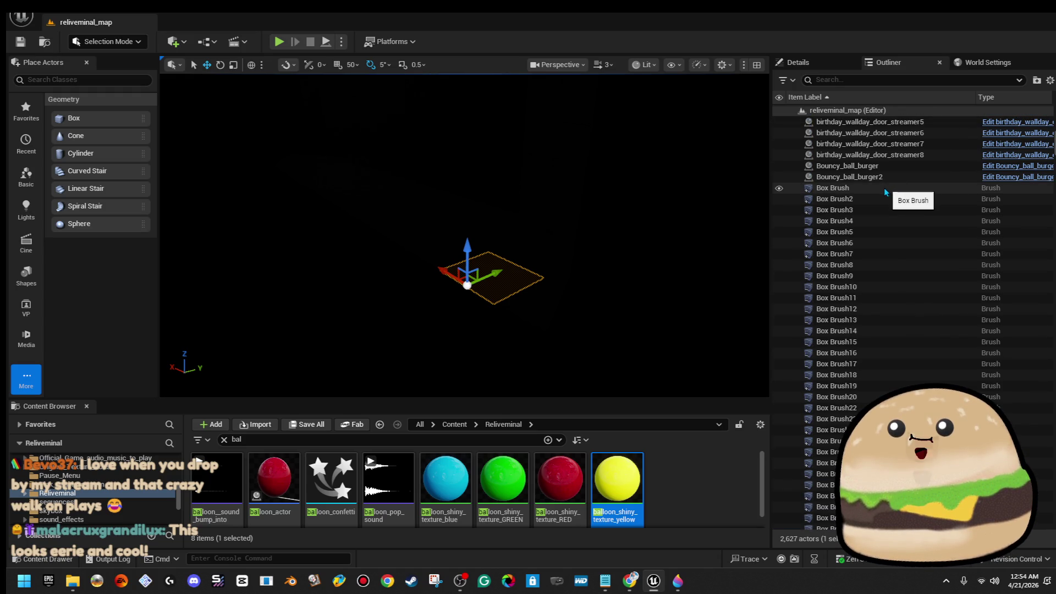
# Step: Frame the whole run of Box Brush actors, then inspect Box Brush22 and Box Brush23 individually
pyautogui.keyDown('shift'); pyautogui.click(885, 189); pyautogui.keyUp('shift')
pyautogui.press('f')
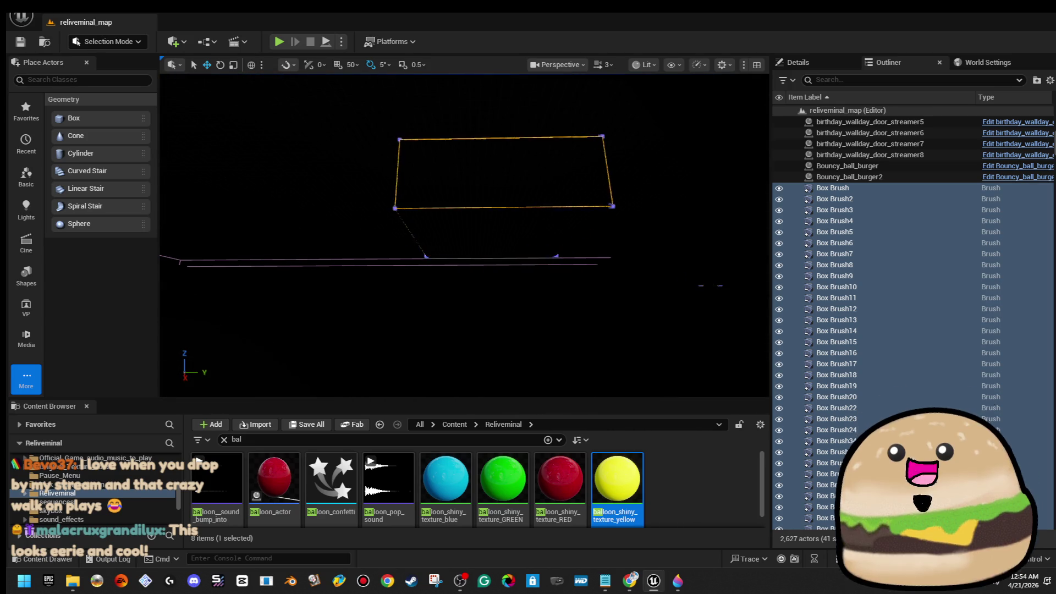
pyautogui.click(384, 242)
pyautogui.click(494, 173)
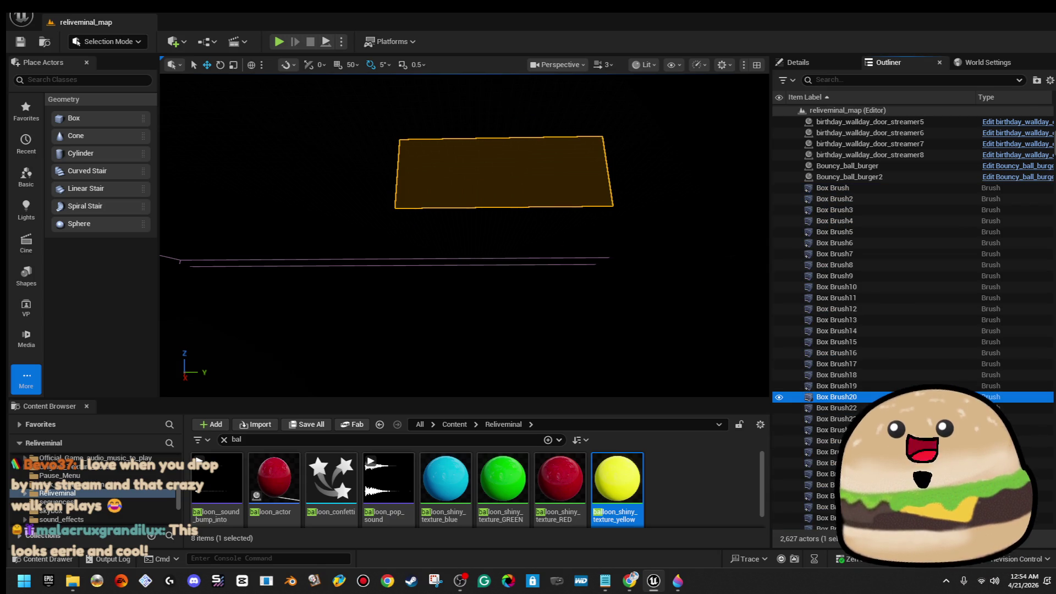
pyautogui.click(496, 190)
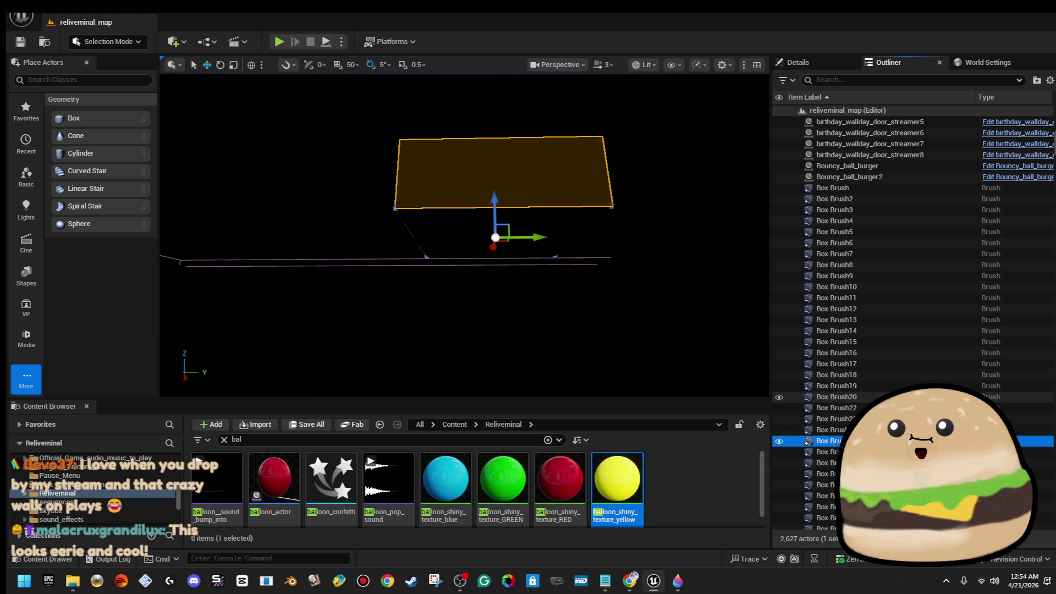
pyautogui.moveTo(462, 247)
pyautogui.mouseDown()
pyautogui.moveTo(462, 214)
pyautogui.moveTo(571, 366)
pyautogui.mouseUp()
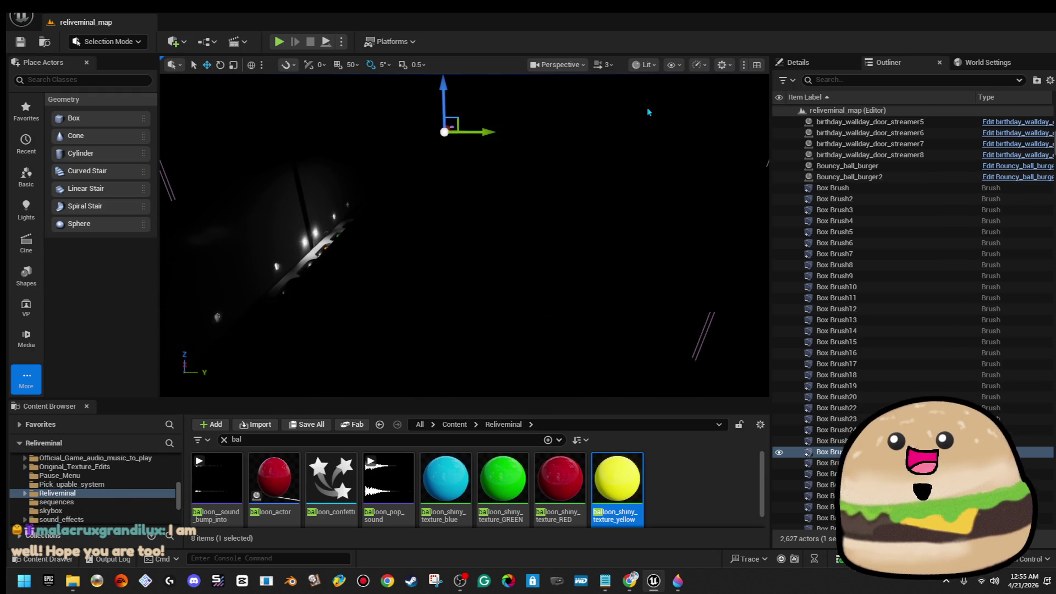
# Step: Switch the viewport to Unlit and fly toward Box Brush8
pyautogui.click(635, 64)
pyautogui.click(660, 129)
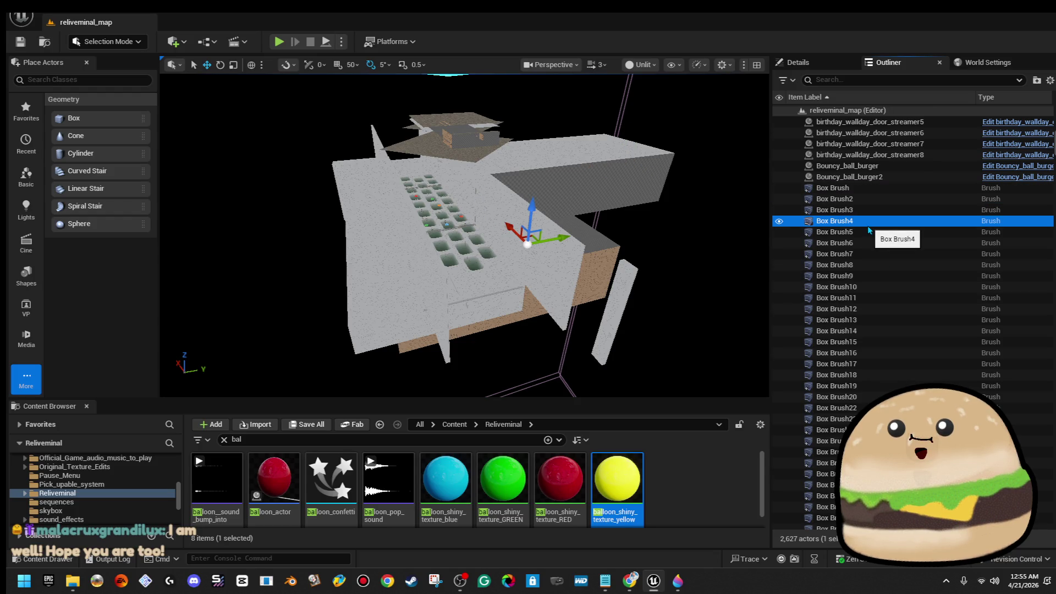
pyautogui.press('Down')
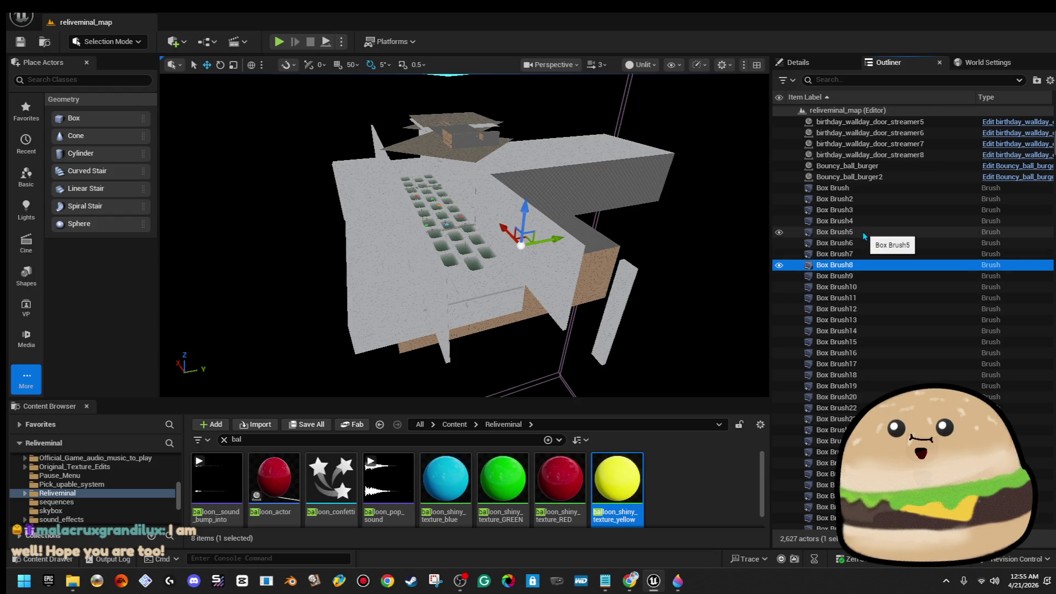
pyautogui.press('w')
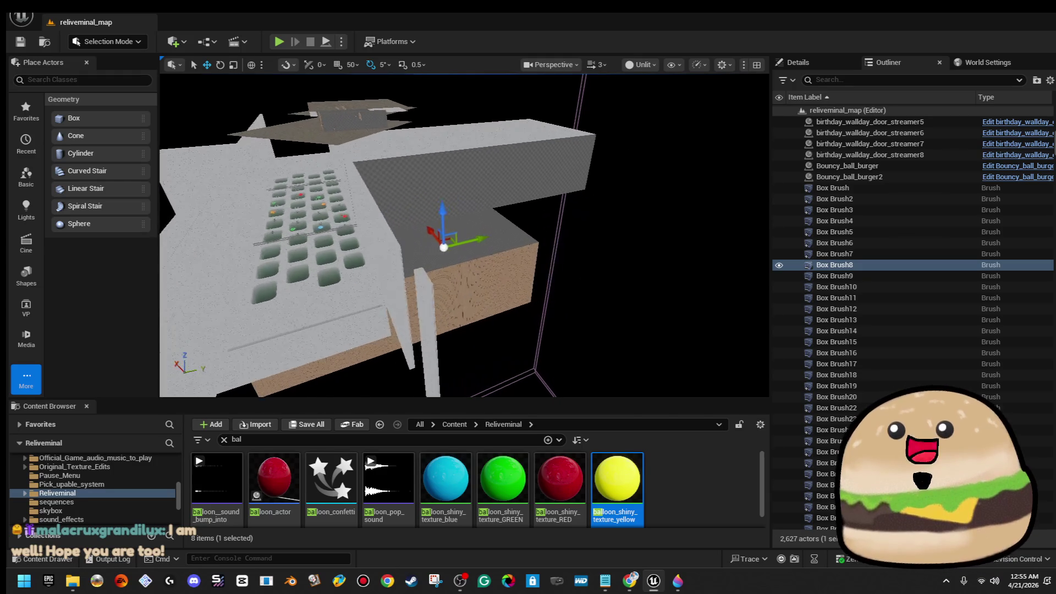
pyautogui.press('w')
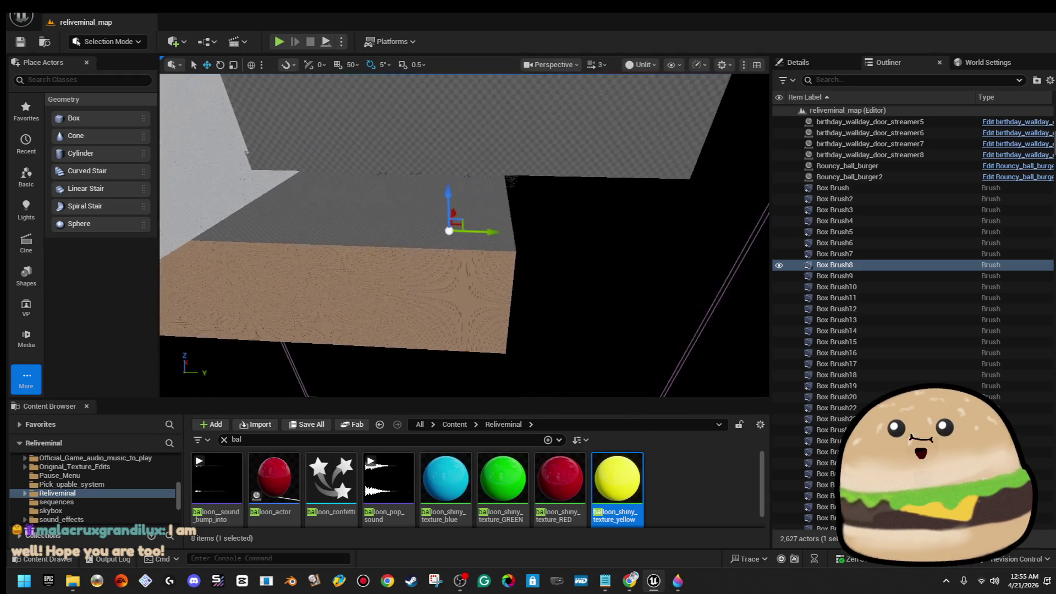
pyautogui.press('w')
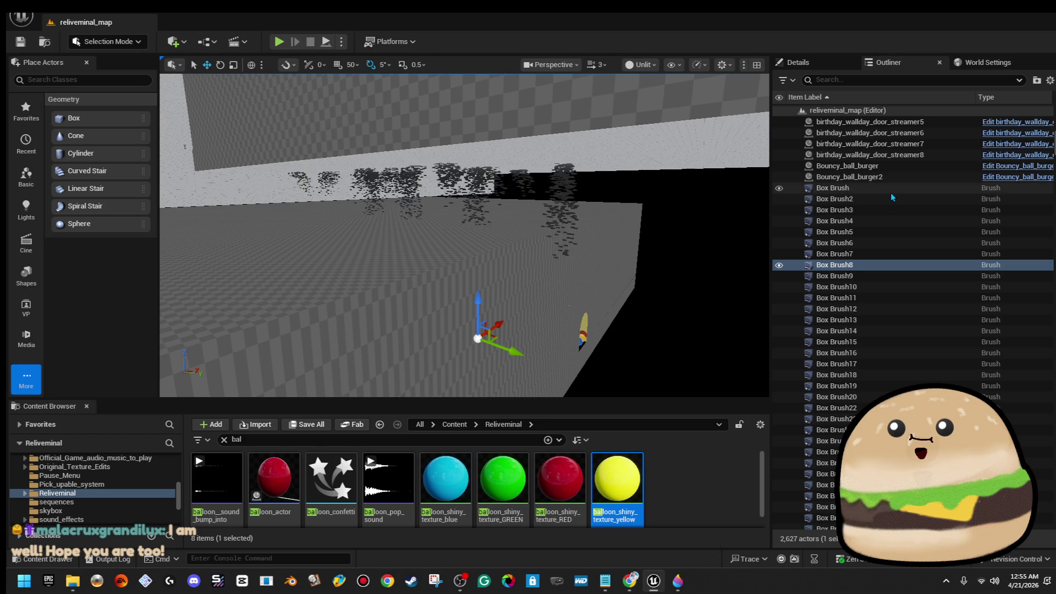
# Step: Step the selection through Box Brush, Box Brush2 to Box Brush5 and on to Box Brush10
pyautogui.click(586, 262)
pyautogui.press('e')
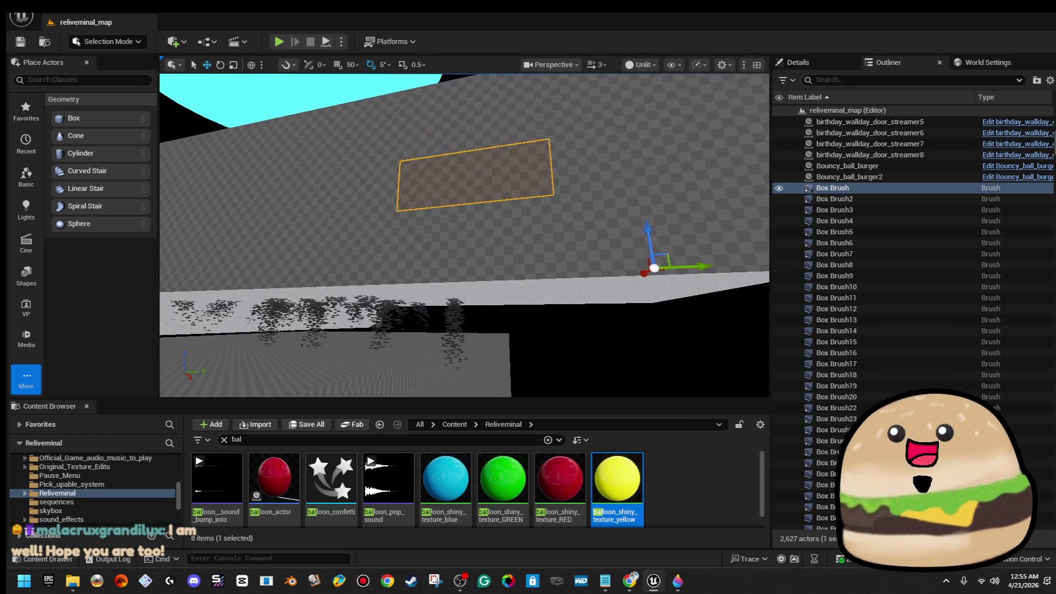
pyautogui.click(834, 198)
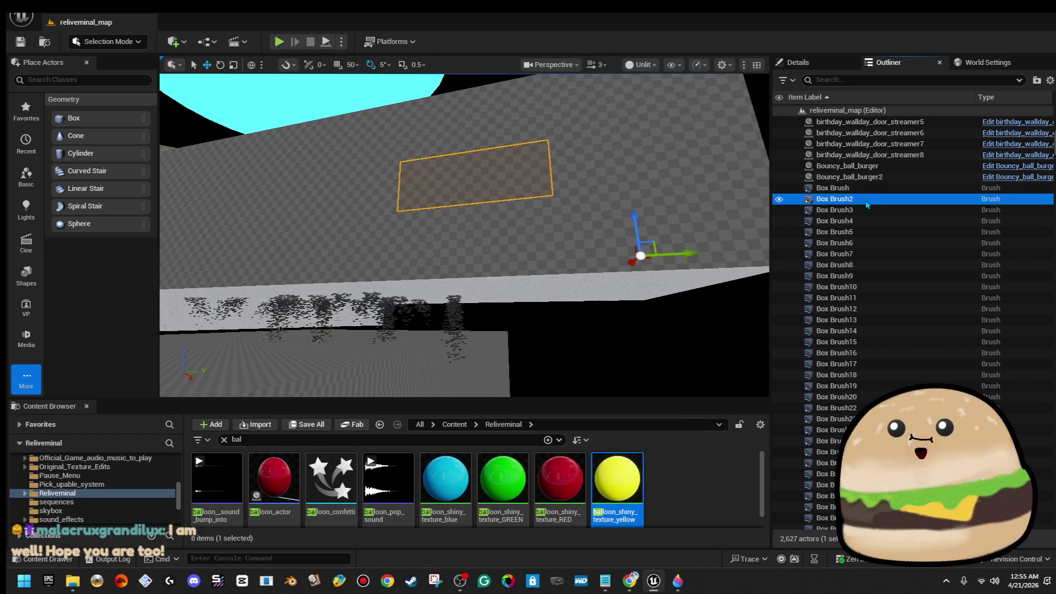
pyautogui.click(858, 209)
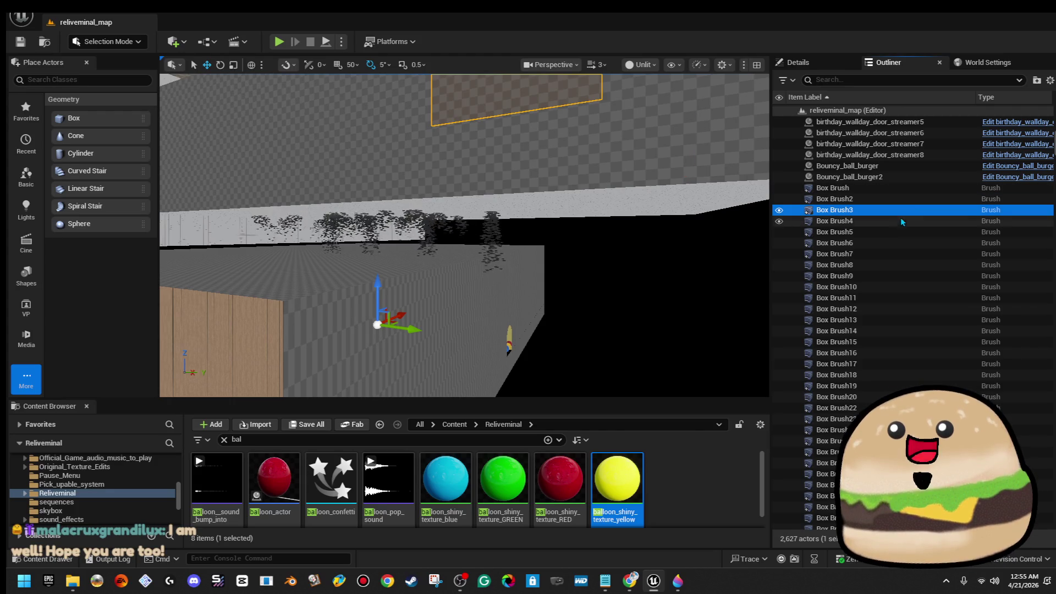
pyautogui.click(895, 221)
pyautogui.click(933, 233)
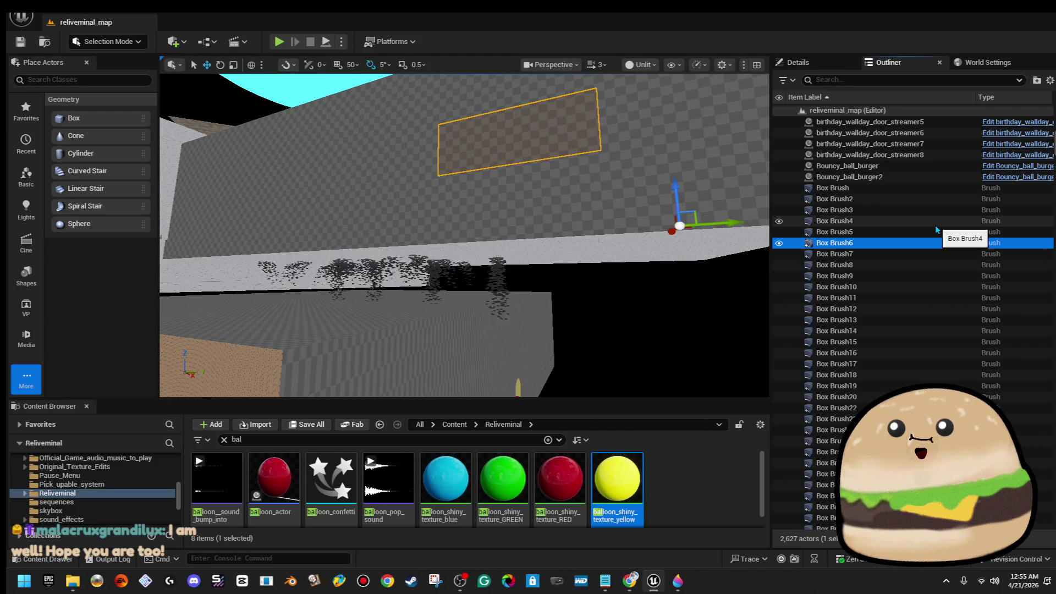
pyautogui.press('Down')
pyautogui.press('Down')
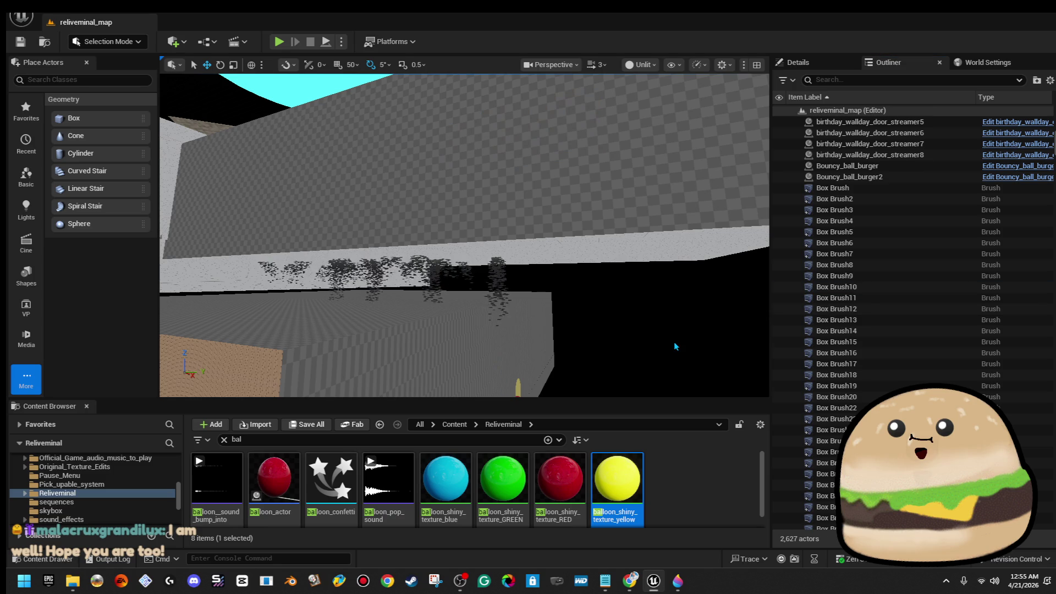
pyautogui.click(975, 226)
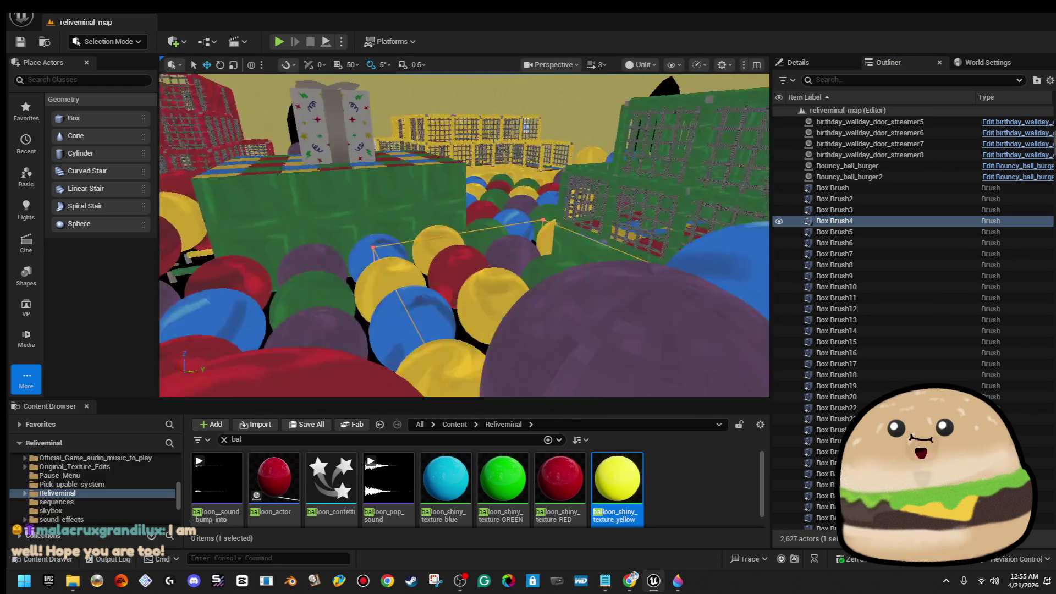
# Step: Focus Box Brush2 through Box Brush5 in turn, then select Box Brush as the first party room piece
pyautogui.doubleClick(845, 199)
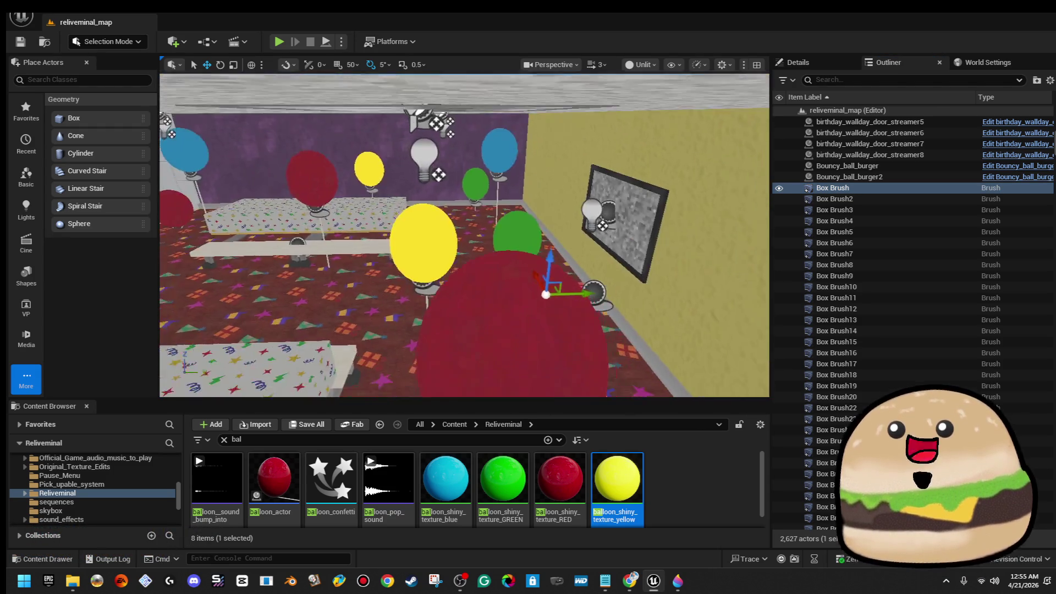
pyautogui.press('f')
pyautogui.click(853, 199)
pyautogui.doubleClick(858, 210)
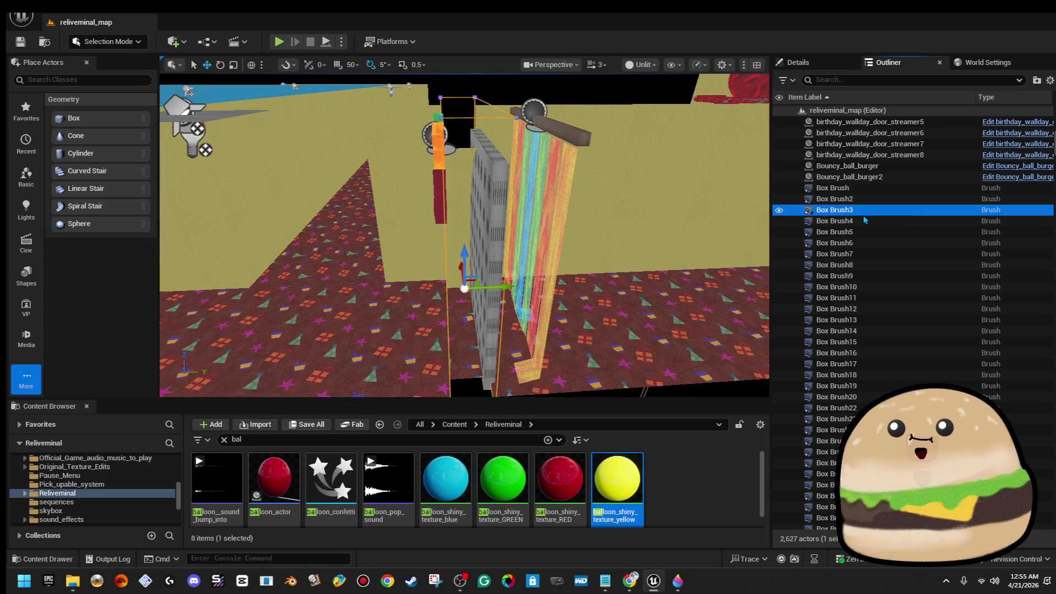
pyautogui.doubleClick(865, 220)
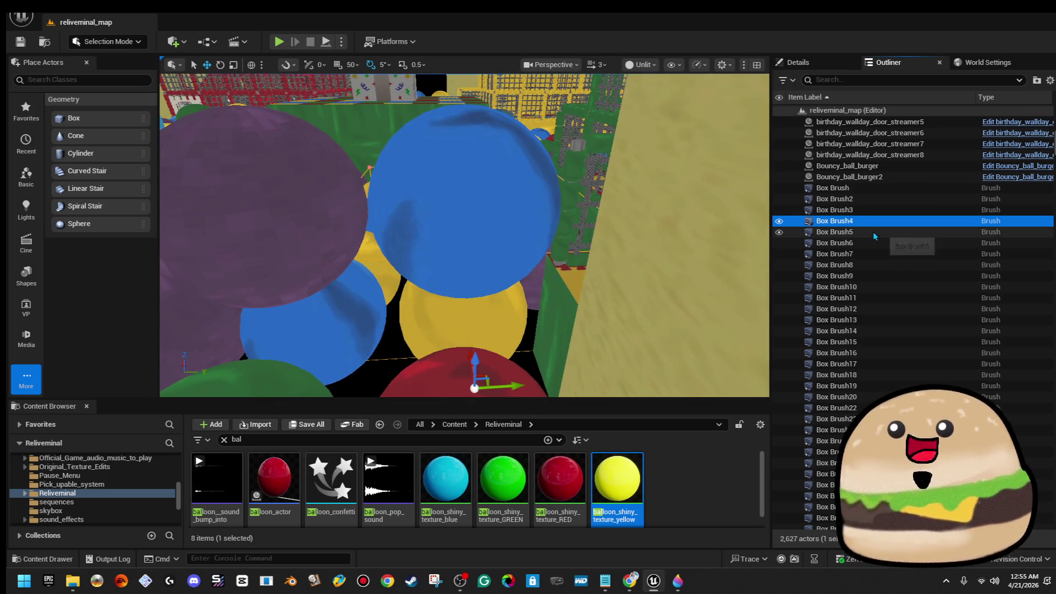
pyautogui.doubleClick(850, 232)
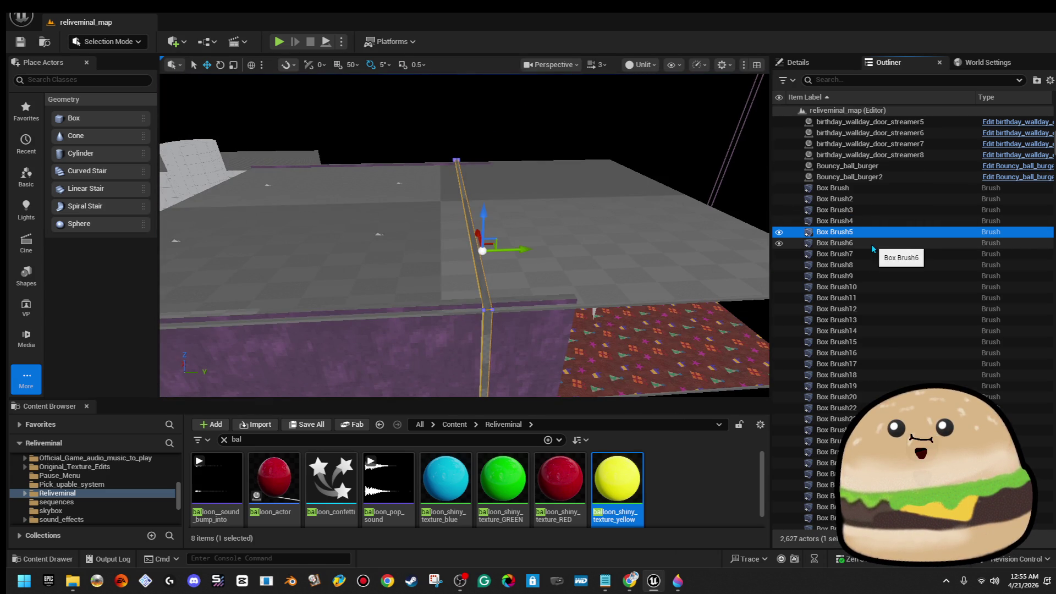
pyautogui.moveTo(759, 260)
pyautogui.mouseDown()
pyautogui.moveTo(462, 247)
pyautogui.moveTo(472, 236)
pyautogui.mouseUp()
pyautogui.click(472, 236)
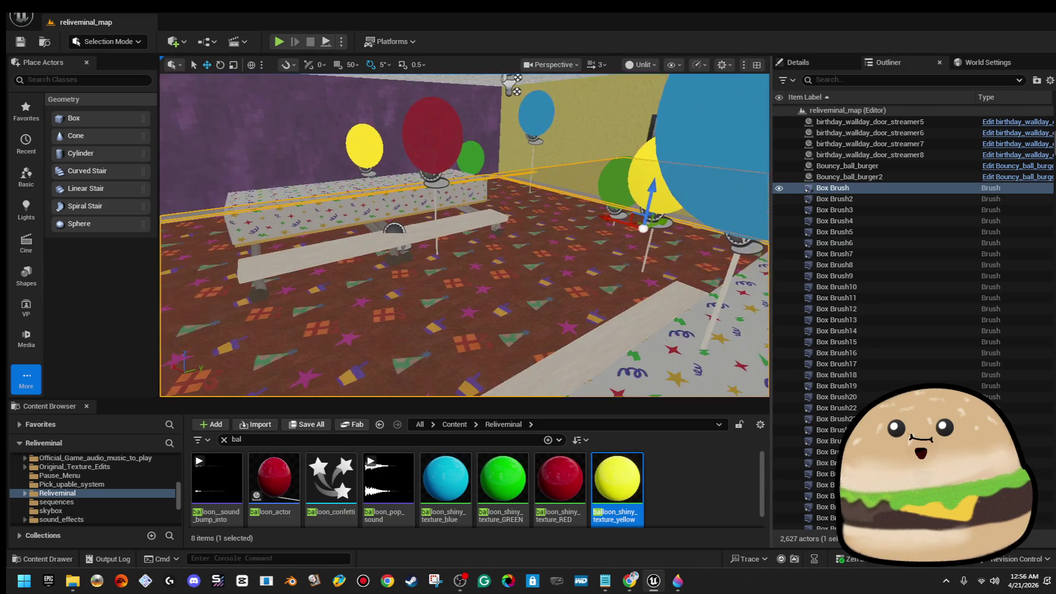
# Step: Add Box Brush6, Box Brush5, Box Brush2 and Box Brush7 to the selection and focus the five brushes
pyautogui.keyDown('ctrl'); pyautogui.click(413, 183); pyautogui.keyUp('ctrl')
pyautogui.keyDown('ctrl'); pyautogui.click(556, 181); pyautogui.keyUp('ctrl')
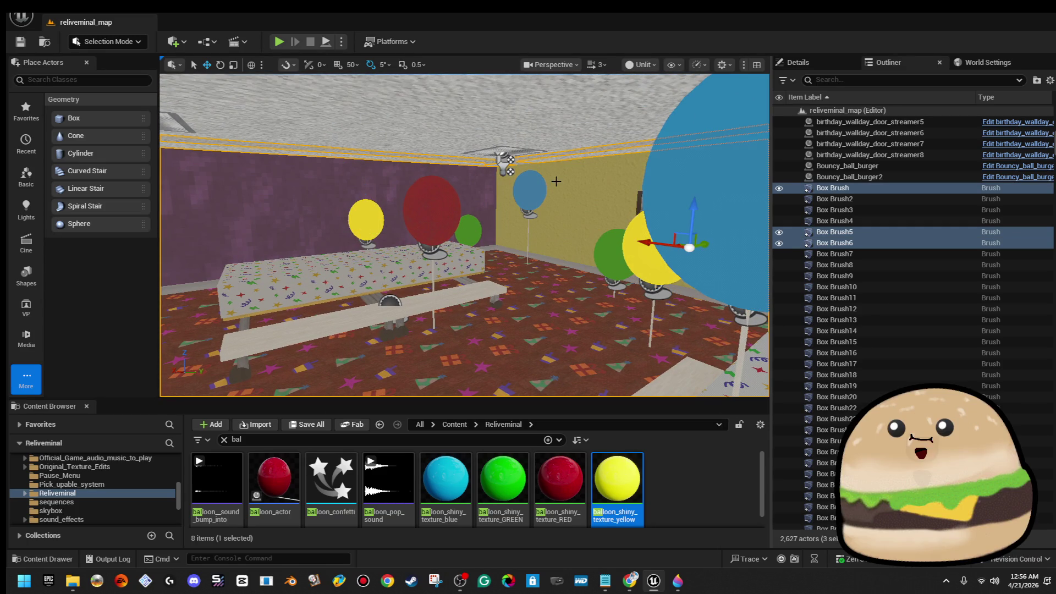
pyautogui.keyDown('ctrl'); pyautogui.click(555, 108); pyautogui.keyUp('ctrl')
pyautogui.moveTo(555, 108)
pyautogui.mouseDown()
pyautogui.moveTo(574, 192)
pyautogui.moveTo(599, 158)
pyautogui.mouseUp()
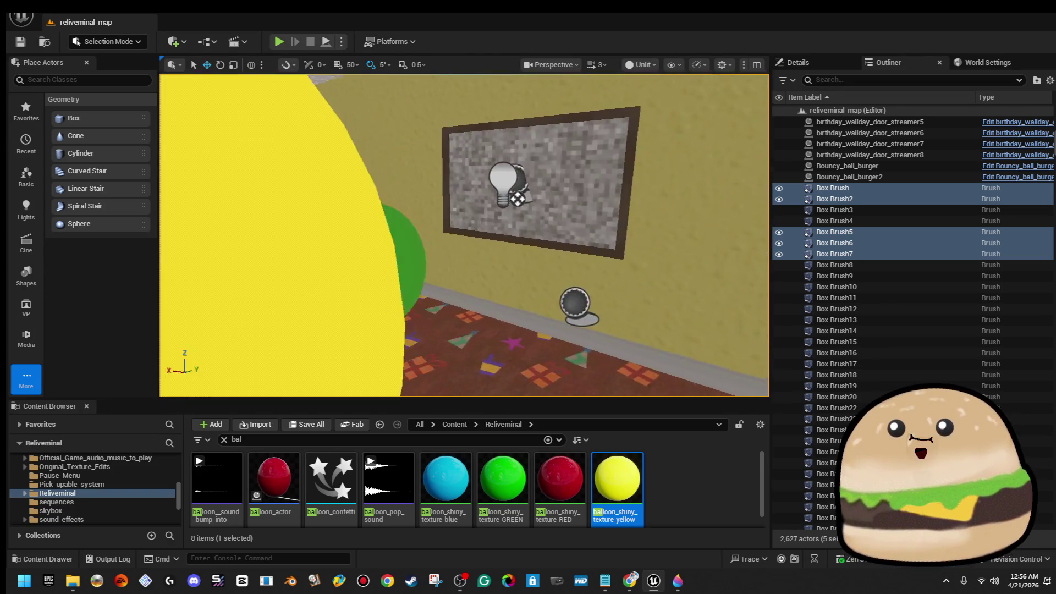
pyautogui.moveTo(573, 196); pyautogui.dragTo(573, 195)
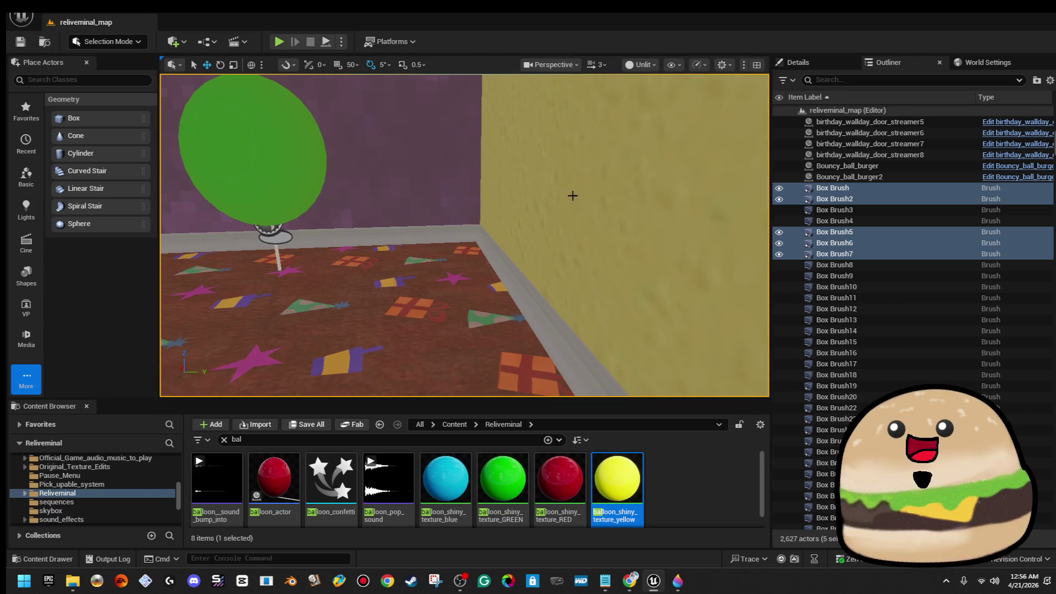
pyautogui.click(509, 268)
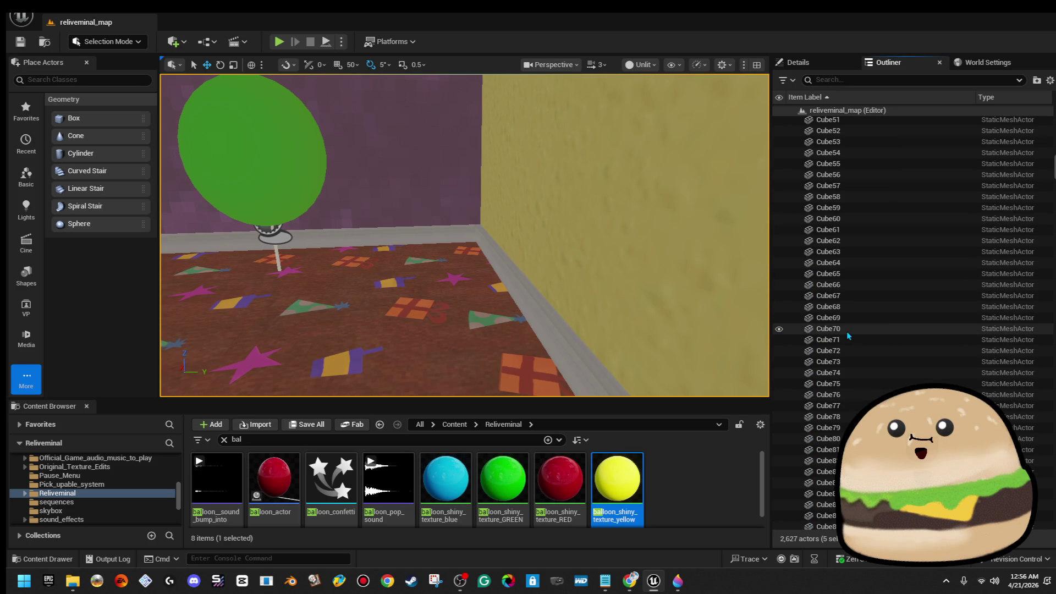
pyautogui.press('f')
# Step: Pull back to a wide view of the party room and show the Details of the five selected brushes
pyautogui.moveTo(462, 247)
pyautogui.mouseDown()
pyautogui.moveTo(462, 206)
pyautogui.moveTo(462, 247)
pyautogui.mouseUp()
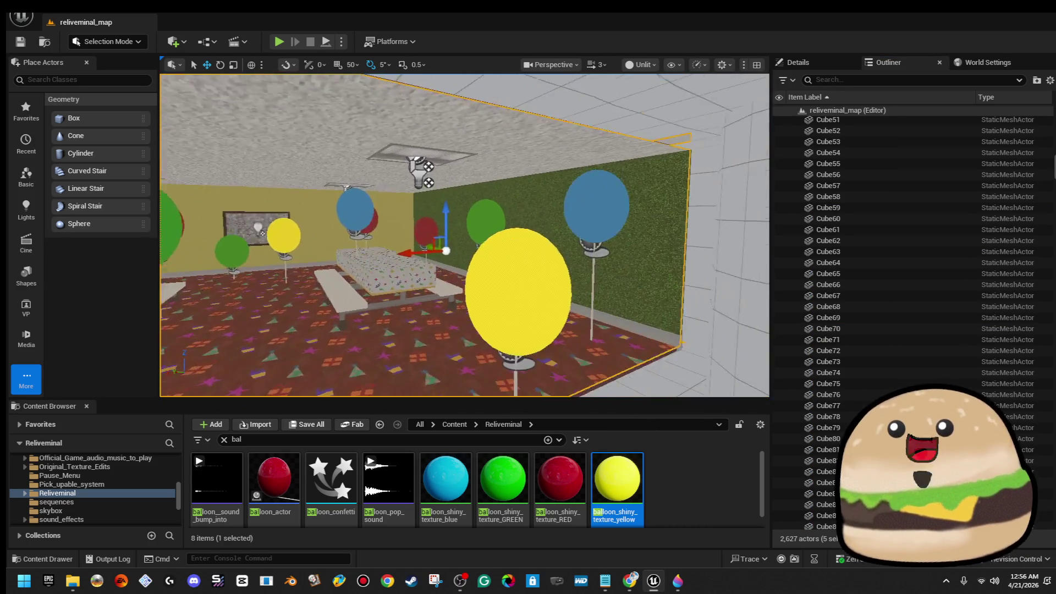
pyautogui.moveTo(462, 247); pyautogui.dragTo(462, 214)
pyautogui.moveTo(170, 157); pyautogui.dragTo(835, 97)
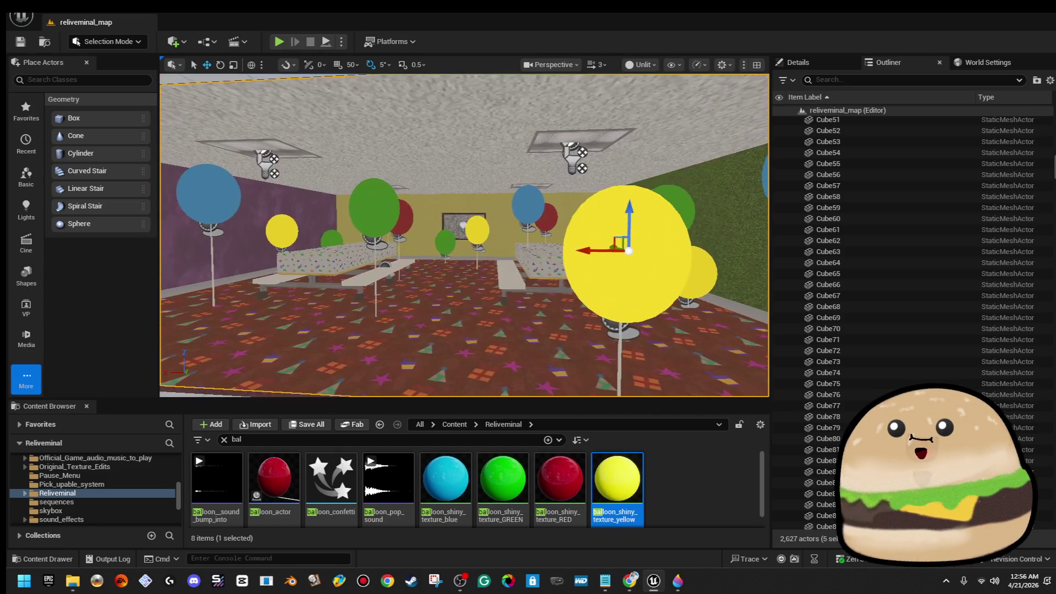
pyautogui.click(797, 64)
pyautogui.scroll(-3, 908, 288)
pyautogui.scroll(-3, 908, 288)
# Step: Create static mesh party_room_mesh_from_pool_room in Reliveminal from the brushes and open it in the mesh editor
pyautogui.click(1002, 388)
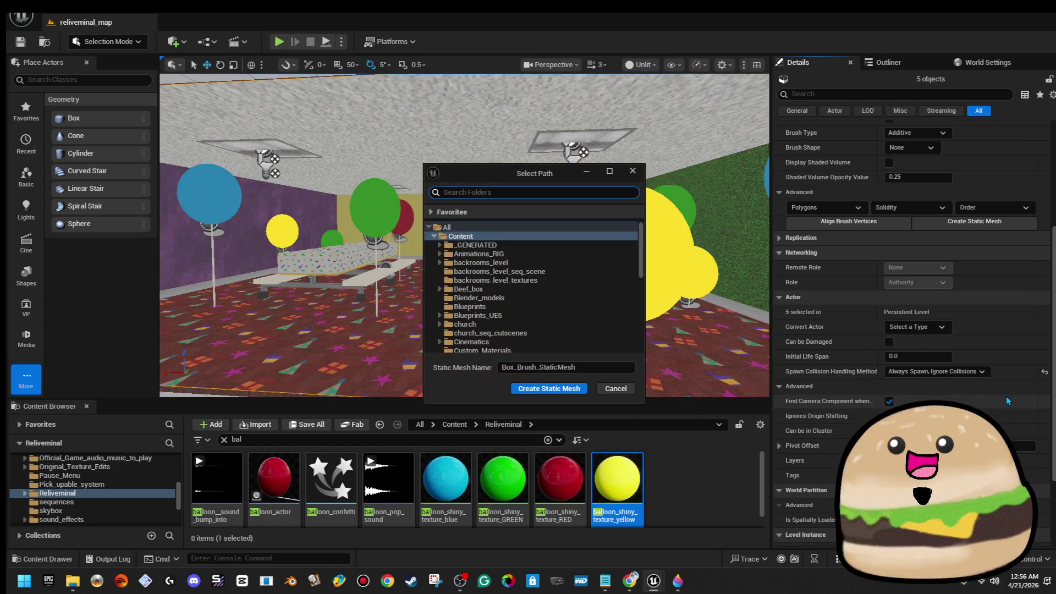
pyautogui.scroll(-5, 537, 287)
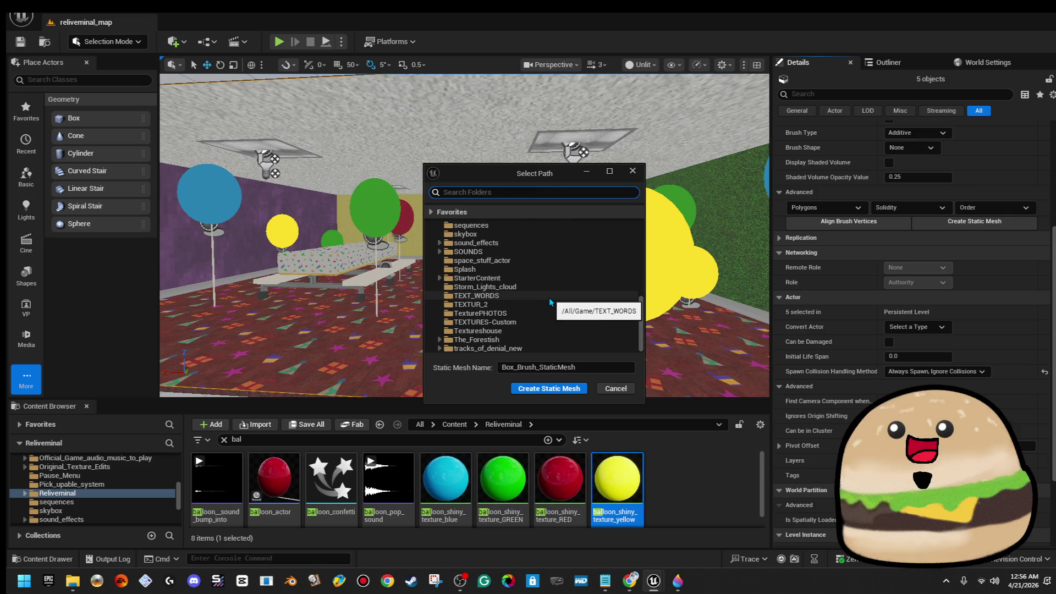
pyautogui.scroll(2, 545, 269)
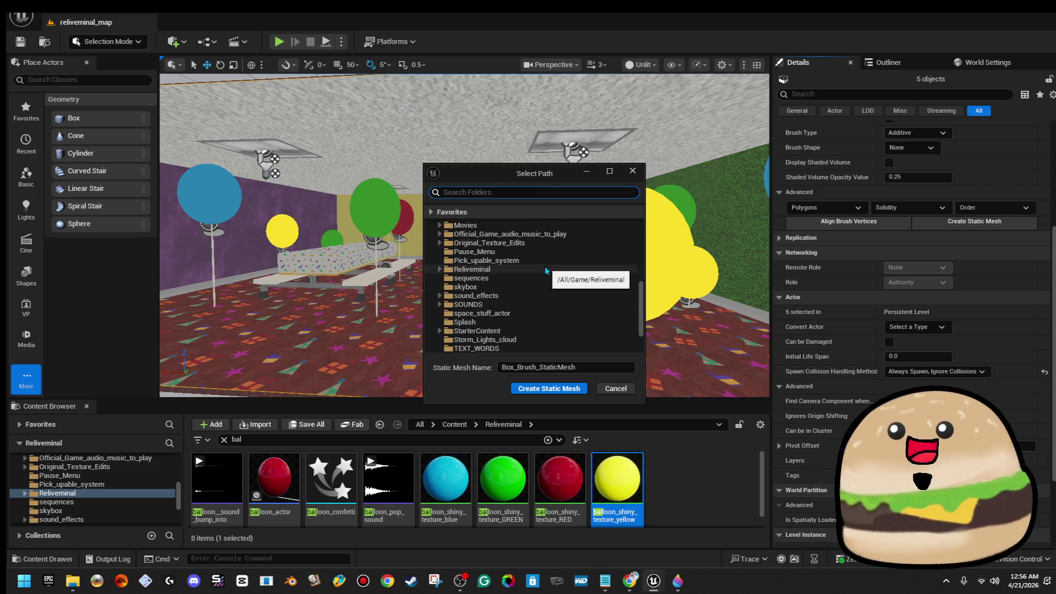
pyautogui.click(545, 270)
pyautogui.click(588, 367)
pyautogui.write('paar')
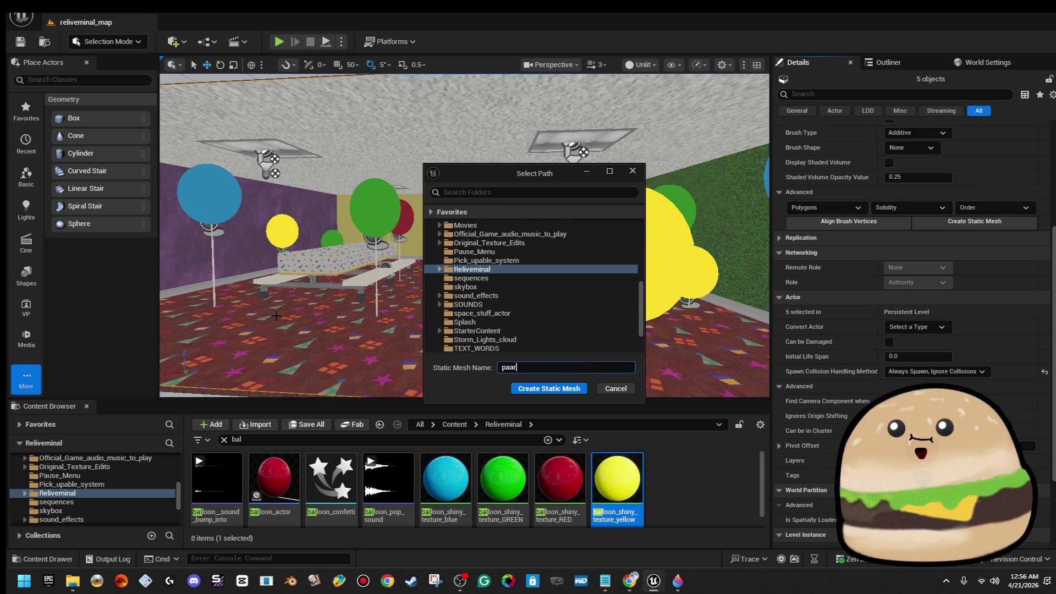
pyautogui.press('BackSpace')
pyautogui.click(548, 387)
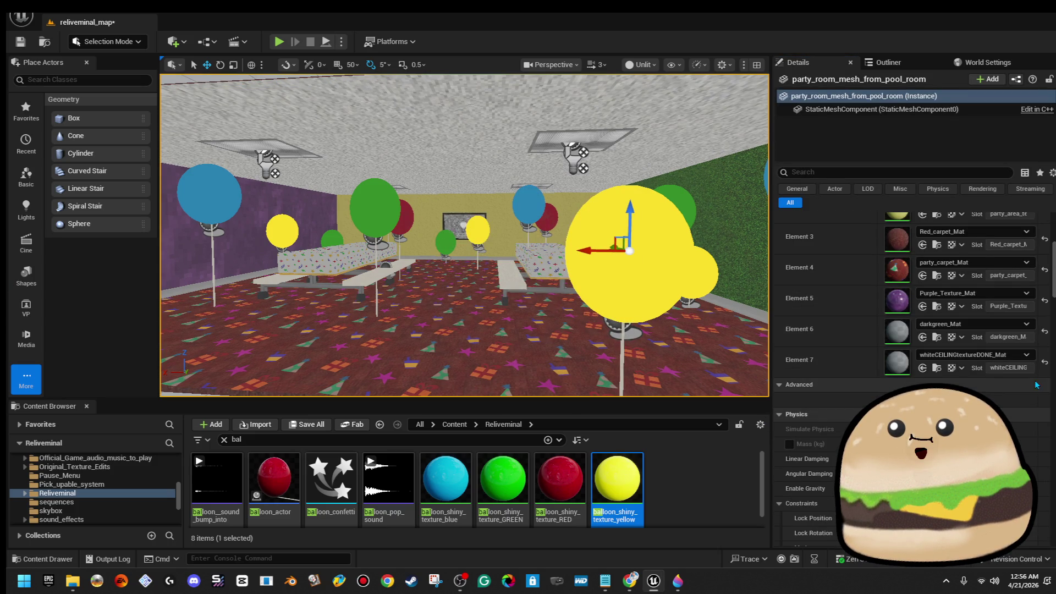
pyautogui.scroll(5, 949, 330)
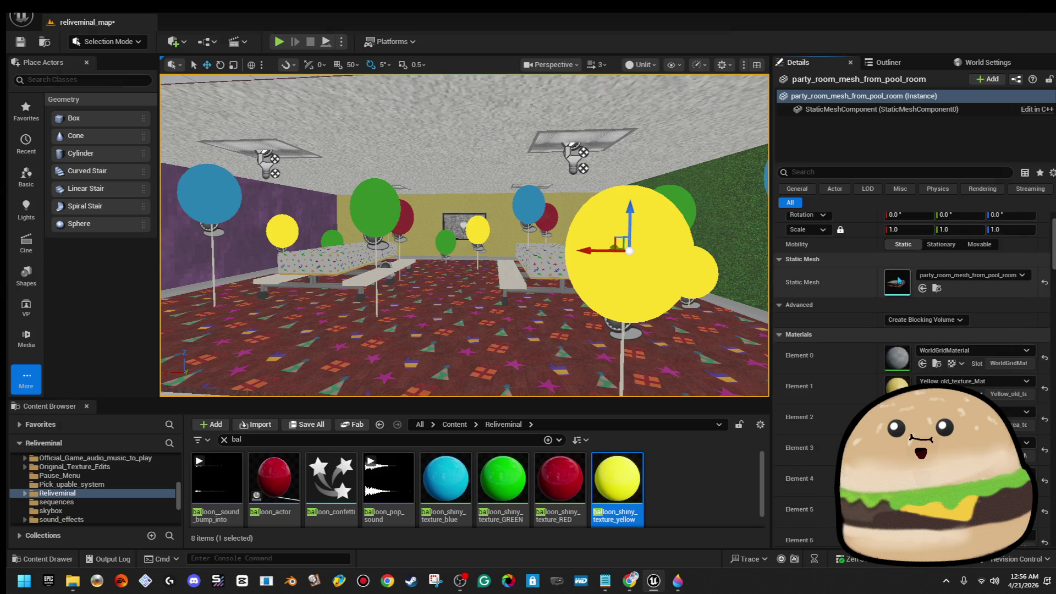
pyautogui.doubleClick(896, 279)
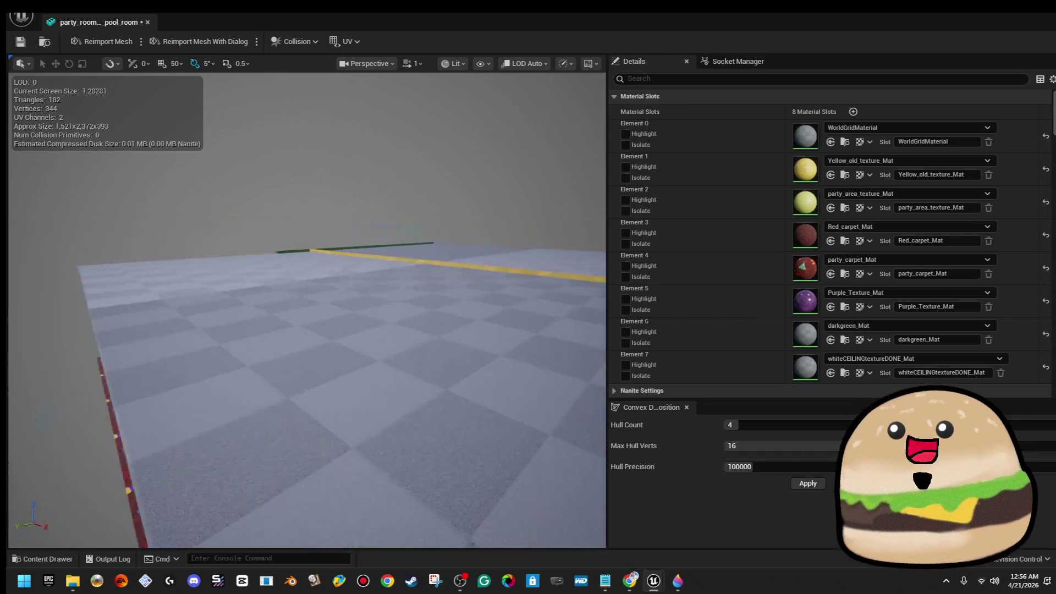
pyautogui.moveTo(306, 314); pyautogui.dragTo(429, 314)
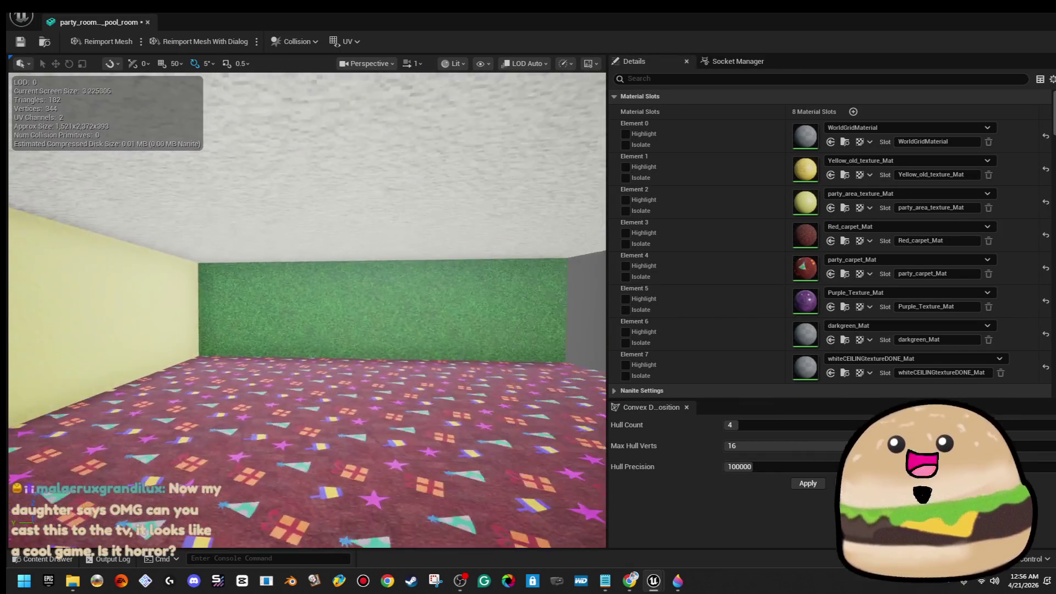
# Step: Set the mesh's Collision Complexity to Use Complex Collision As Simple and close the mesh editor
pyautogui.moveTo(429, 314); pyautogui.dragTo(483, 198)
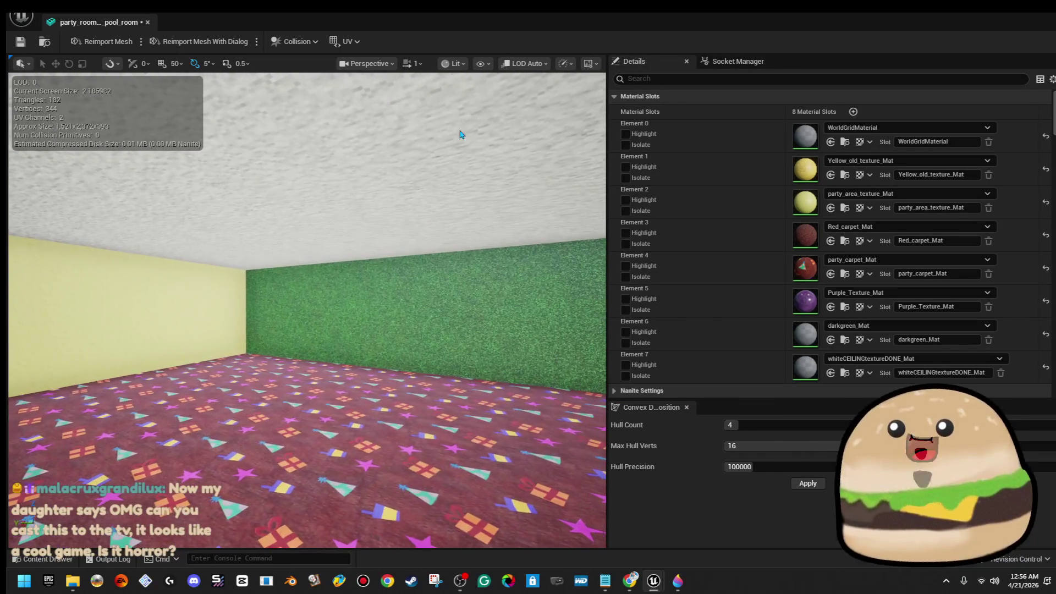
pyautogui.scroll(-3, 945, 320)
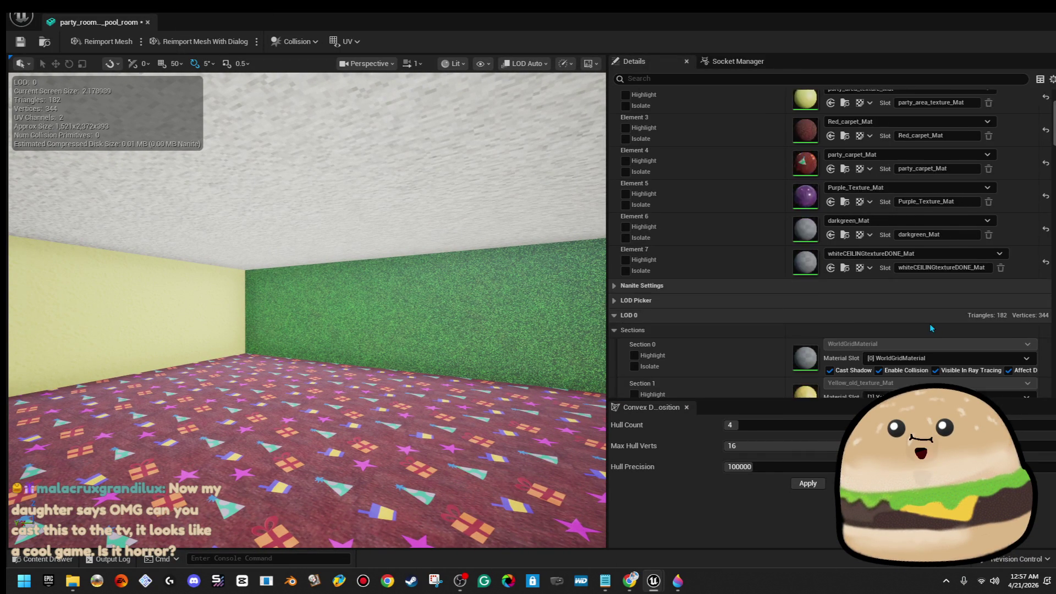
pyautogui.scroll(-3, 945, 320)
pyautogui.scroll(-3, 946, 320)
pyautogui.scroll(-3, 946, 320)
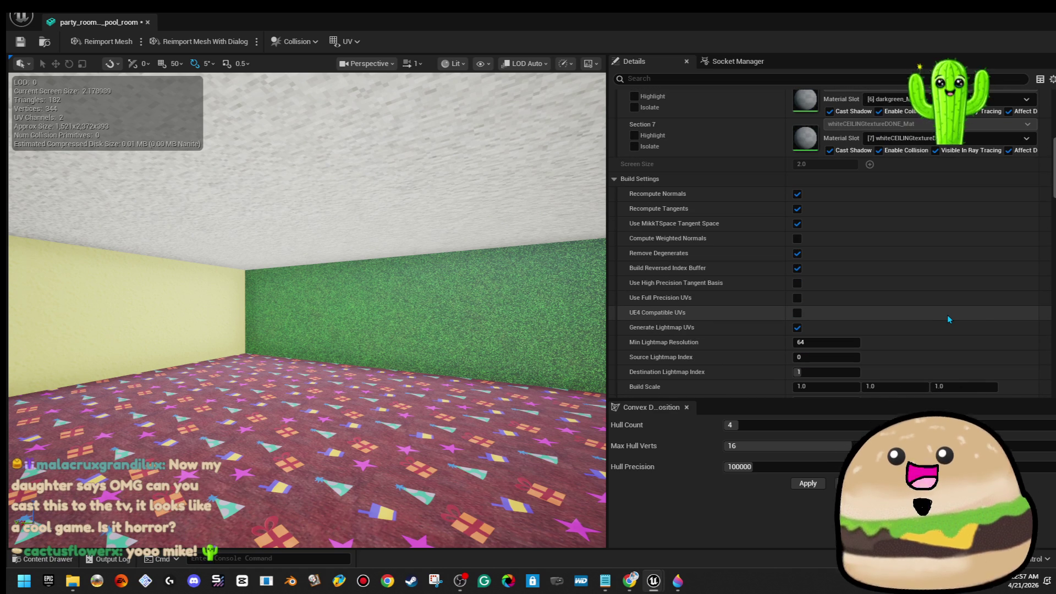
pyautogui.scroll(-3, 947, 318)
pyautogui.scroll(-3, 947, 319)
pyautogui.scroll(-3, 955, 311)
pyautogui.scroll(-3, 955, 311)
pyautogui.scroll(-3, 955, 311)
pyautogui.scroll(-2, 954, 315)
pyautogui.scroll(2, 958, 314)
pyautogui.scroll(3, 958, 314)
pyautogui.scroll(3, 958, 315)
pyautogui.scroll(2, 958, 314)
pyautogui.scroll(3, 957, 315)
pyautogui.scroll(3, 957, 314)
pyautogui.scroll(3, 958, 314)
pyautogui.scroll(-3, 957, 313)
pyautogui.scroll(-3, 959, 310)
pyautogui.scroll(-3, 960, 310)
pyautogui.scroll(-3, 959, 316)
pyautogui.scroll(-3, 958, 313)
pyautogui.scroll(-3, 954, 314)
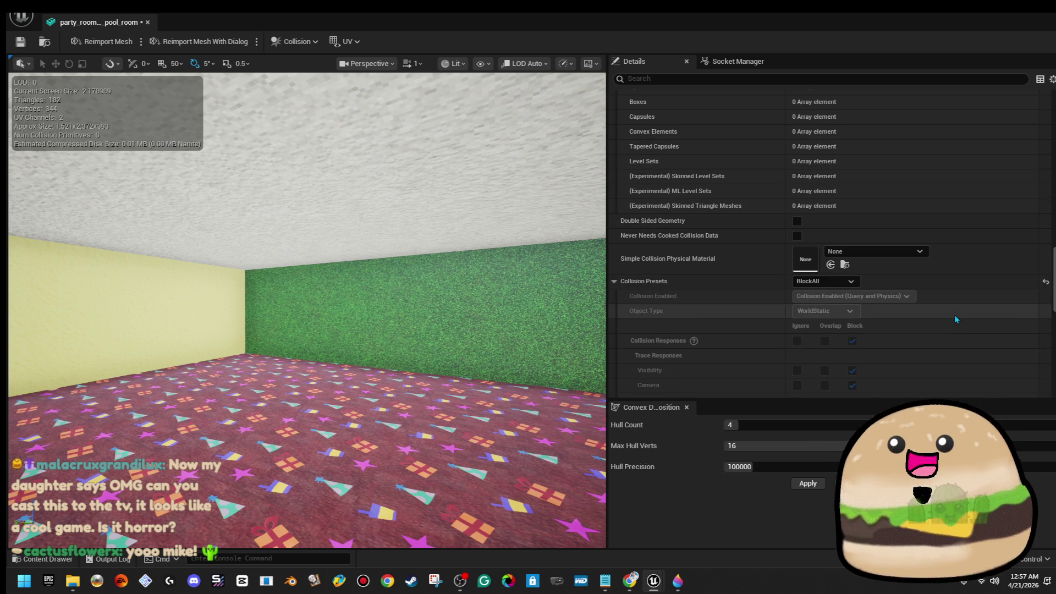
pyautogui.scroll(-1, 953, 314)
pyautogui.click(828, 265)
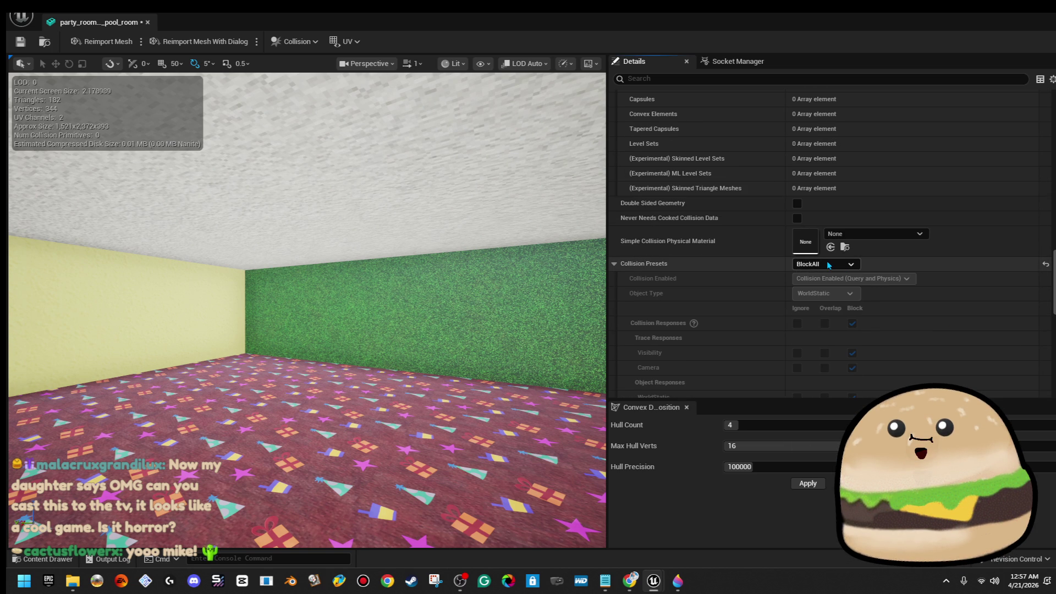
pyautogui.scroll(-1, 957, 263)
pyautogui.scroll(-3, 956, 263)
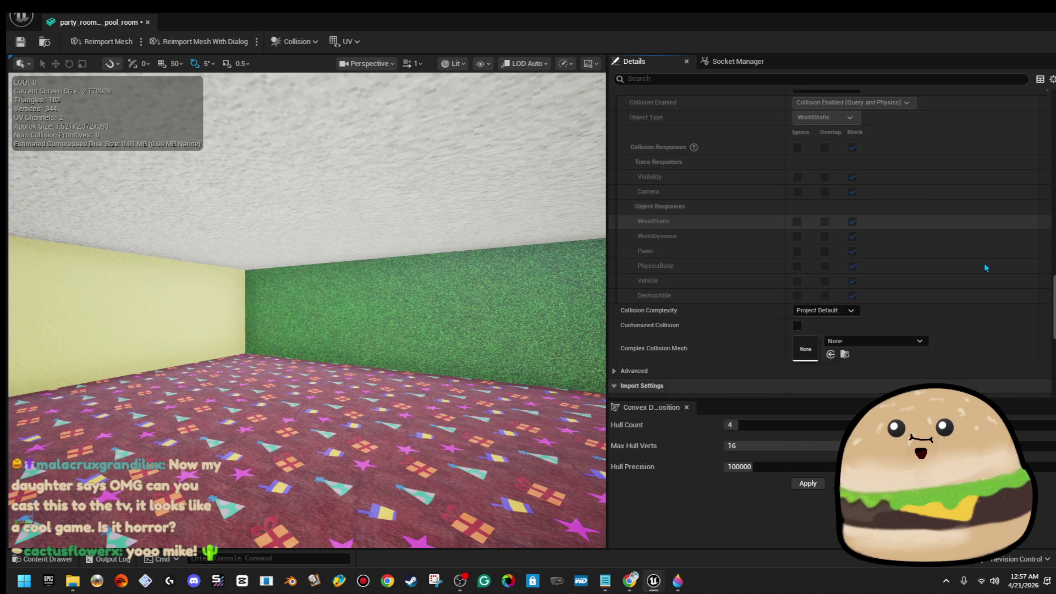
pyautogui.scroll(-2, 957, 263)
pyautogui.click(812, 259)
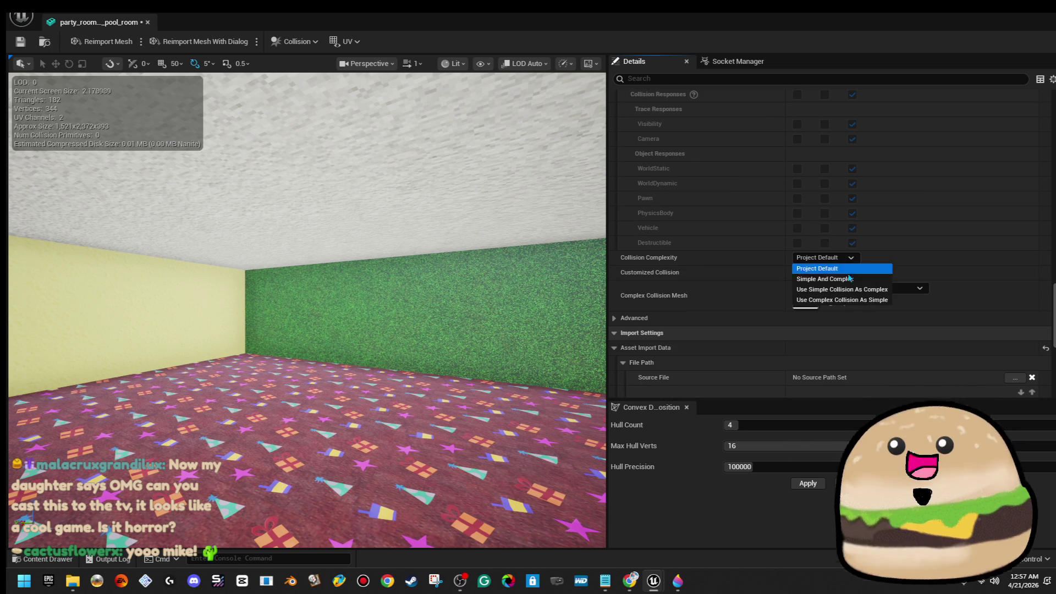
pyautogui.click(860, 301)
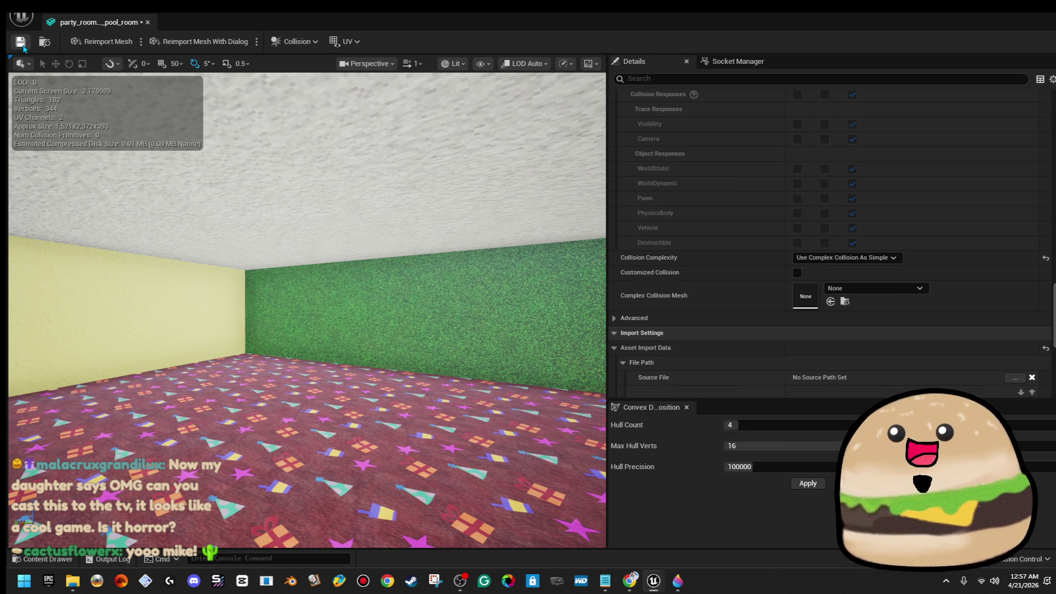
pyautogui.click(147, 23)
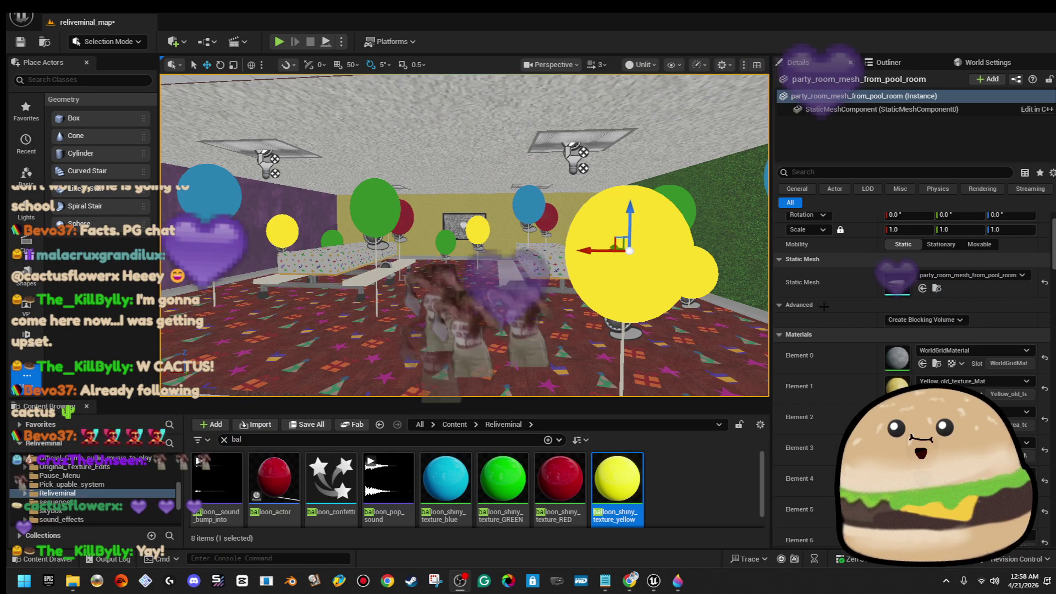
# Step: Reopen the Outliner, select floor brush Box Brush73 and focus the view on Box Brush3
pyautogui.moveTo(462, 240); pyautogui.dragTo(429, 272)
pyautogui.moveTo(462, 239); pyautogui.dragTo(429, 272)
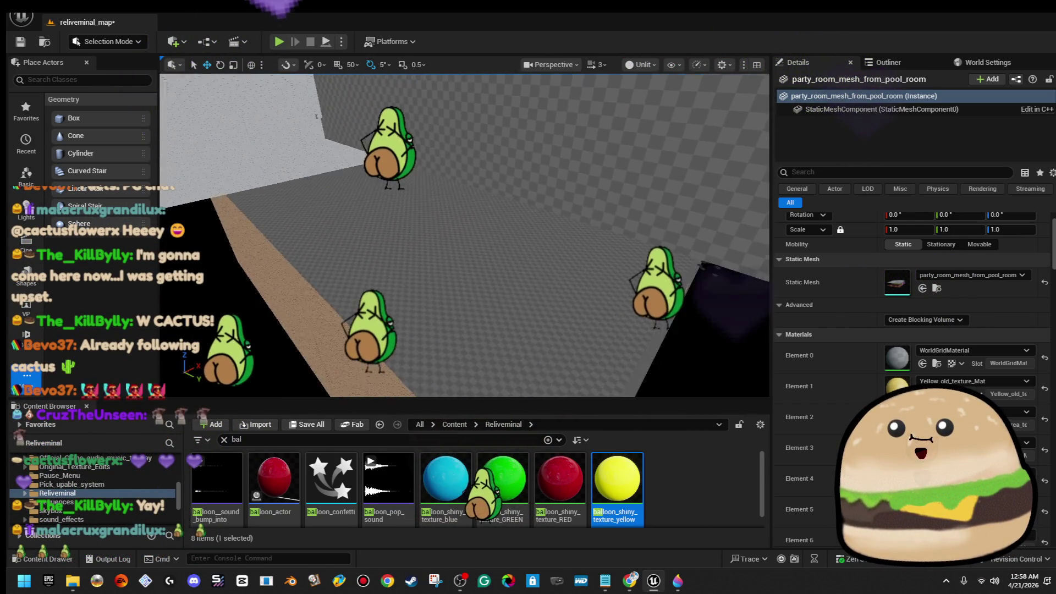
pyautogui.moveTo(463, 239); pyautogui.dragTo(429, 272)
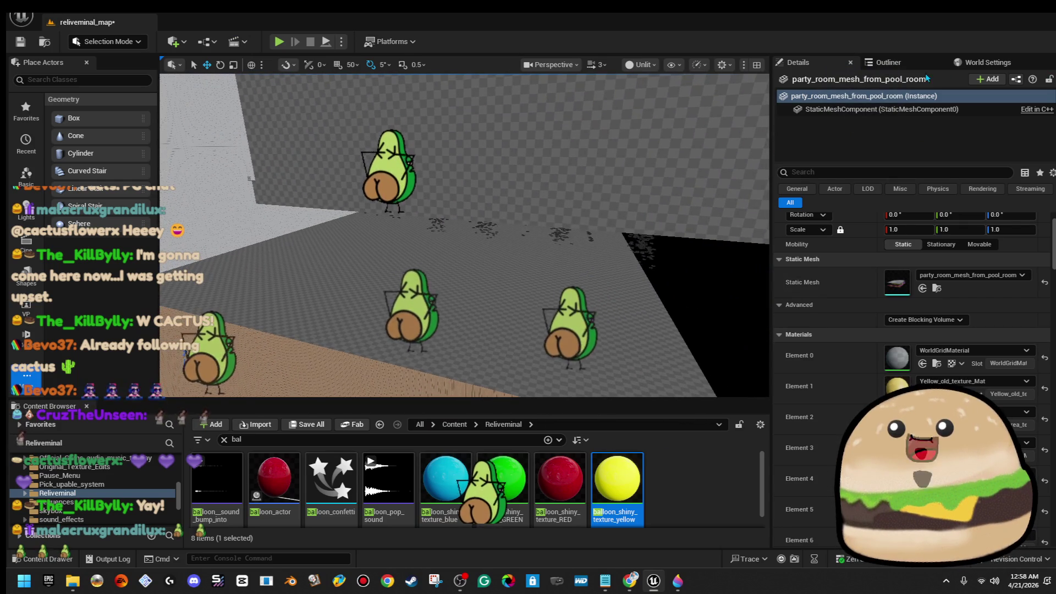
pyautogui.click(889, 61)
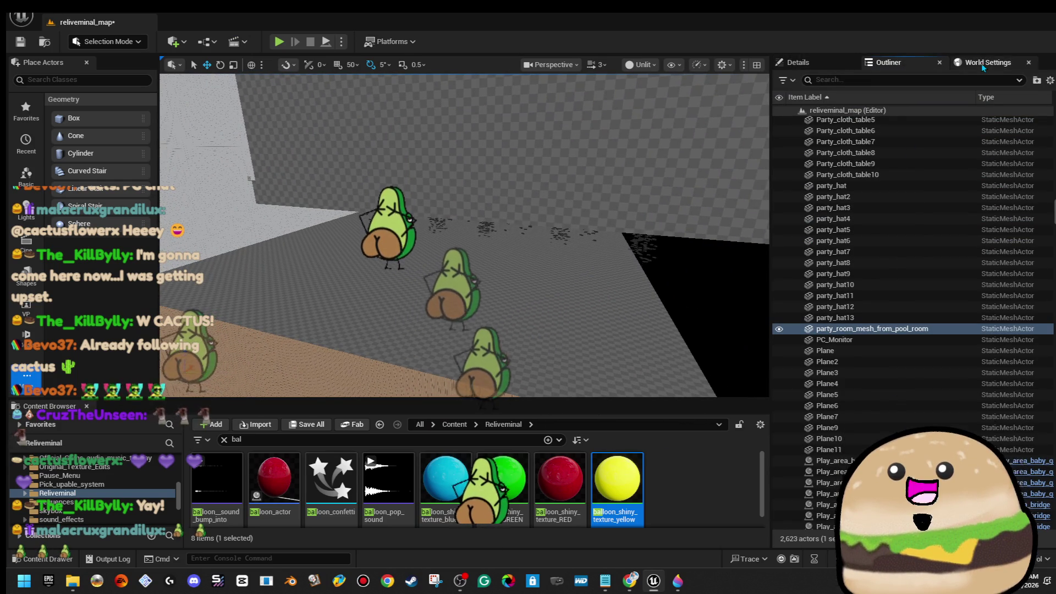
pyautogui.click(550, 362)
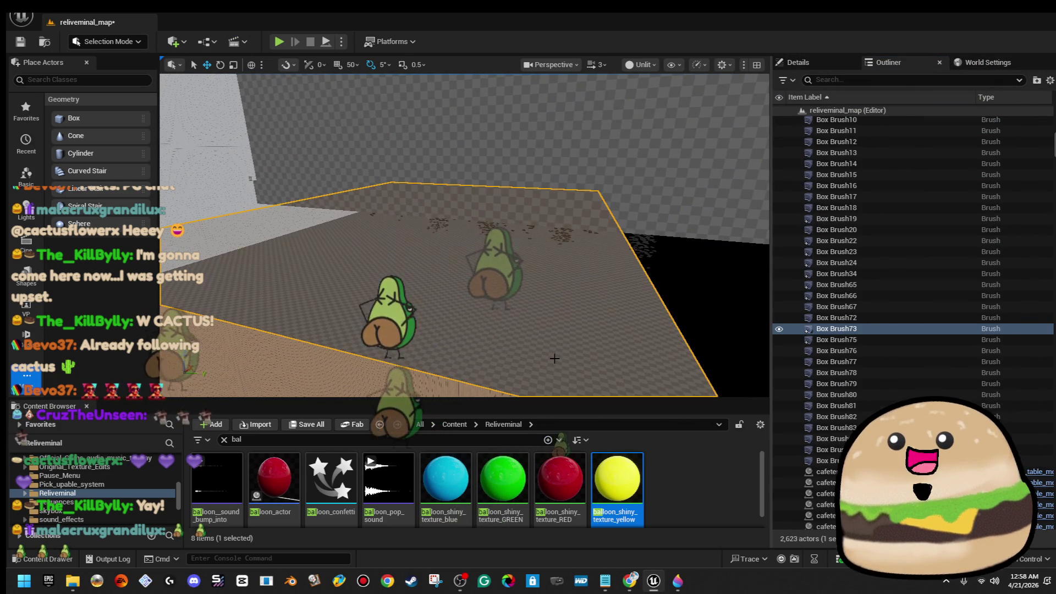
pyautogui.scroll(3, 902, 262)
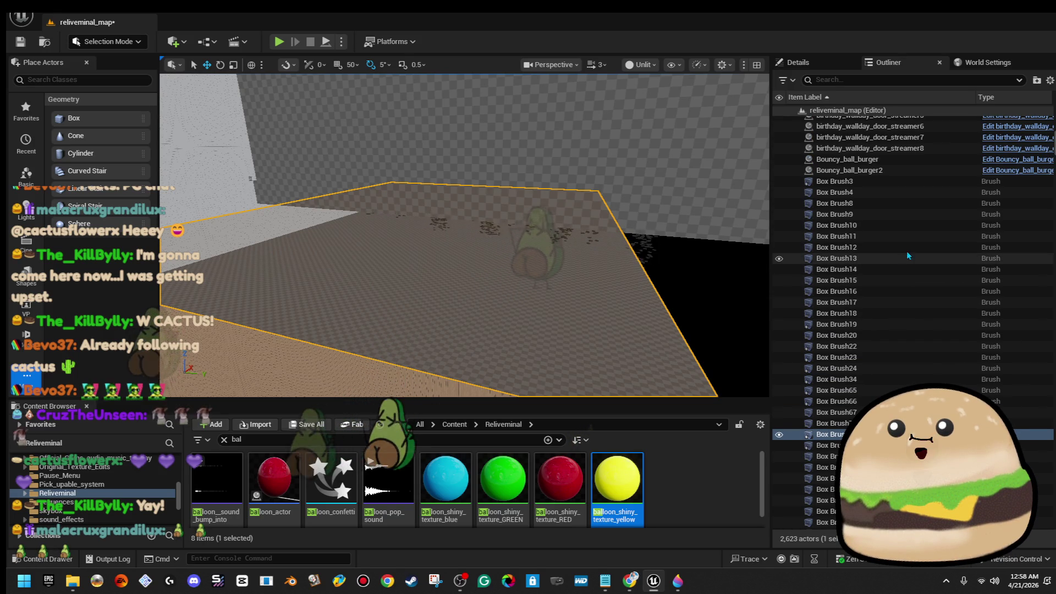
pyautogui.doubleClick(900, 181)
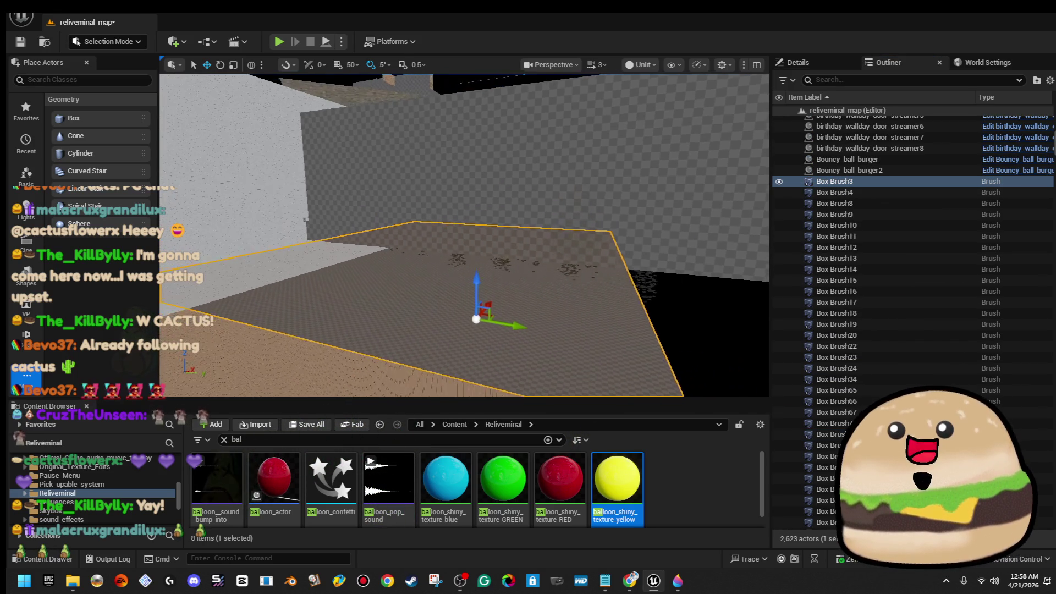
pyautogui.doubleClick(859, 184)
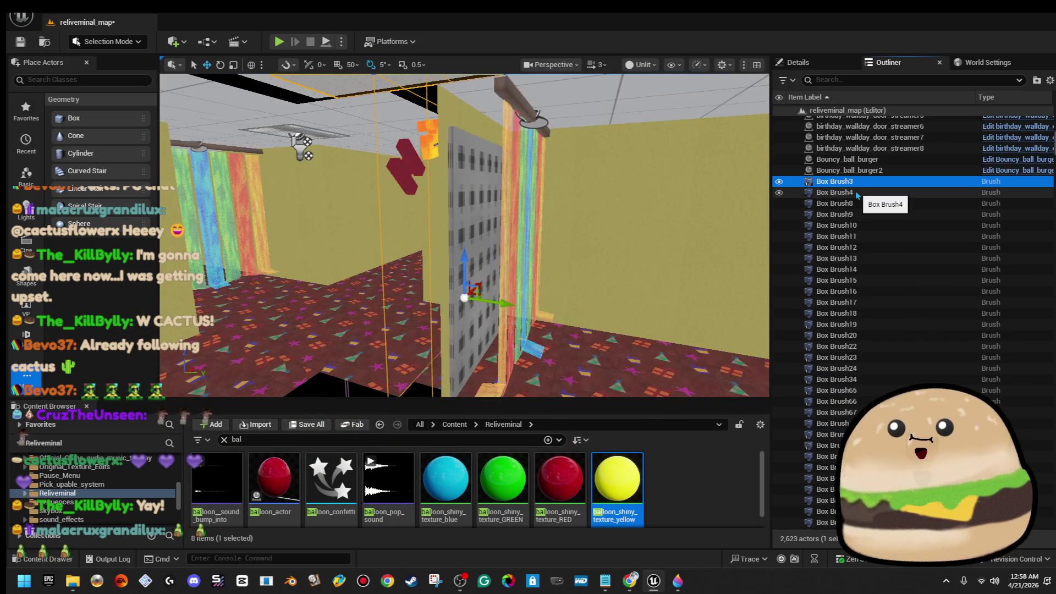
pyautogui.doubleClick(856, 191)
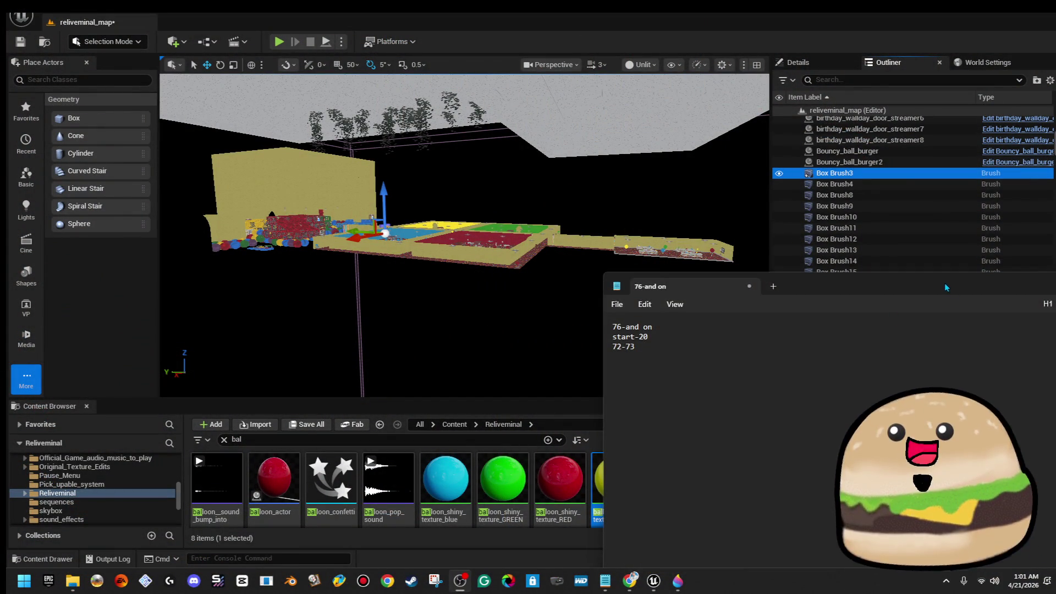
# Step: Drag the Notepad window to the right screen edge so the editor shows again
pyautogui.moveTo(946, 287); pyautogui.dragTo(1052, 277)
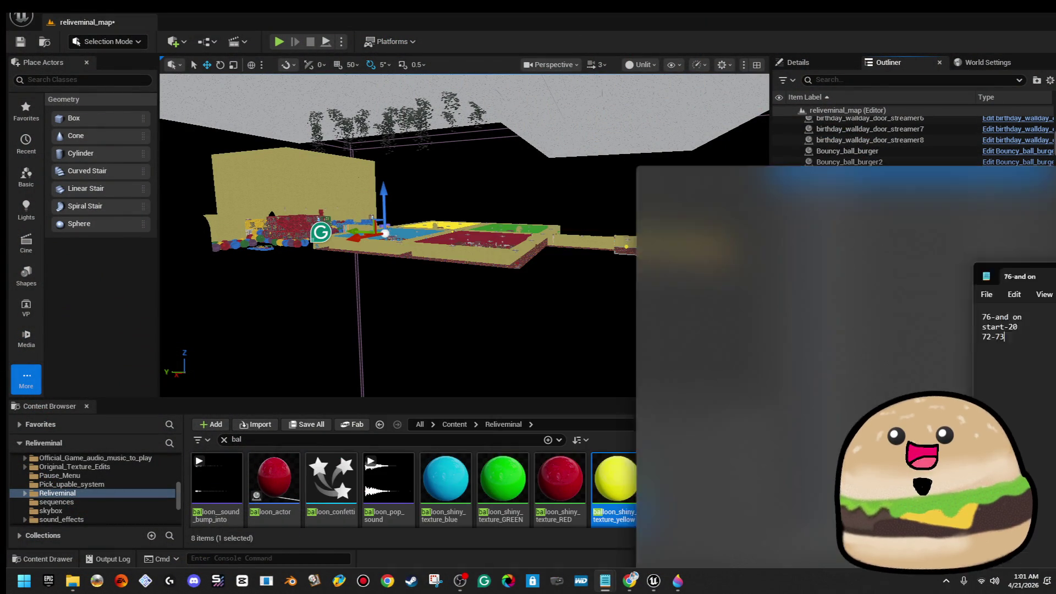
# Step: Select Box Brush3 through Box Brush20 and Box Brush72–80 as the party room brush group
pyautogui.click(858, 172)
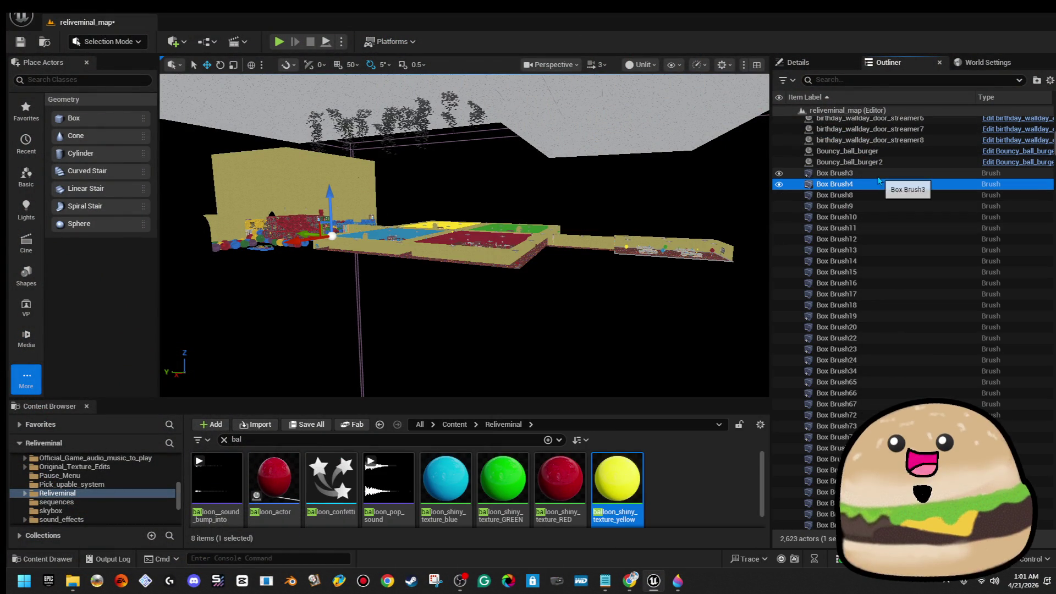
pyautogui.keyDown('shift'); pyautogui.click(876, 329); pyautogui.keyUp('shift')
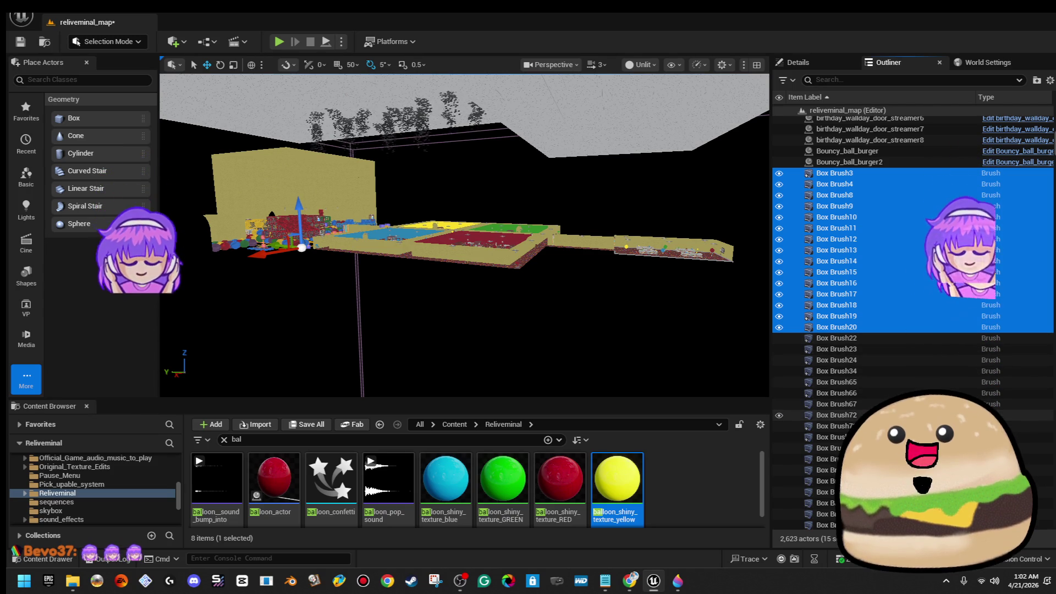
pyautogui.keyDown('ctrl'); pyautogui.click(857, 415); pyautogui.keyUp('ctrl')
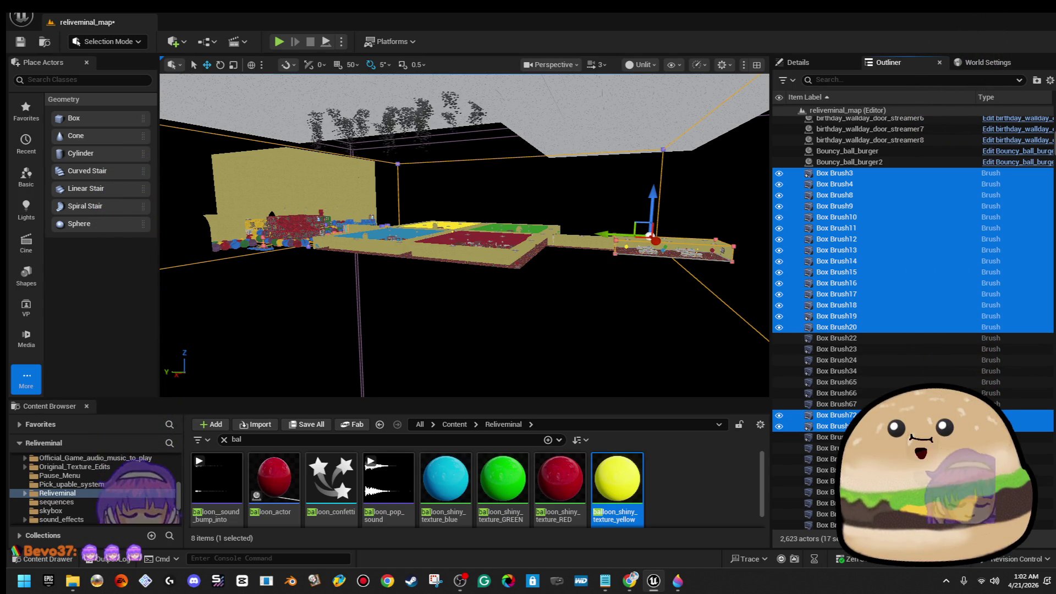
pyautogui.scroll(-3, 894, 357)
pyautogui.keyDown('ctrl'); pyautogui.click(893, 342); pyautogui.keyUp('ctrl')
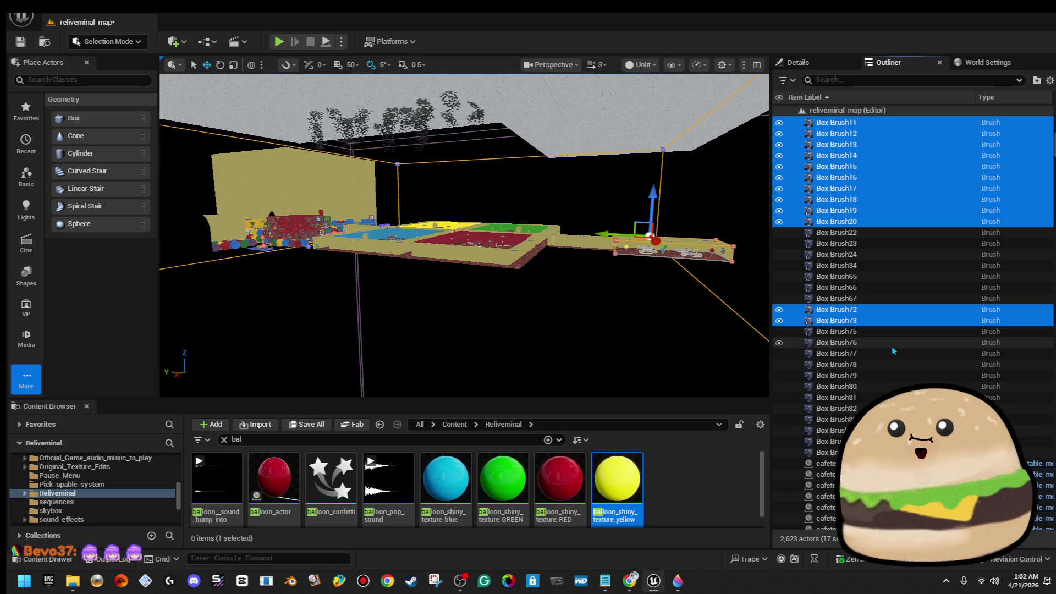
pyautogui.keyDown('ctrl'); pyautogui.click(886, 365); pyautogui.keyUp('ctrl')
pyautogui.keyDown('ctrl'); pyautogui.click(885, 375); pyautogui.keyUp('ctrl')
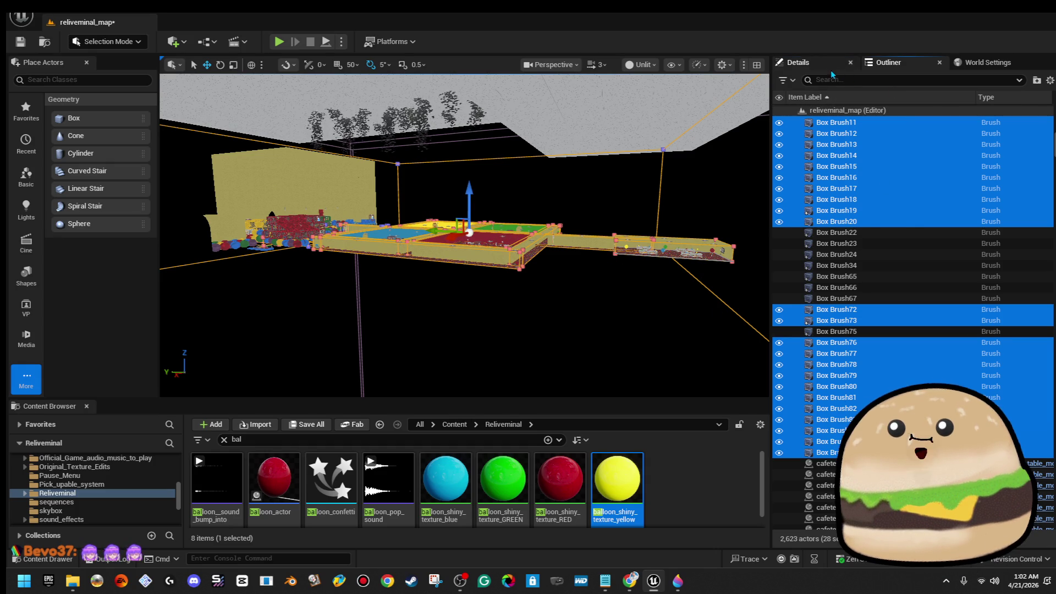
# Step: Show the shared Details of the 28 selected brushes and frame them in the viewport
pyautogui.click(797, 61)
pyautogui.press('w')
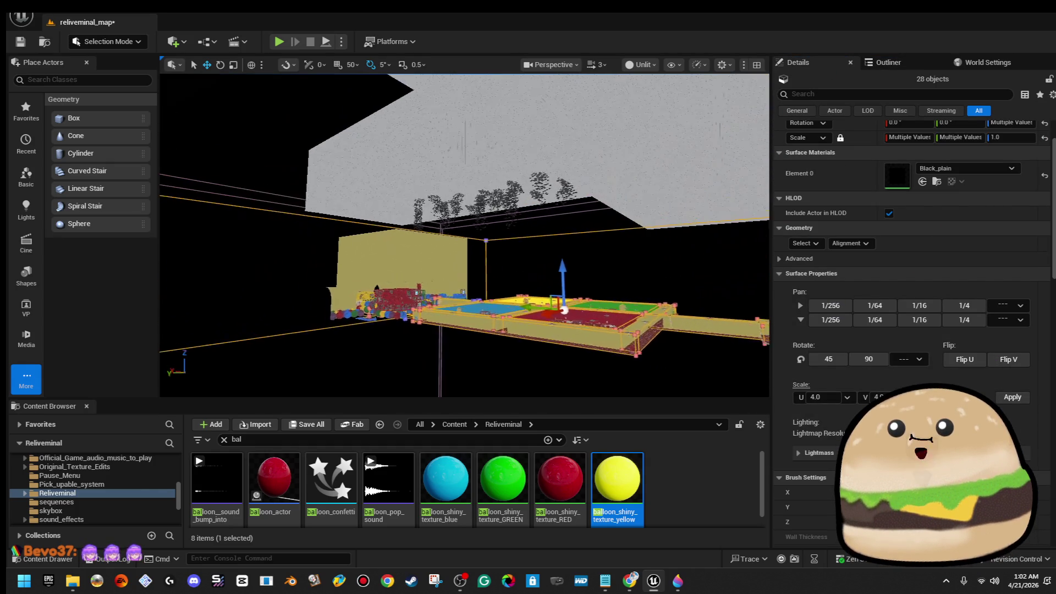
# Step: Pull the view back toward the party room and save all unsaved level changes
pyautogui.press('s')
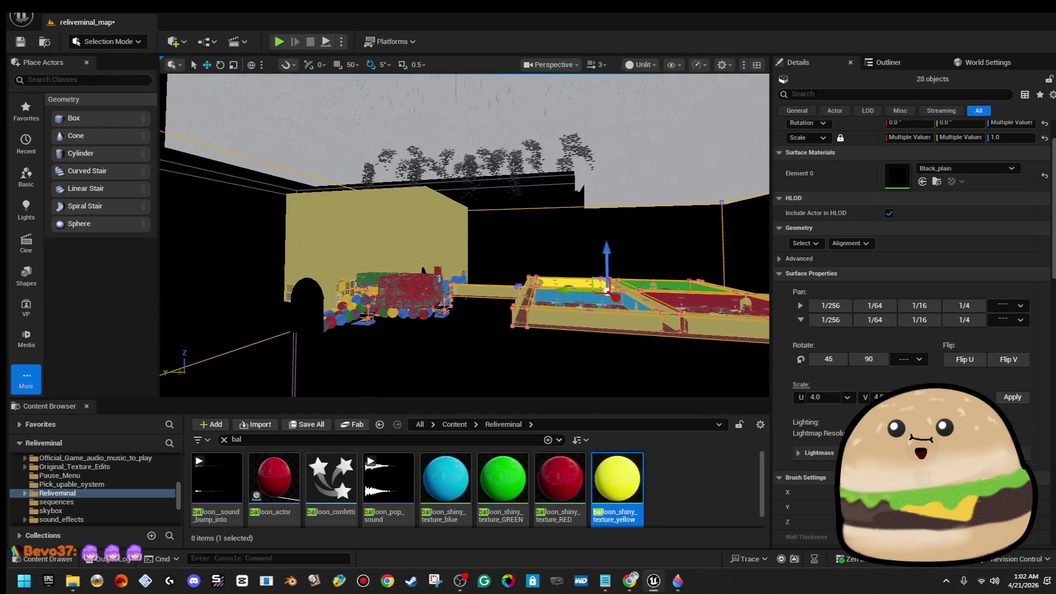
pyautogui.press('s')
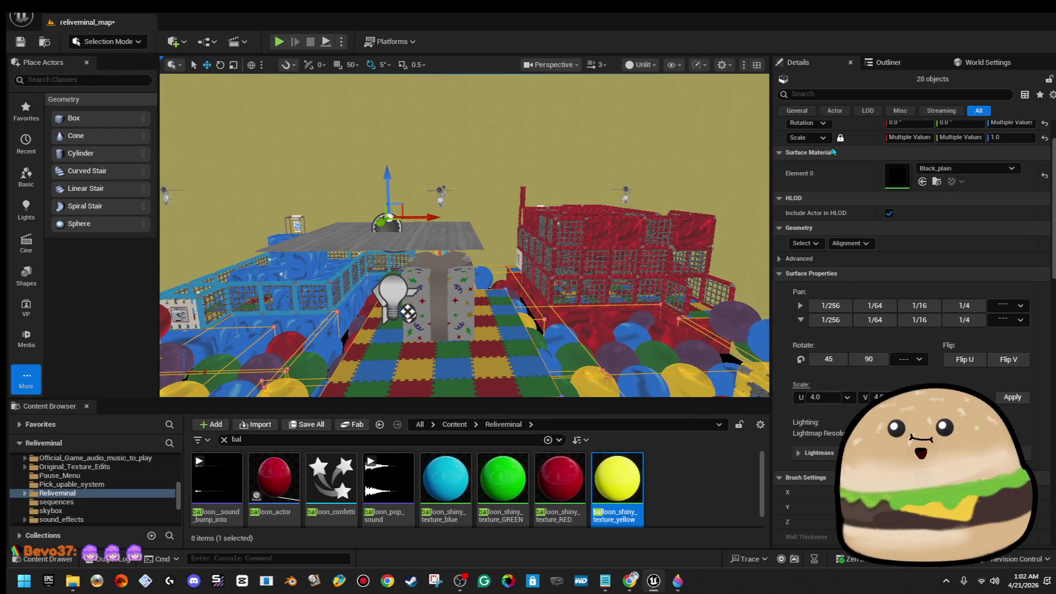
pyautogui.click(21, 16)
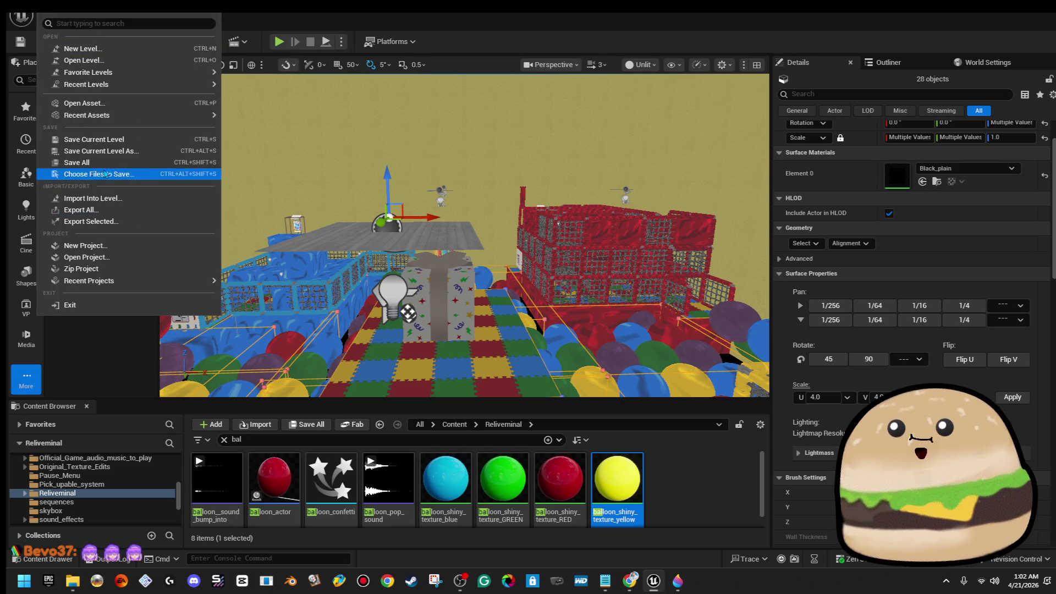
pyautogui.click(103, 163)
pyautogui.scroll(-6, 911, 330)
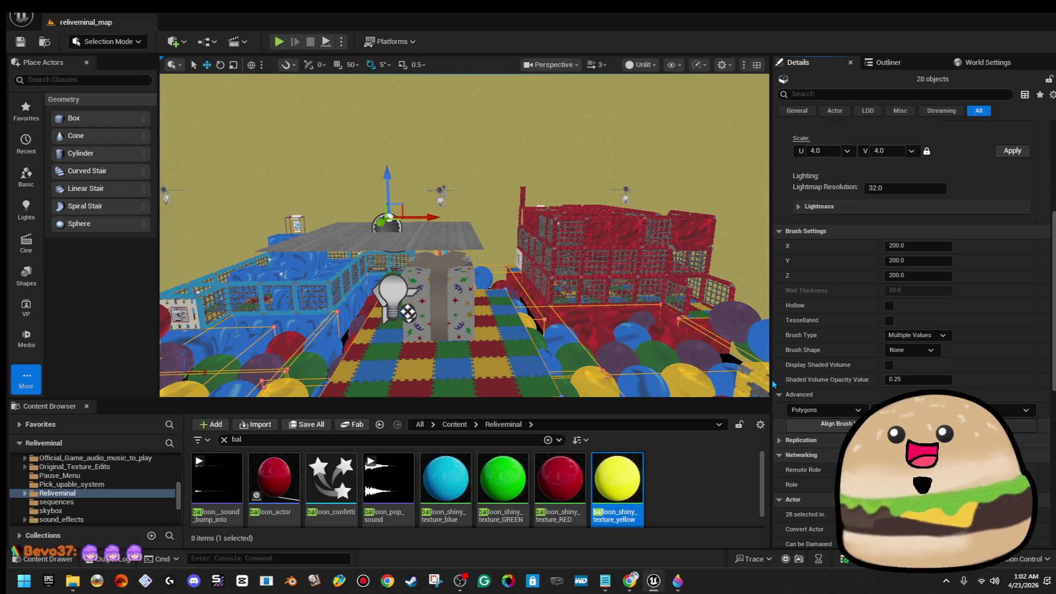
# Step: Start Create Static Mesh for the brushes, targeting the Reliveminal folder with the name field selected
pyautogui.click(974, 423)
pyautogui.scroll(-5, 553, 313)
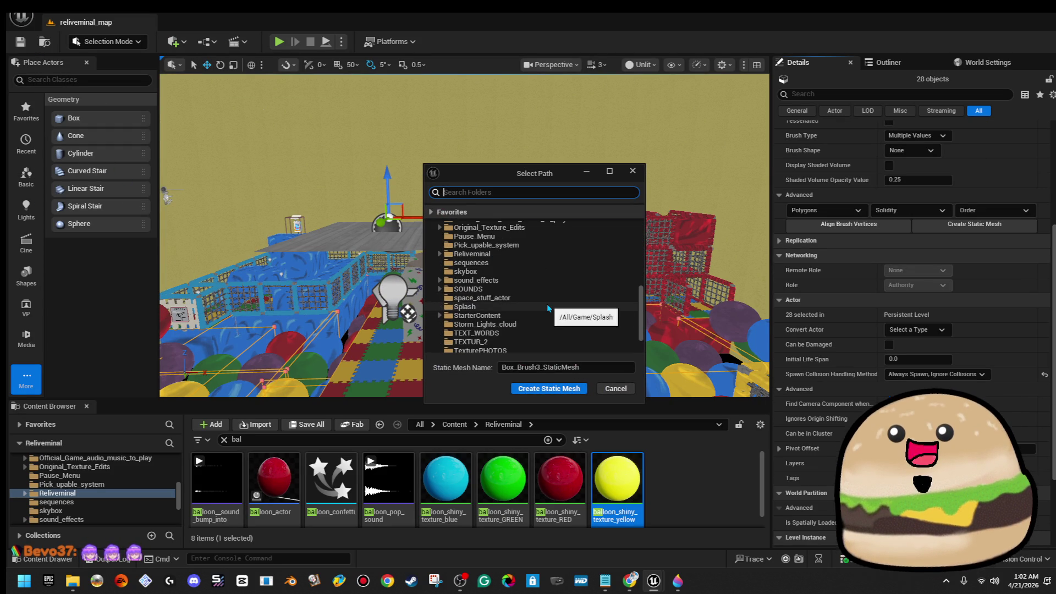
pyautogui.scroll(-3, 547, 303)
pyautogui.scroll(3, 546, 304)
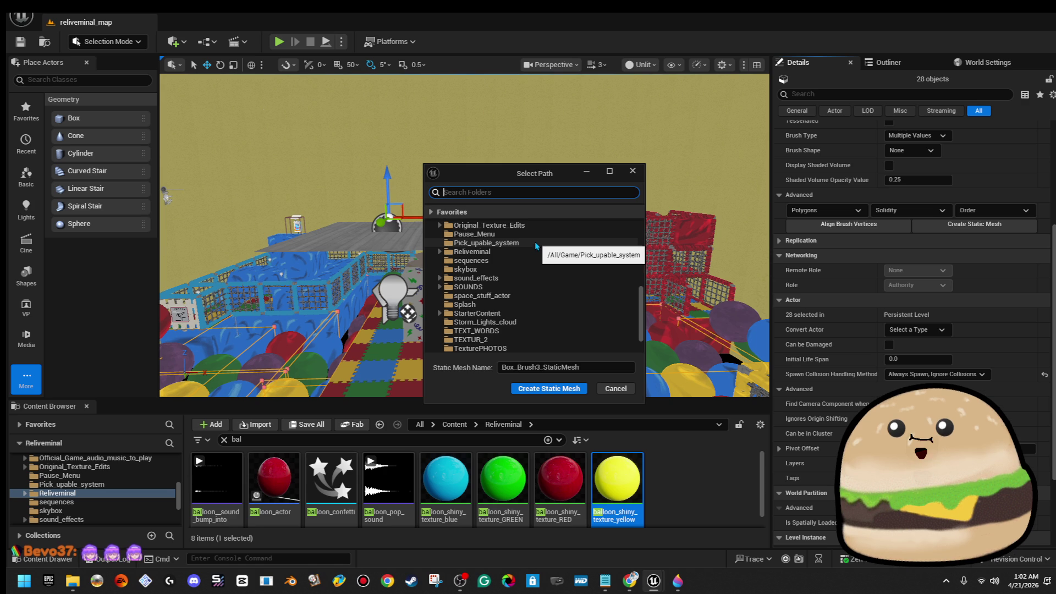
pyautogui.click(495, 251)
pyautogui.moveTo(607, 367); pyautogui.dragTo(498, 367)
pyautogui.write('play_')
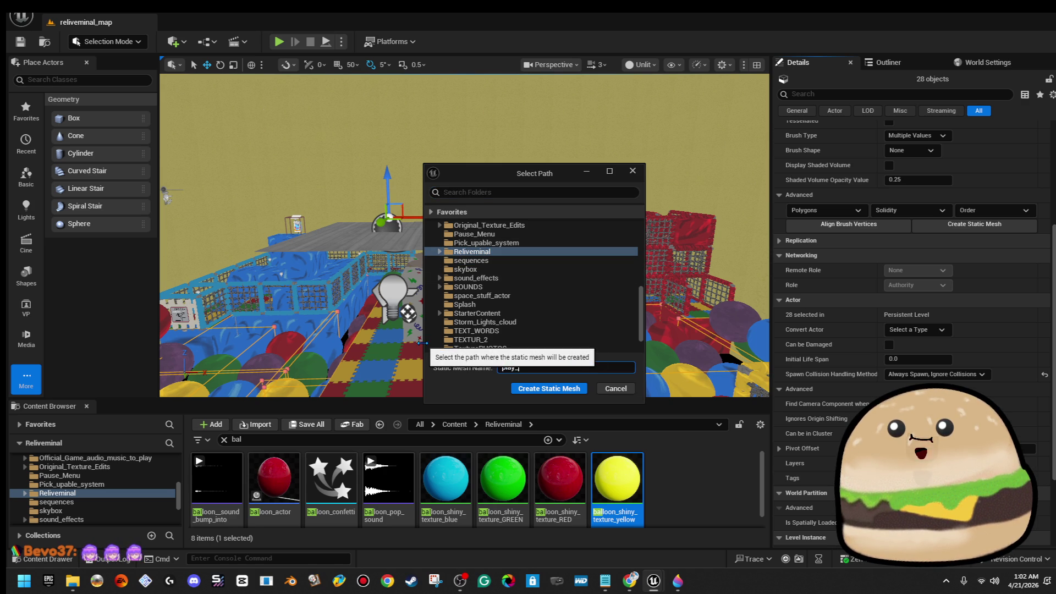
pyautogui.write('are')
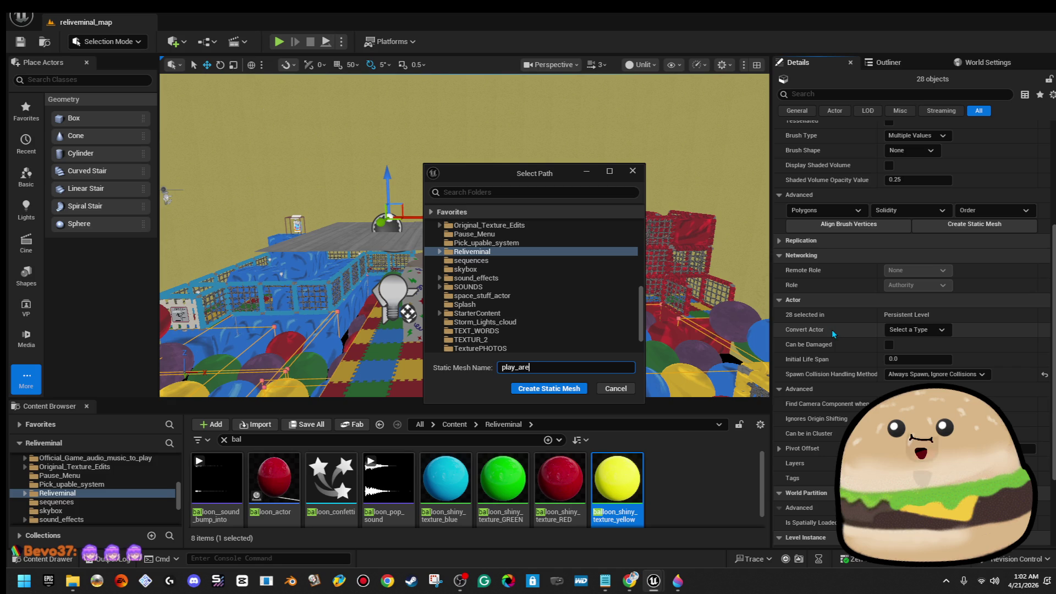
pyautogui.click(888, 62)
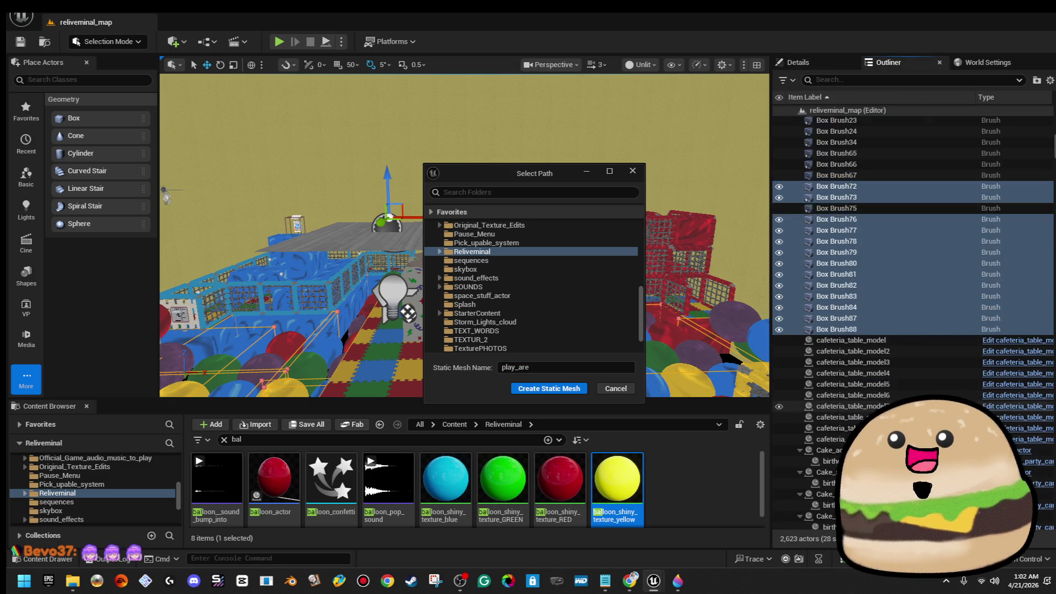
pyautogui.scroll(-5, 920, 370)
pyautogui.scroll(-5, 990, 247)
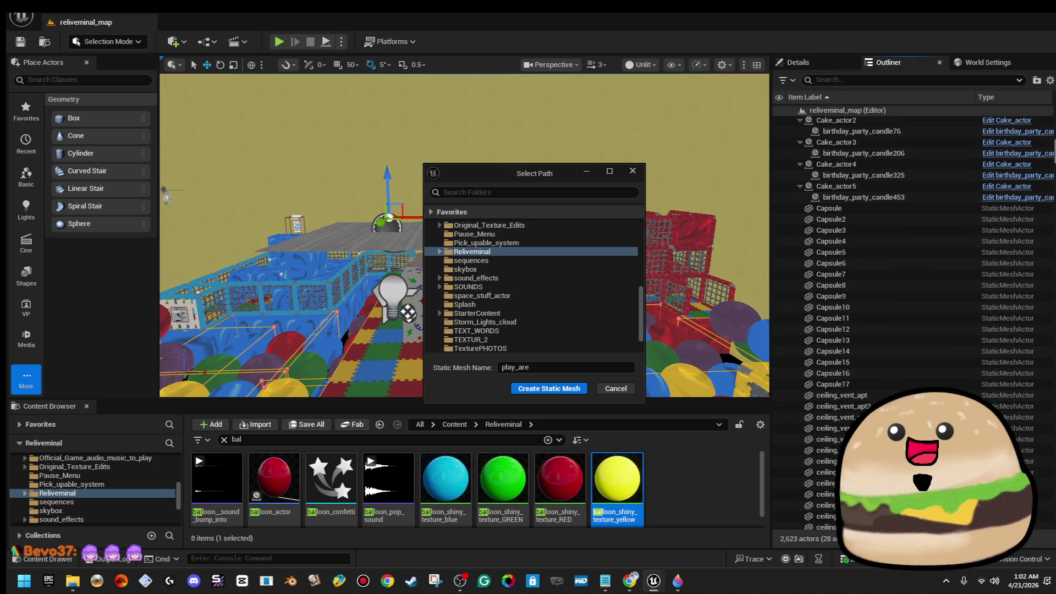
pyautogui.scroll(-5, 1045, 202)
pyautogui.scroll(-5, 1046, 201)
pyautogui.scroll(-5, 1045, 202)
pyautogui.scroll(-5, 918, 322)
pyautogui.scroll(-5, 919, 323)
pyautogui.scroll(-5, 919, 322)
pyautogui.scroll(-5, 919, 323)
pyautogui.scroll(5, 908, 322)
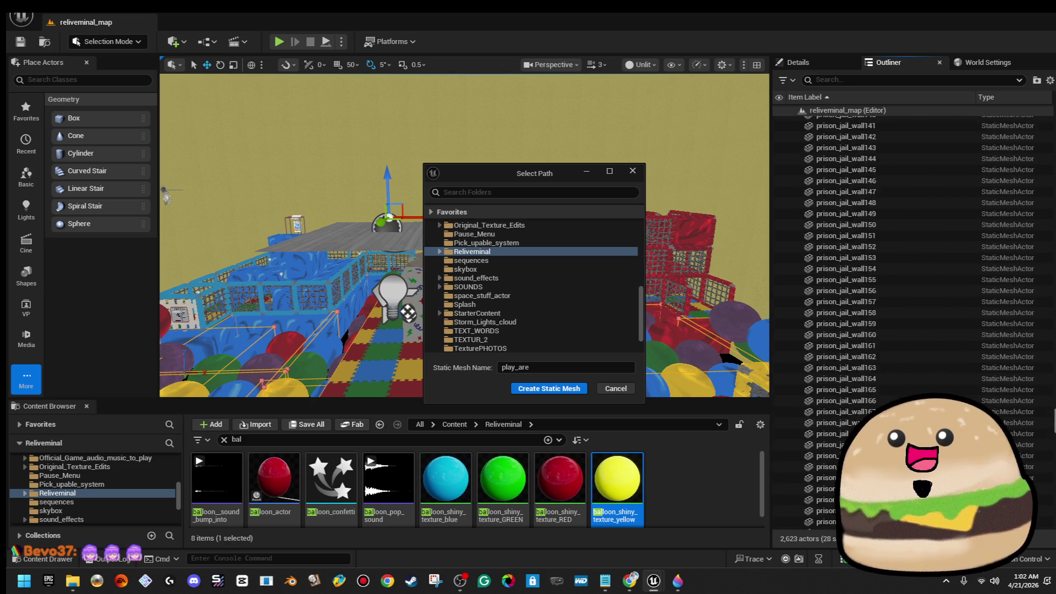
pyautogui.scroll(5, 908, 323)
pyautogui.scroll(5, 907, 322)
pyautogui.scroll(5, 908, 322)
pyautogui.scroll(5, 908, 322)
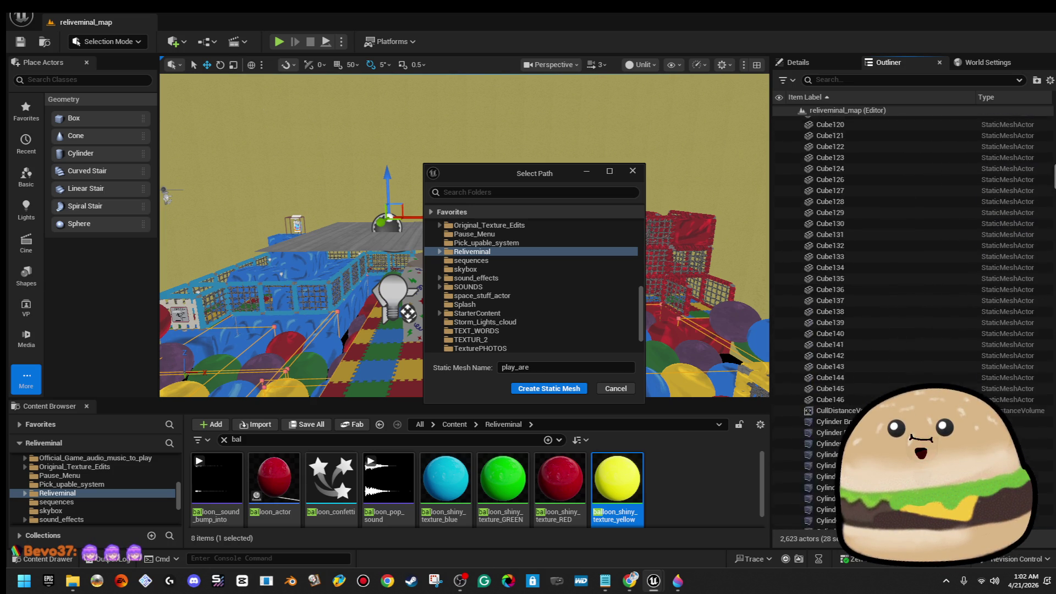
pyautogui.scroll(-5, 907, 322)
pyautogui.scroll(-5, 908, 322)
pyautogui.scroll(5, 907, 322)
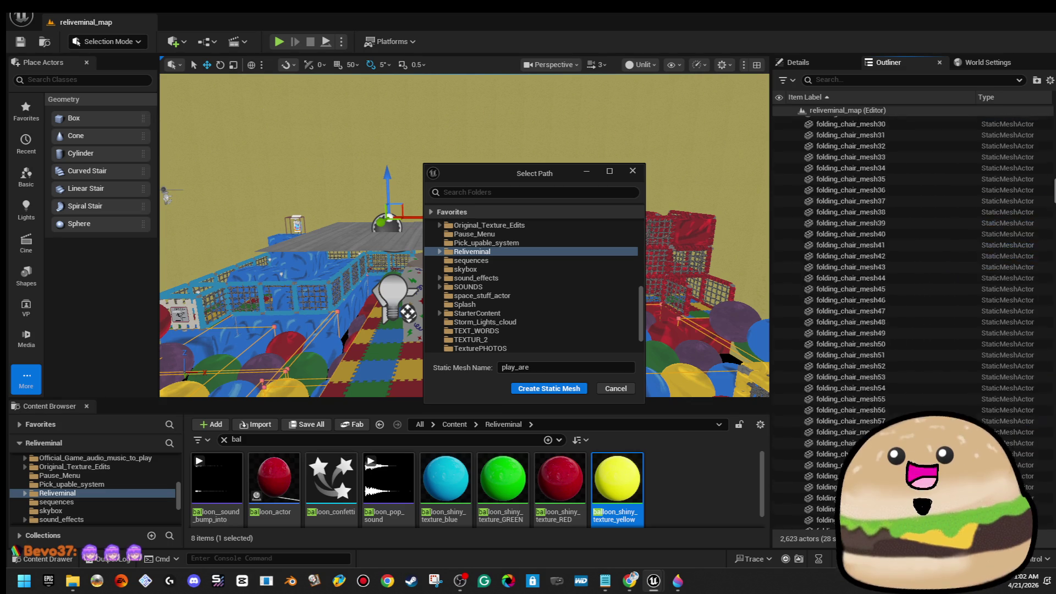
pyautogui.scroll(5, 908, 322)
pyautogui.scroll(5, 907, 322)
pyautogui.scroll(3, 907, 322)
pyautogui.scroll(5, 907, 322)
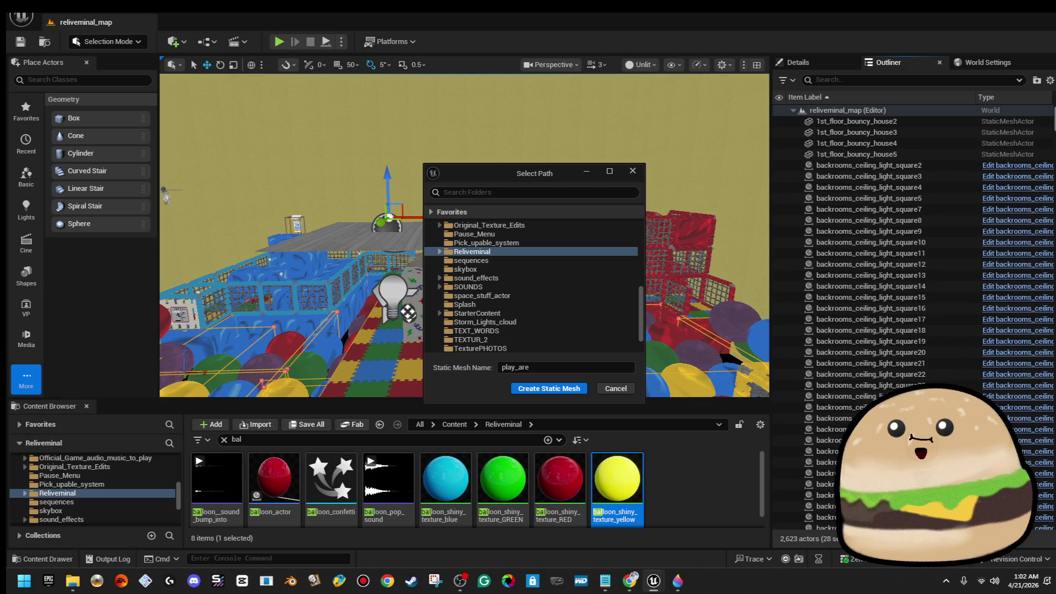
# Step: Sort the Outliner actors by type and cancel the static mesh creation prompt
pyautogui.click(1005, 99)
pyautogui.scroll(-5, 907, 322)
pyautogui.scroll(-5, 908, 322)
pyautogui.scroll(-5, 908, 322)
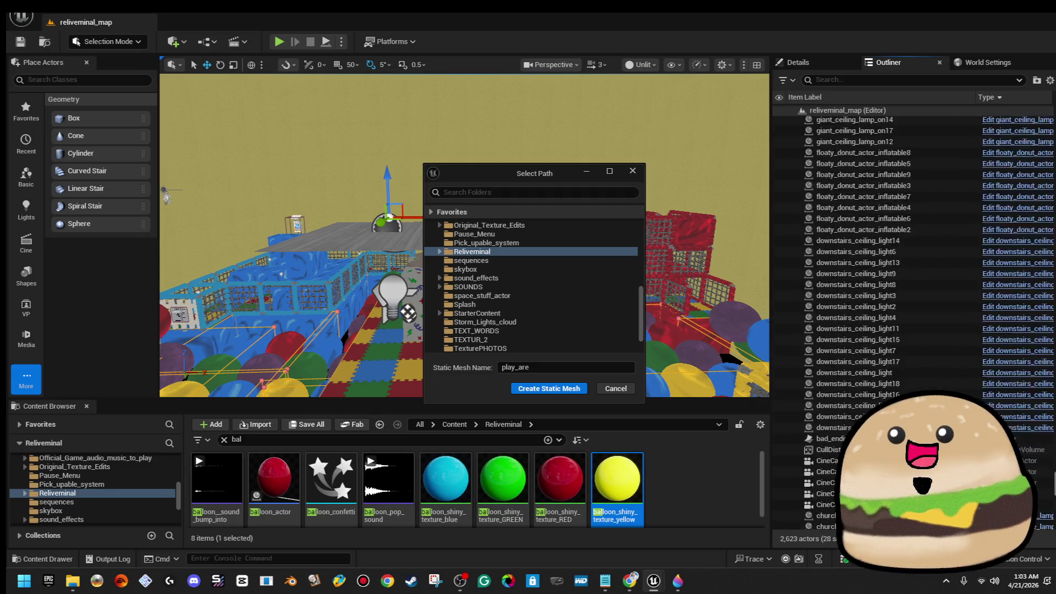
pyautogui.scroll(-5, 908, 322)
pyautogui.scroll(-5, 907, 321)
pyautogui.scroll(-5, 907, 322)
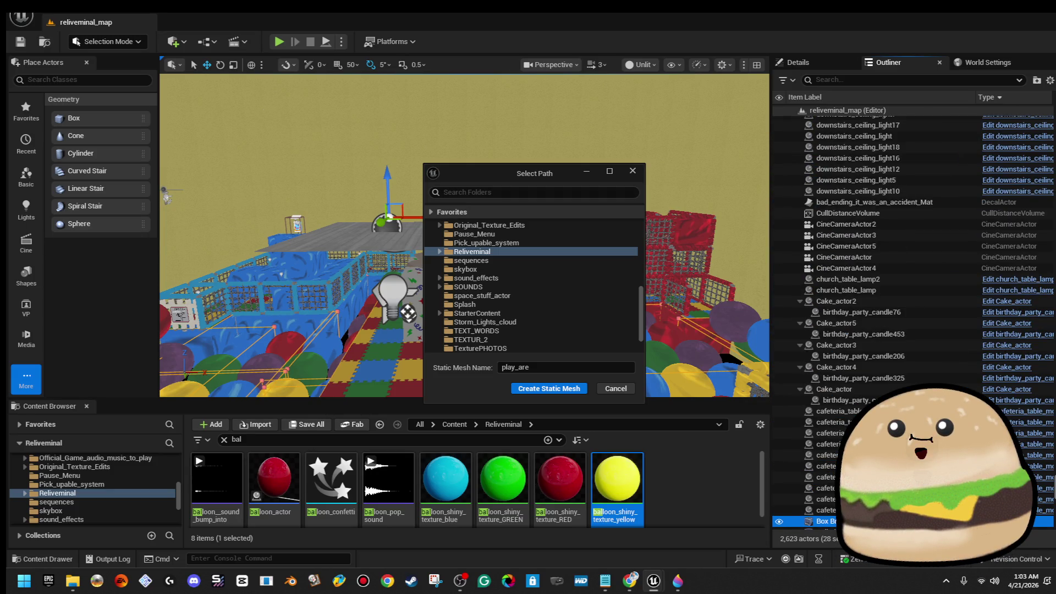
pyautogui.scroll(-5, 907, 323)
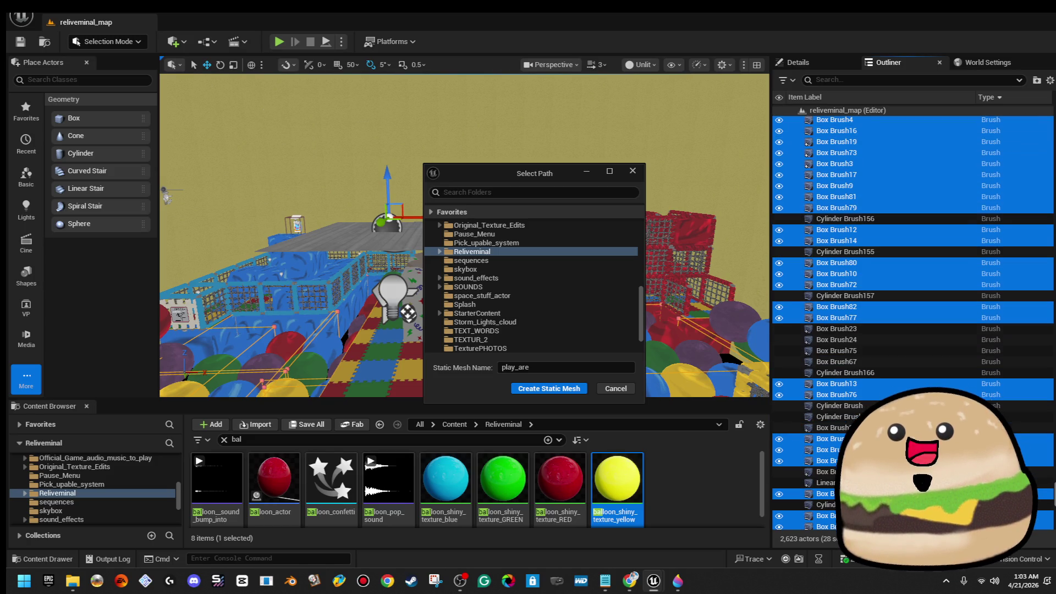
pyautogui.press('Return')
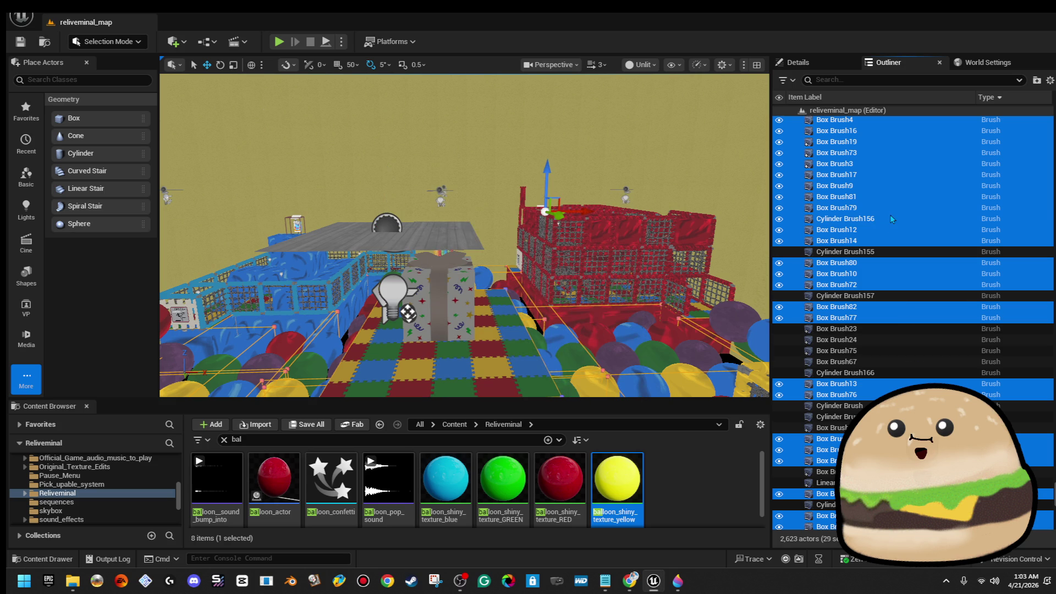
# Step: Add Cylinder Brush157, 160 and 158 to the group, then focus on the Linear Stair Brush
pyautogui.press('f')
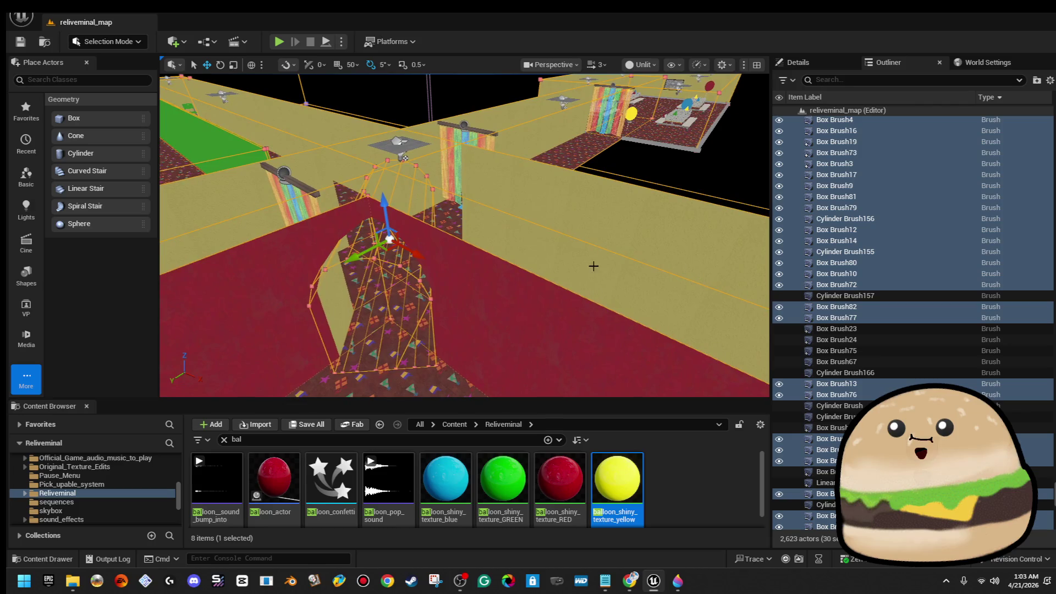
pyautogui.keyDown('ctrl'); pyautogui.click(879, 300); pyautogui.keyUp('ctrl')
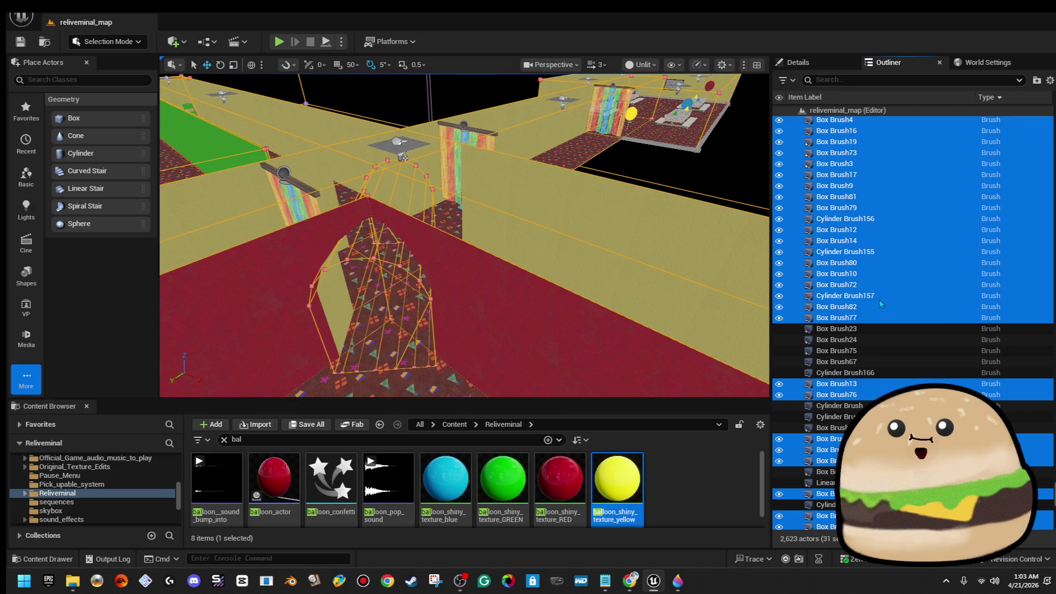
pyautogui.scroll(-2, 870, 297)
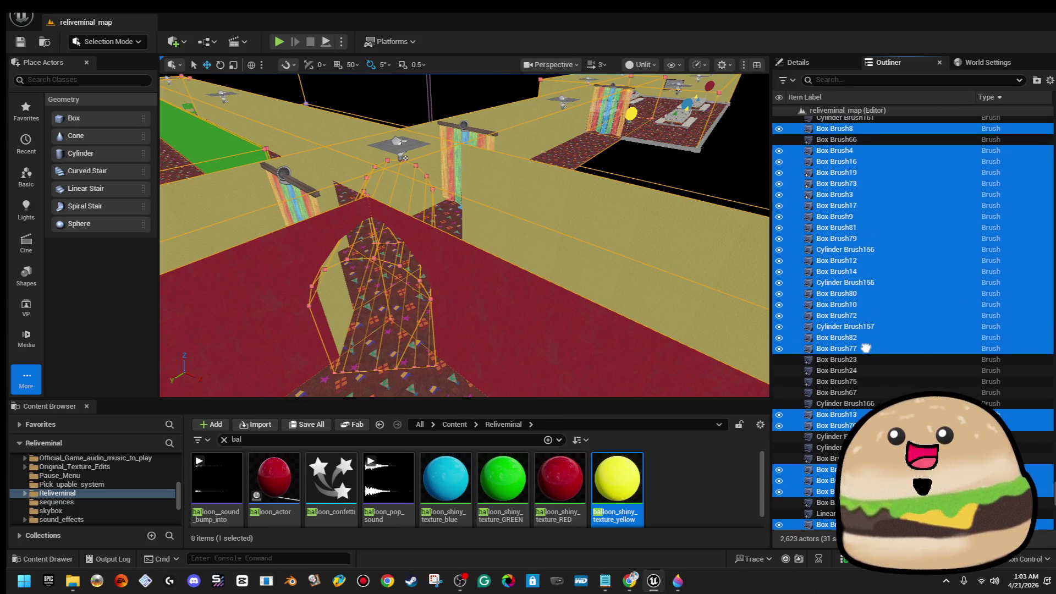
pyautogui.scroll(-2, 863, 330)
pyautogui.scroll(-2, 868, 247)
pyautogui.scroll(-1, 867, 169)
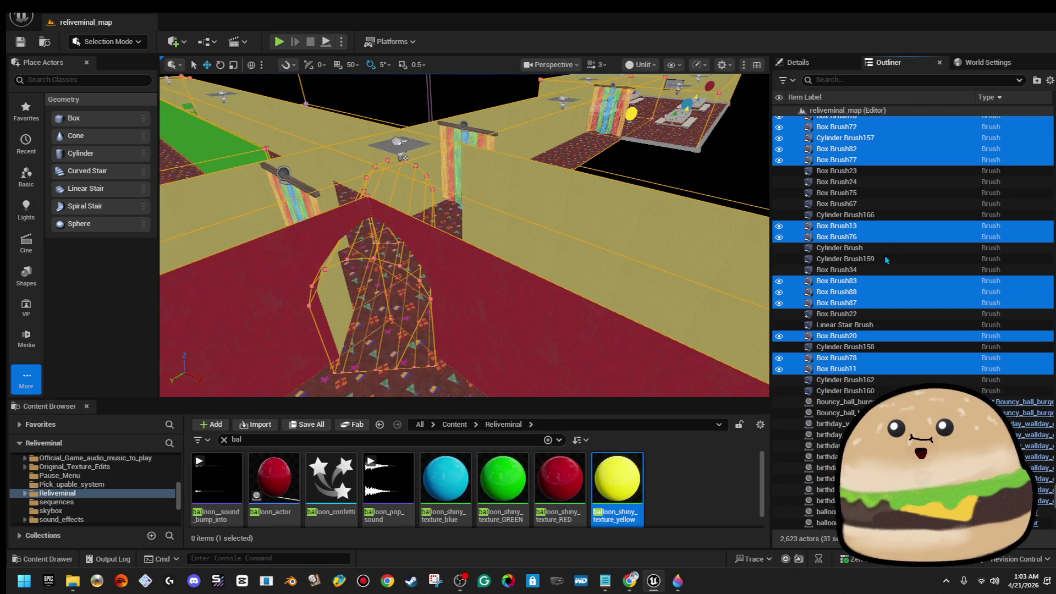
pyautogui.keyDown('ctrl'); pyautogui.click(881, 389); pyautogui.keyUp('ctrl')
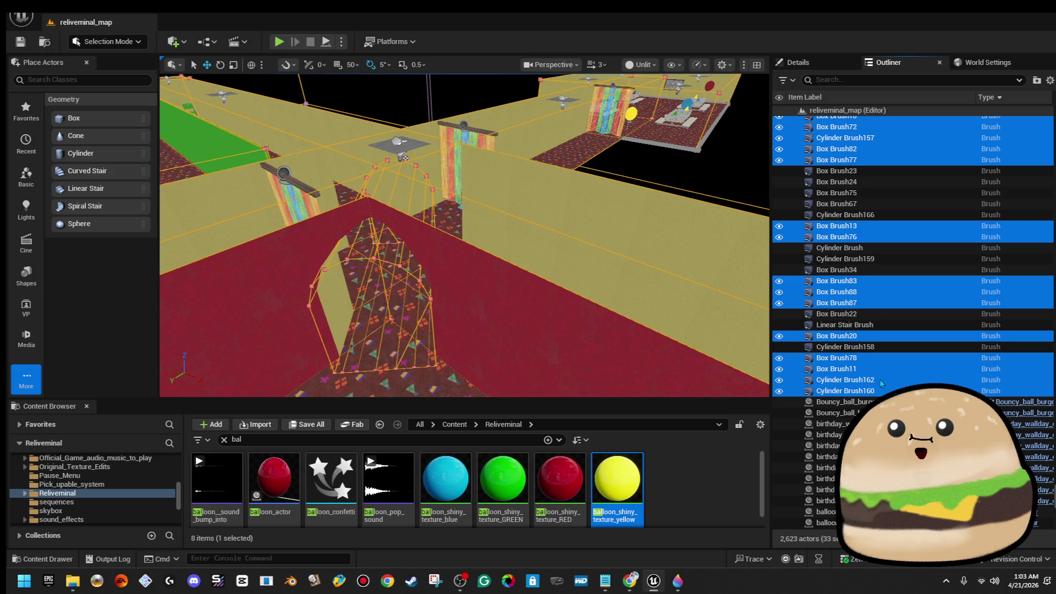
pyautogui.moveTo(495, 248); pyautogui.dragTo(462, 273)
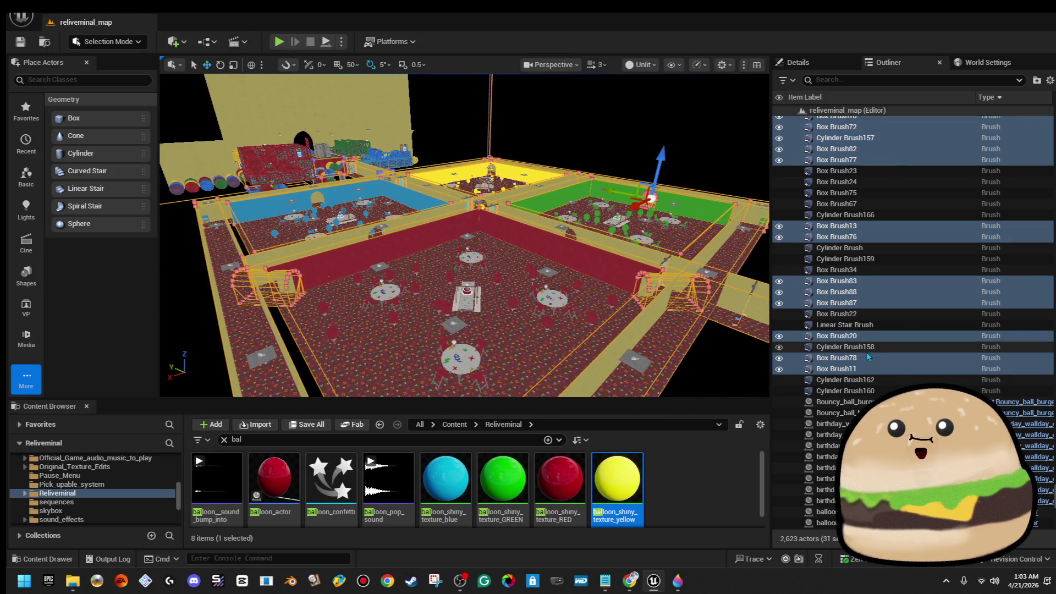
pyautogui.keyDown('ctrl'); pyautogui.click(871, 348); pyautogui.keyUp('ctrl')
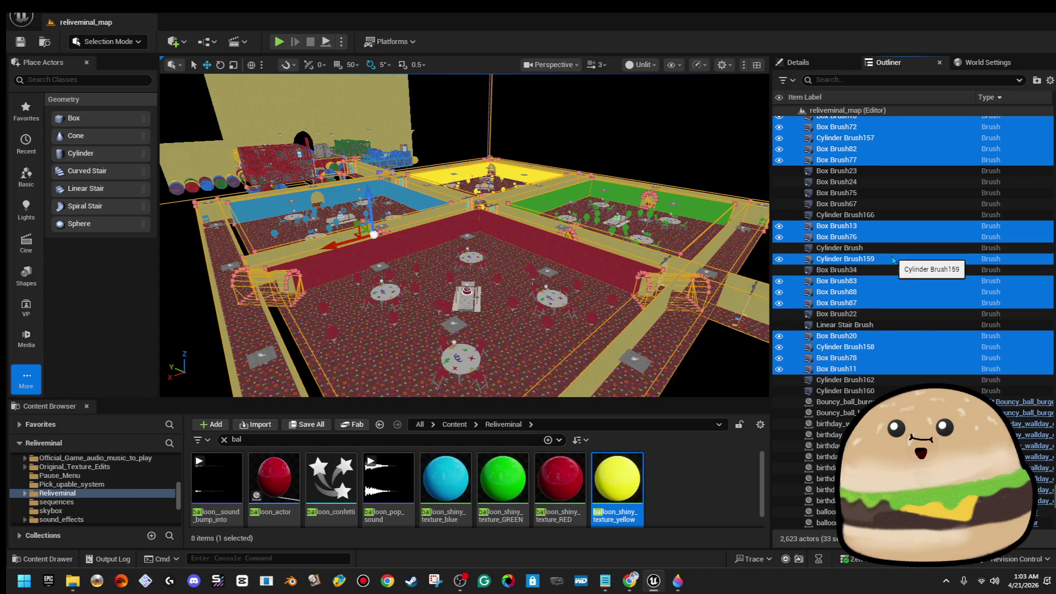
pyautogui.doubleClick(878, 324)
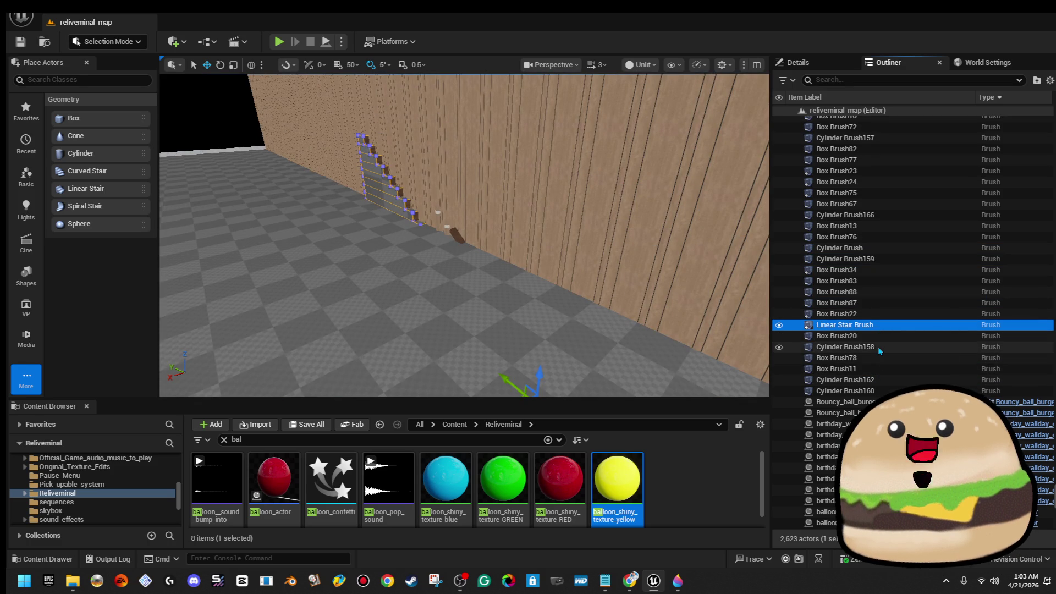
# Step: Inspect Cylinder Brush158 and Box Brush22, undo to restore the group, and add Cylinder Brush166
pyautogui.doubleClick(878, 346)
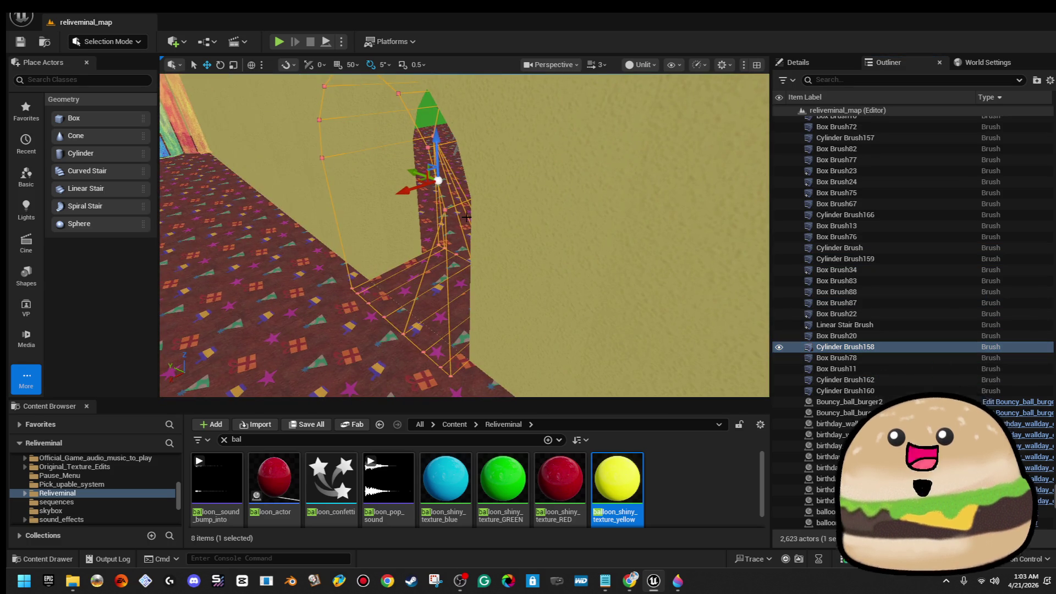
pyautogui.hotkey('ctrl', 'z')
pyautogui.hotkey('ctrl', 'z')
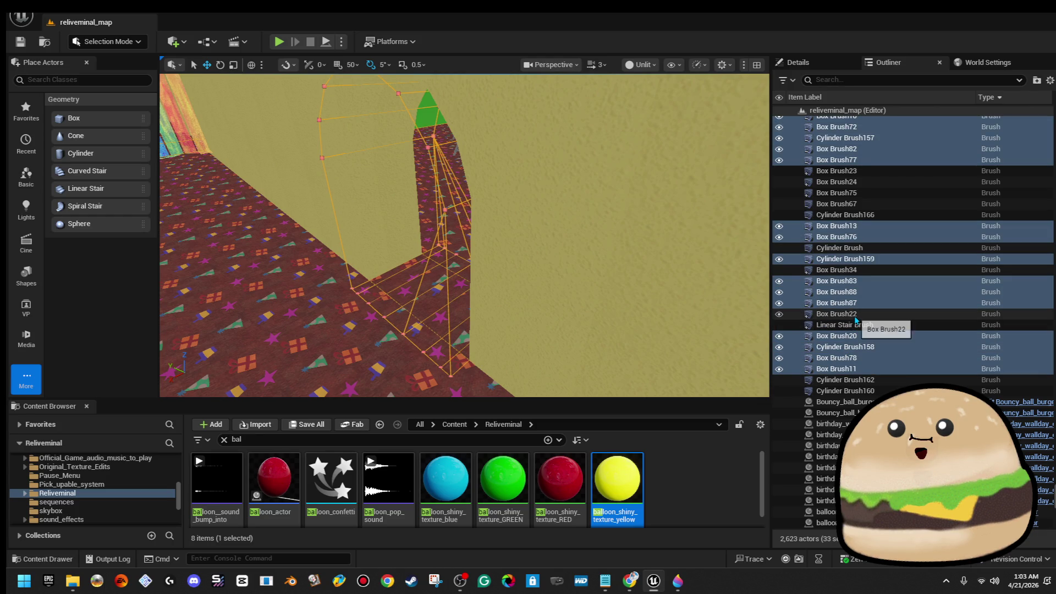
pyautogui.doubleClick(835, 314)
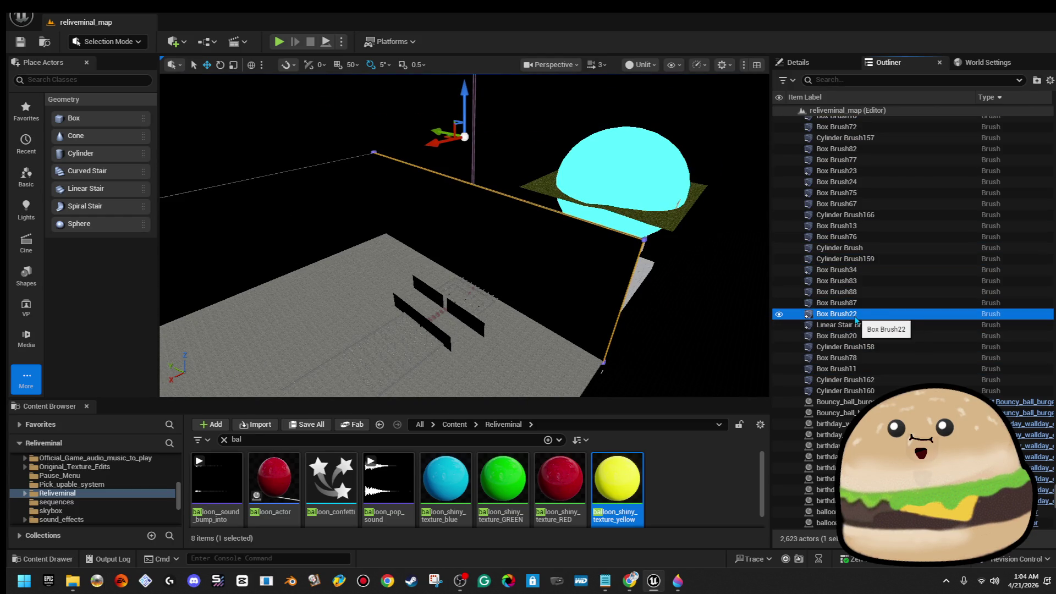
pyautogui.hotkey('ctrl', 'z')
pyautogui.moveTo(462, 231); pyautogui.dragTo(939, 274)
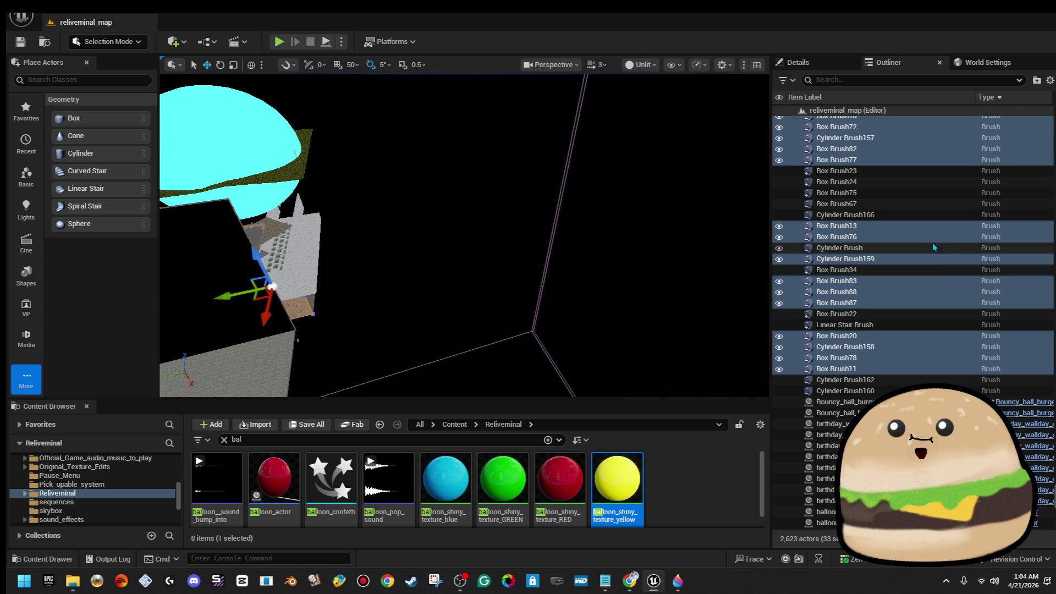
pyautogui.keyDown('ctrl'); pyautogui.click(886, 215); pyautogui.keyUp('ctrl')
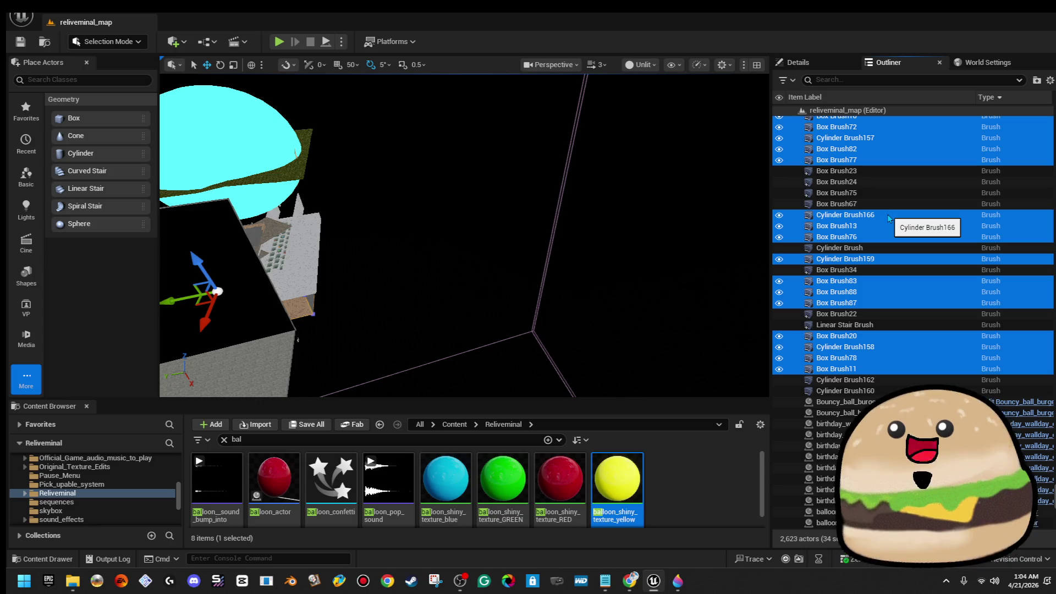
# Step: Add Cylinder Brushes 160, 162–165 to reach 41 brushes and show their shared Details
pyautogui.keyDown('ctrl'); pyautogui.click(883, 248); pyautogui.keyUp('ctrl')
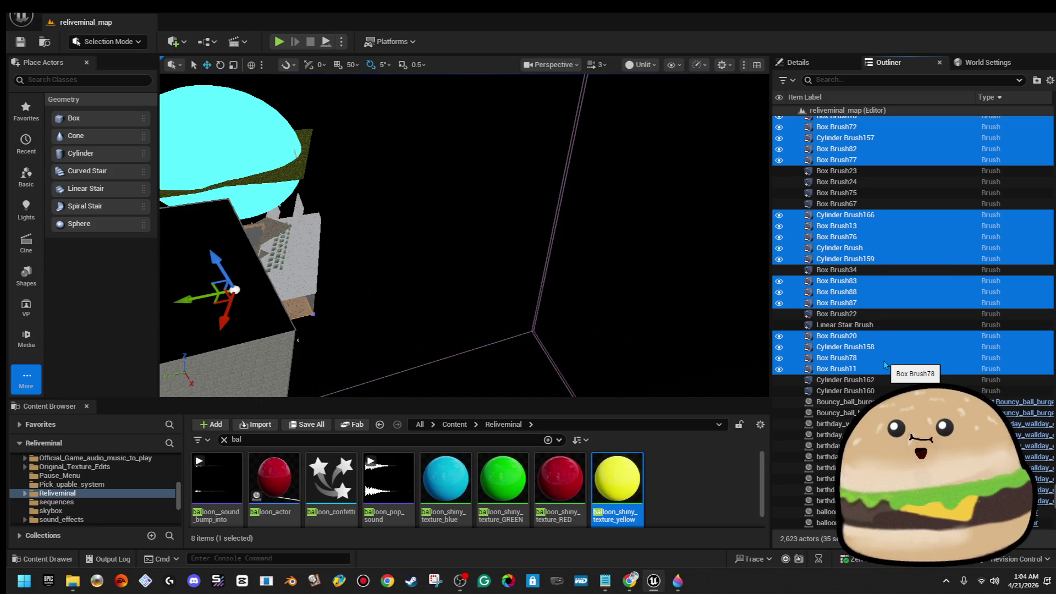
pyautogui.keyDown('ctrl'); pyautogui.click(885, 380); pyautogui.keyUp('ctrl')
pyautogui.keyDown('ctrl'); pyautogui.click(884, 389); pyautogui.keyUp('ctrl')
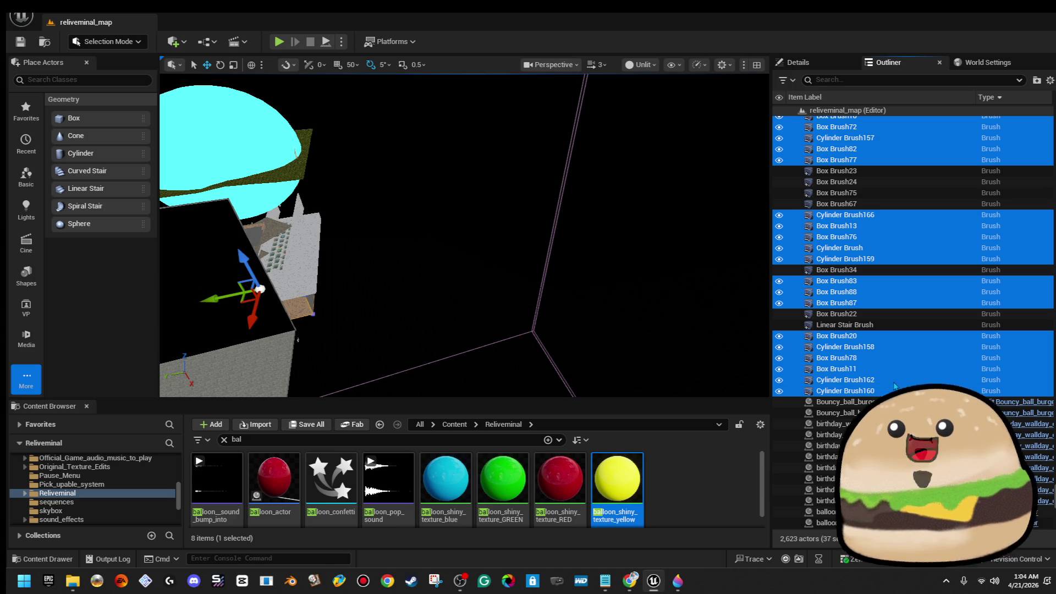
pyautogui.scroll(2, 896, 375)
pyautogui.scroll(1, 895, 375)
pyautogui.scroll(2, 894, 376)
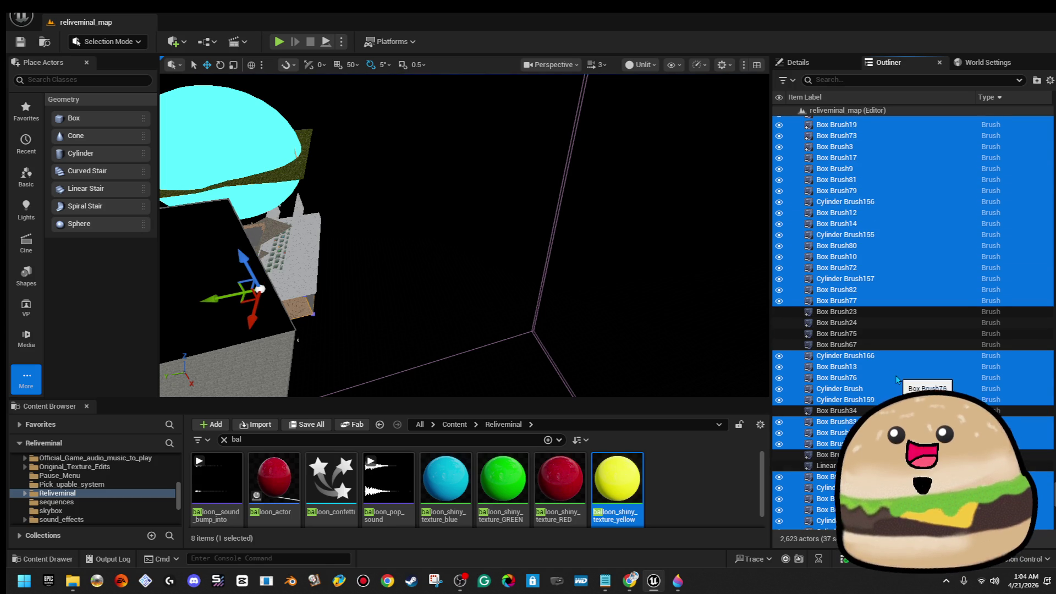
pyautogui.scroll(2, 895, 374)
pyautogui.scroll(2, 895, 373)
pyautogui.scroll(2, 893, 354)
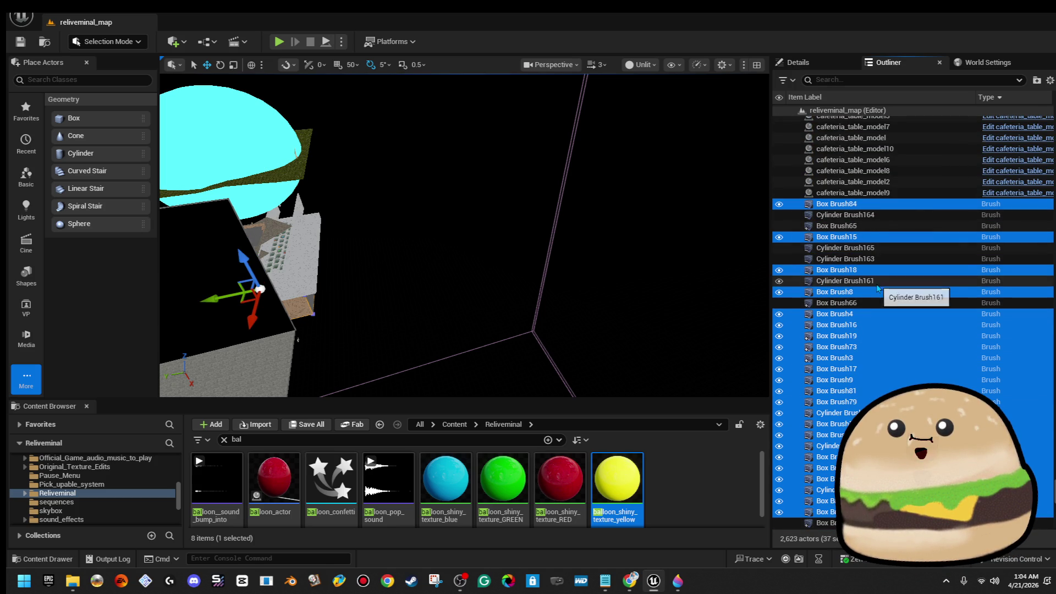
pyautogui.keyDown('ctrl'); pyautogui.click(866, 258); pyautogui.keyUp('ctrl')
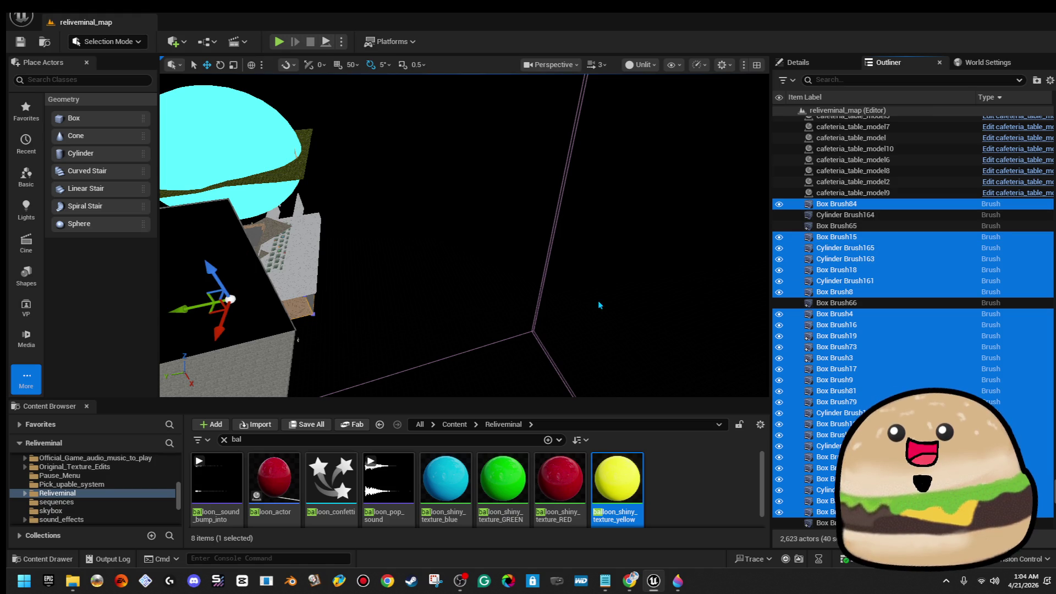
pyautogui.press('f')
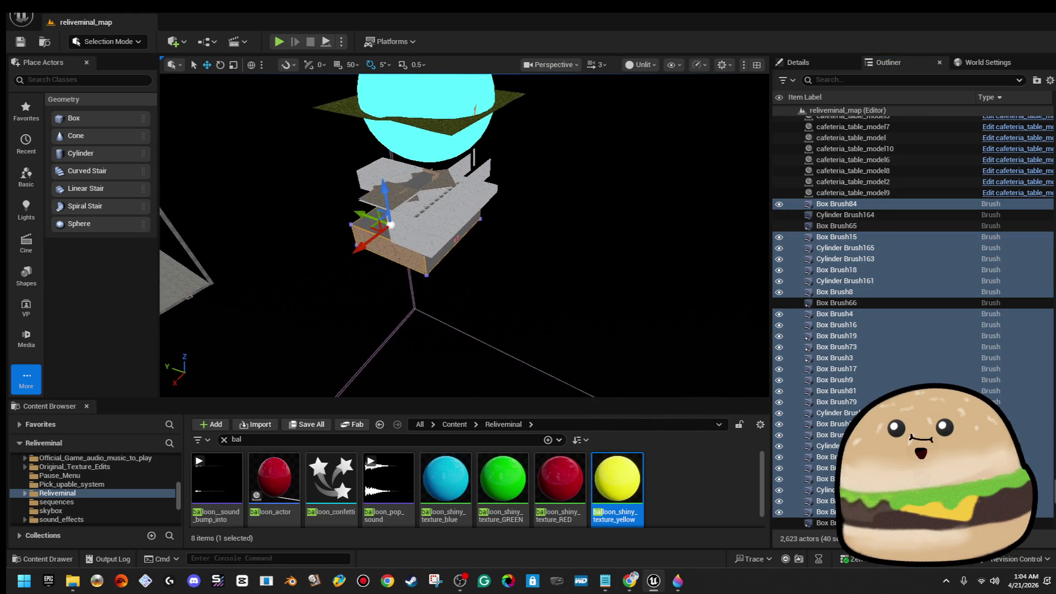
pyautogui.scroll(2, 905, 251)
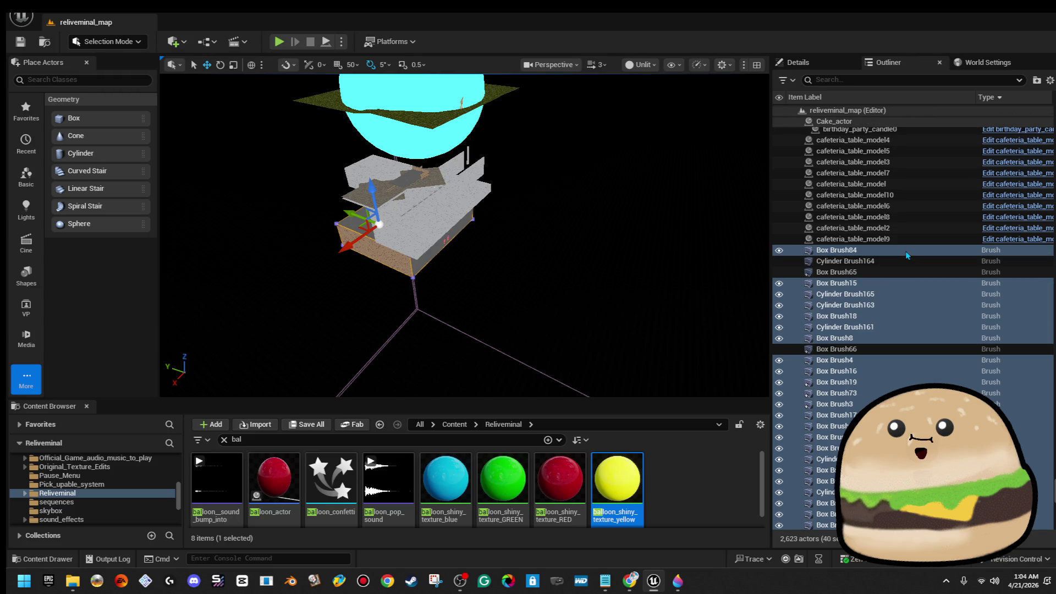
pyautogui.keyDown('ctrl'); pyautogui.click(875, 258); pyautogui.keyUp('ctrl')
pyautogui.scroll(3, 898, 259)
pyautogui.scroll(-2, 898, 260)
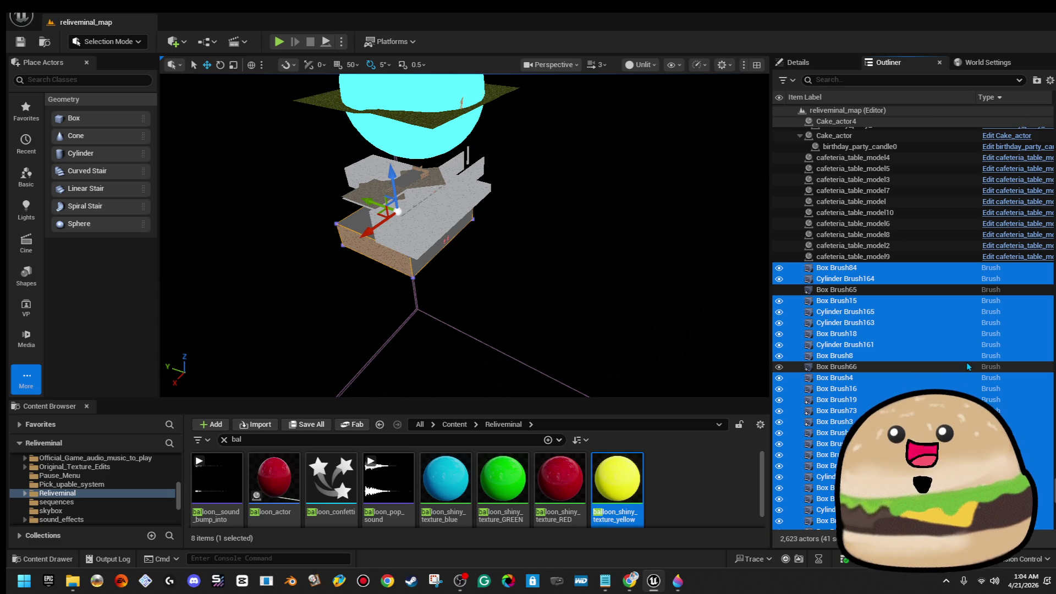
pyautogui.scroll(-4, 967, 365)
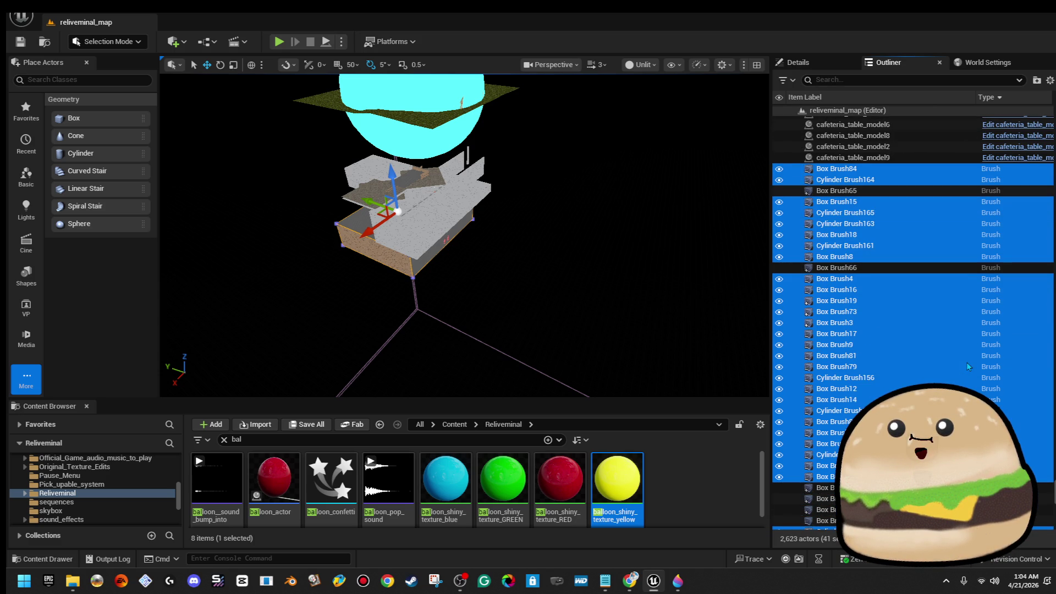
pyautogui.scroll(-3, 966, 361)
pyautogui.scroll(-3, 966, 362)
pyautogui.scroll(-3, 966, 362)
pyautogui.scroll(-2, 966, 361)
pyautogui.scroll(-2, 966, 363)
pyautogui.scroll(-2, 966, 362)
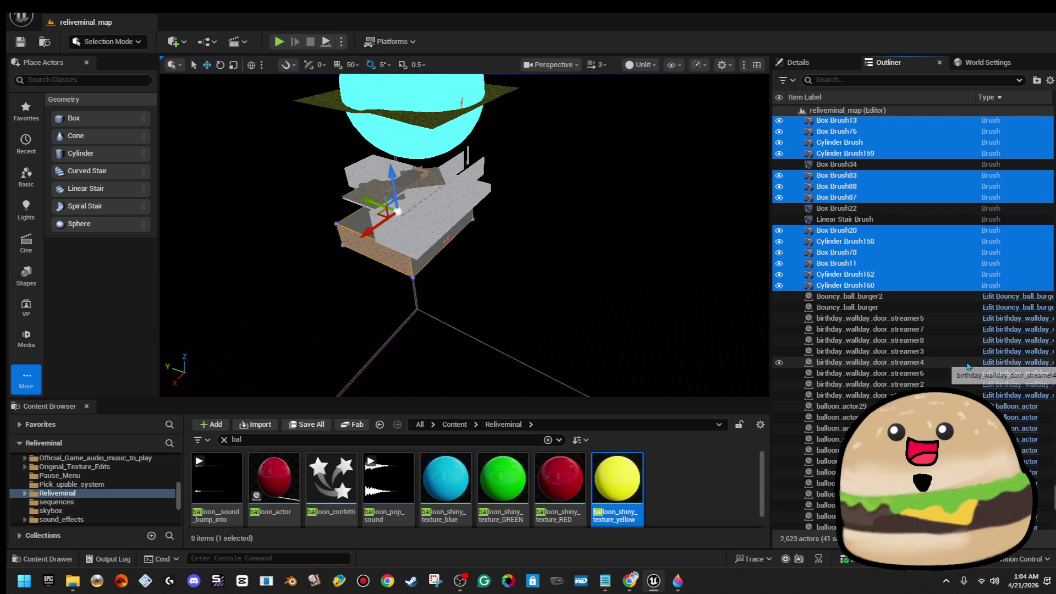
pyautogui.click(829, 69)
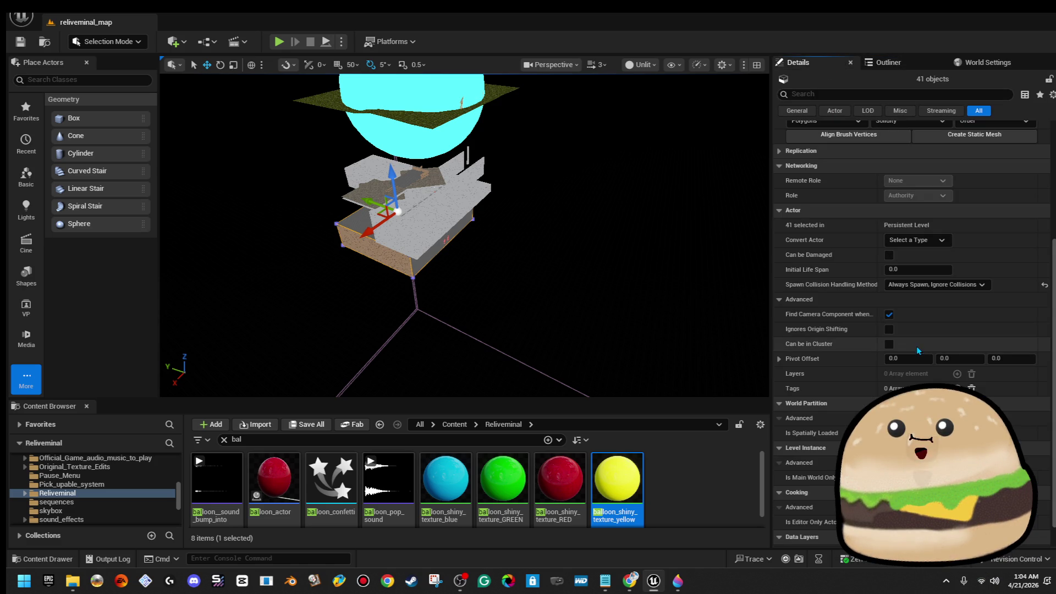
# Step: Save all open work via File > Save All
pyautogui.click(20, 17)
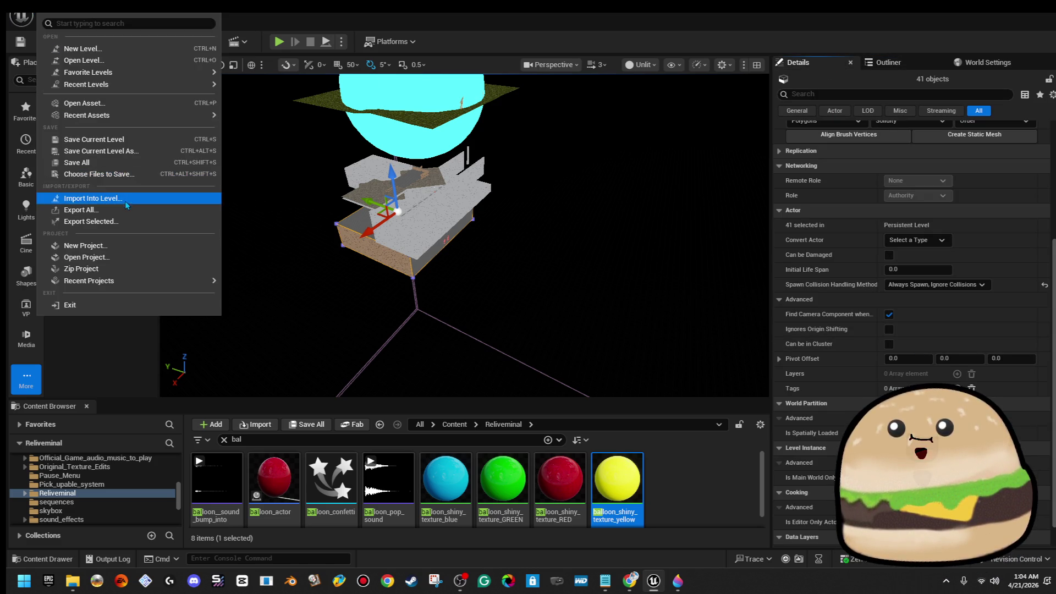
pyautogui.click(122, 165)
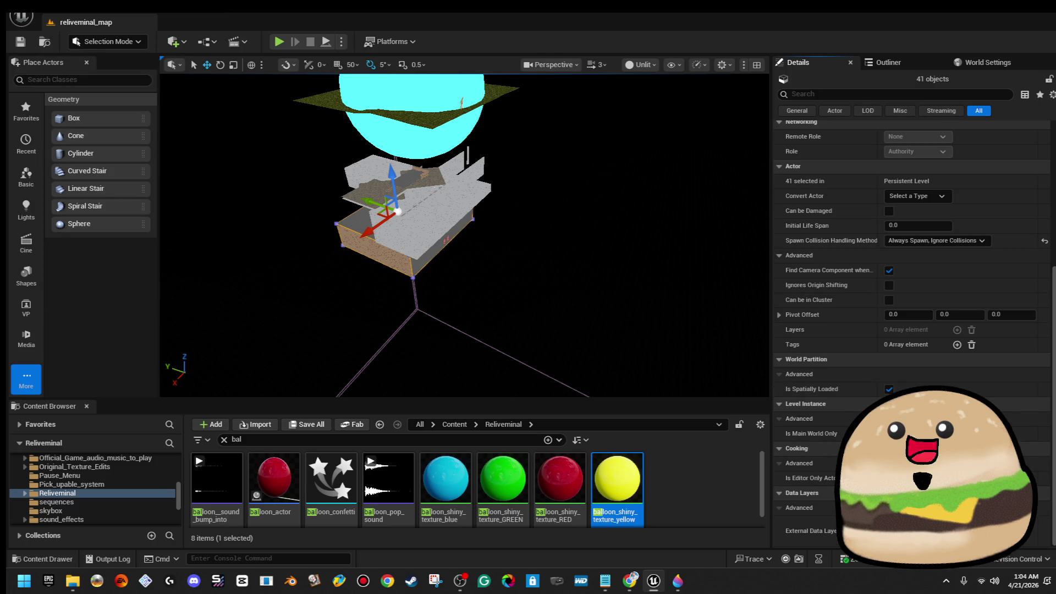
pyautogui.scroll(5, 979, 382)
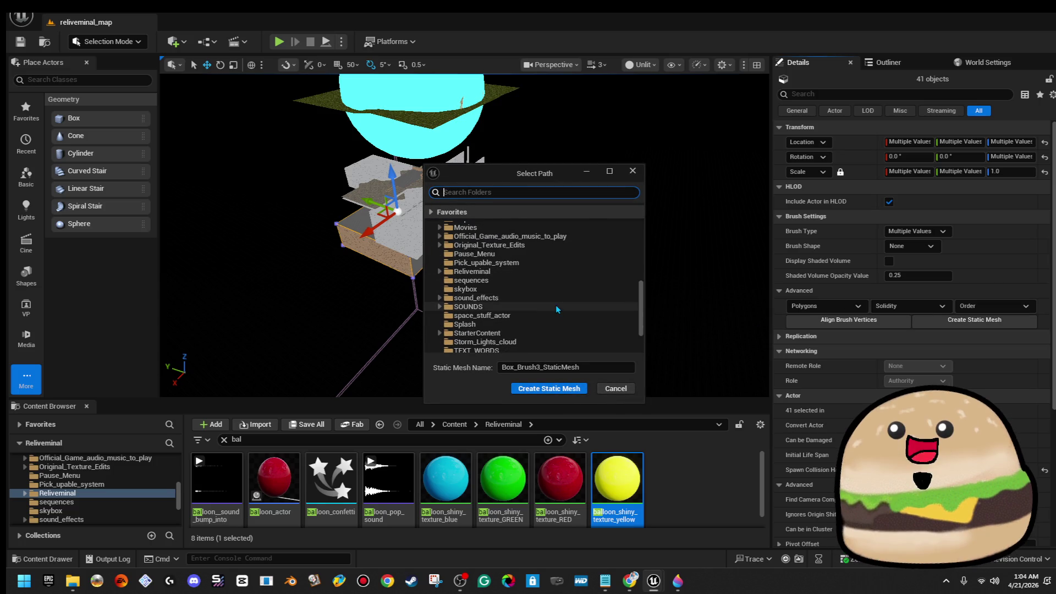
pyautogui.scroll(-5, 553, 296)
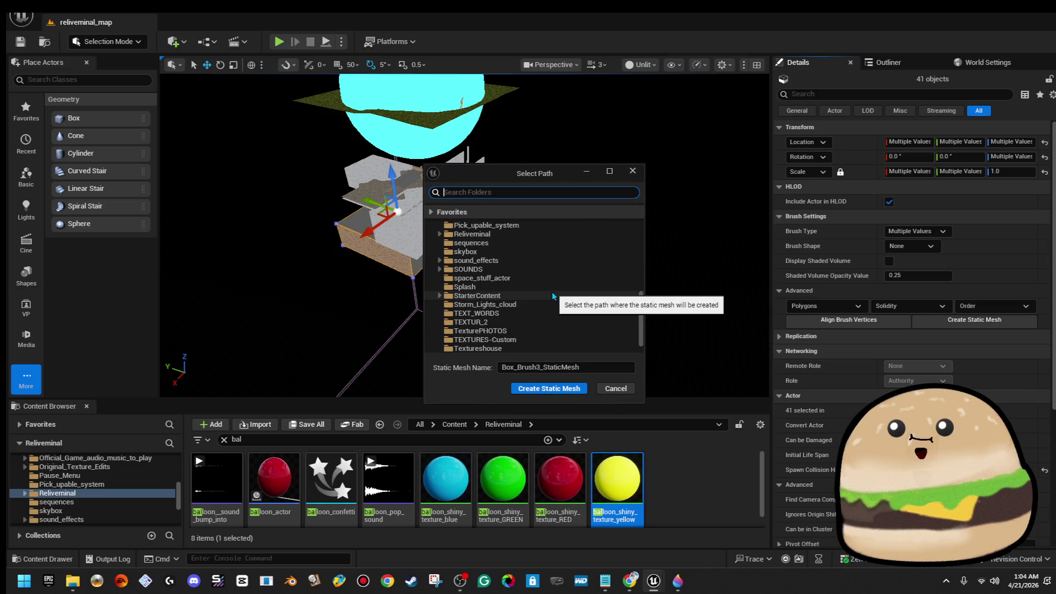
pyautogui.scroll(2, 549, 280)
# Step: Create the merged static mesh party_room_area_mesh in the Reliveminal folder
pyautogui.click(538, 251)
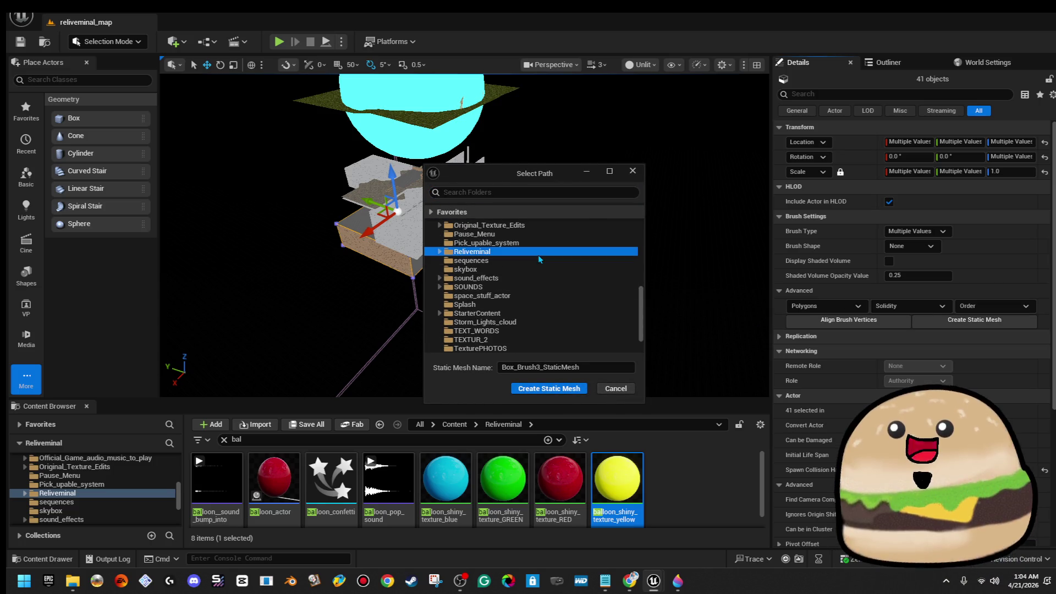
pyautogui.click(602, 367)
pyautogui.write('ty_room_area_mesh')
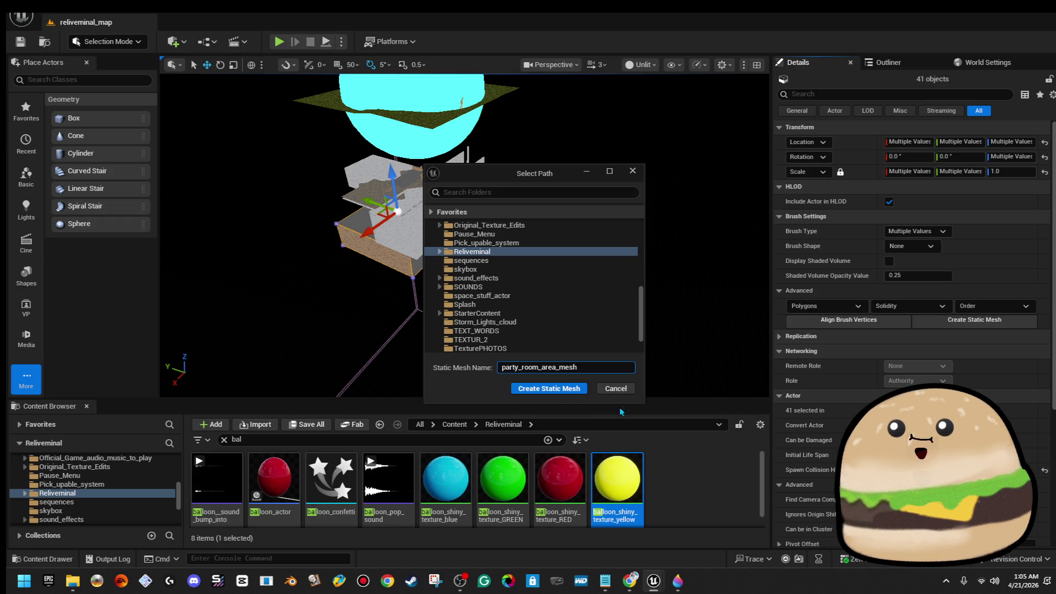
pyautogui.click(541, 388)
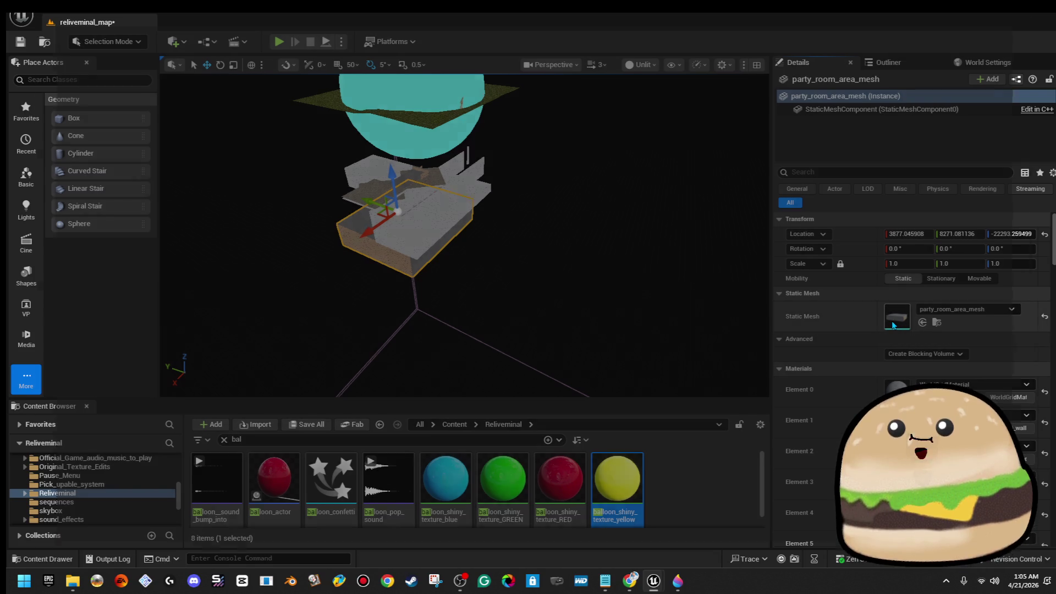
pyautogui.doubleClick(892, 321)
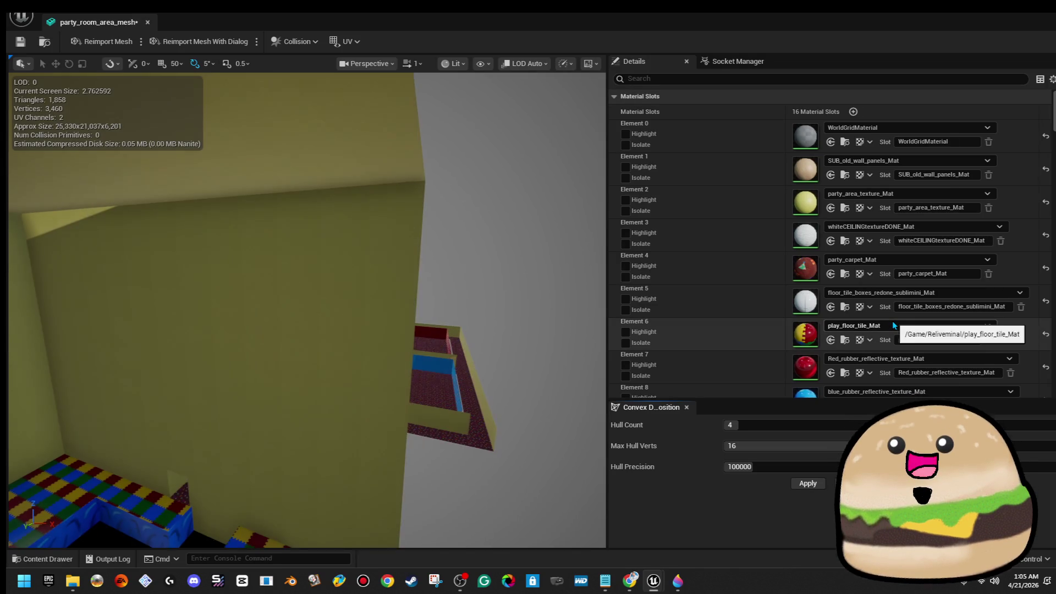
pyautogui.press('s')
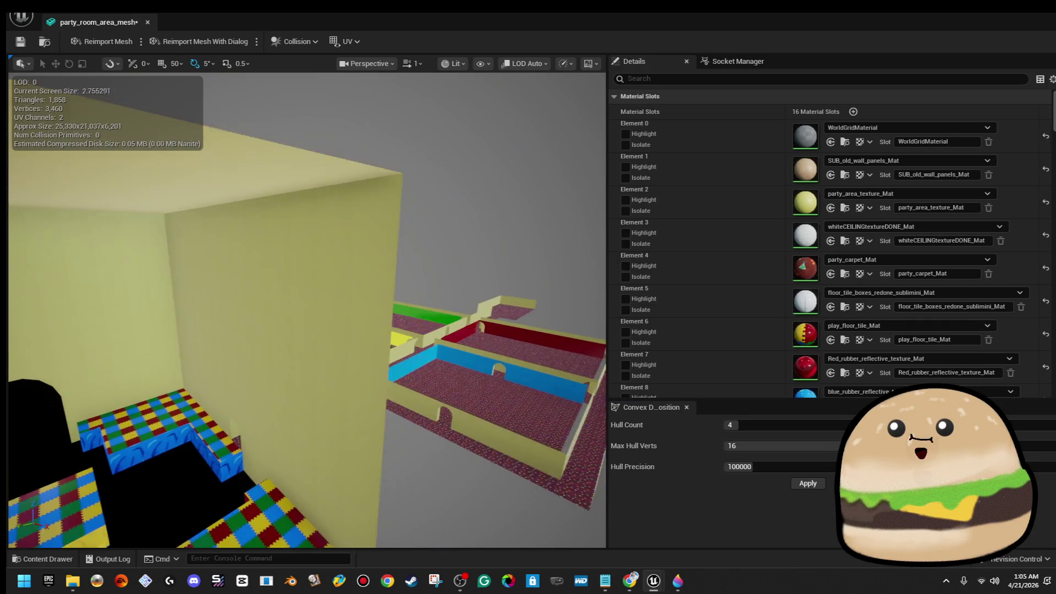
pyautogui.press('w')
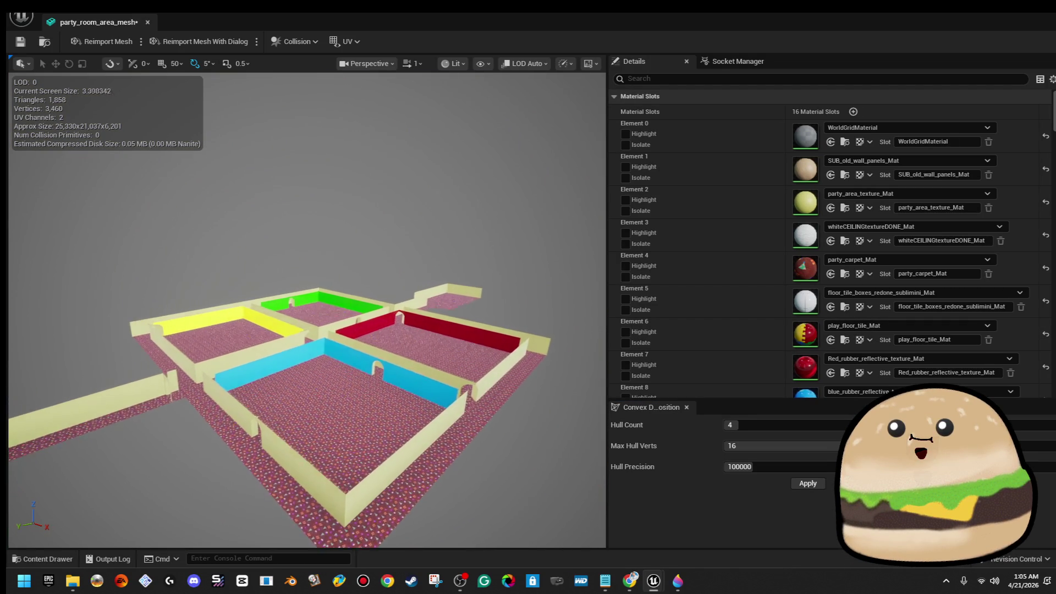
pyautogui.press('a')
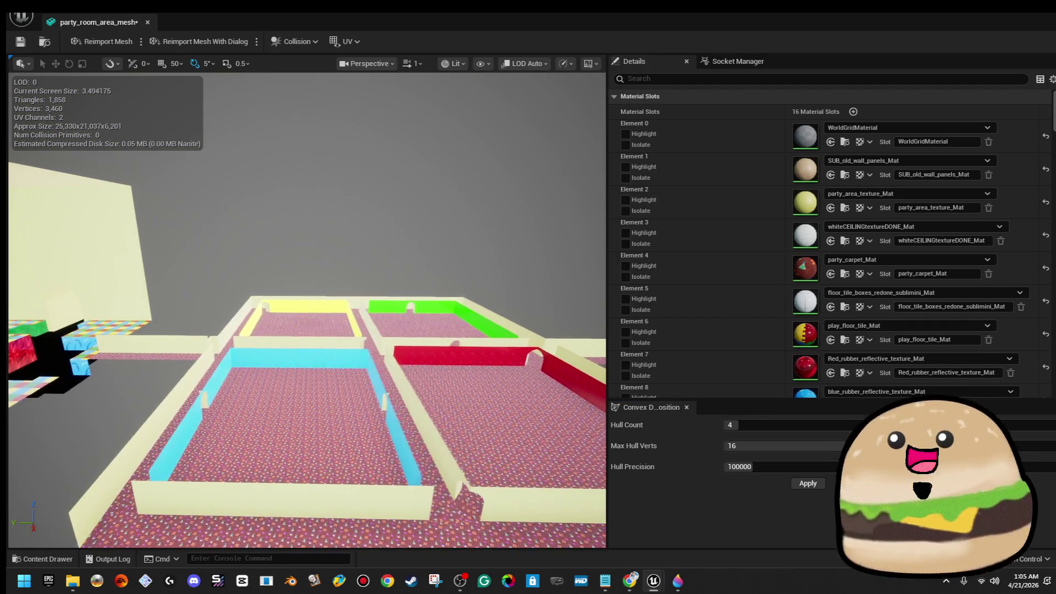
pyautogui.press('w')
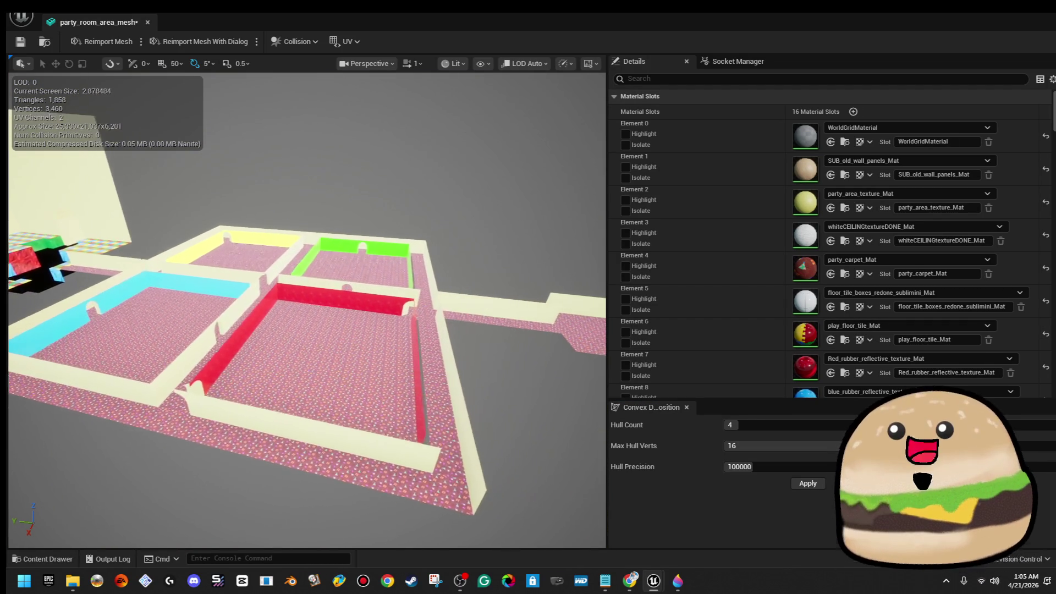
pyautogui.press('w')
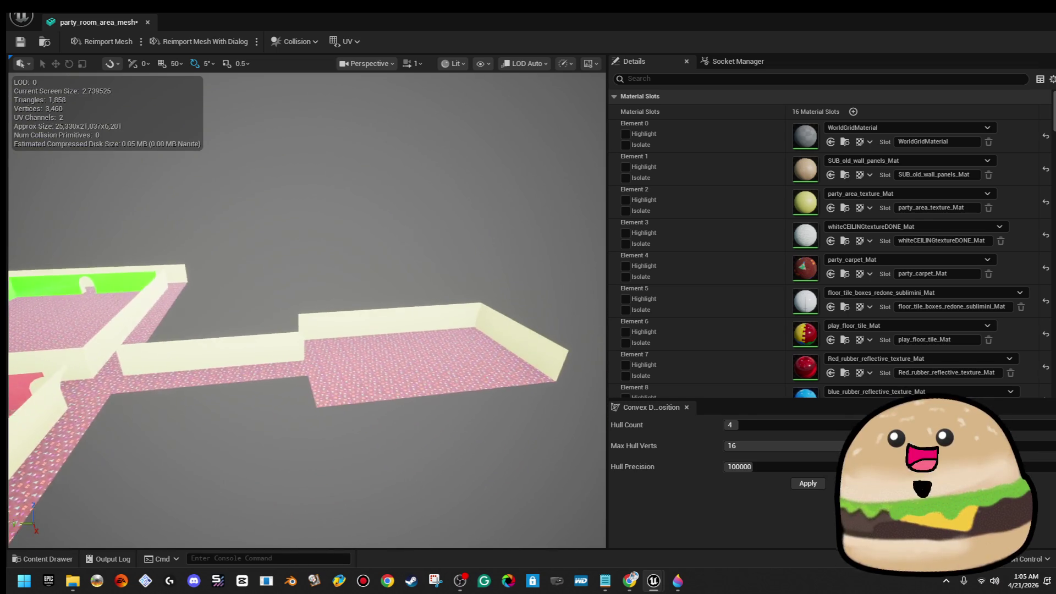
pyautogui.press('w')
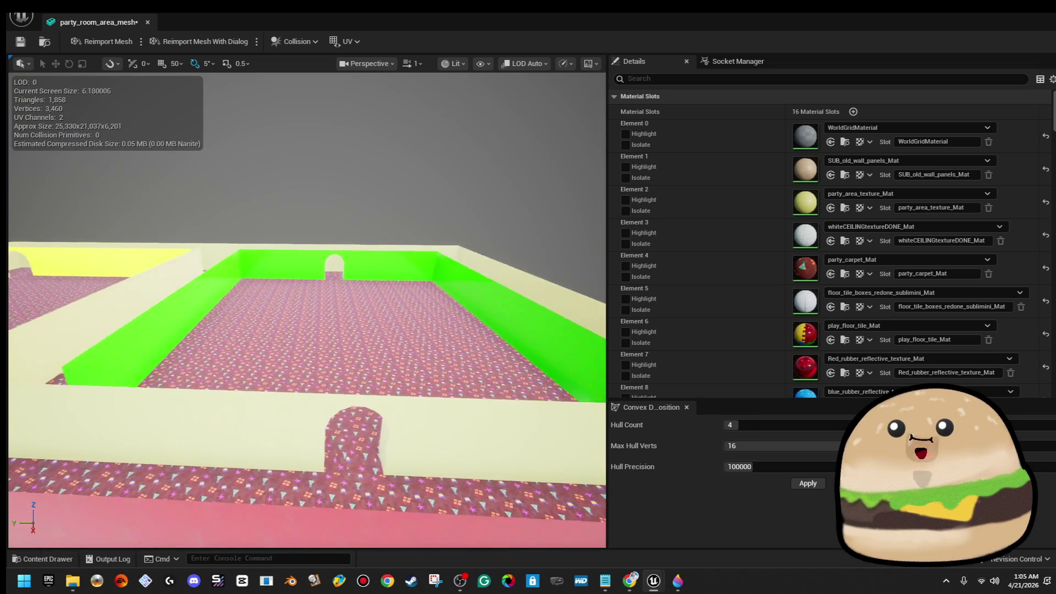
pyautogui.press('w')
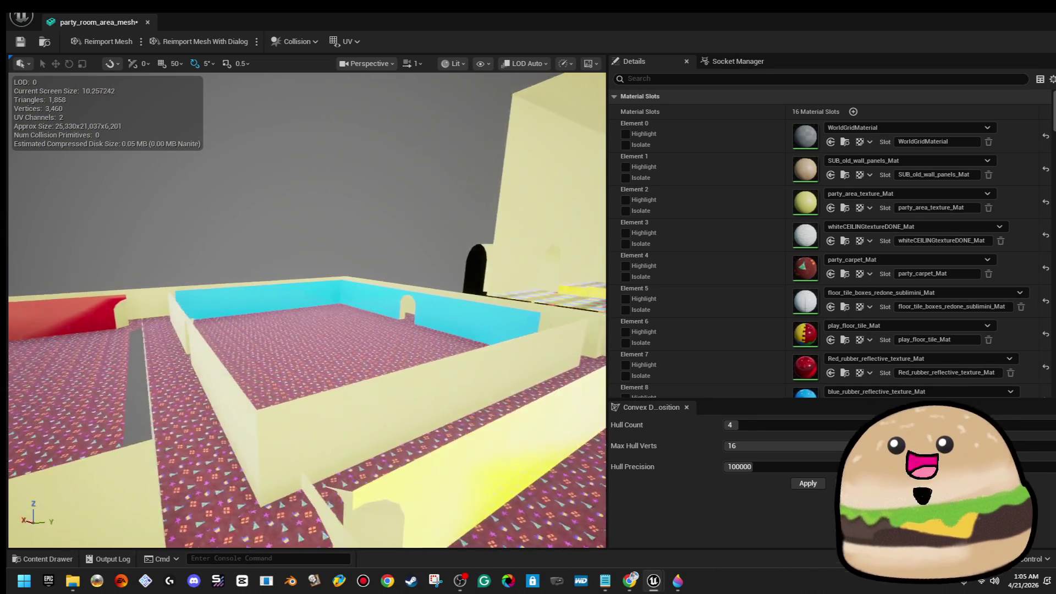
pyautogui.press('w')
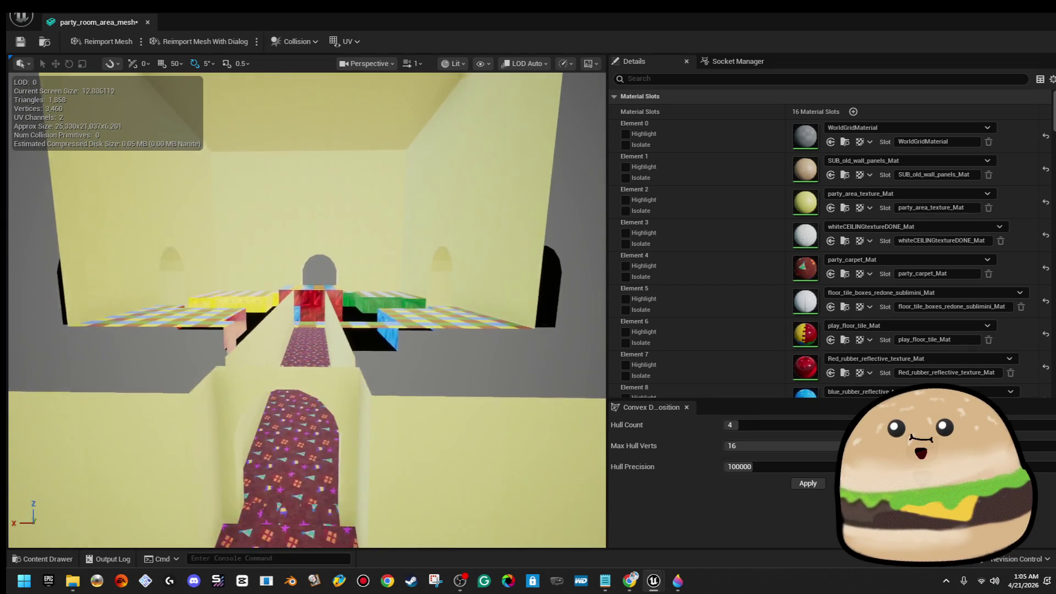
pyautogui.press('w')
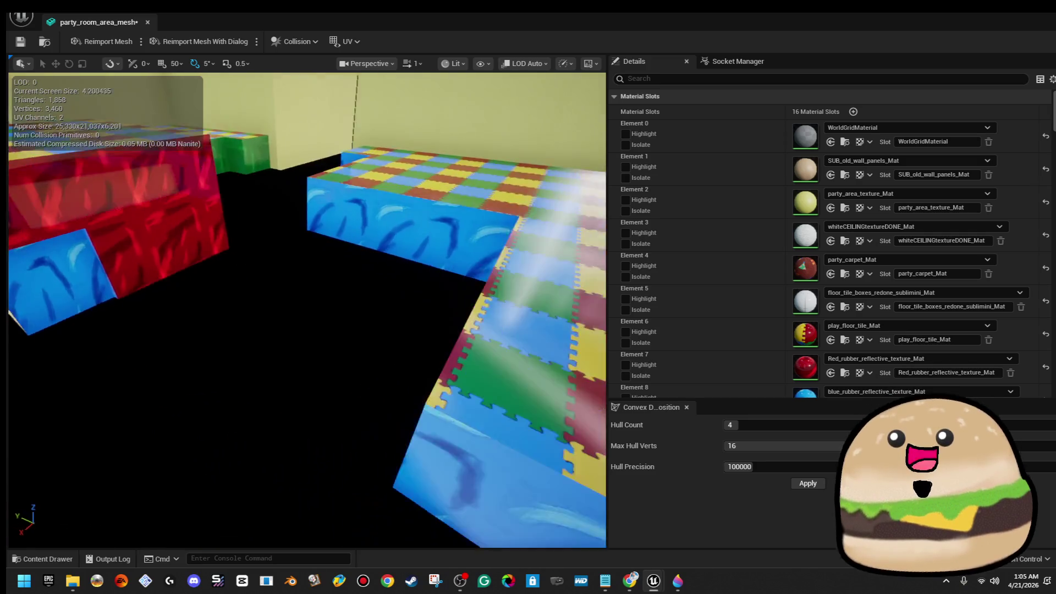
pyautogui.press('s')
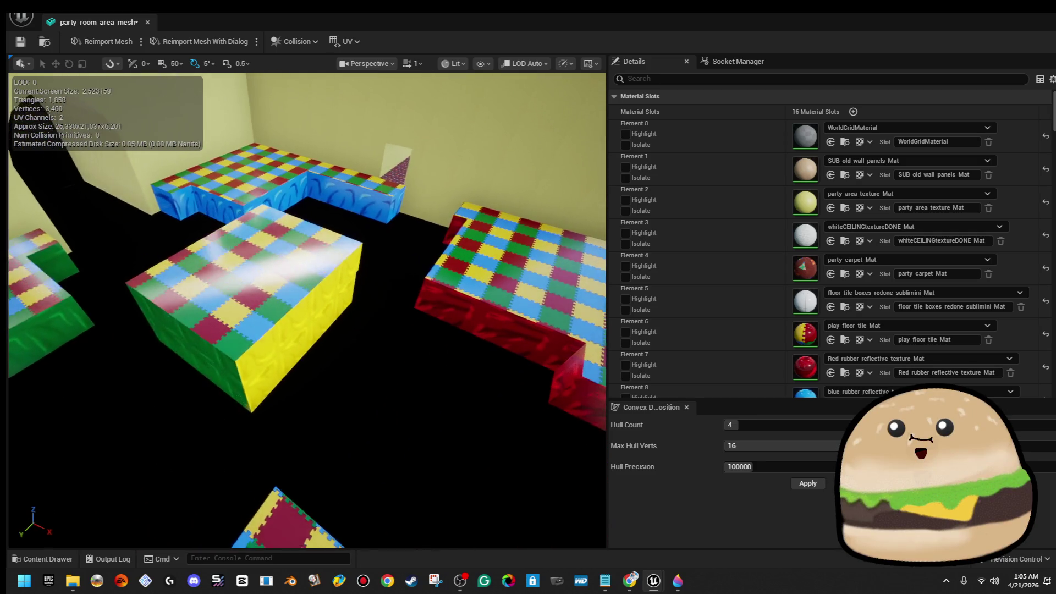
pyautogui.press('w')
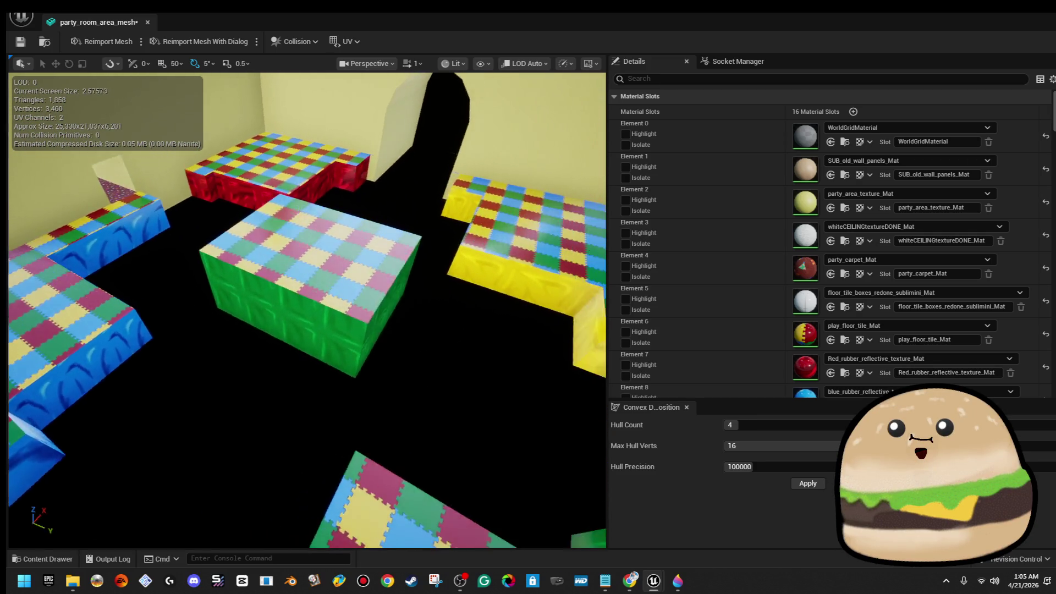
pyautogui.press('d')
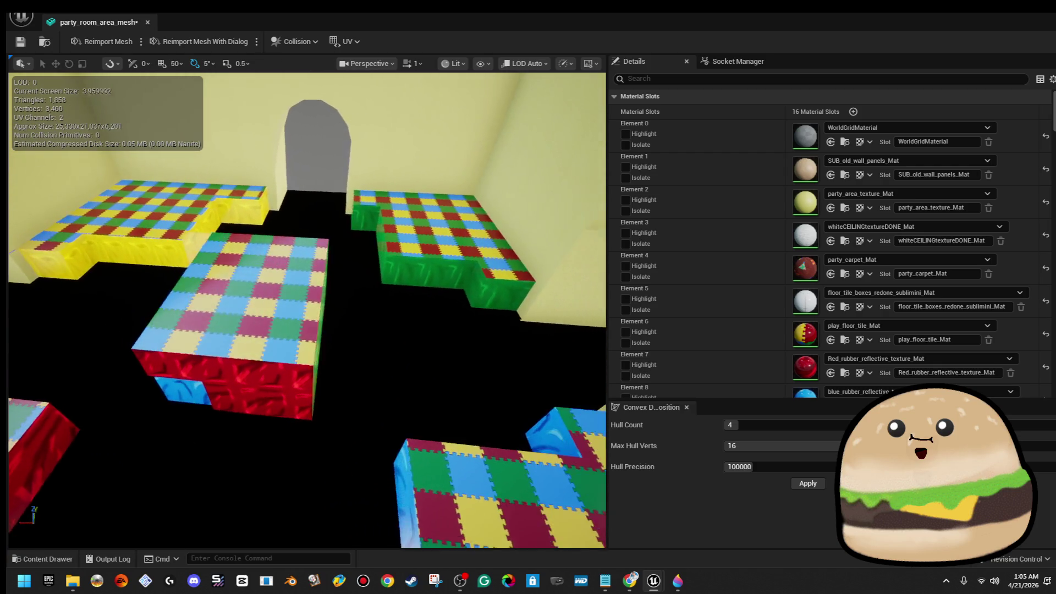
pyautogui.press('d')
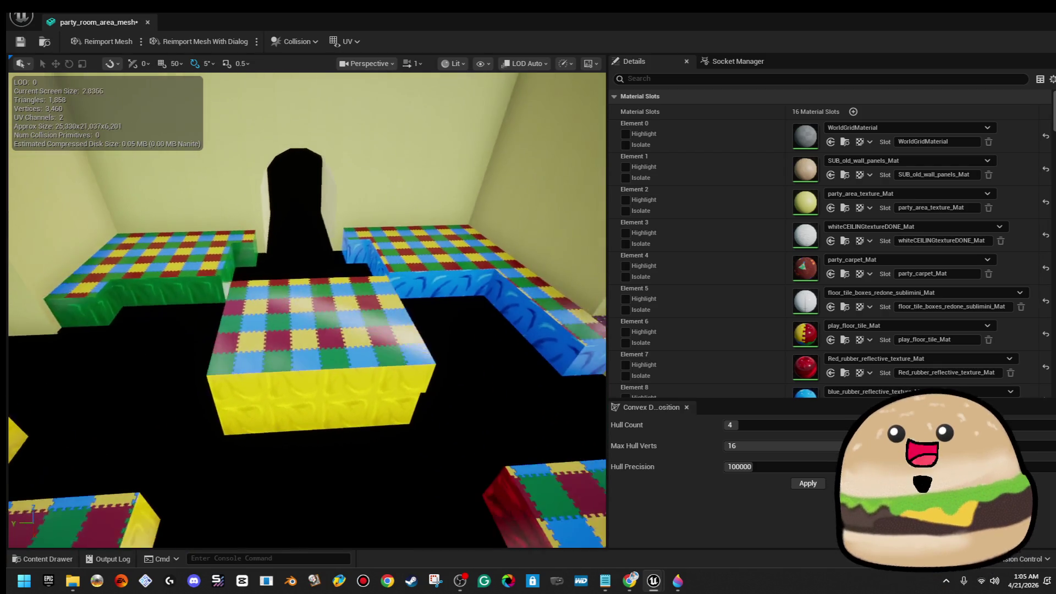
pyautogui.press('w')
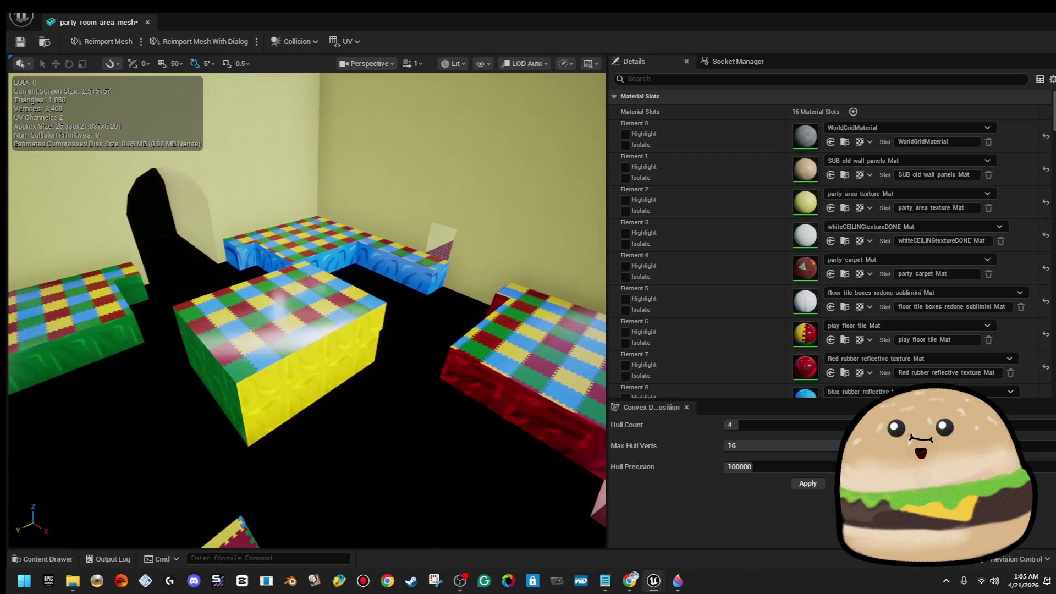
pyautogui.press('d')
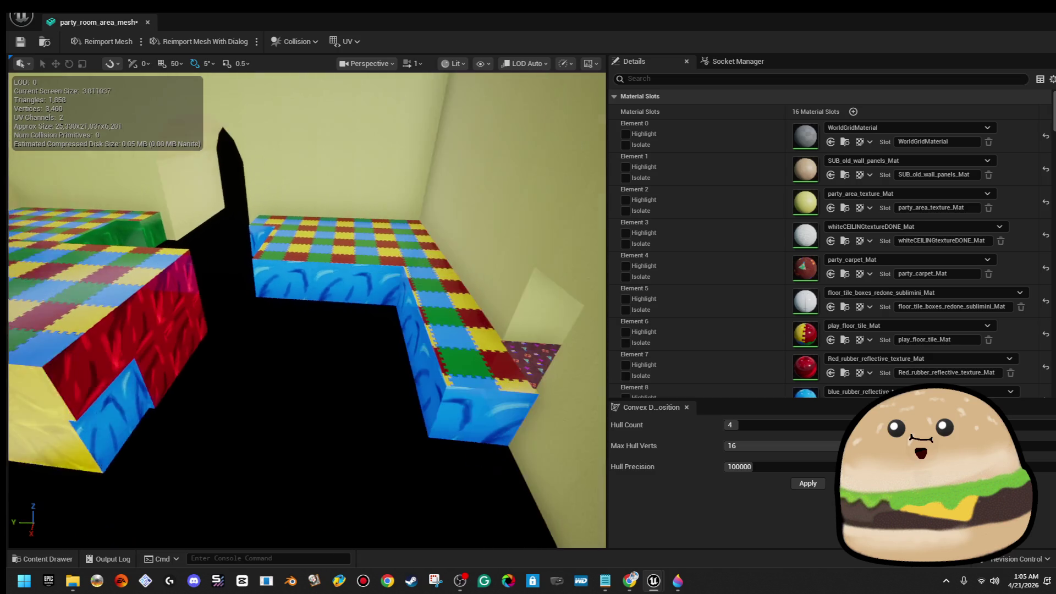
pyautogui.press('s')
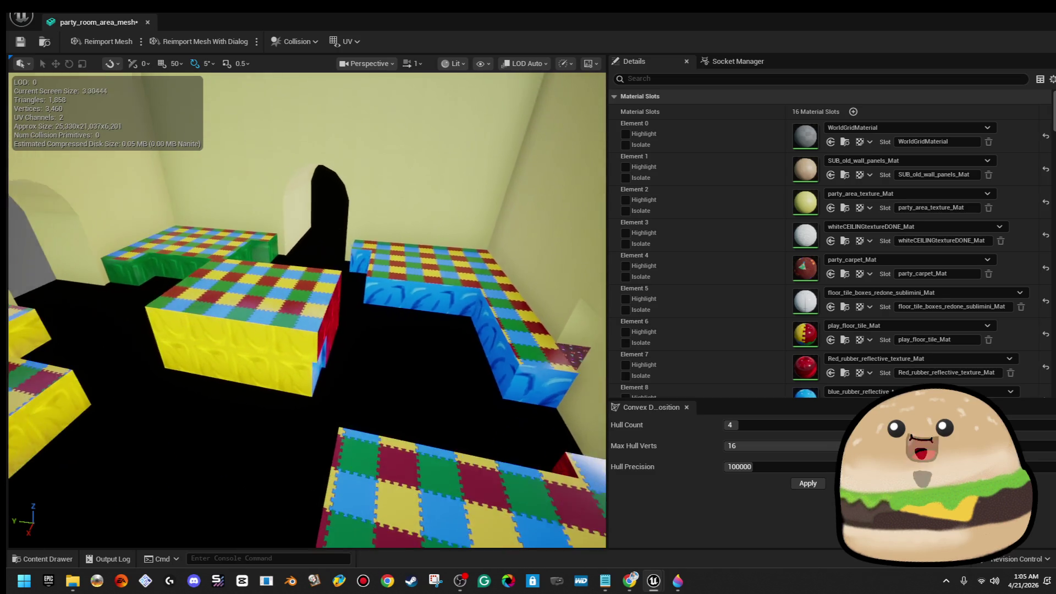
pyautogui.press('a')
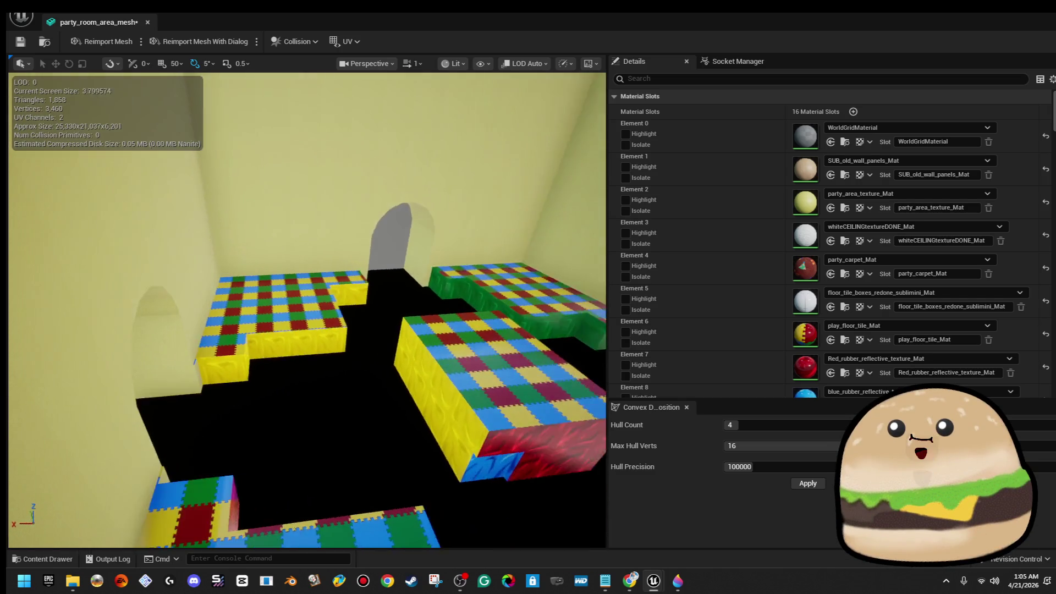
pyautogui.press('a')
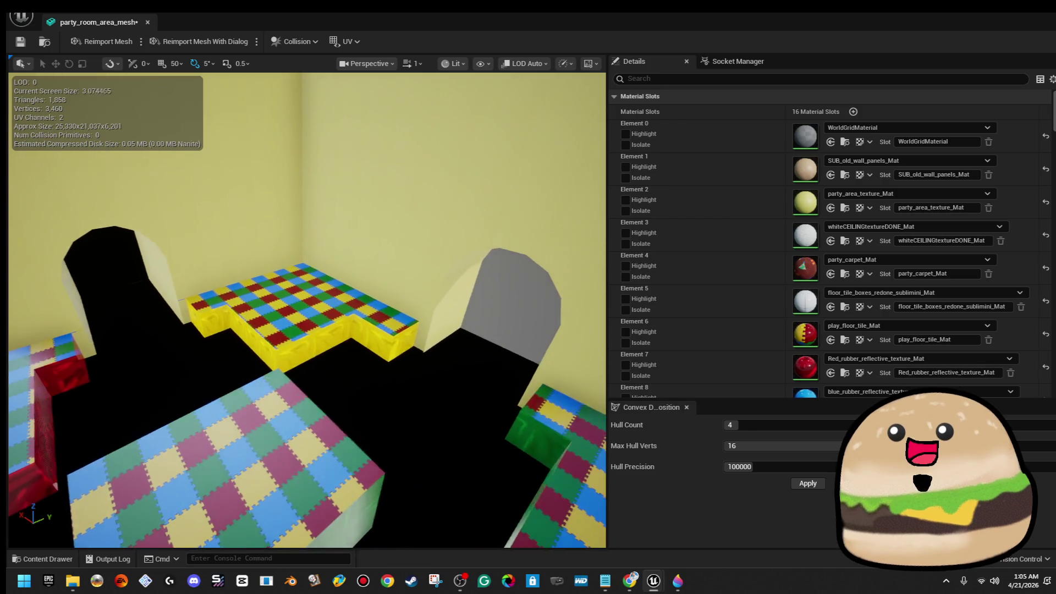
pyautogui.press('d')
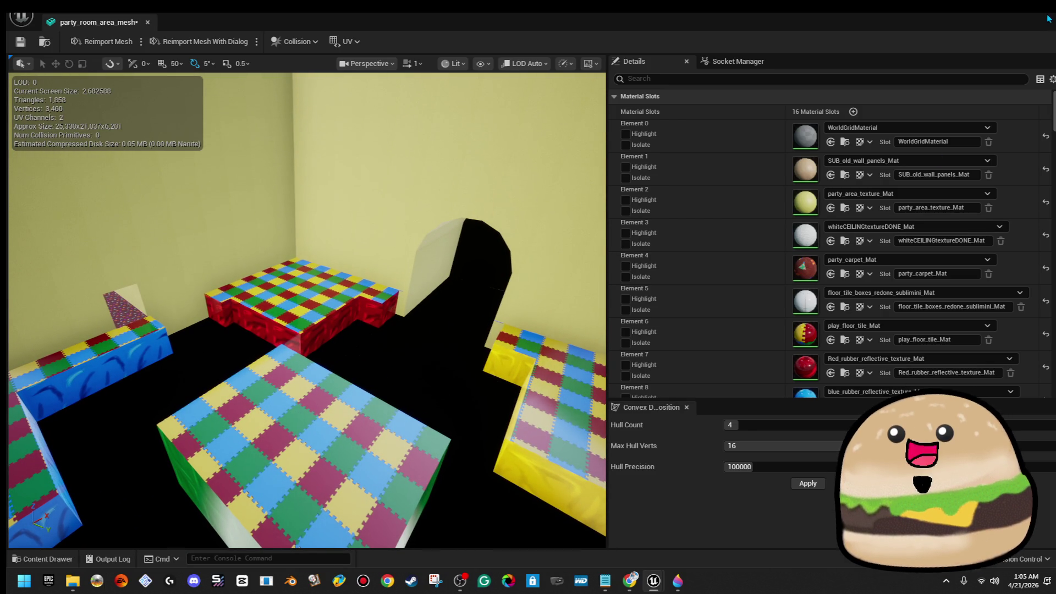
pyautogui.scroll(-3, 1031, 238)
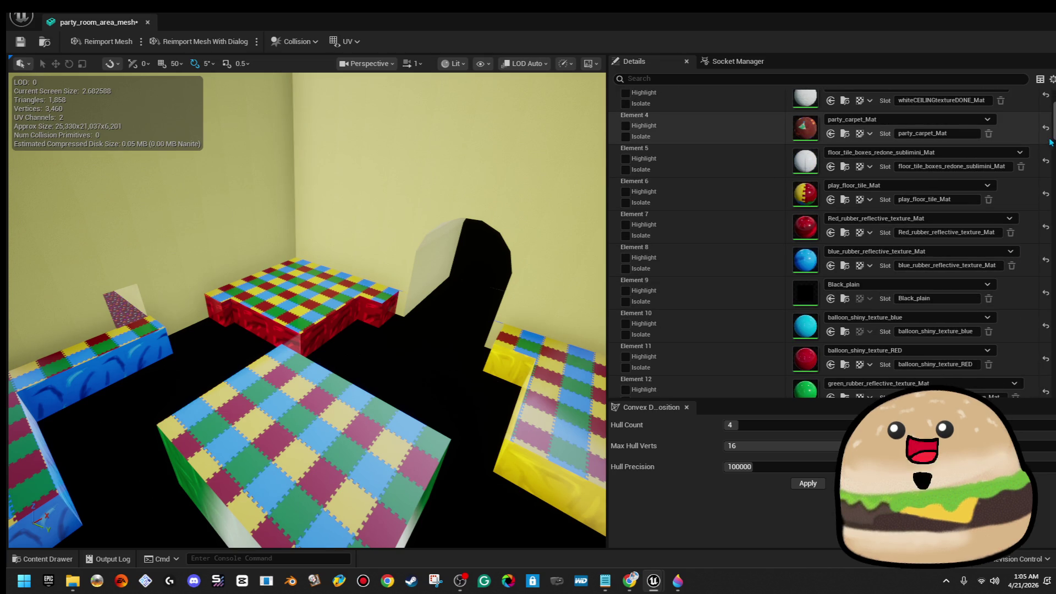
pyautogui.scroll(-10, 1049, 318)
pyautogui.scroll(-3, 1050, 318)
pyautogui.scroll(-3, 1049, 319)
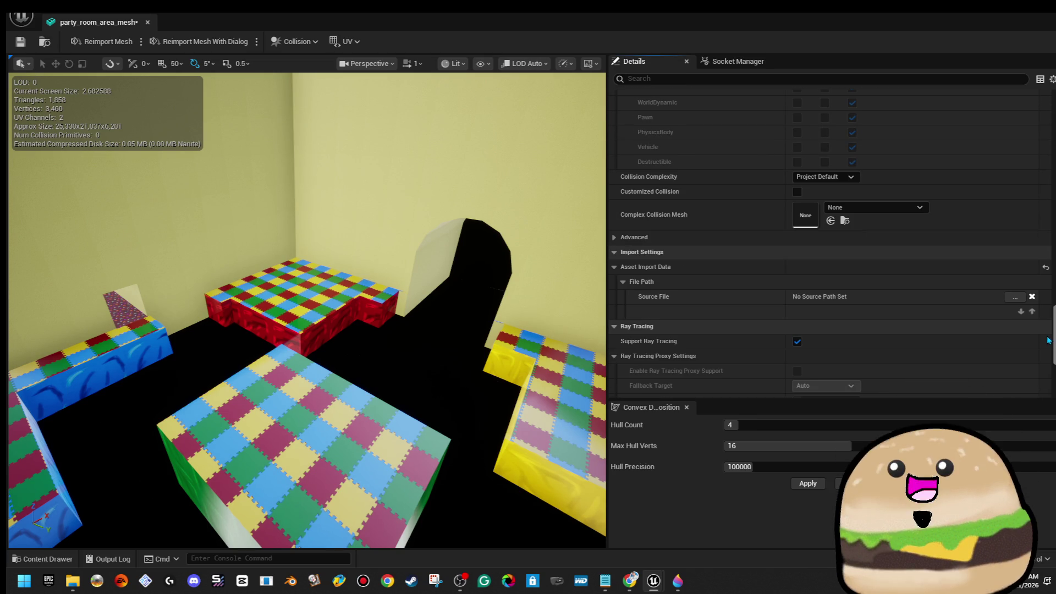
# Step: Set Collision Complexity to Use Complex Collision As Simple, save the mesh, and close its editor
pyautogui.click(825, 177)
pyautogui.click(851, 219)
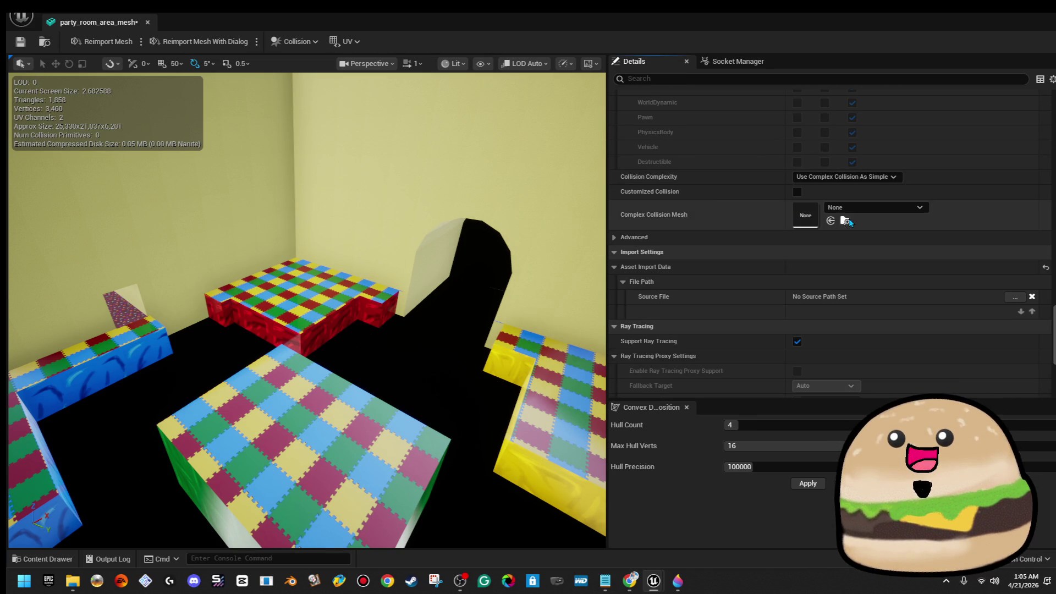
pyautogui.click(19, 41)
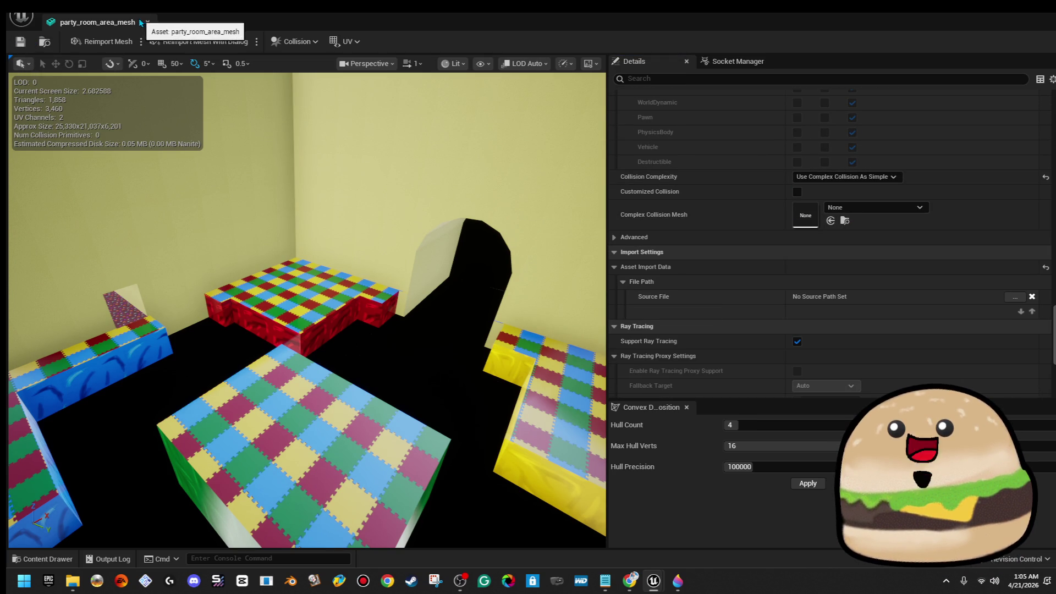
pyautogui.click(147, 22)
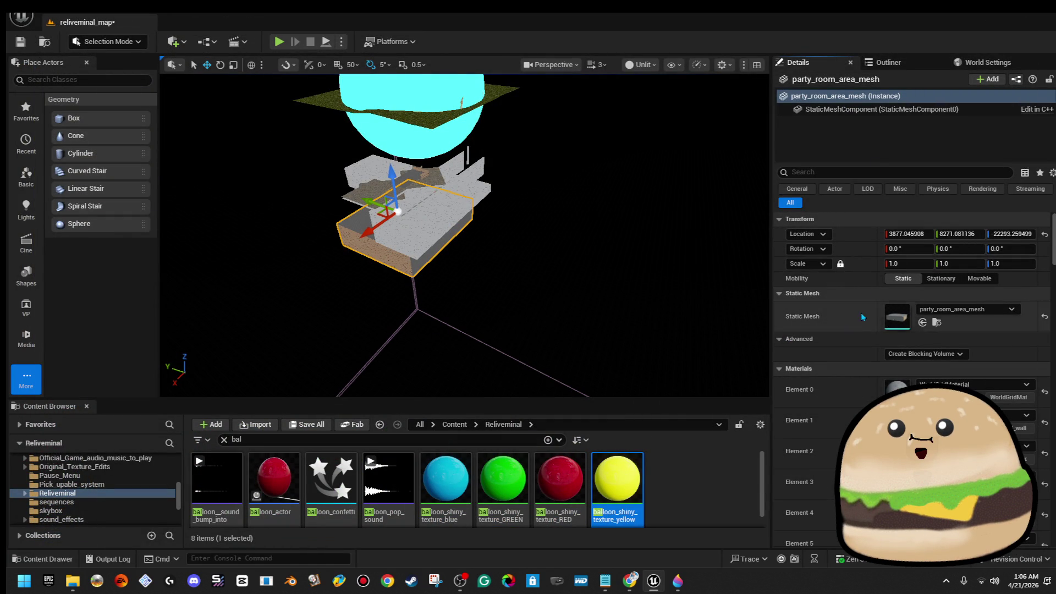
# Step: Locate party_room_area_mesh in the Outliner and frame it in the viewport
pyautogui.click(895, 99)
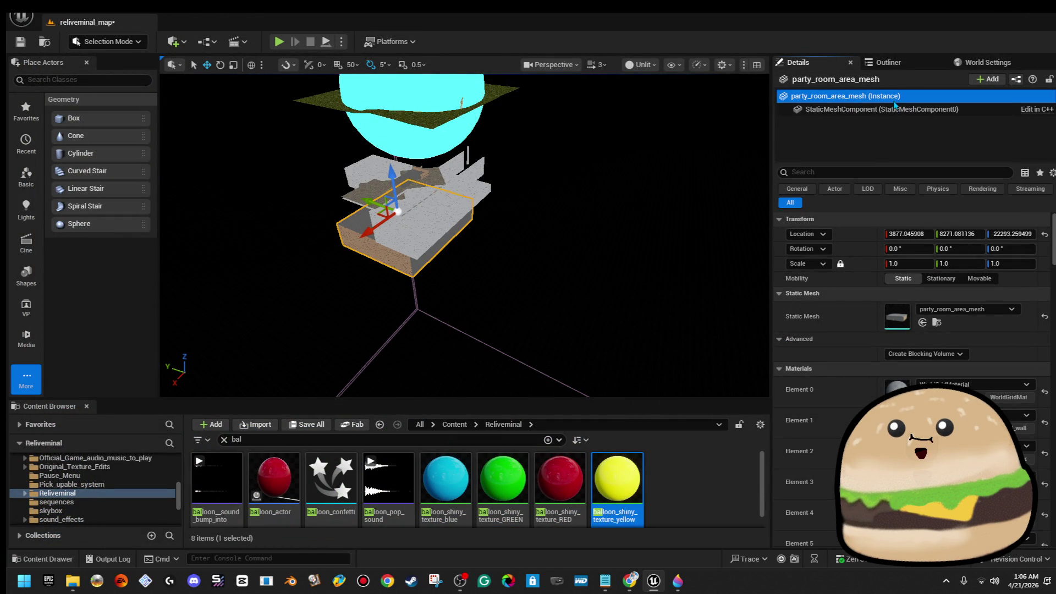
pyautogui.click(908, 57)
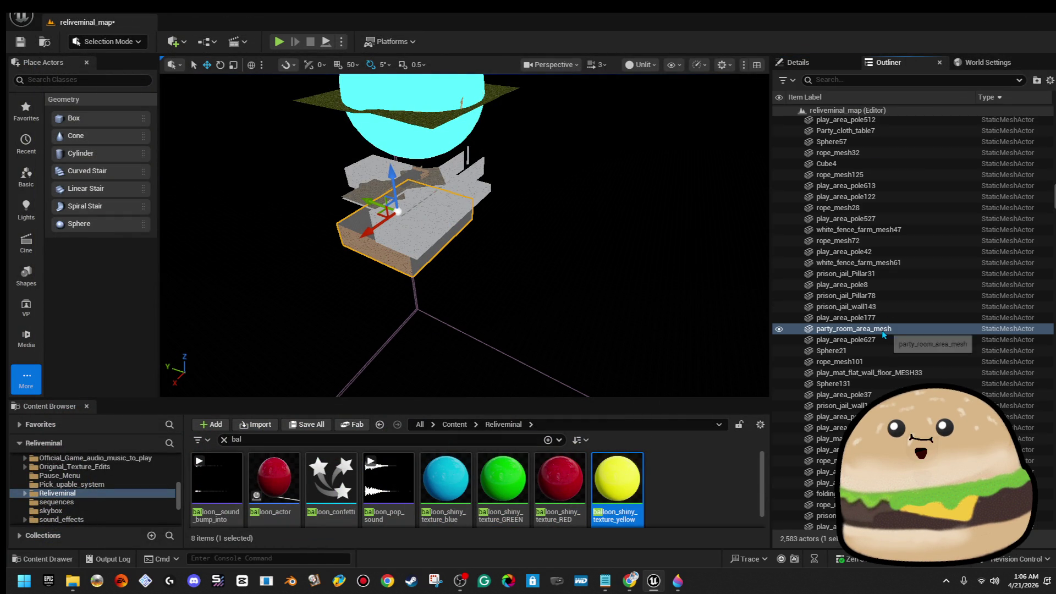
pyautogui.doubleClick(883, 329)
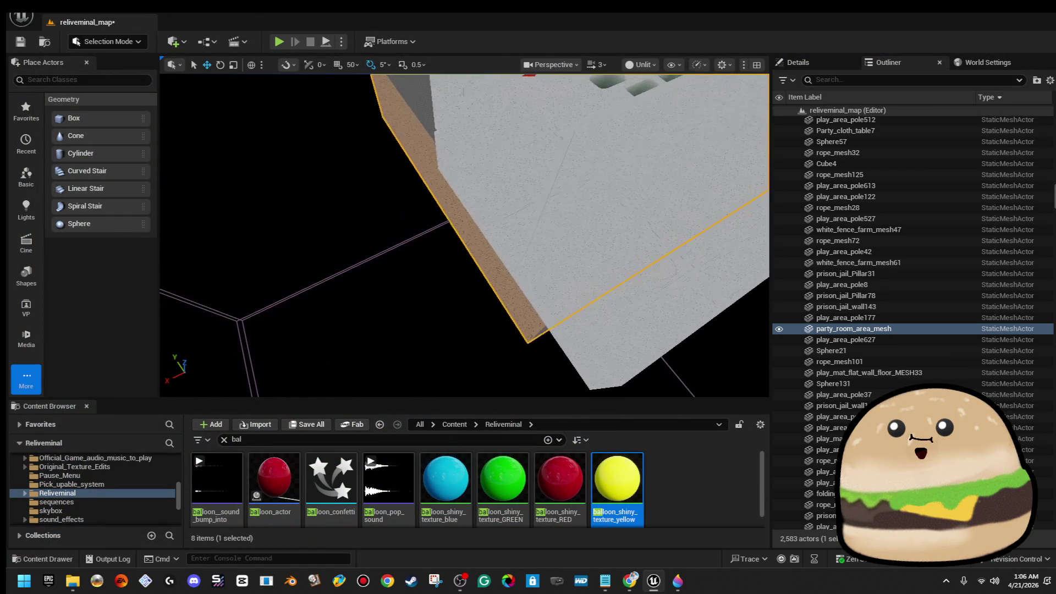
pyautogui.scroll(-10, 464, 235)
pyautogui.scroll(-5, 465, 235)
pyautogui.scroll(10, 464, 235)
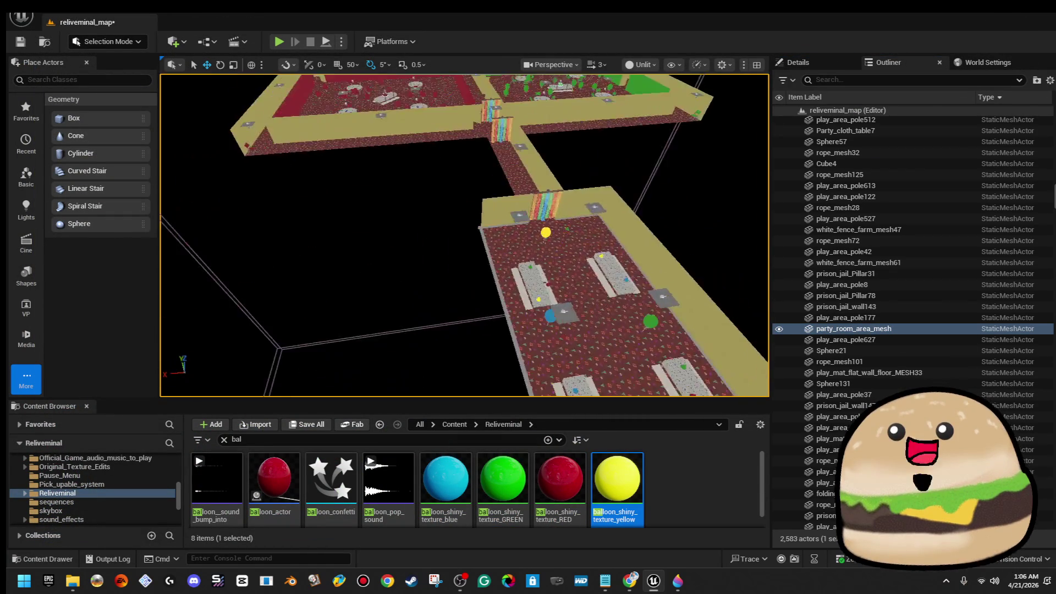
# Step: Start a Play From Here session at a spot in the party room corridor
pyautogui.rightClick(498, 191)
pyautogui.click(548, 555)
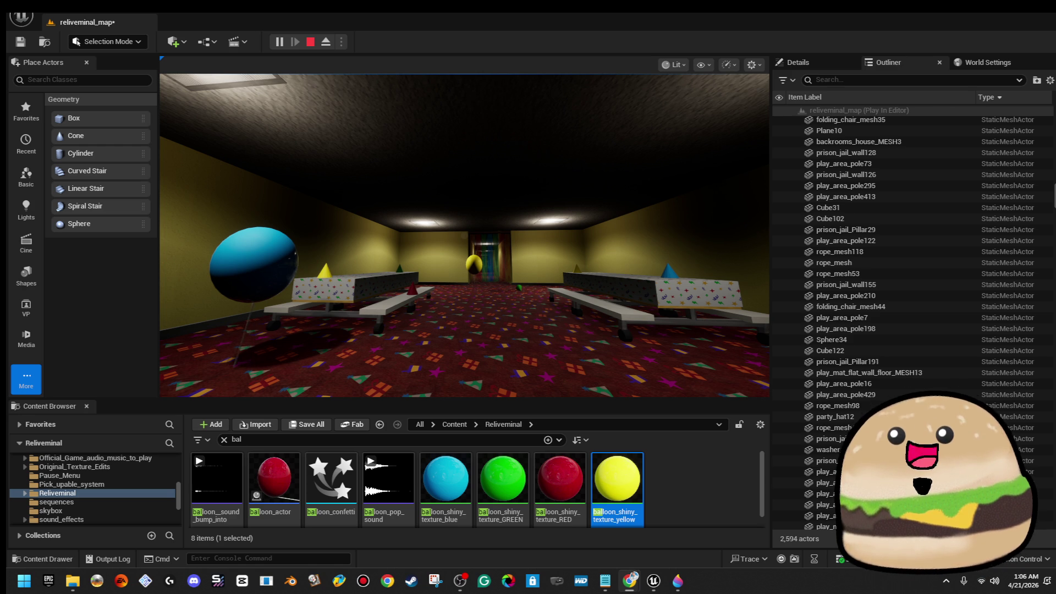
# Step: Take control of the game view and walk forward toward the yellow balloon
pyautogui.click(243, 174)
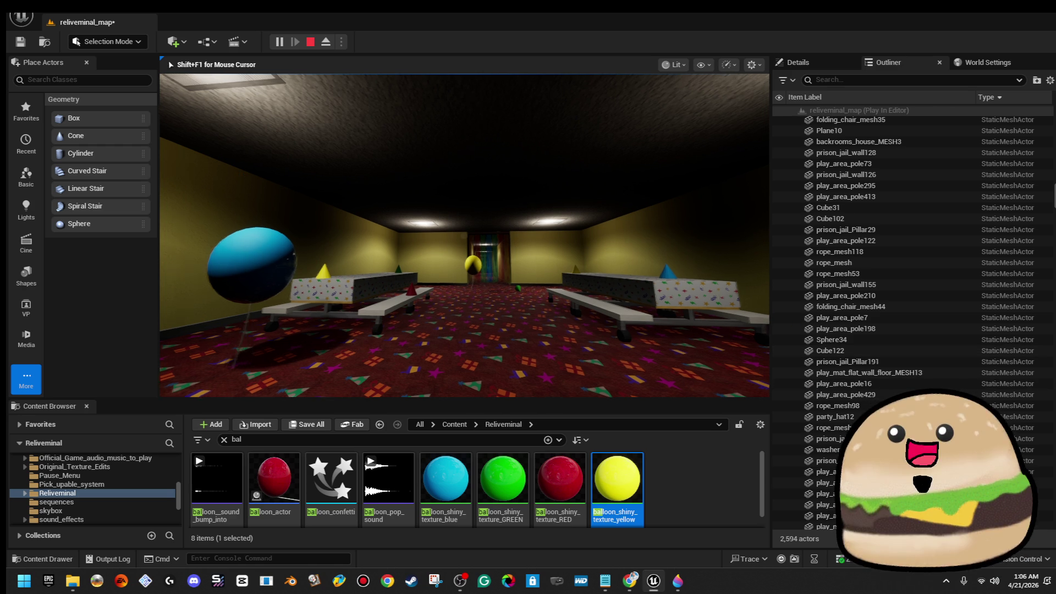
pyautogui.press('w')
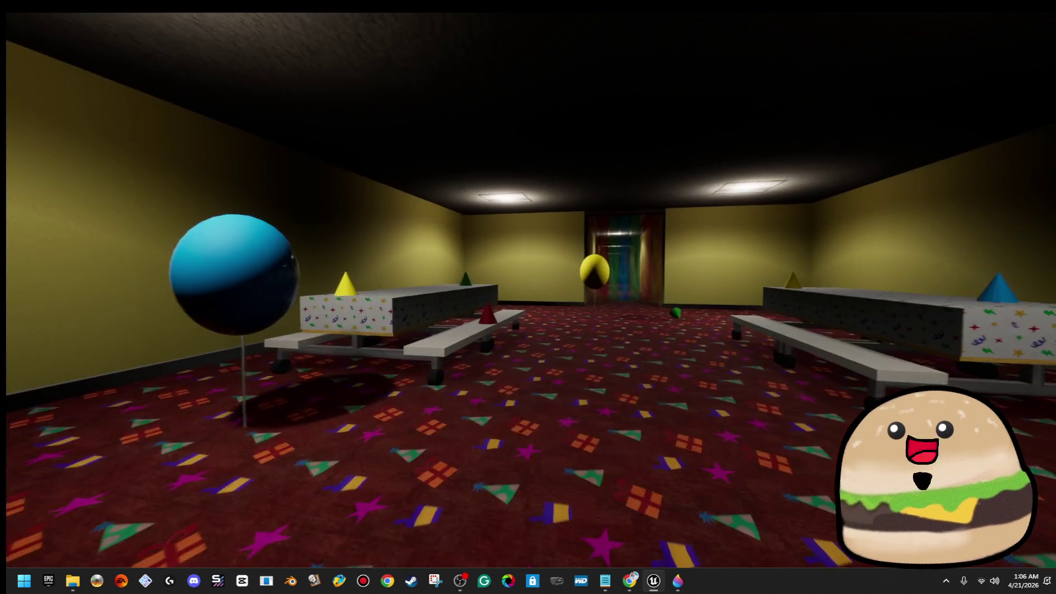
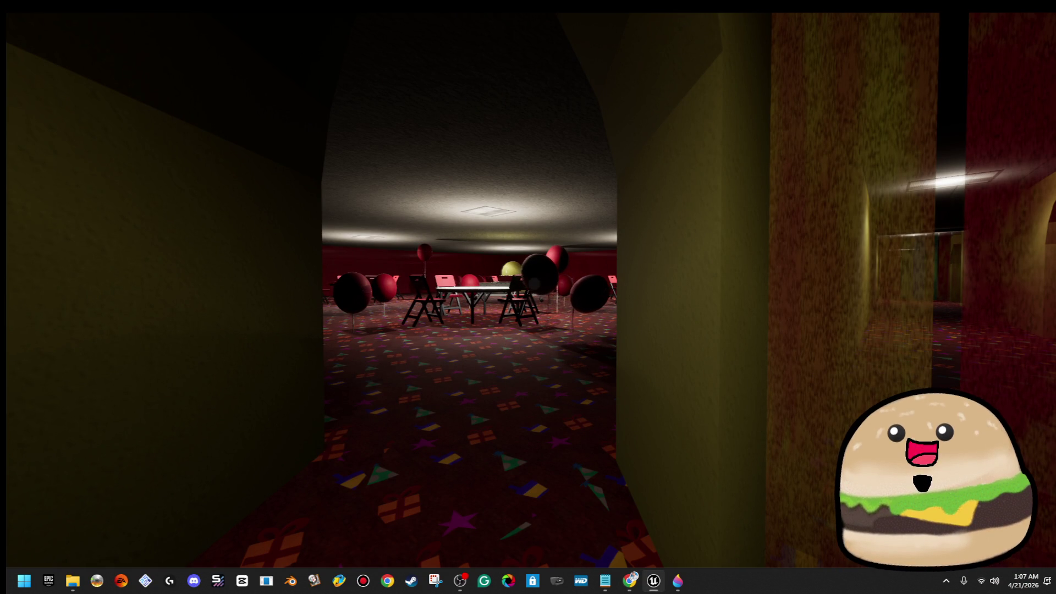
# Step: Walk through the red party room past the balloons and circle the cake table
pyautogui.press('w')
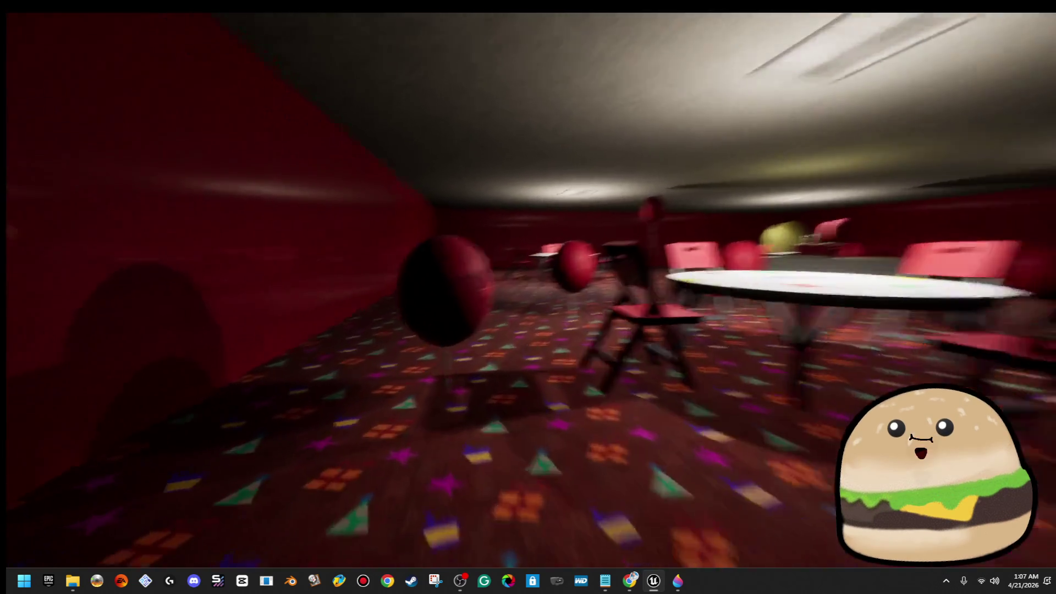
pyautogui.press('w')
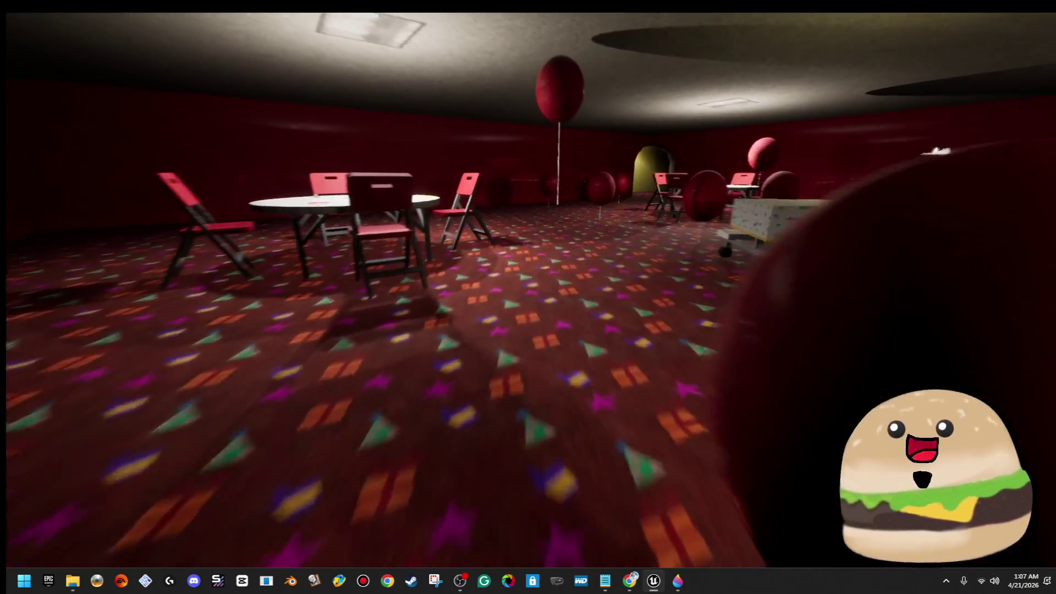
pyautogui.press('w')
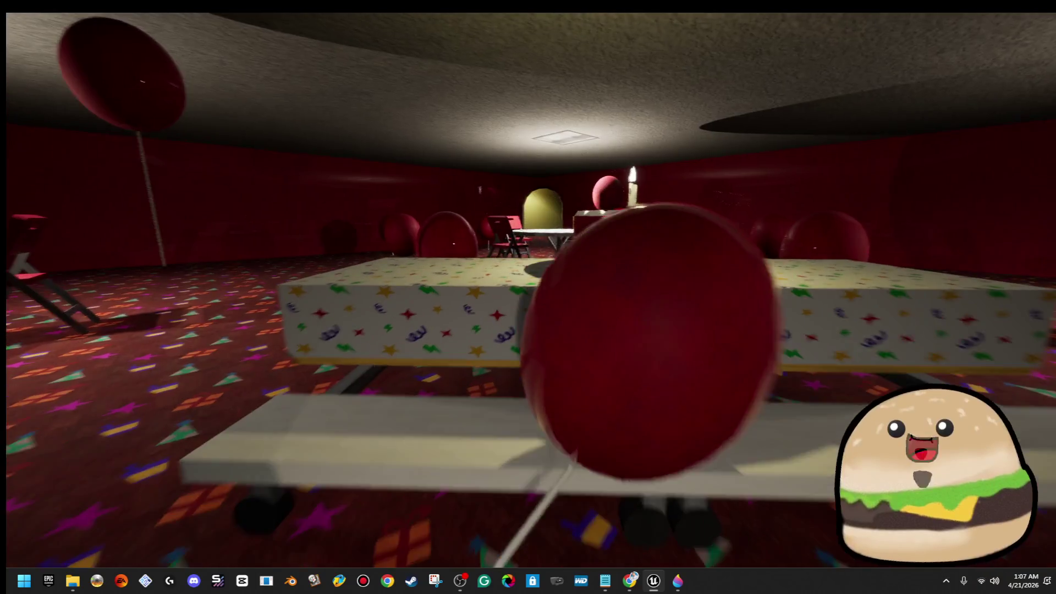
pyautogui.press('w')
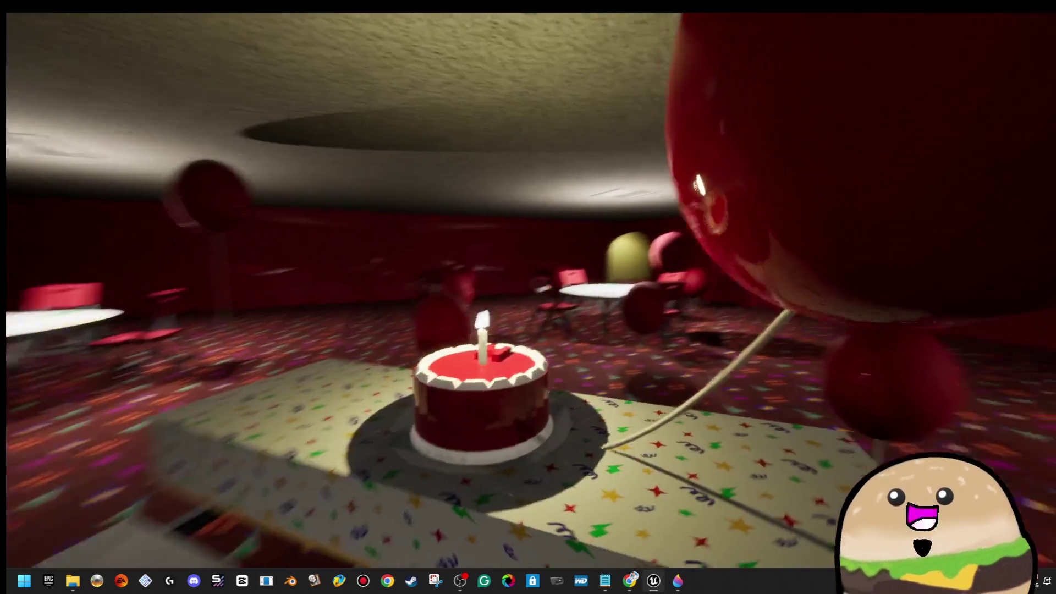
# Step: Leave the cake table and follow the yellow hallway toward the green party room
pyautogui.press('w')
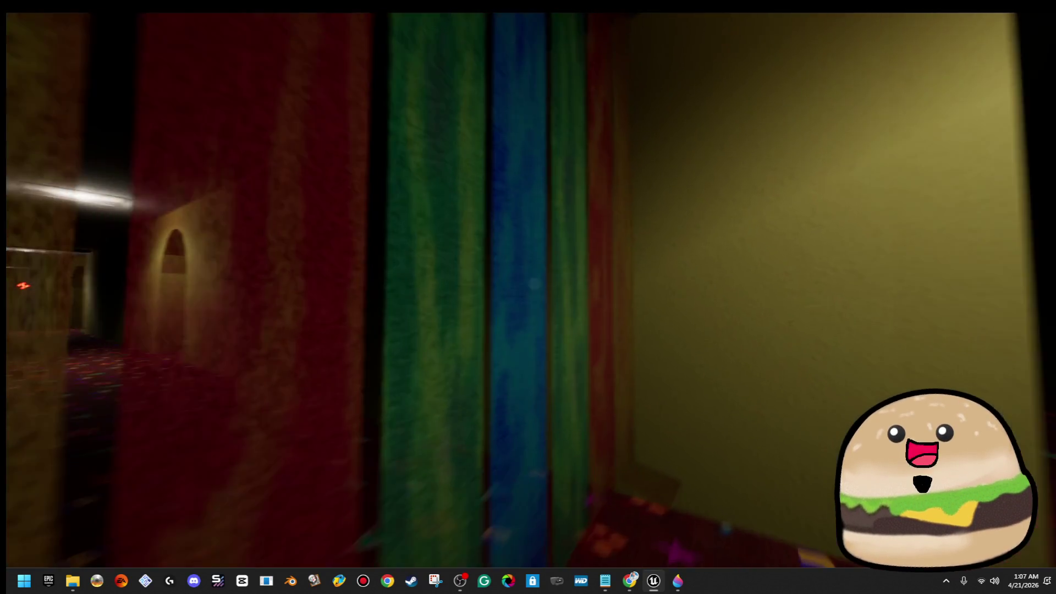
pyautogui.press('w')
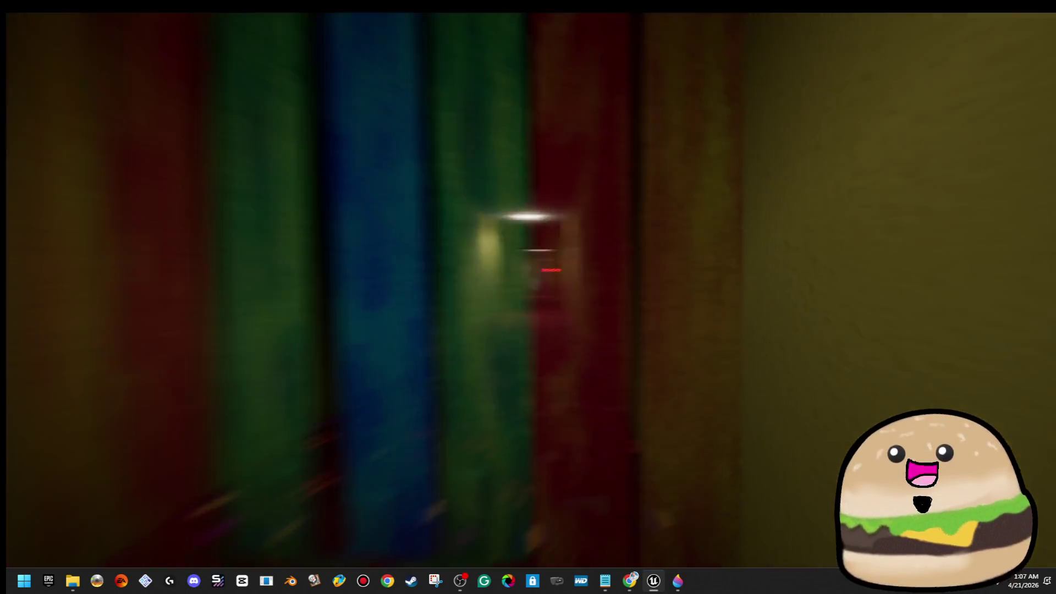
pyautogui.press('w')
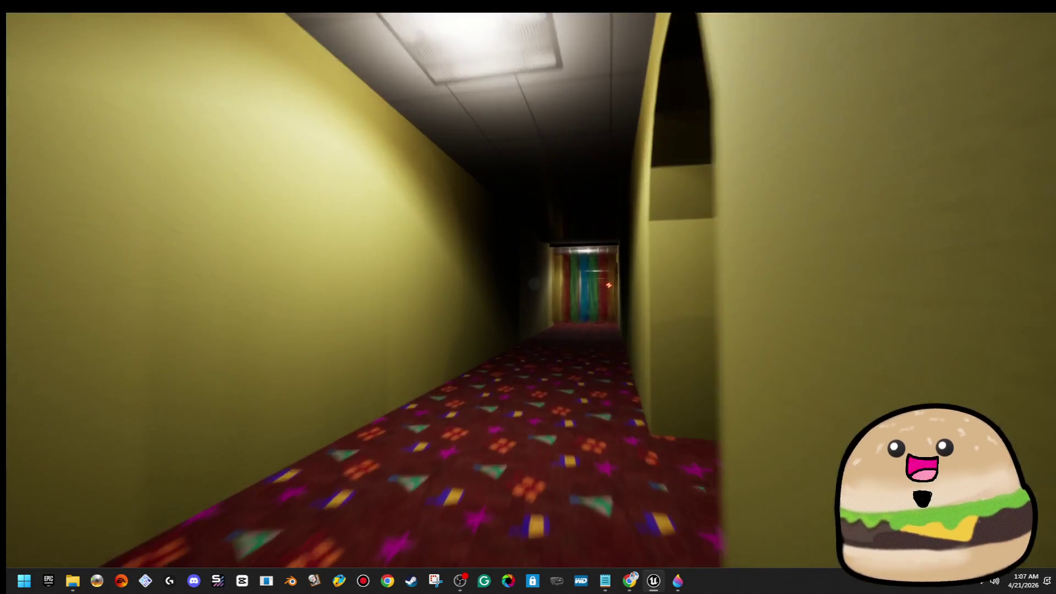
# Step: Tour the green room's cake table, then go through the archway and dark corridor past the striped curtain
pyautogui.press('w')
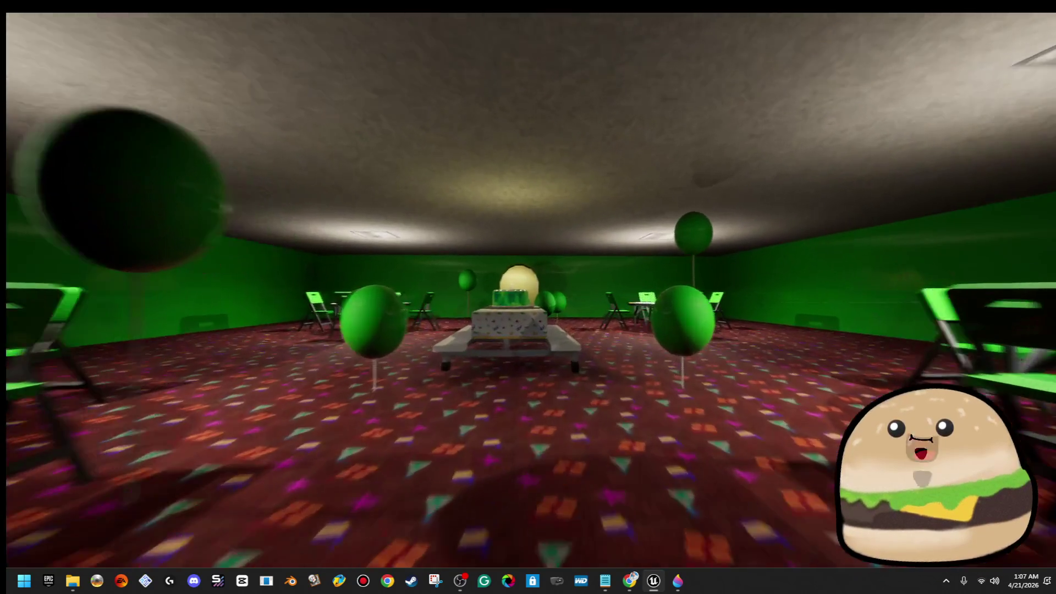
pyautogui.press('w')
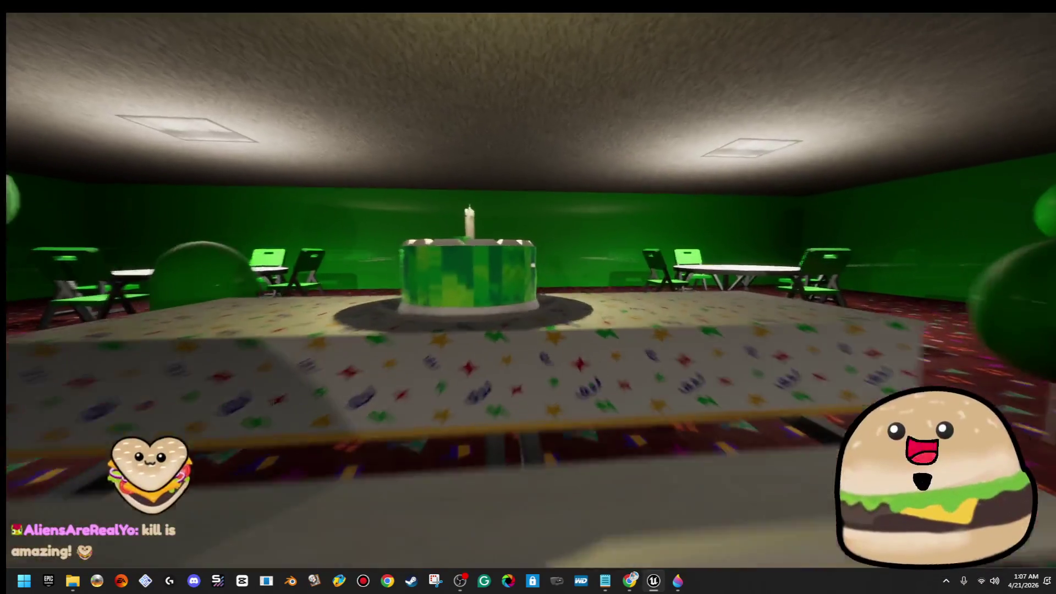
pyautogui.press('w')
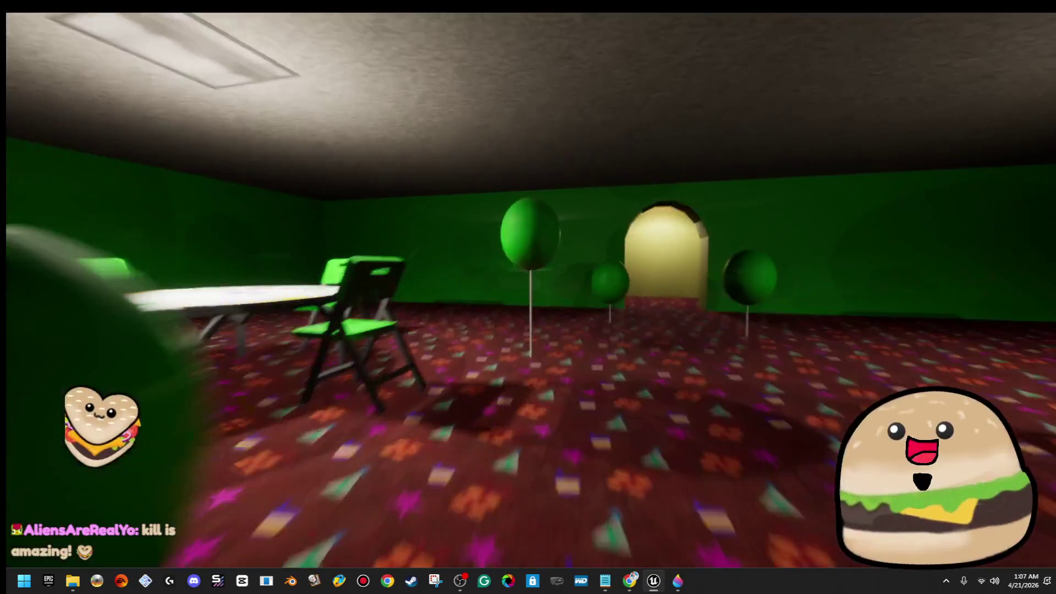
pyautogui.press('w')
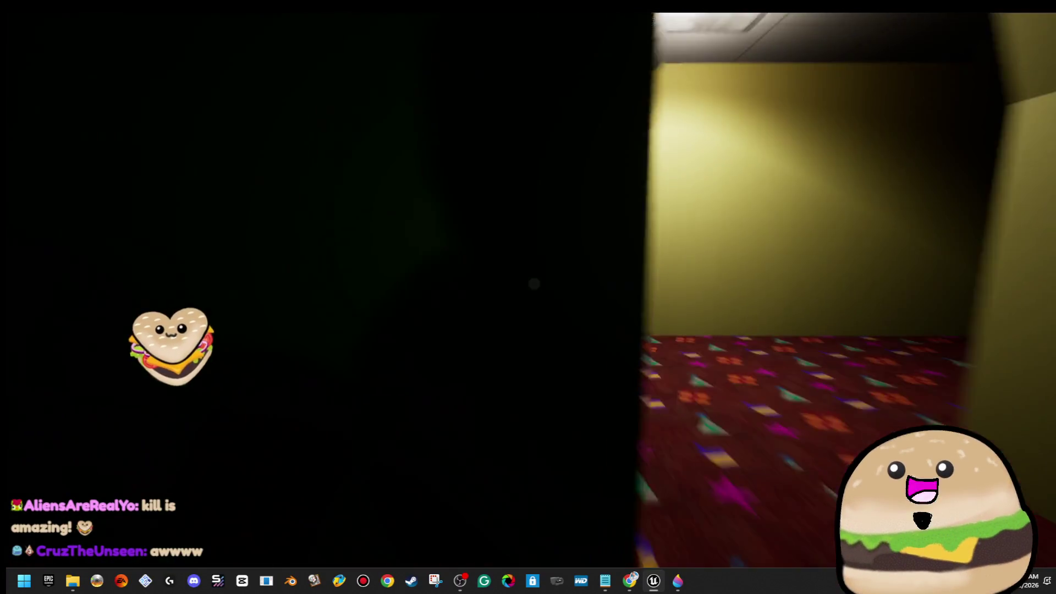
pyautogui.press('w')
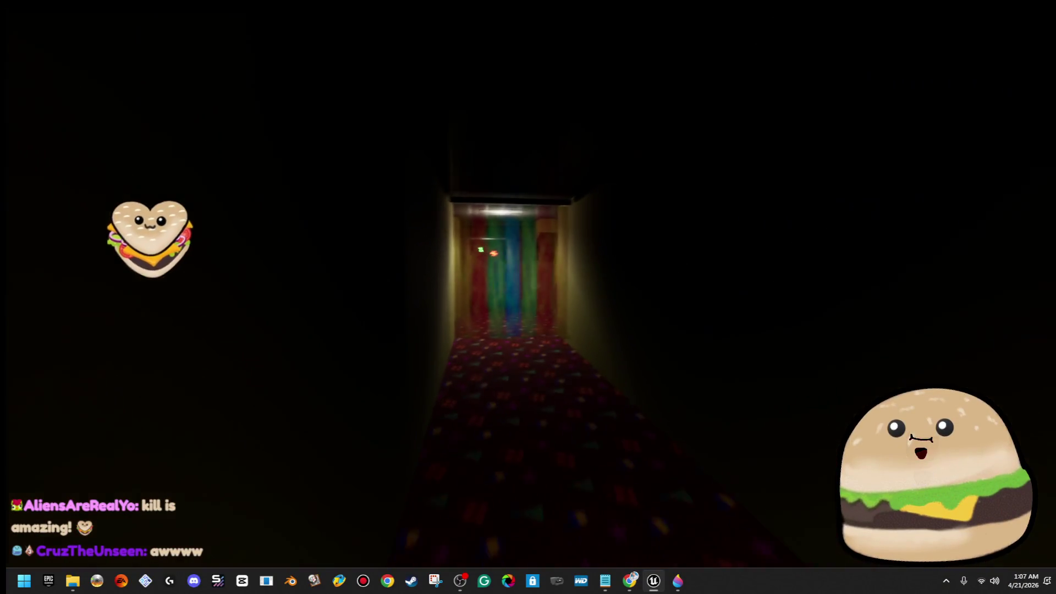
pyautogui.press('w')
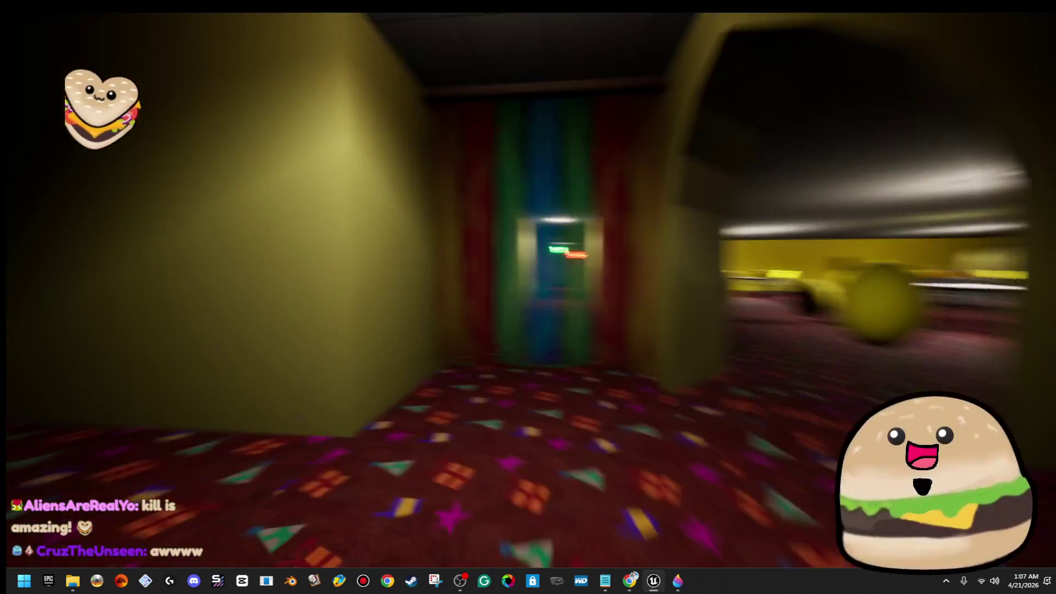
# Step: Walk the yellow room past its cake table and chairs, then face the long dim corridor
pyautogui.press('w')
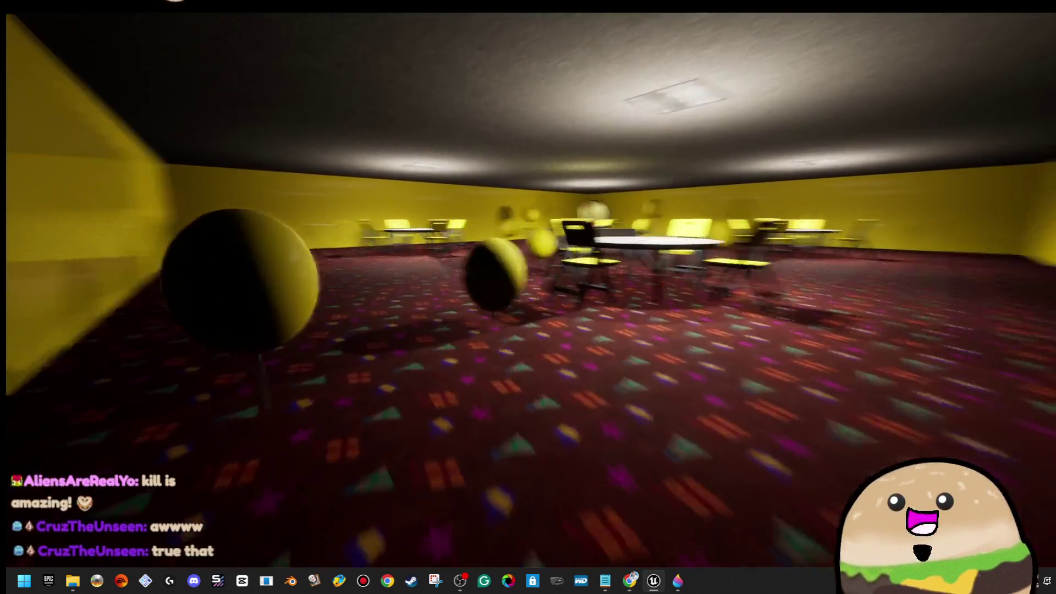
pyautogui.press('w')
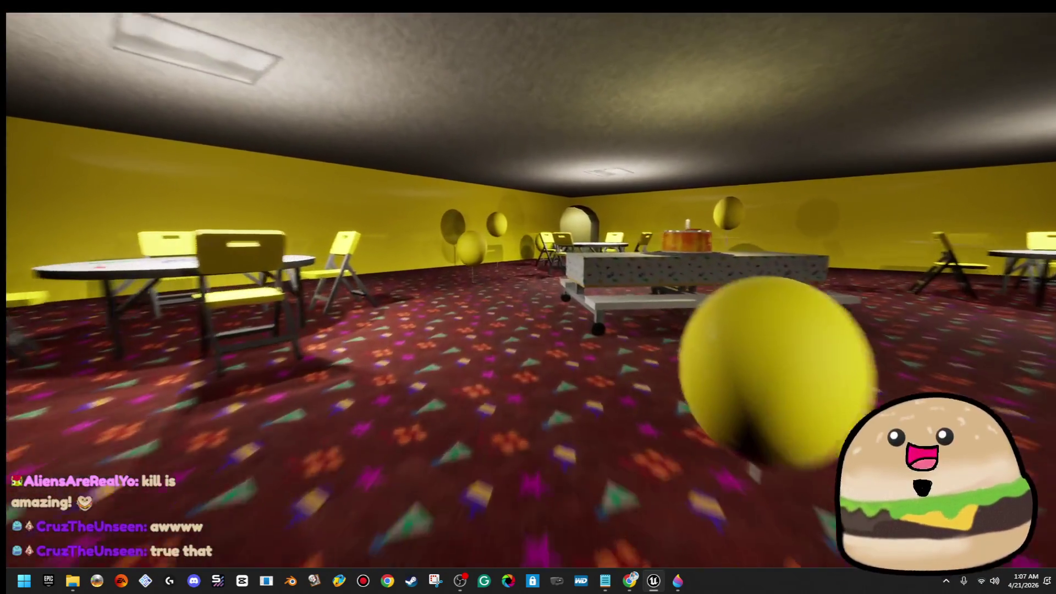
pyautogui.press('w')
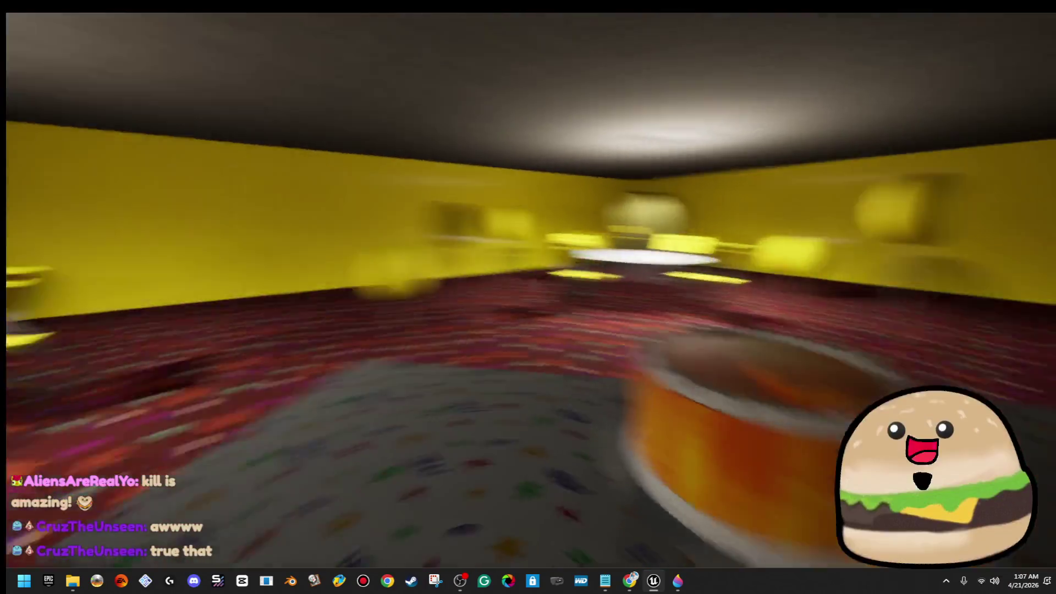
pyautogui.press('w')
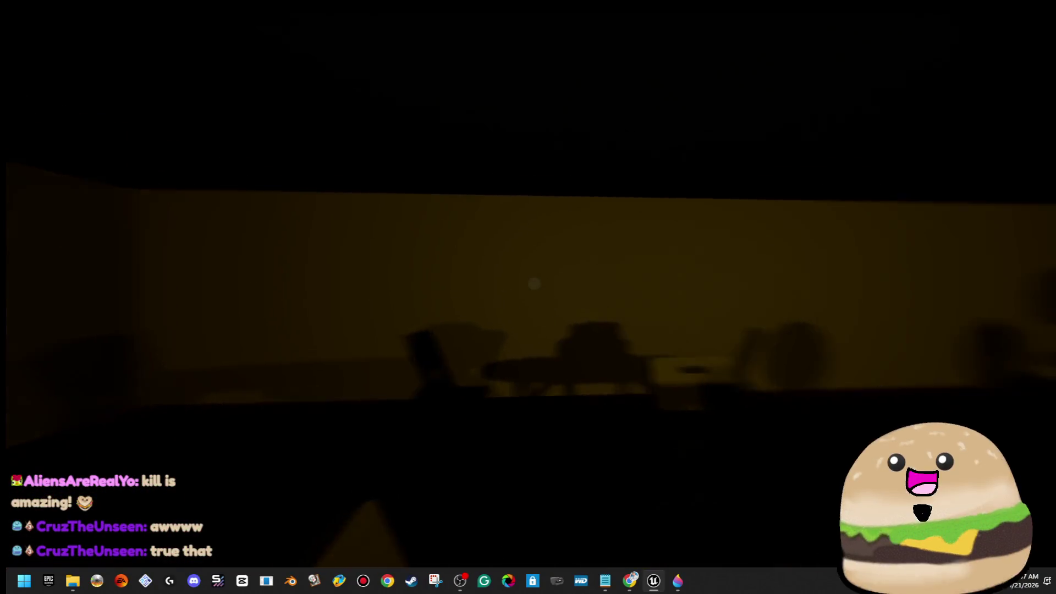
pyautogui.press('w')
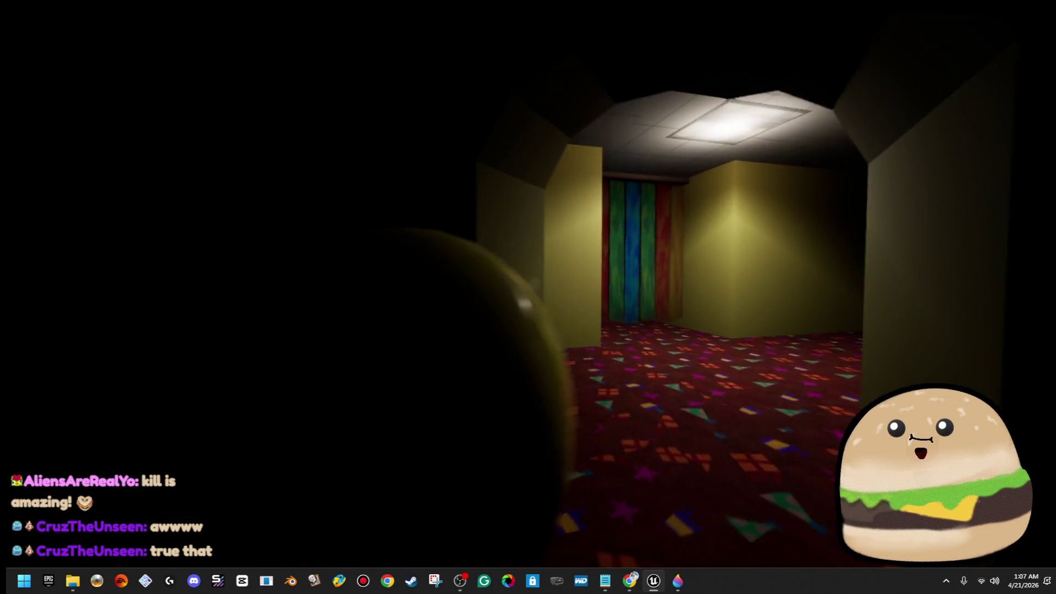
pyautogui.press('w')
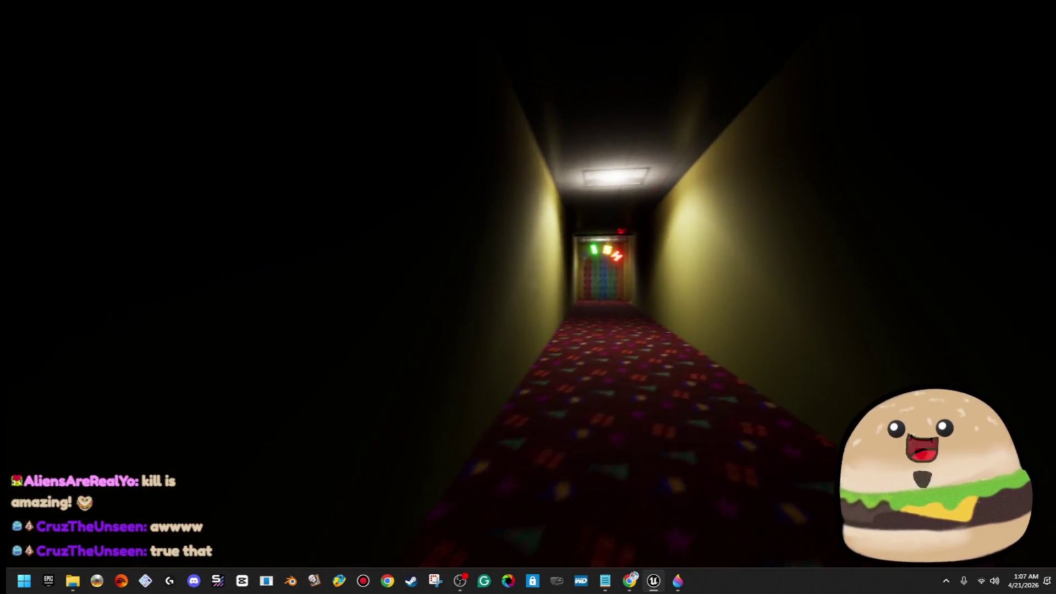
# Step: Go down the corridor past the striped curtain into the blue party room and face its cake
pyautogui.press('w')
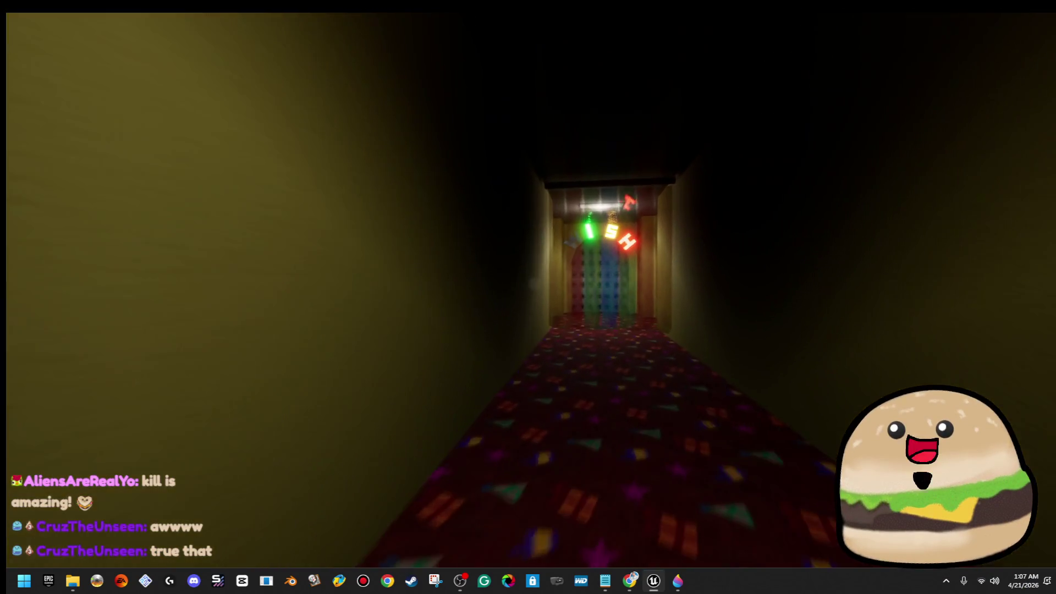
pyautogui.press('w')
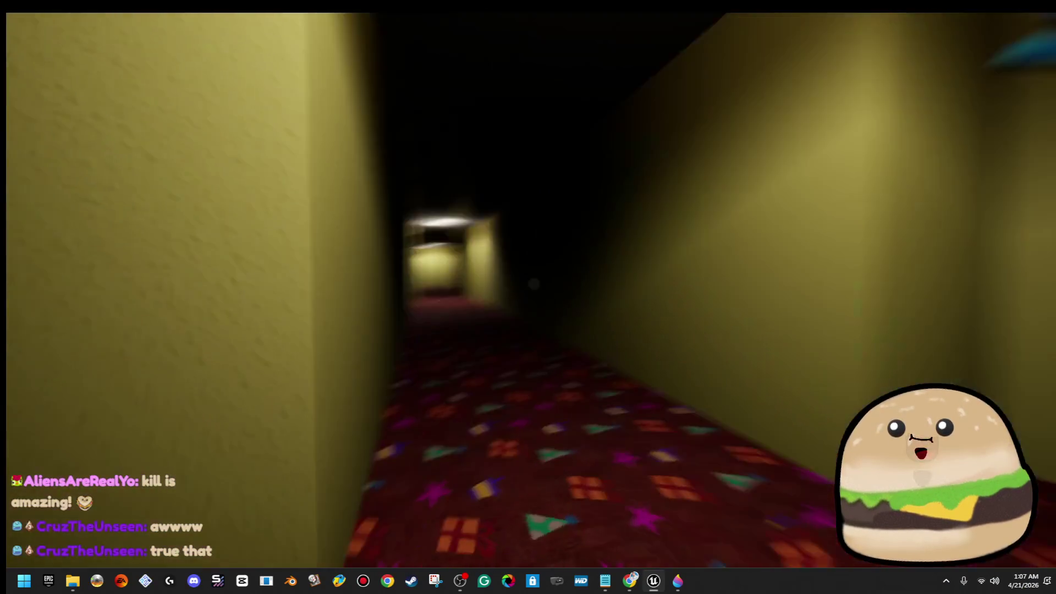
pyautogui.press('w')
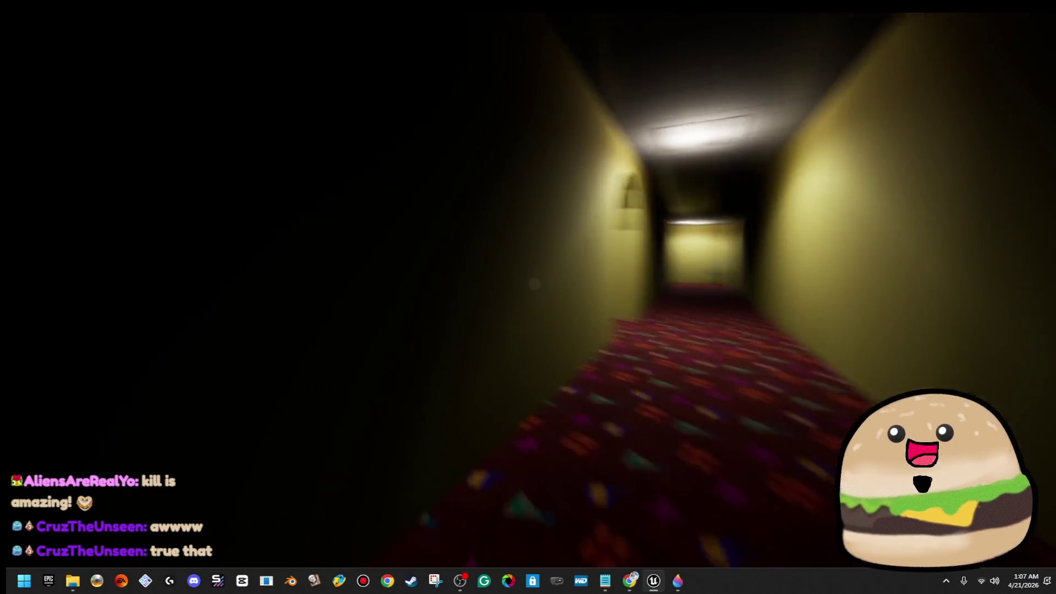
pyautogui.press('w')
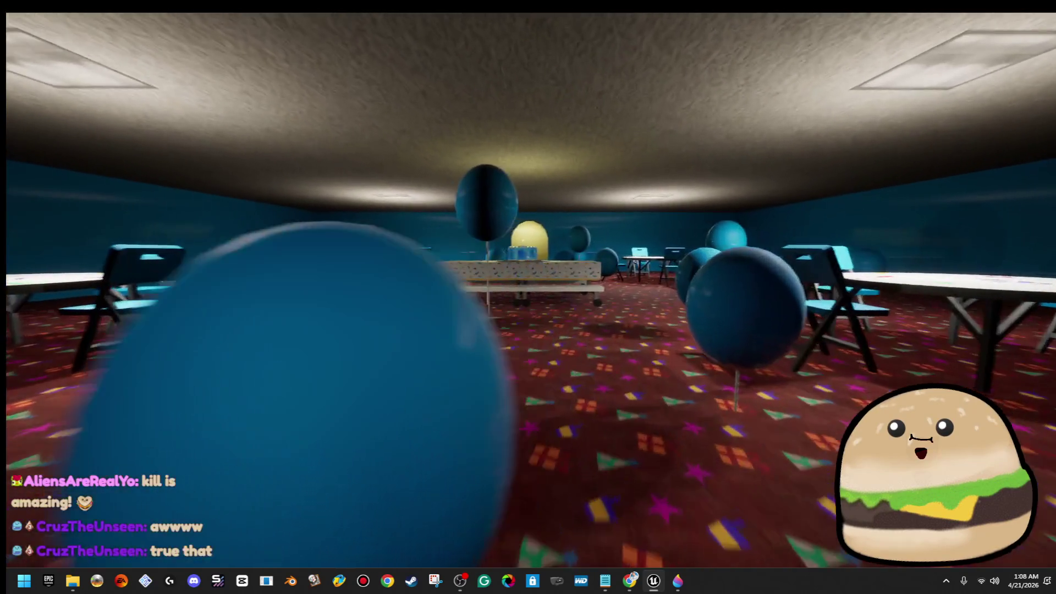
pyautogui.press('w')
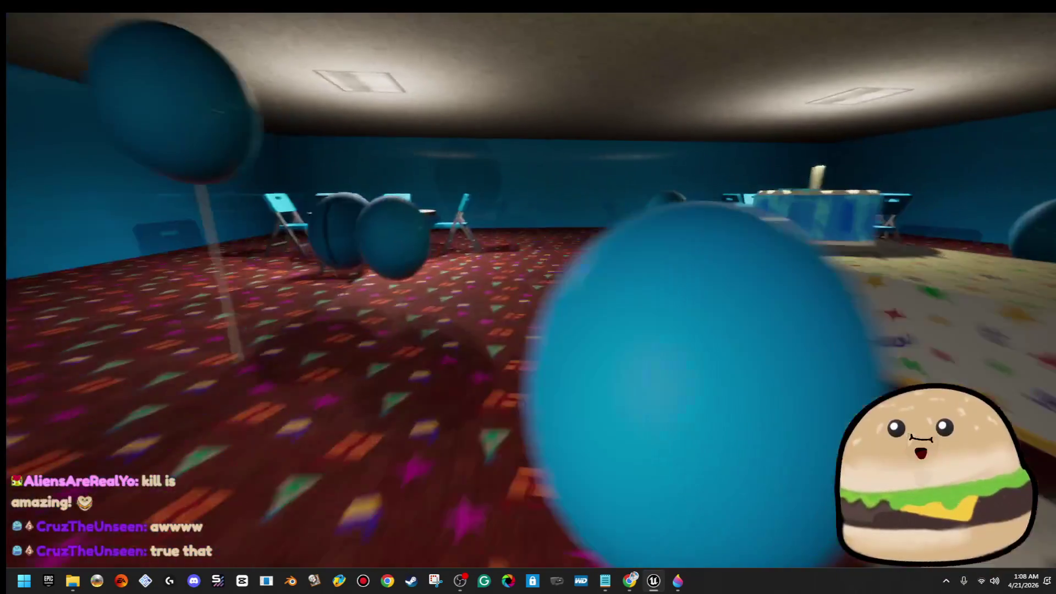
# Step: Swing around the blue balloons and follow the long corridor to the striped curtains
pyautogui.press('w')
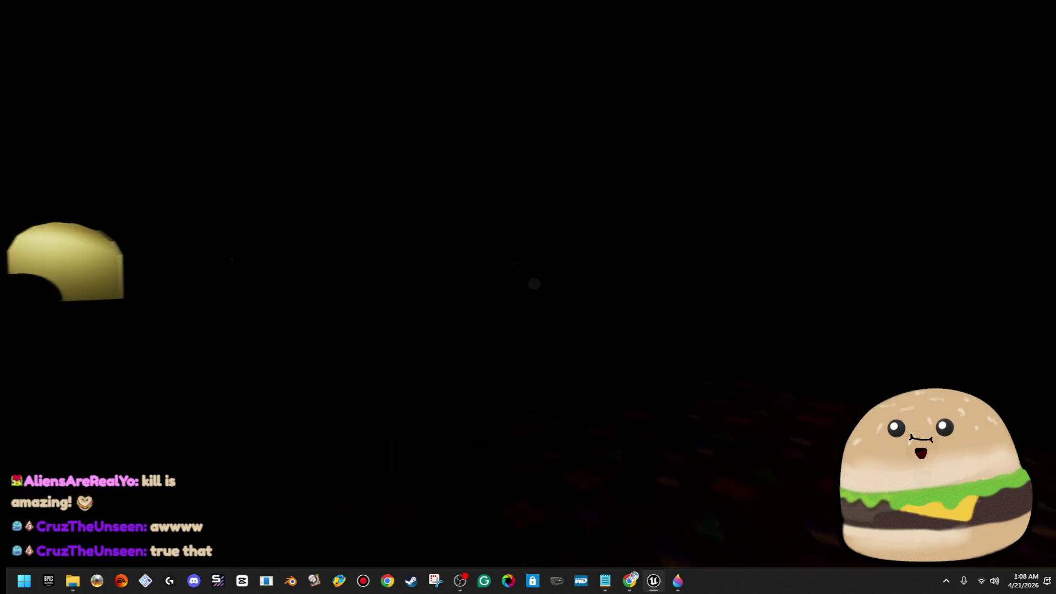
pyautogui.press('w')
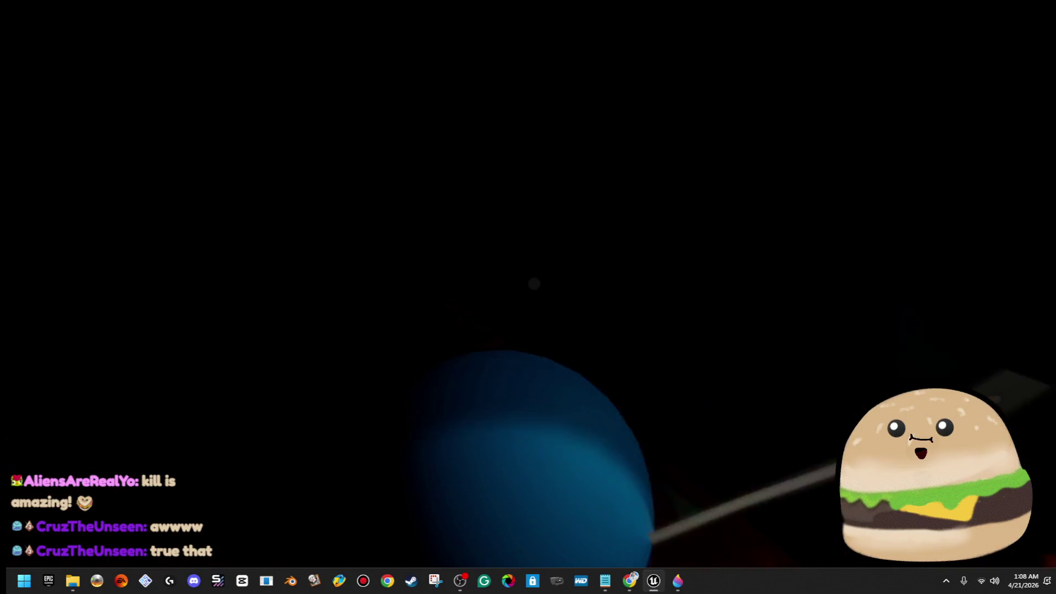
pyautogui.press('w')
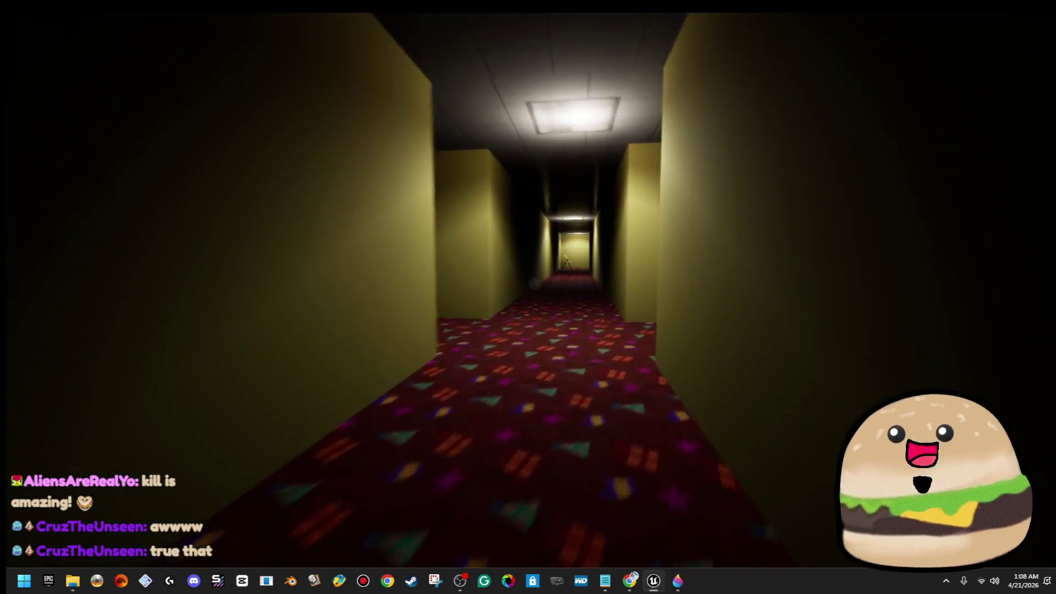
pyautogui.press('w')
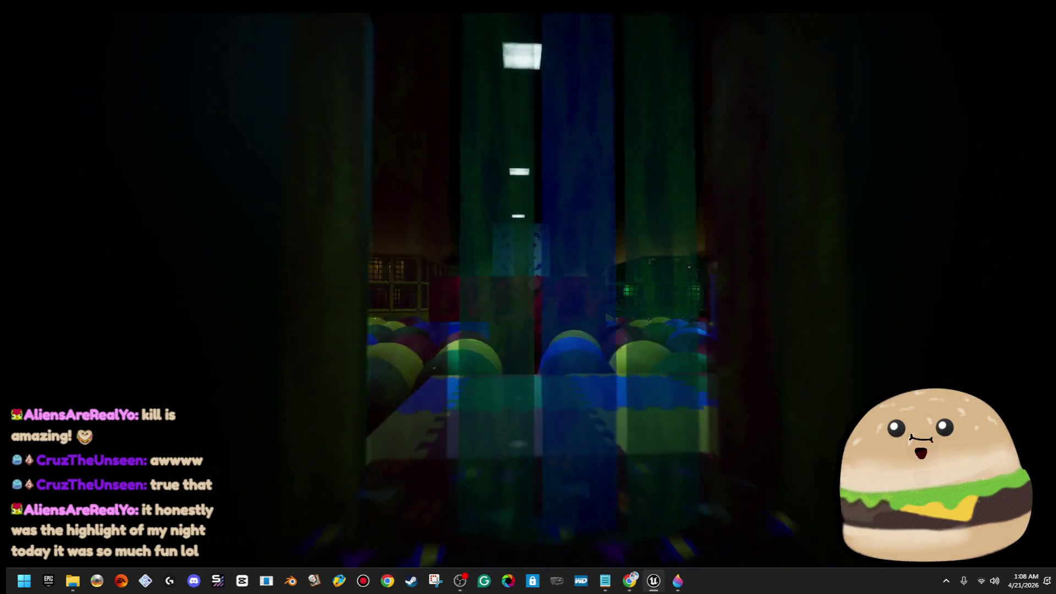
pyautogui.press('w')
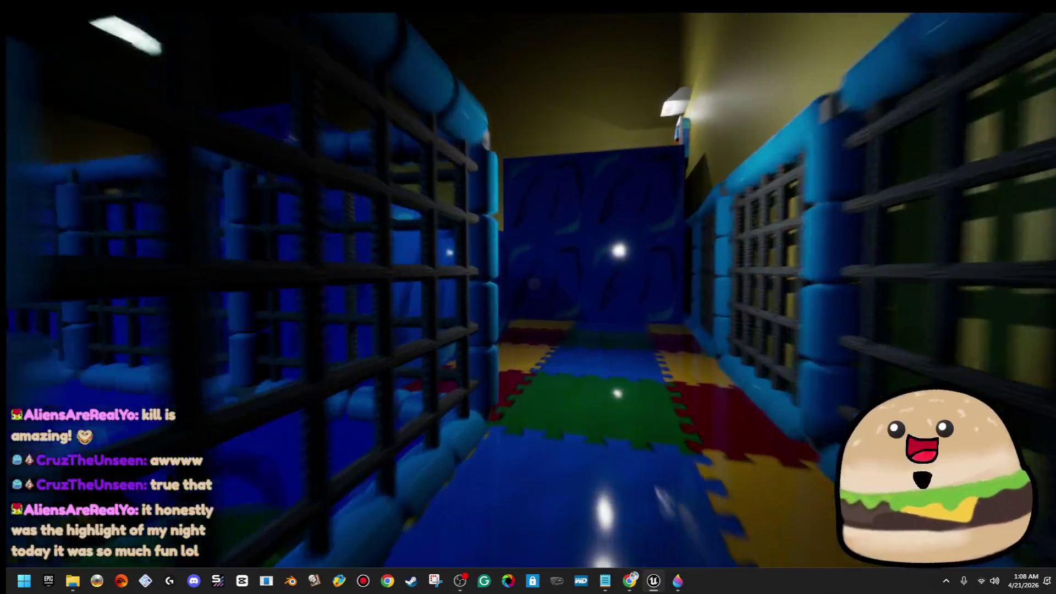
pyautogui.press('w')
pyautogui.press('w')
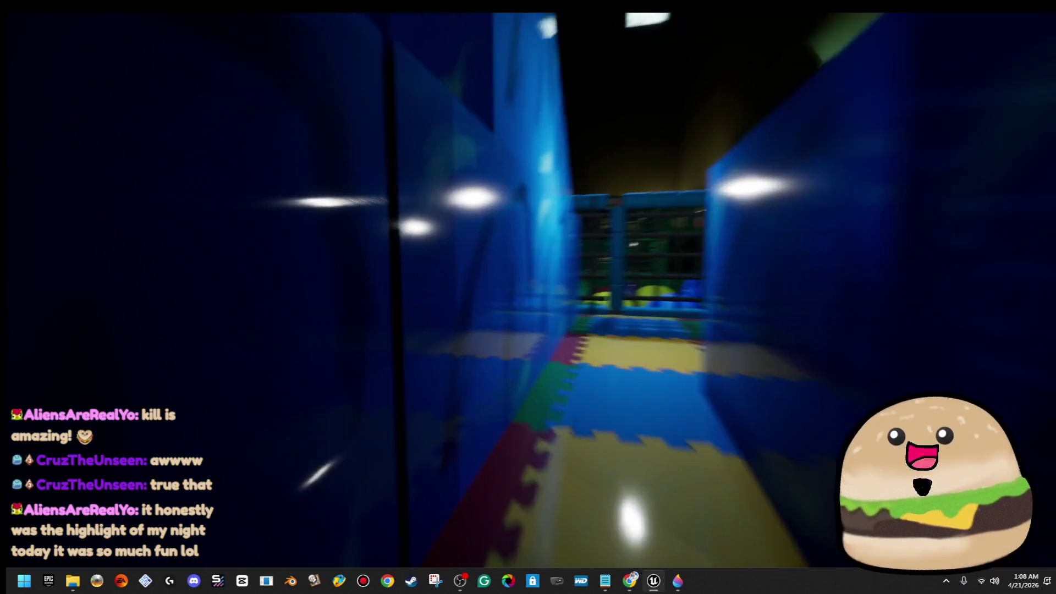
pyautogui.press('w')
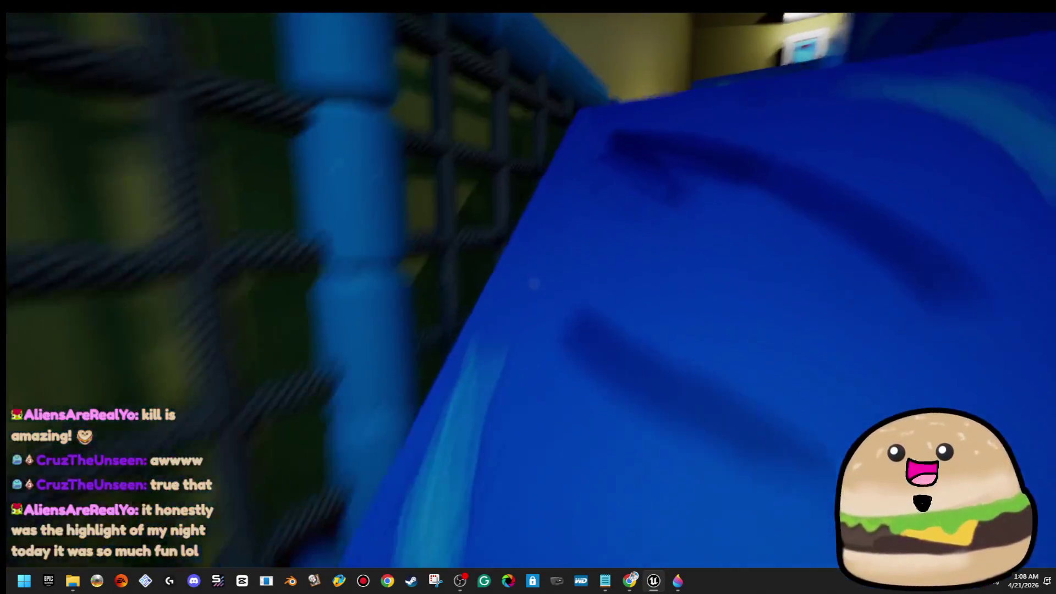
pyautogui.press('w')
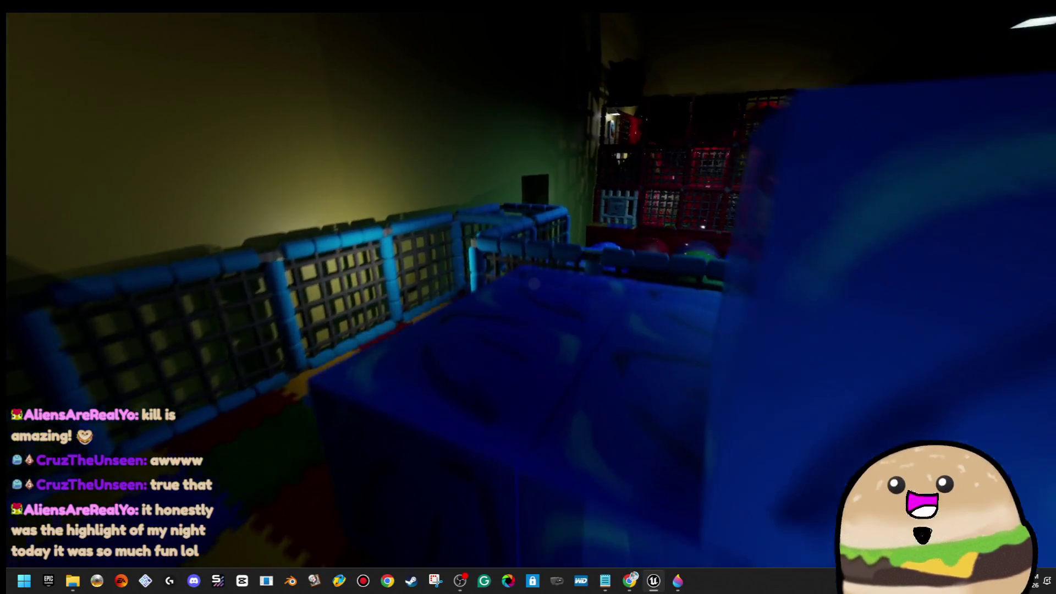
pyautogui.press('w')
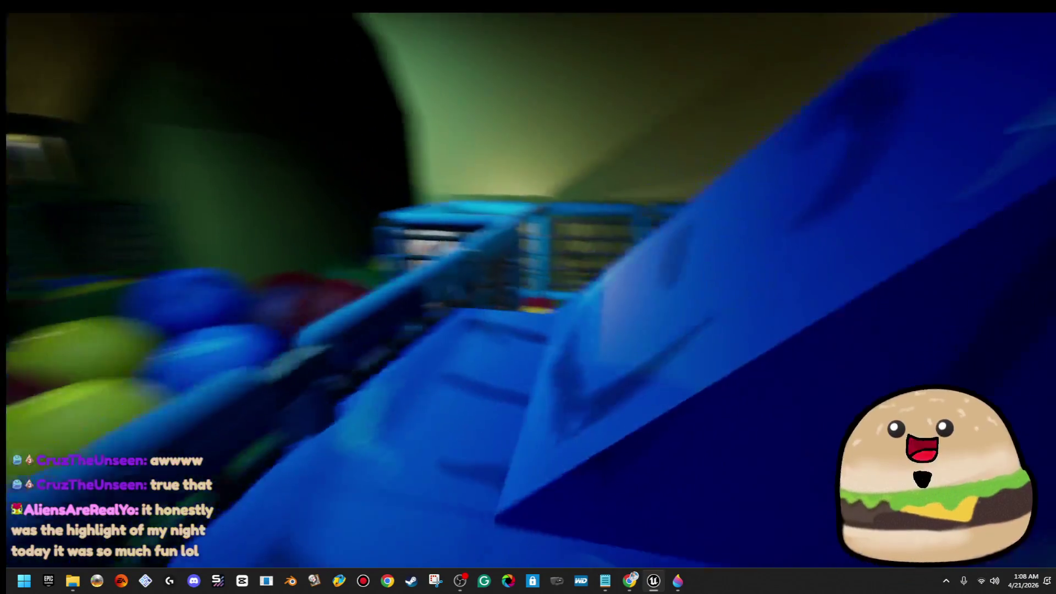
pyautogui.press('s')
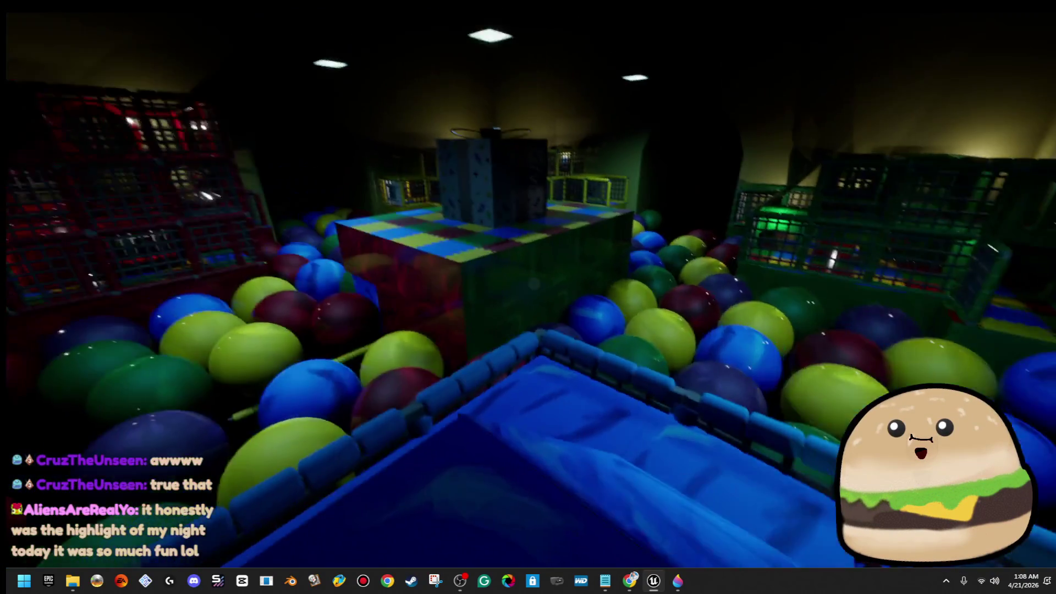
pyautogui.press('w')
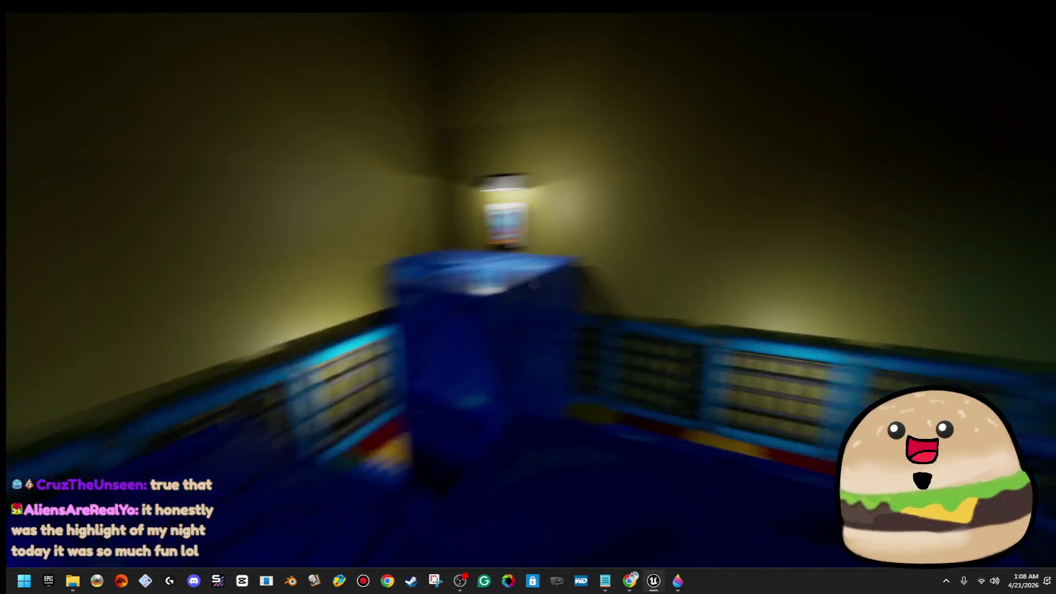
pyautogui.press('w')
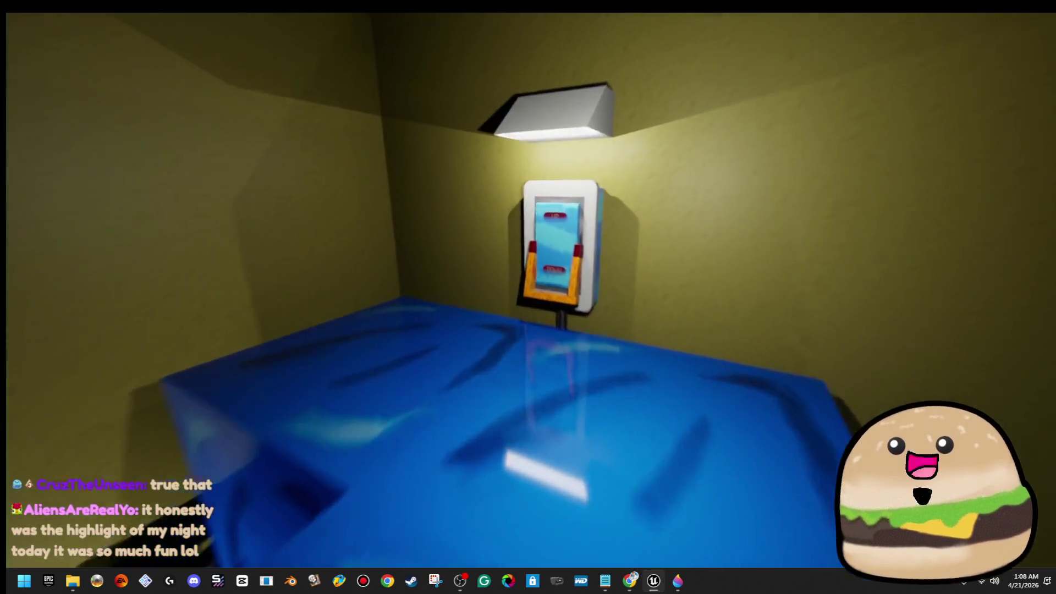
pyautogui.press('s')
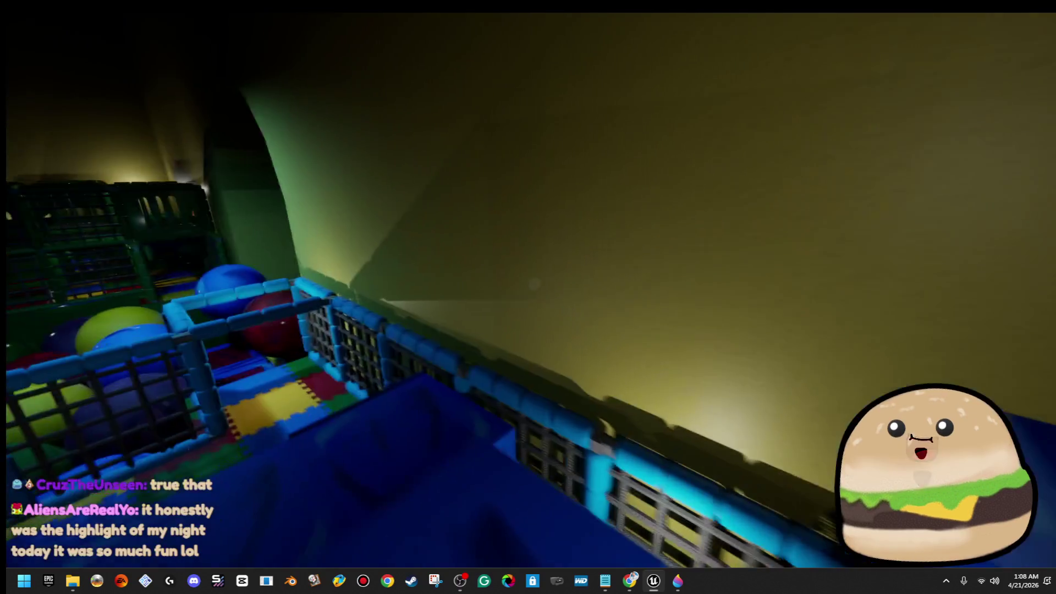
pyautogui.press('w')
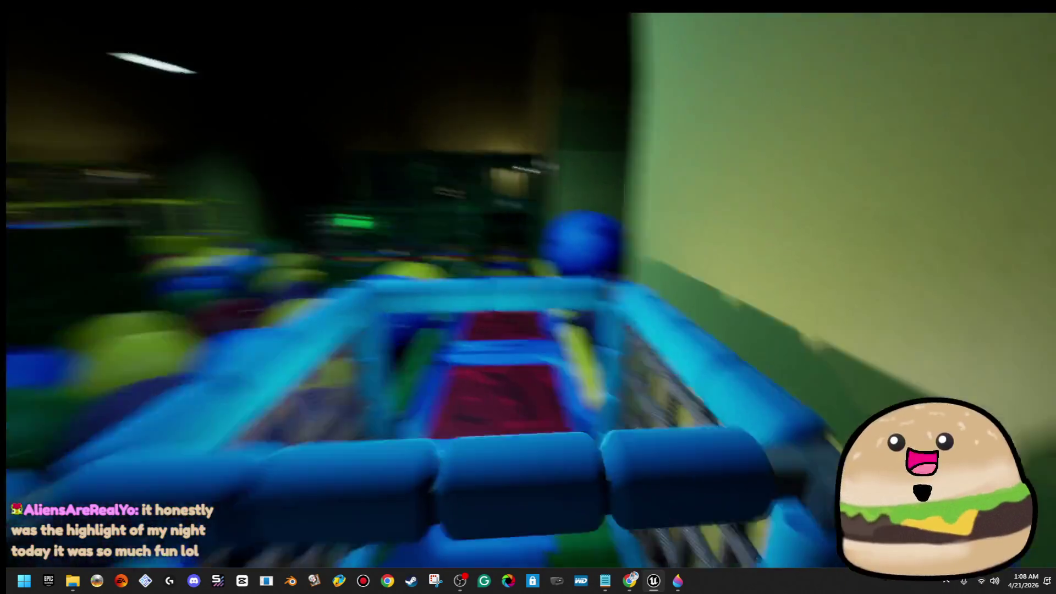
pyautogui.press('w')
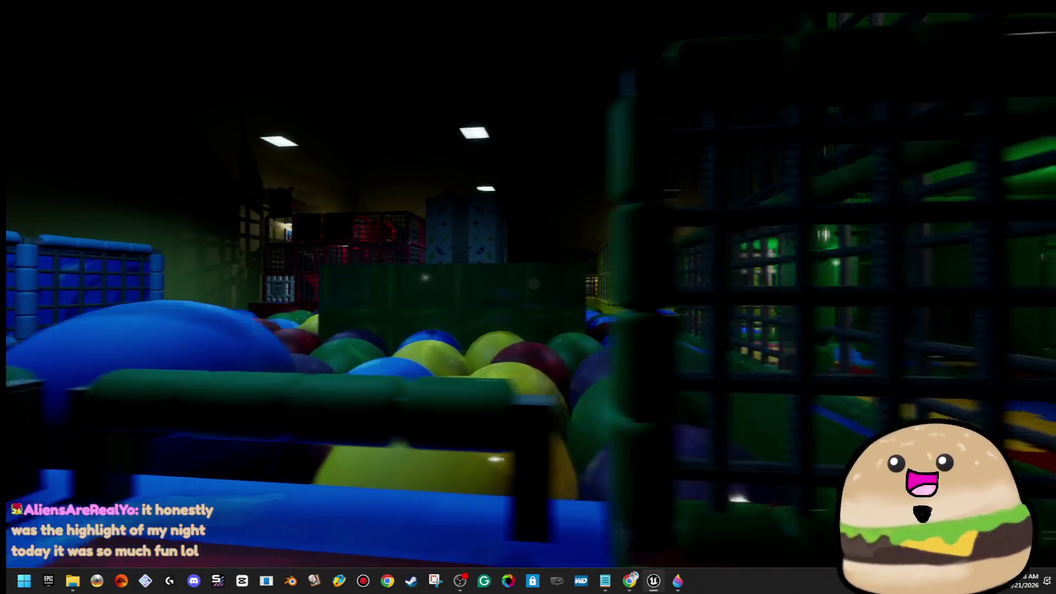
pyautogui.press('w')
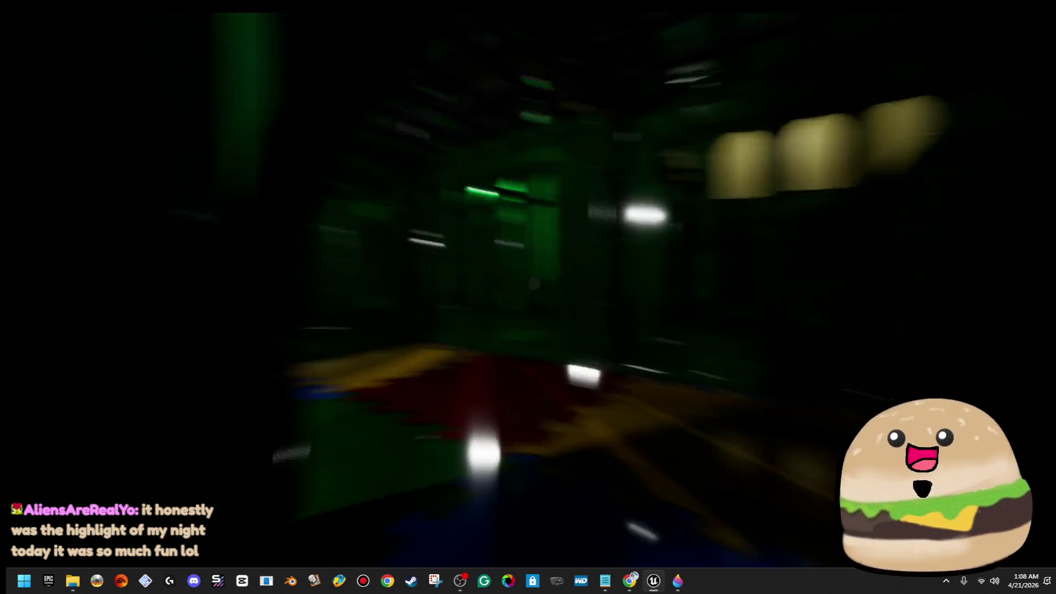
pyautogui.press('w')
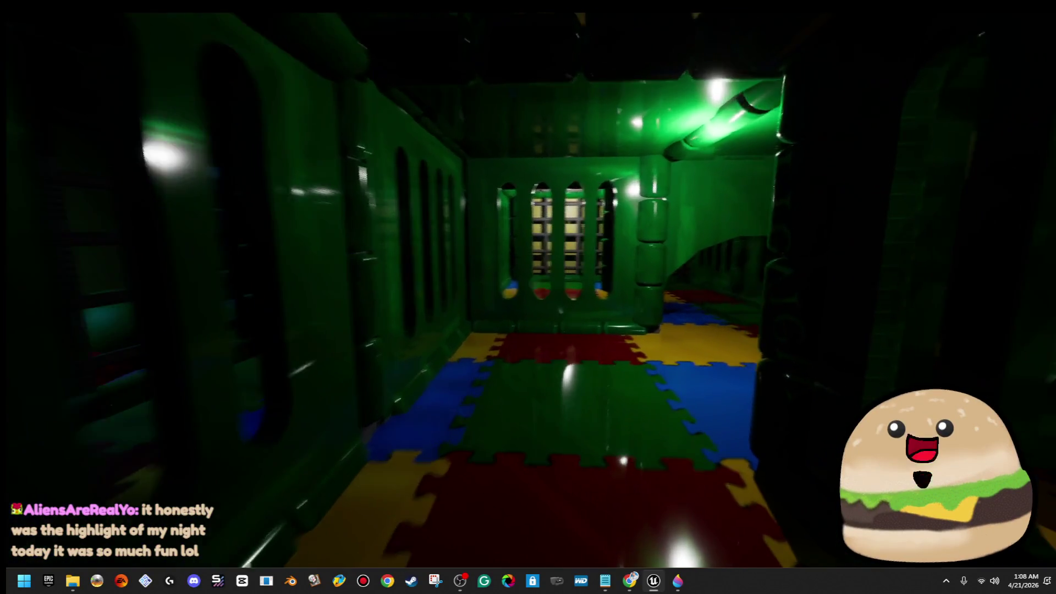
# Step: Walk into the green foam-pit room, light the scene and activate the UP/DOWN wall panel
pyautogui.press('w')
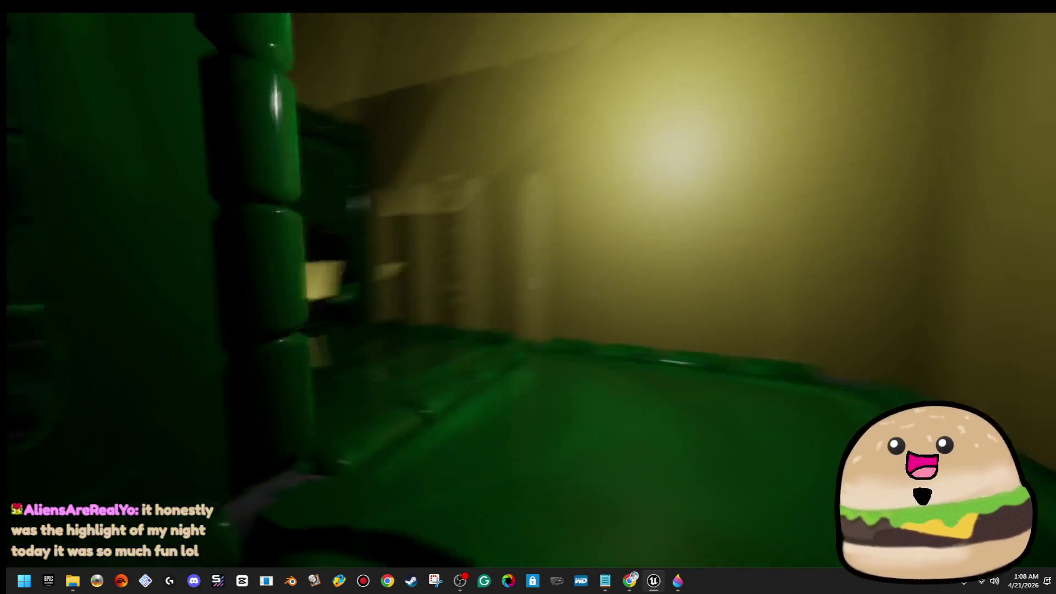
pyautogui.press('w')
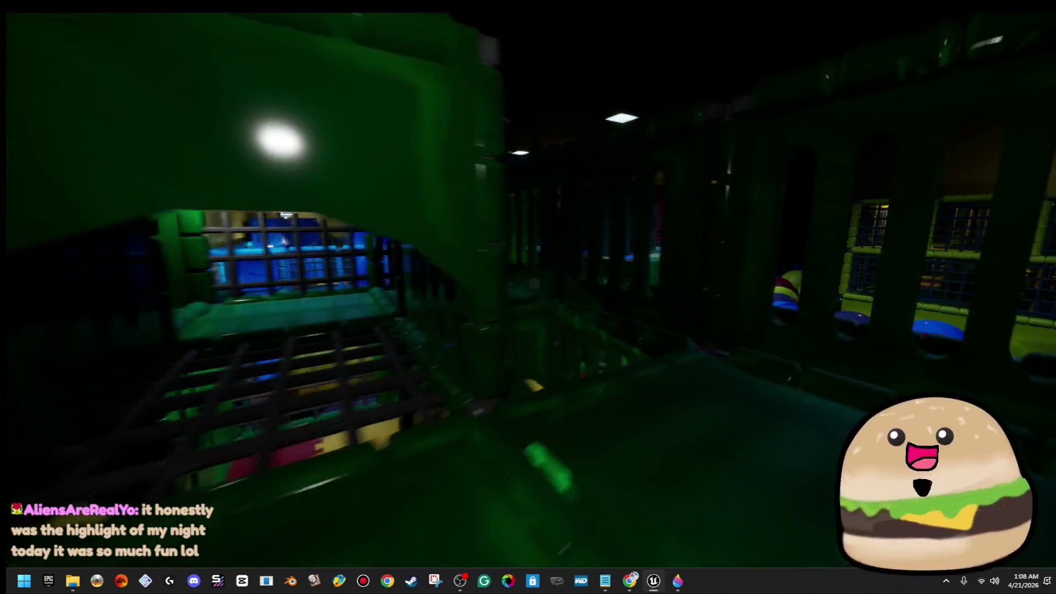
pyautogui.press('w')
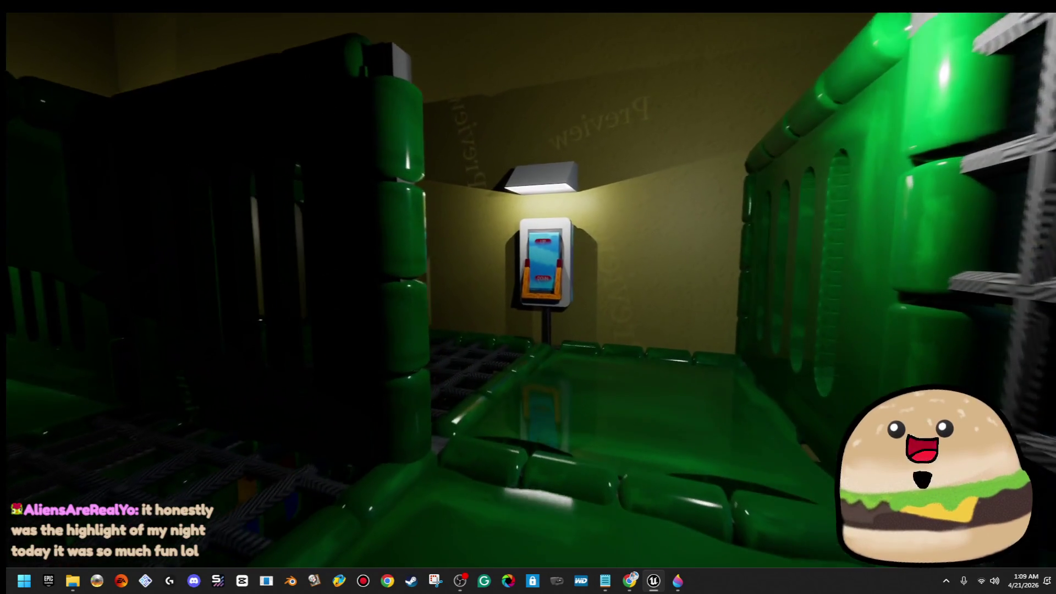
pyautogui.press('w')
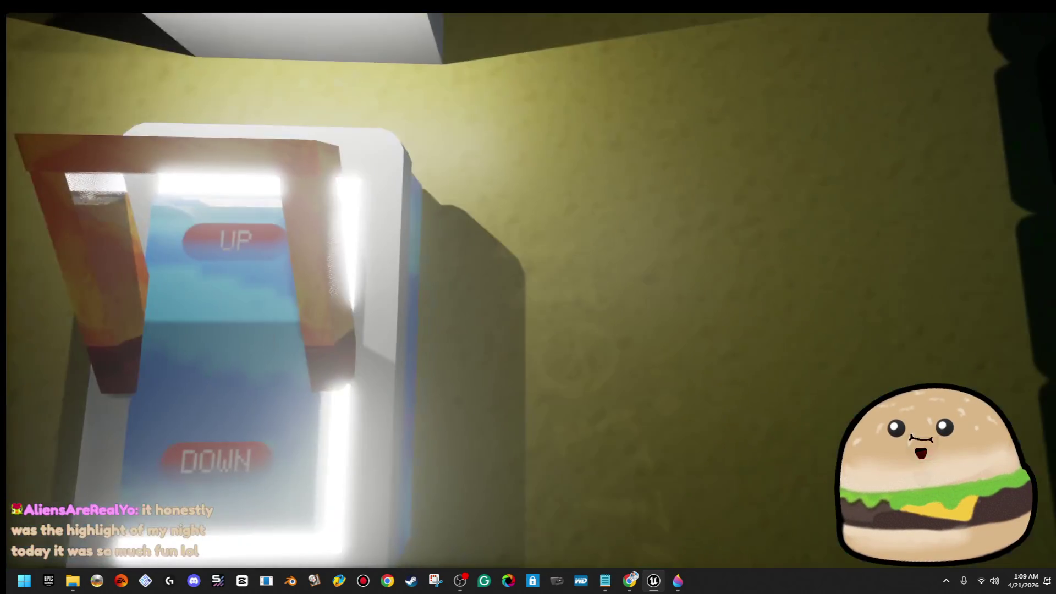
pyautogui.press('w')
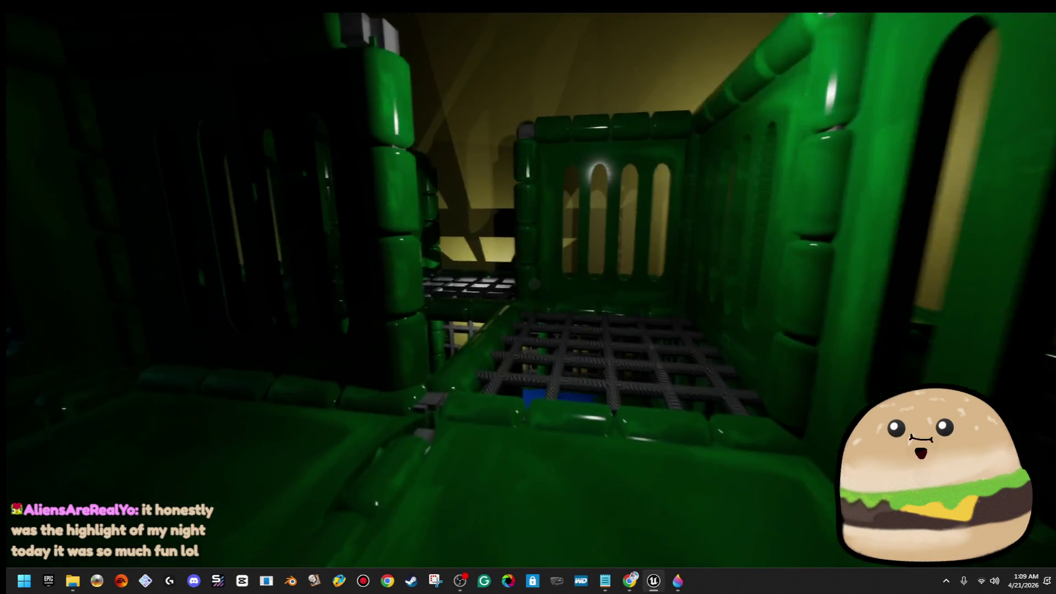
# Step: Explore the colourful-tiled room and the lit green room along the caged ball pit
pyautogui.press('w')
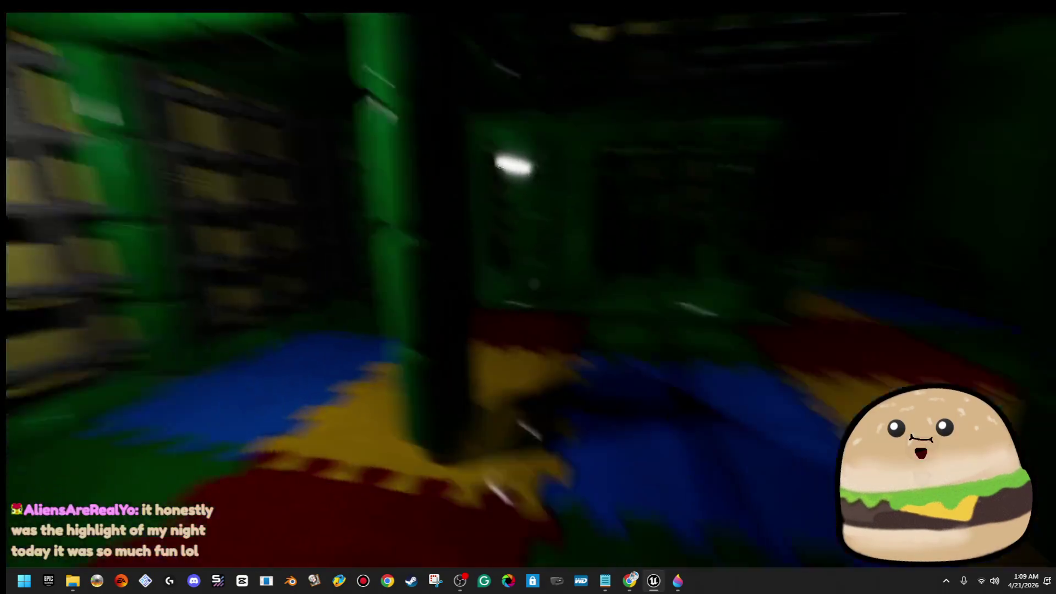
pyautogui.press('w')
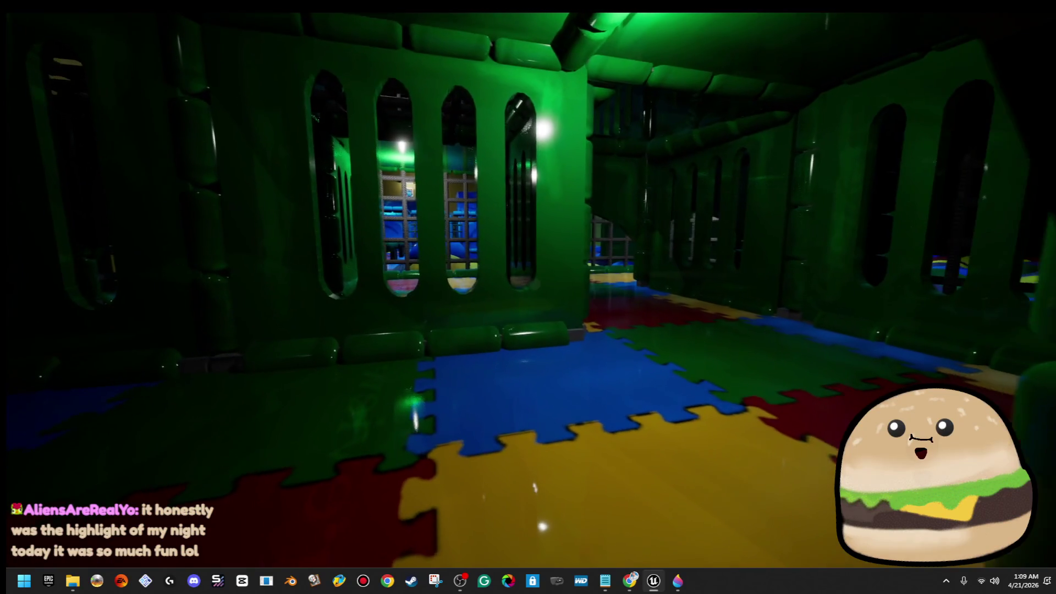
pyautogui.press('w')
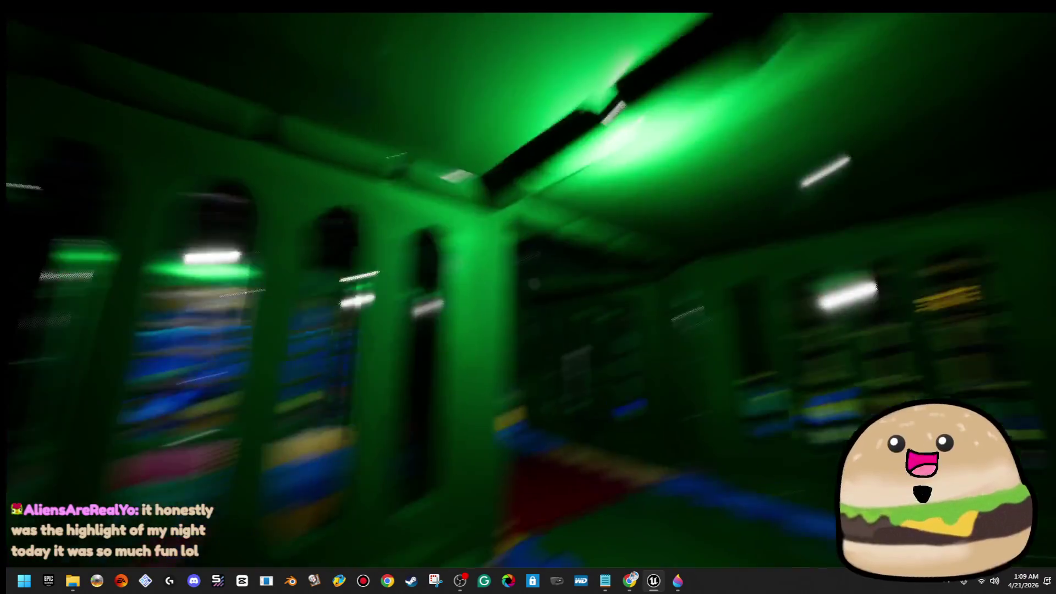
pyautogui.press('w')
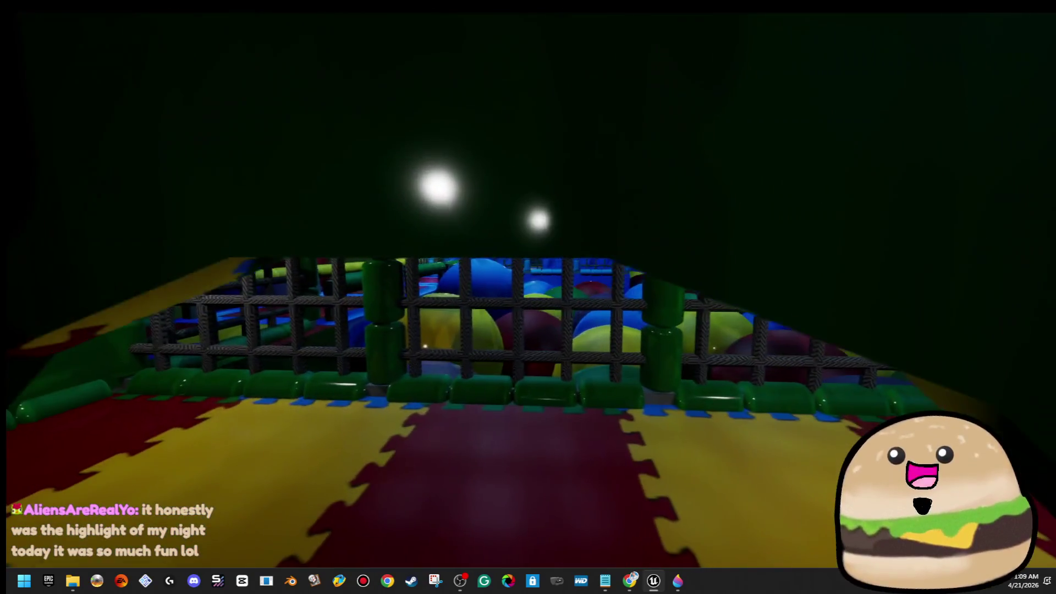
pyautogui.press('w')
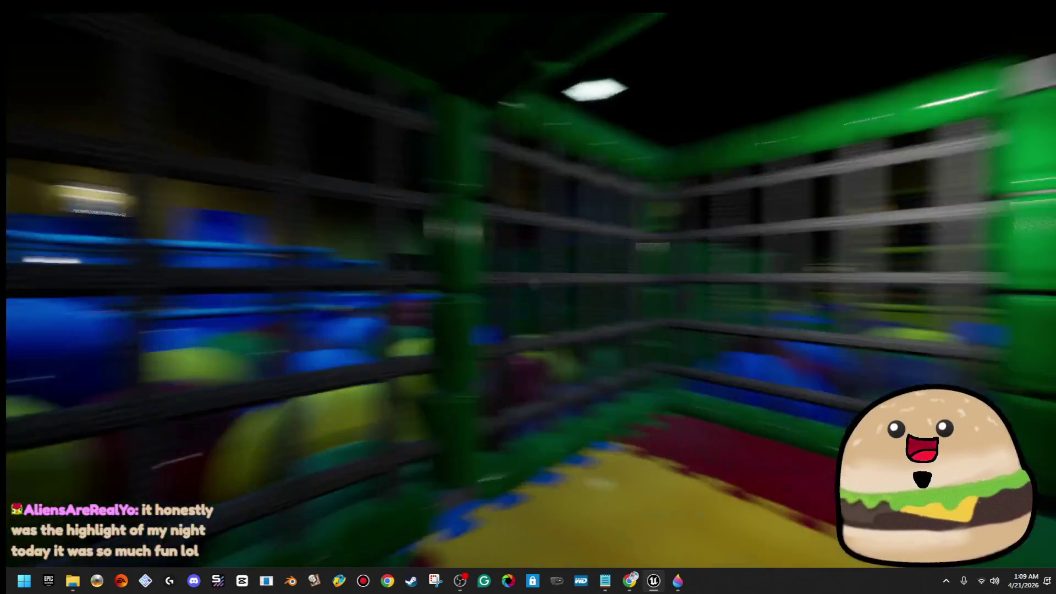
# Step: Go through the green arch and dark corridor into the ball pit room
pyautogui.press('w')
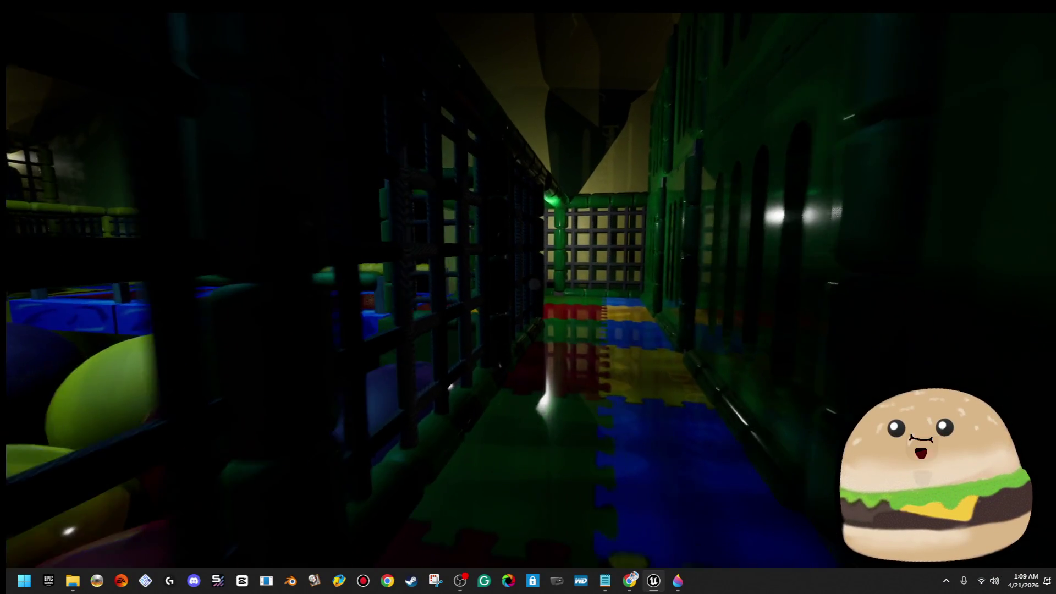
pyautogui.press('w')
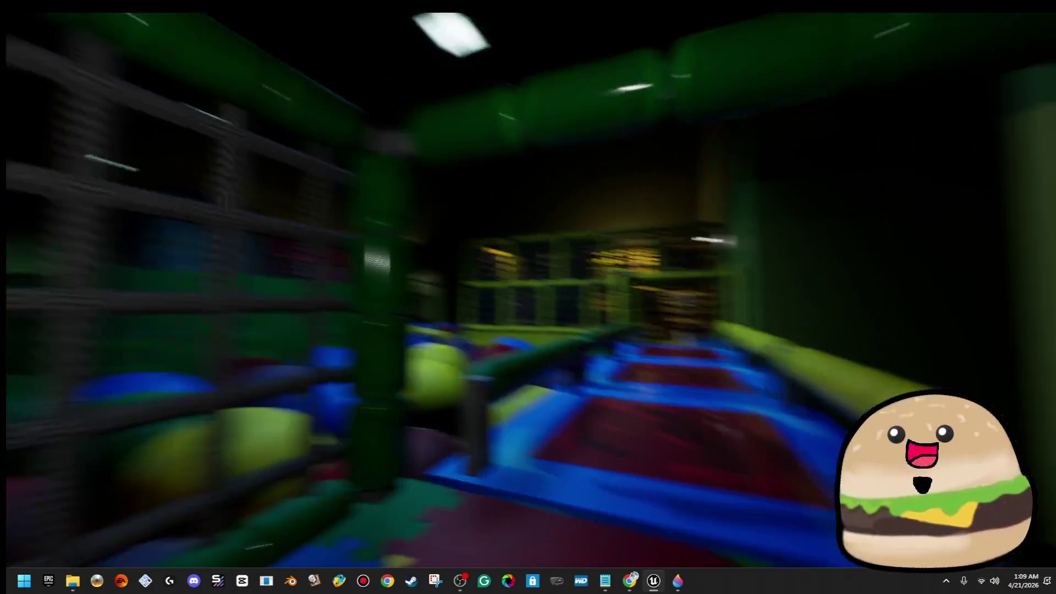
pyautogui.press('d')
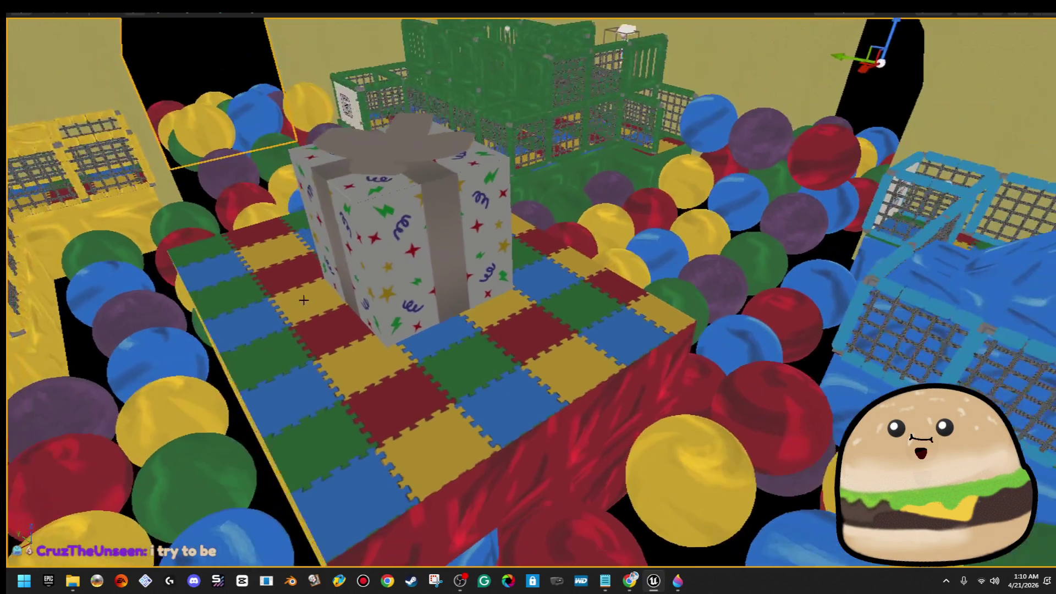
# Step: Select the gift box, restore the full editor layout with F11 and save the current level
pyautogui.click(420, 287)
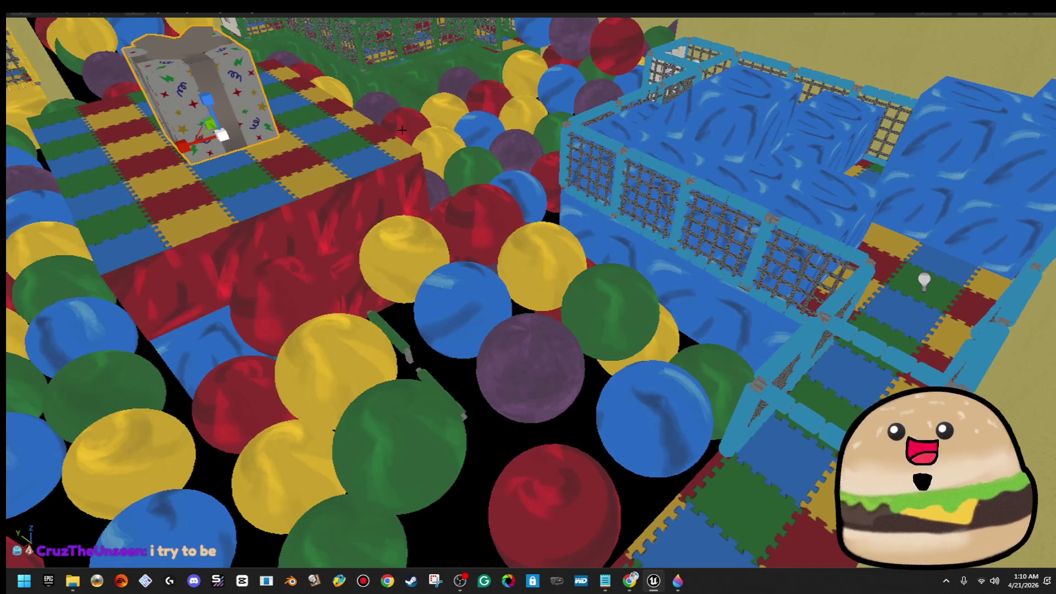
pyautogui.press('F11')
pyautogui.click(21, 42)
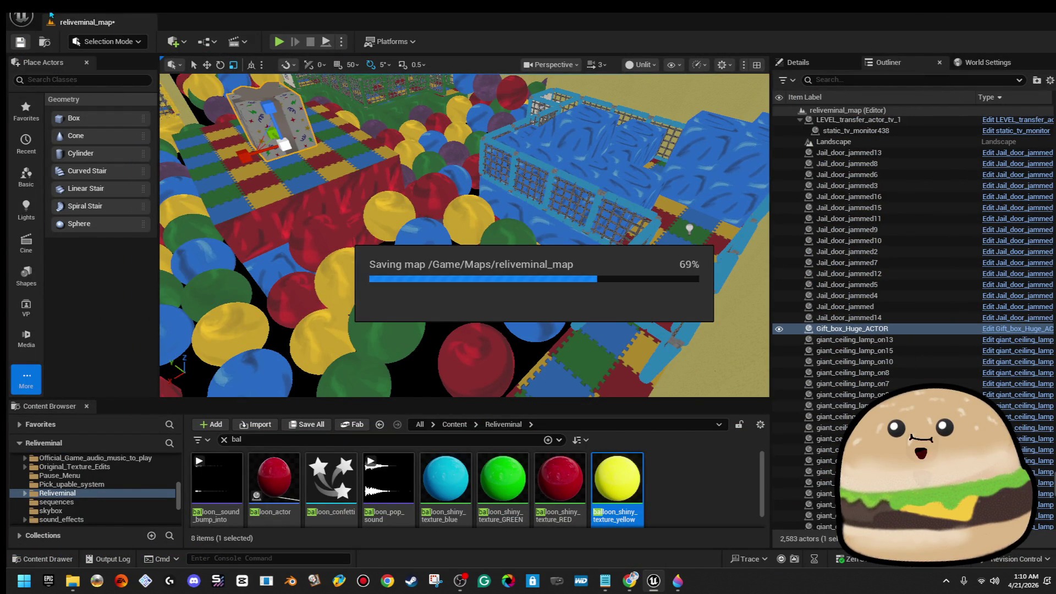
# Step: Save the level, fly around the ball pit and focus the view on the gift box
pyautogui.click(21, 18)
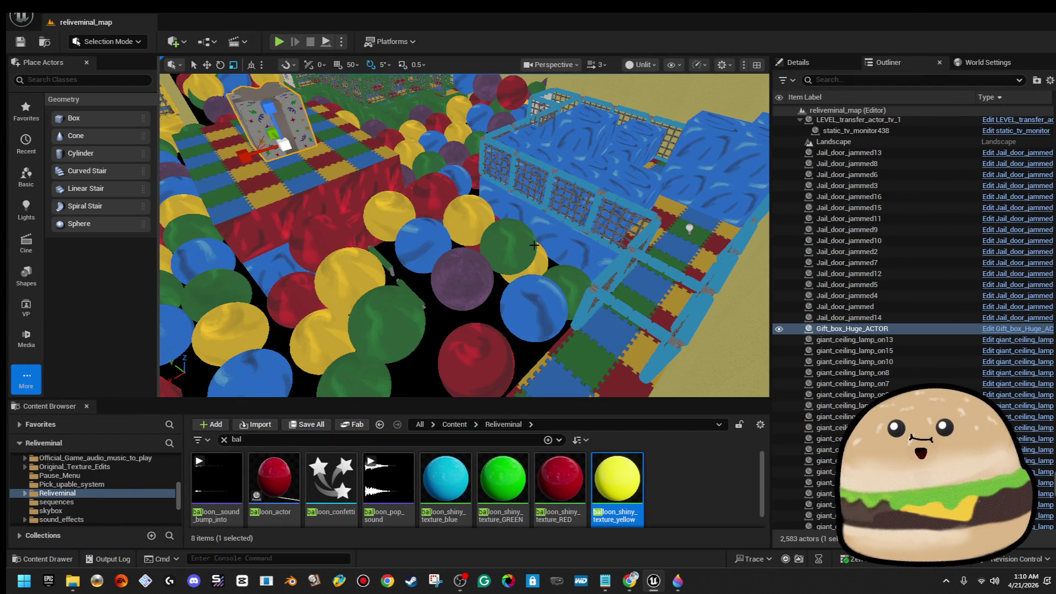
pyautogui.moveTo(534, 244); pyautogui.dragTo(519, 111)
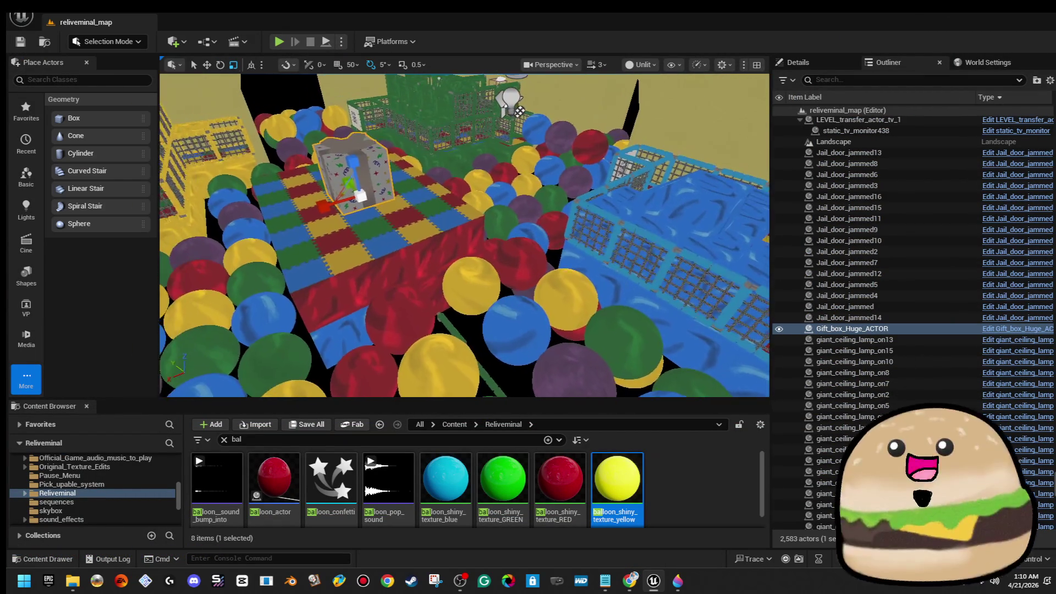
pyautogui.moveTo(520, 112); pyautogui.dragTo(535, 244)
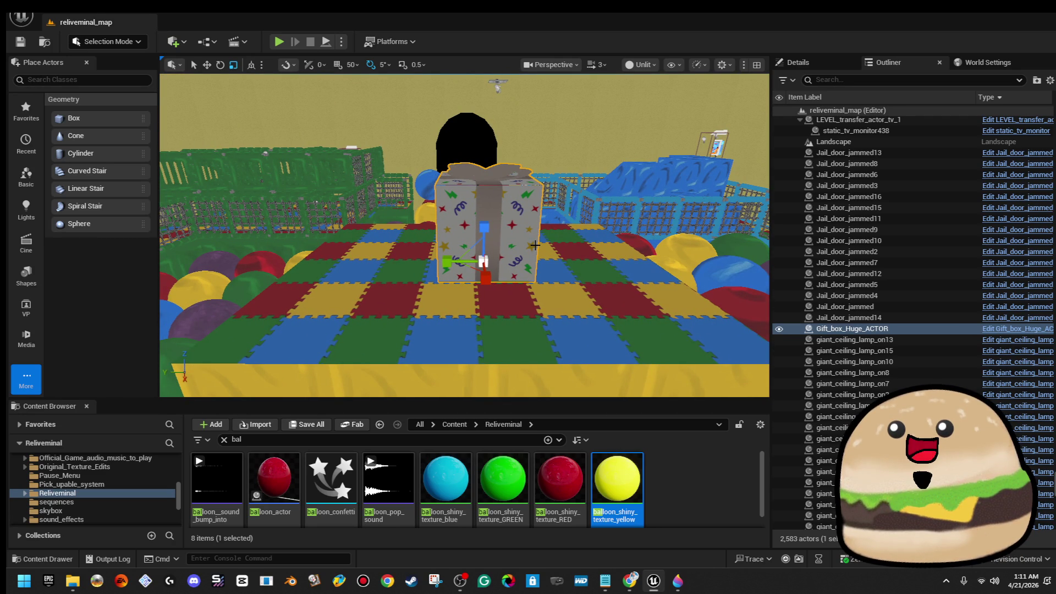
pyautogui.moveTo(535, 244); pyautogui.dragTo(534, 244)
pyautogui.press('f')
# Step: Orbit from the gift box and move the view toward the grey walls by the cyan sphere
pyautogui.moveTo(464, 235); pyautogui.dragTo(465, 235)
pyautogui.moveTo(549, 259); pyautogui.dragTo(549, 259)
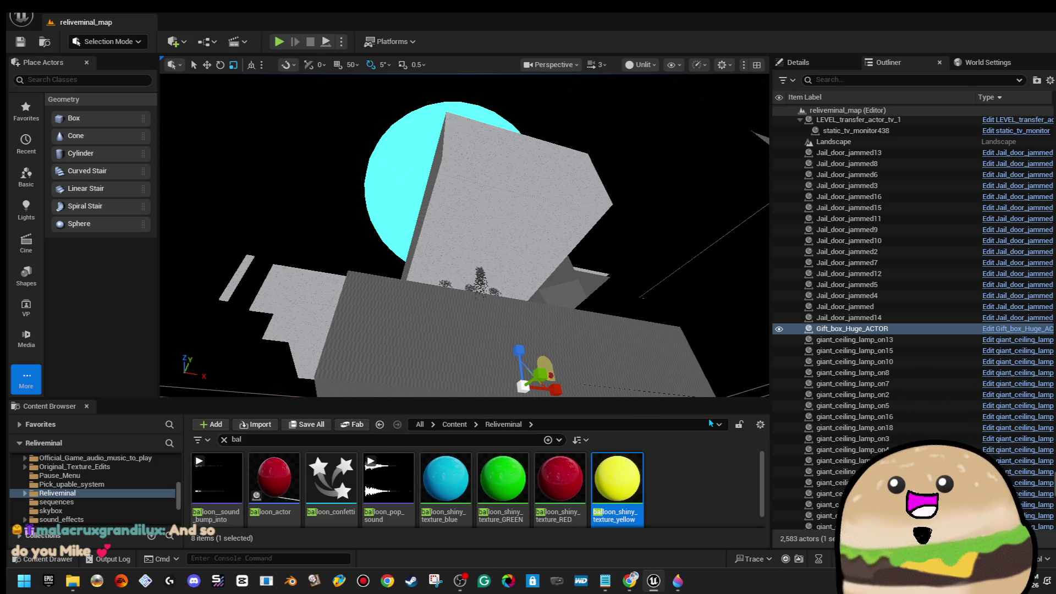
pyautogui.moveTo(461, 248)
pyautogui.mouseDown()
pyautogui.moveTo(391, 226)
pyautogui.moveTo(409, 231)
pyautogui.mouseUp()
# Step: Deselect the gift box and select the floor slab Box Brush34
pyautogui.click(391, 227)
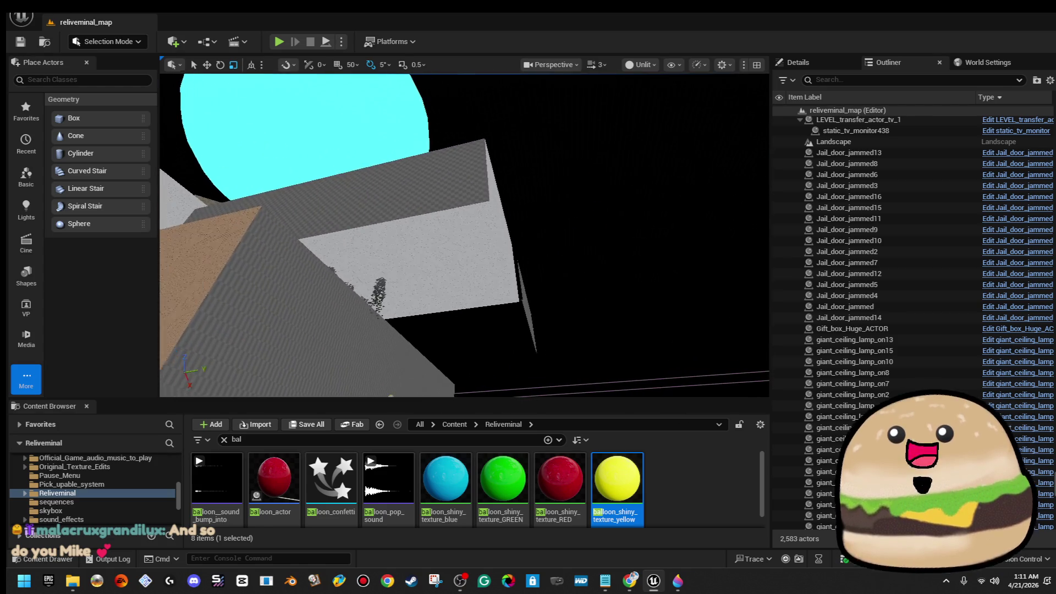
pyautogui.click(410, 248)
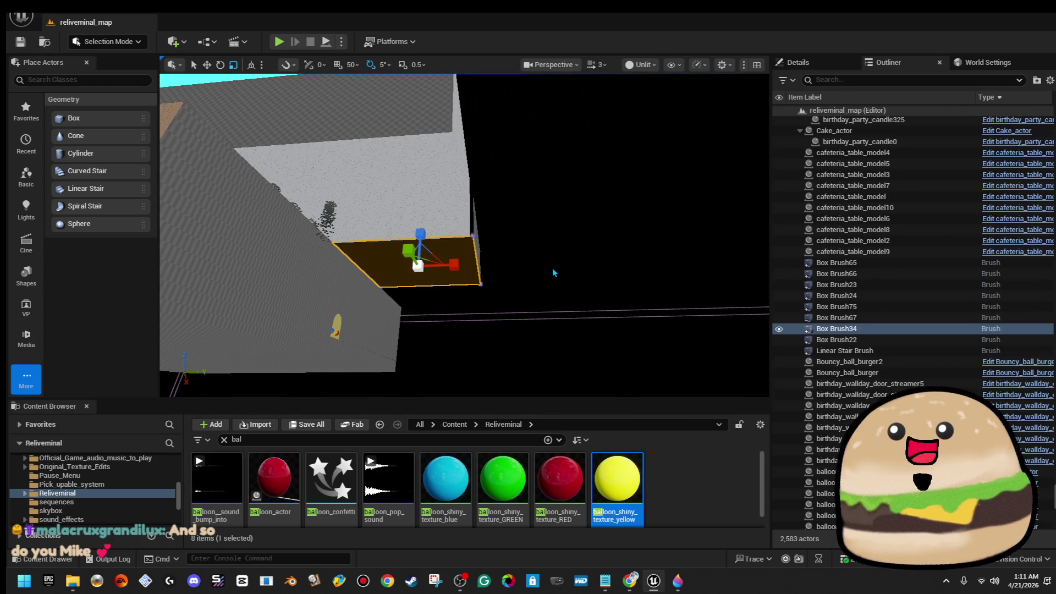
pyautogui.moveTo(409, 248); pyautogui.dragTo(409, 231)
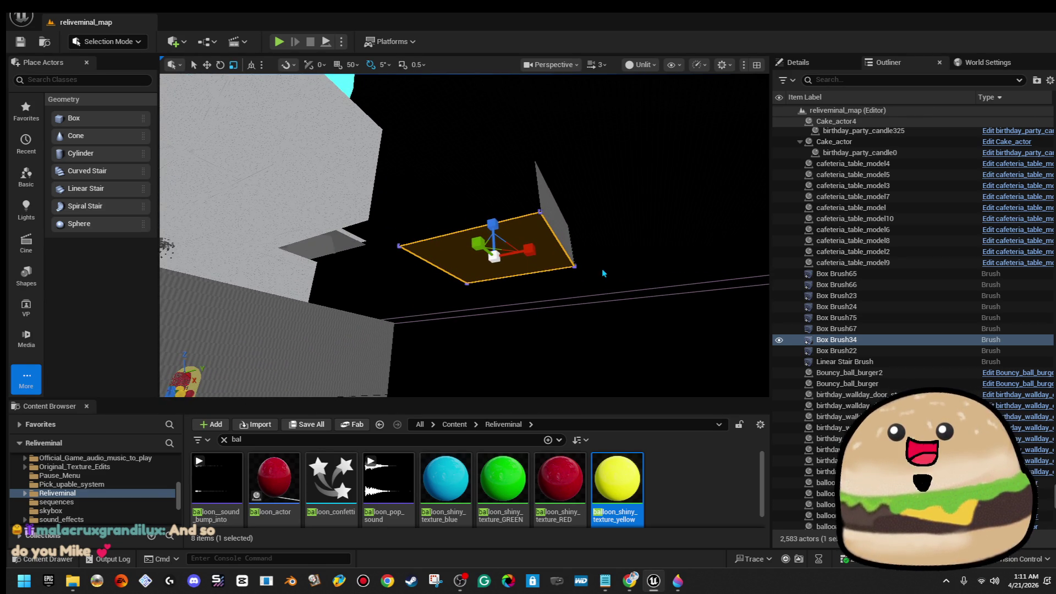
pyautogui.click(834, 351)
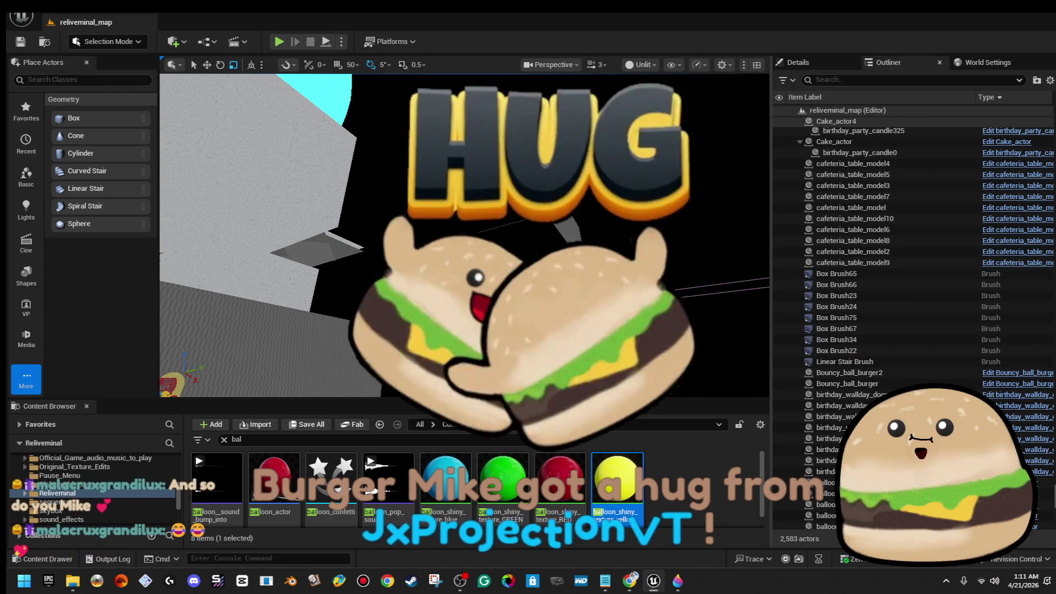
pyautogui.press('Up')
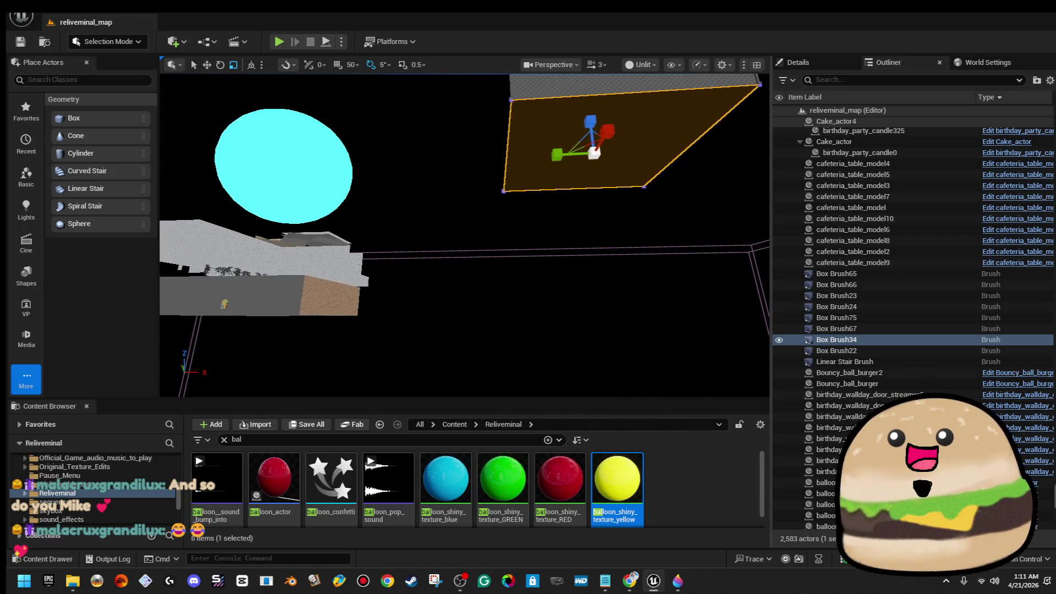
# Step: Alt-drag the floor slab downward to duplicate it as Box Brush35, then deselect it
pyautogui.moveTo(580, 116); pyautogui.dragTo(580, 277)
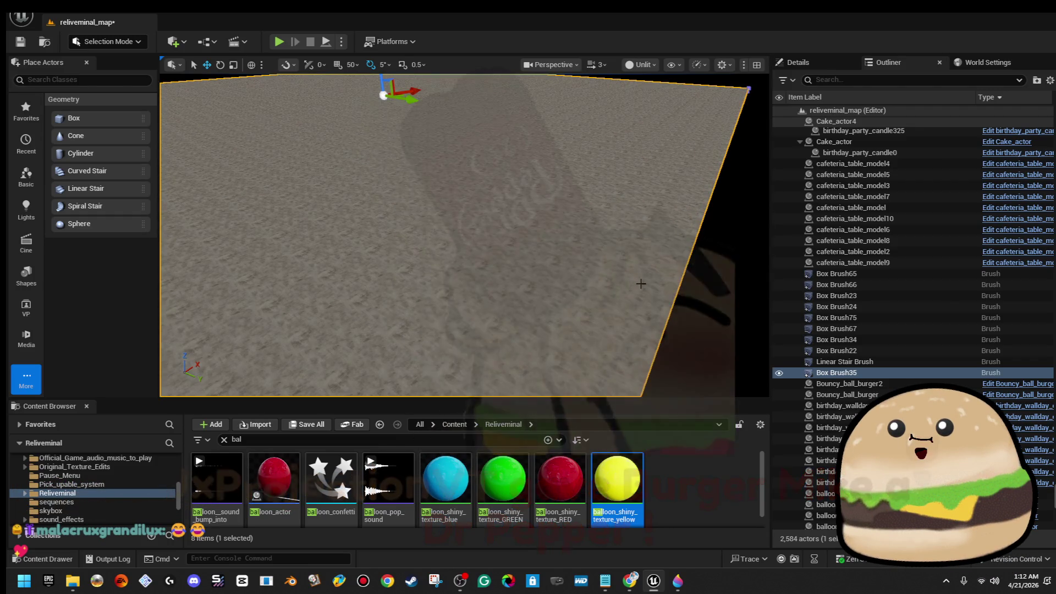
pyautogui.click(718, 311)
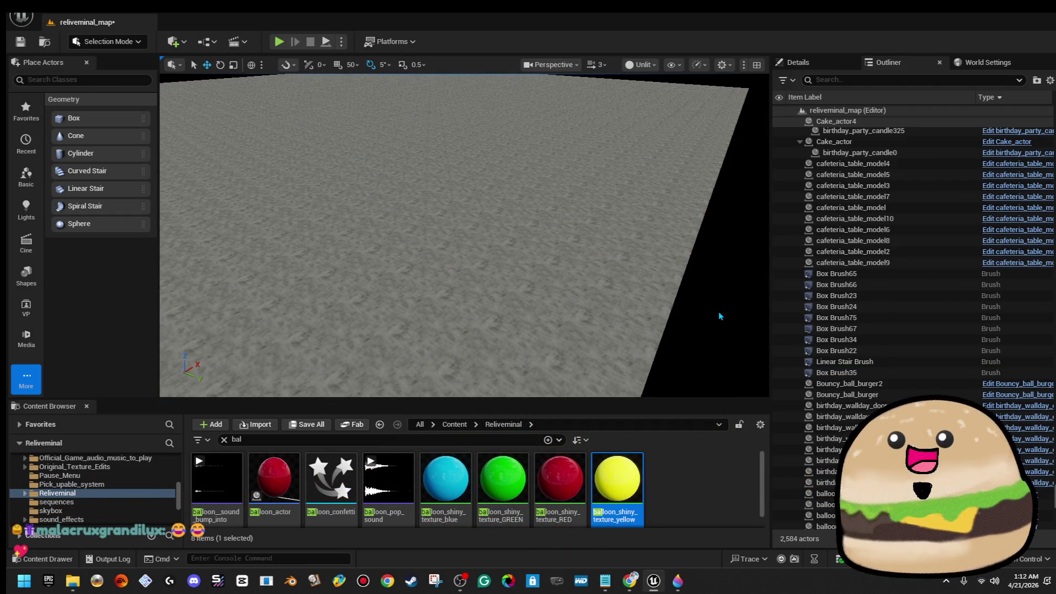
# Step: Pull the view back to show the whole floor slab, then select the old 'bal' search text
pyautogui.moveTo(719, 311); pyautogui.dragTo(719, 248)
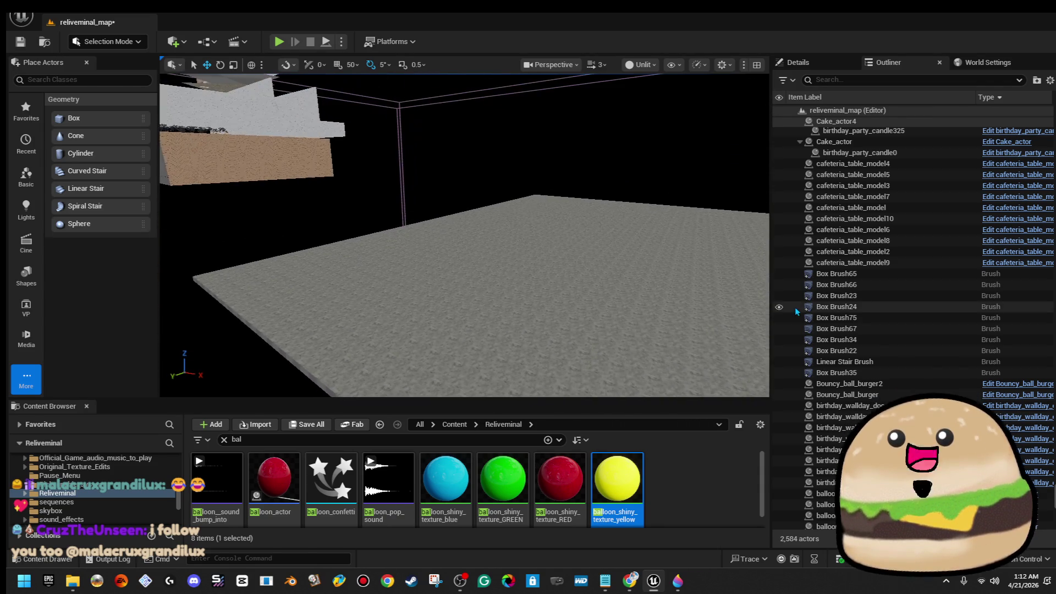
pyautogui.moveTo(509, 202); pyautogui.dragTo(508, 202)
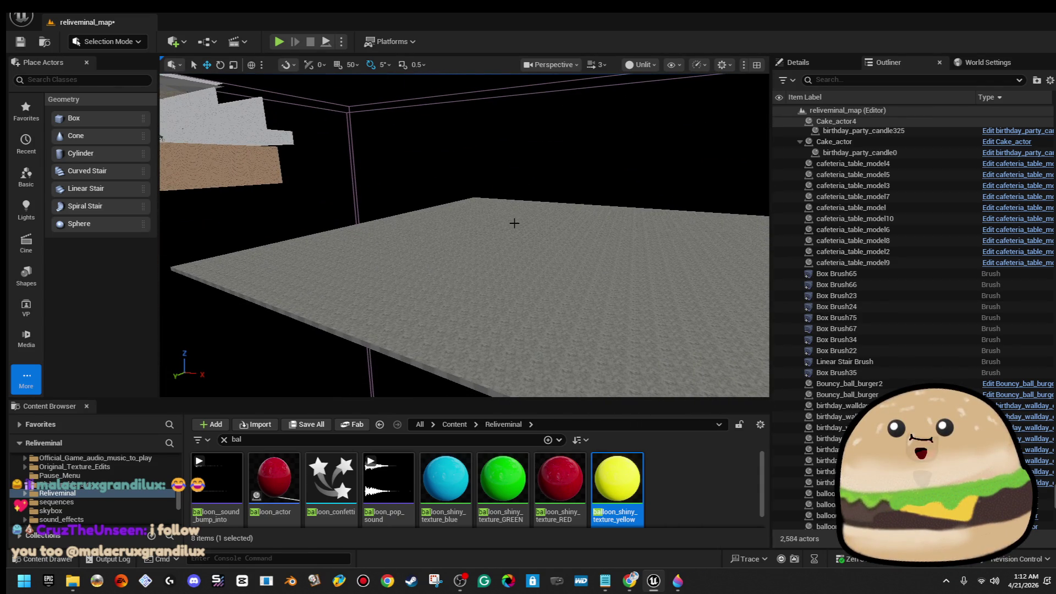
pyautogui.click(248, 439)
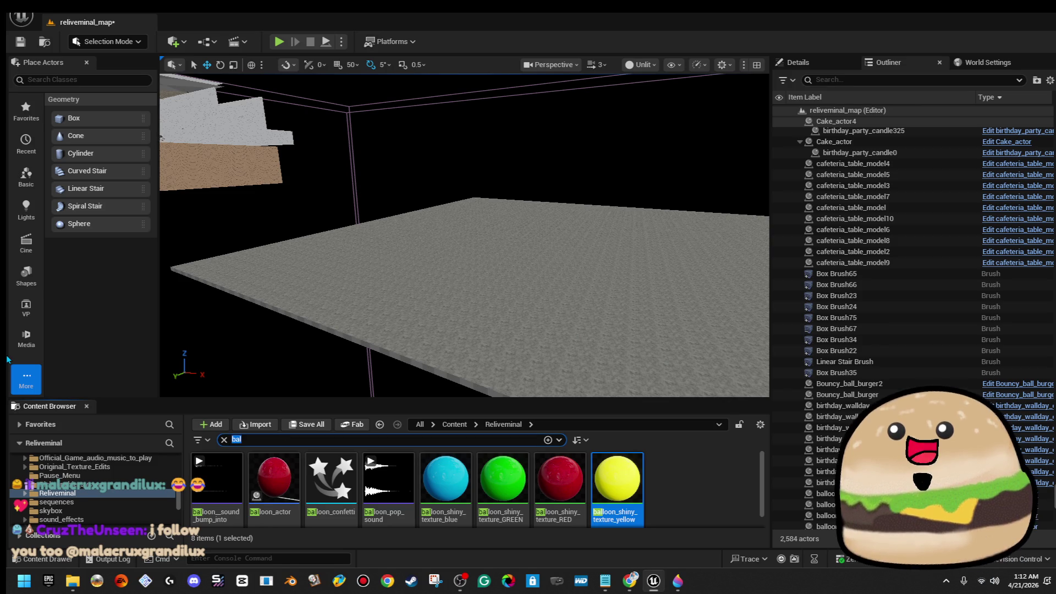
pyautogui.write('light pole')
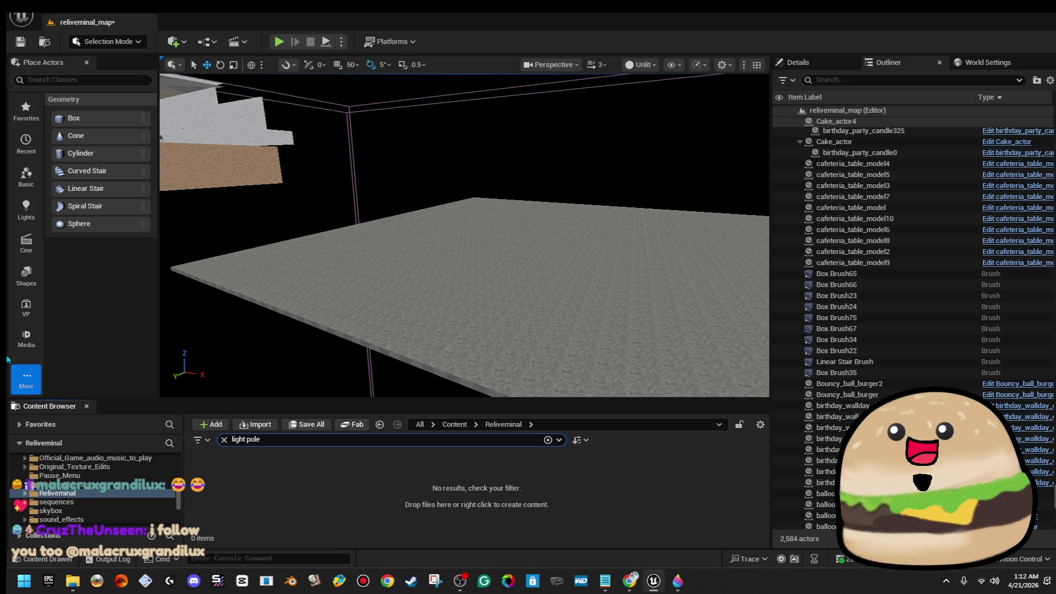
# Step: Search all content for light poles, place light_pole_post_high on the floor and look it over
pyautogui.click(455, 427)
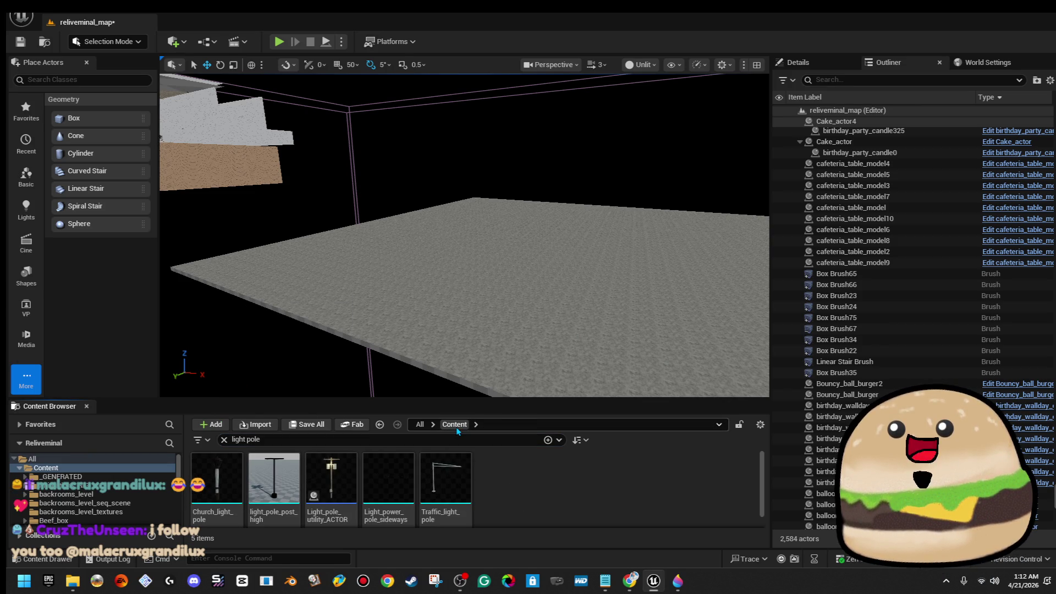
pyautogui.moveTo(274, 479); pyautogui.dragTo(413, 276)
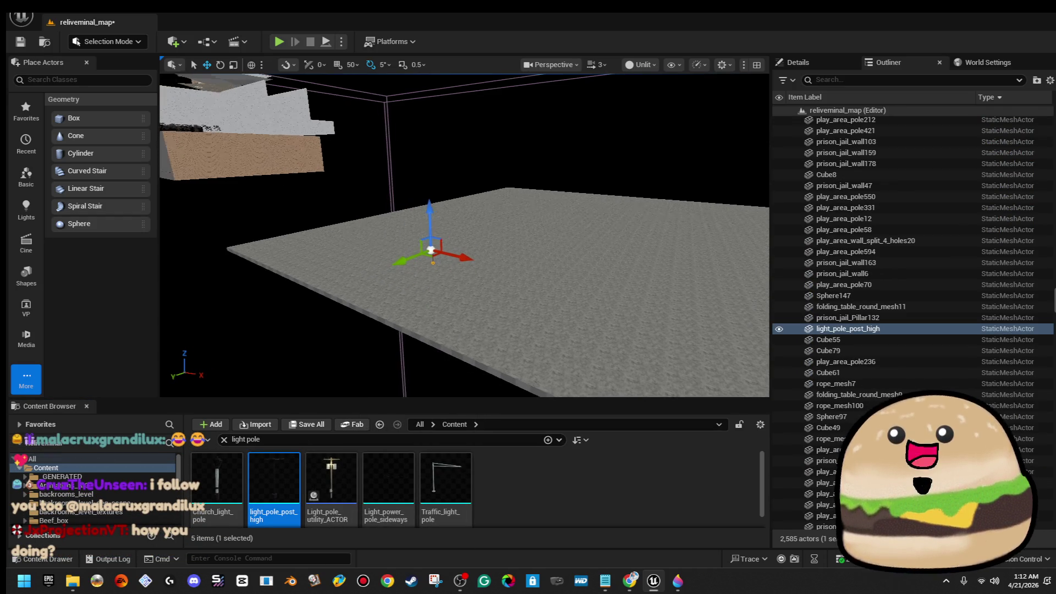
pyautogui.rightClick(397, 242)
pyautogui.press('a')
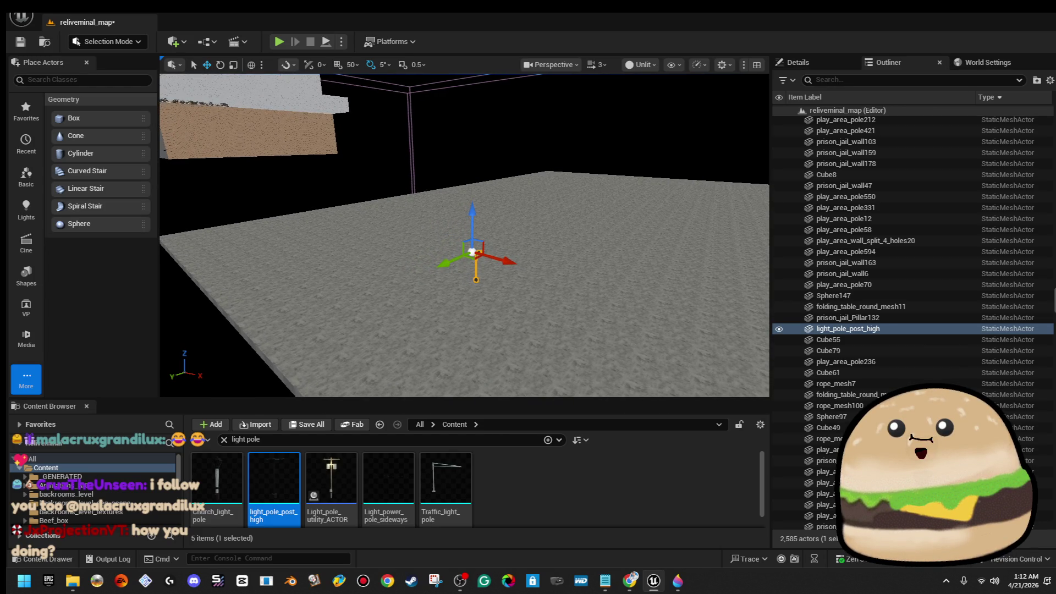
pyautogui.rightClick(498, 232)
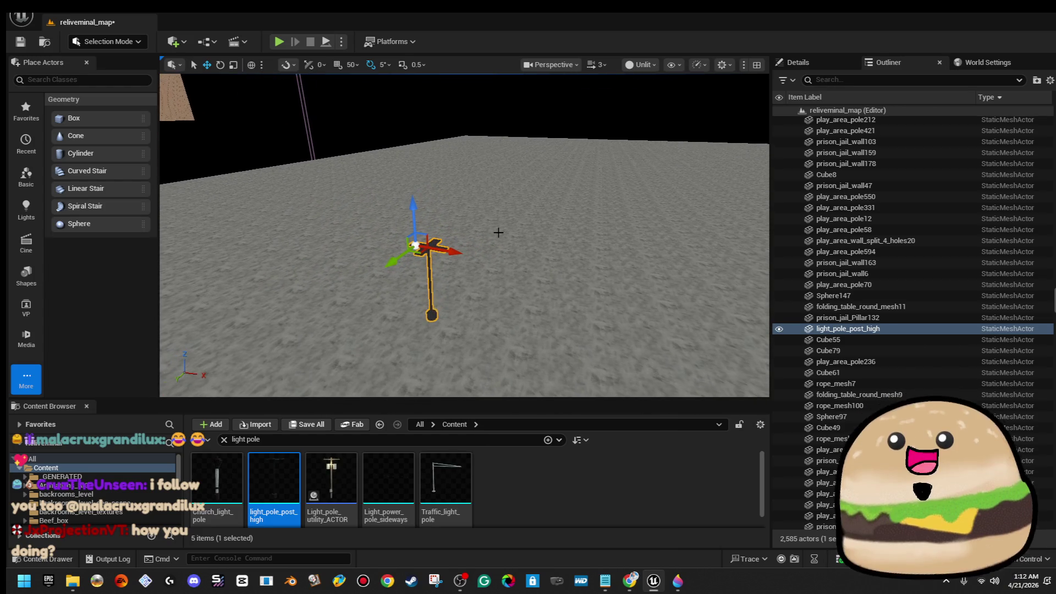
pyautogui.rightClick(468, 310)
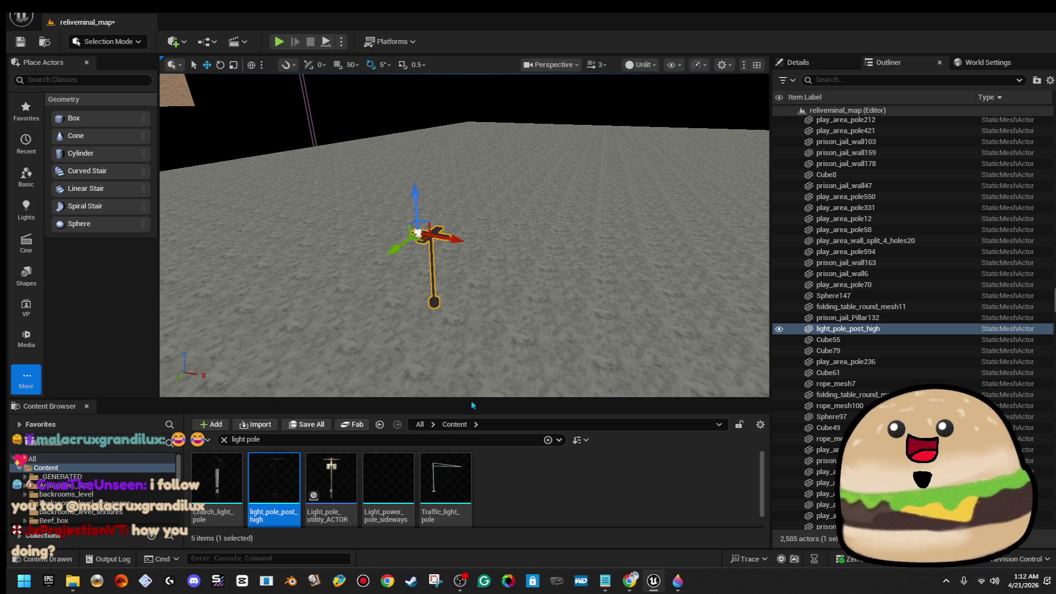
# Step: Delete the placed light pole, select the Light_pole_utility_ACTOR asset and return the view to the floor edge
pyautogui.moveTo(471, 400); pyautogui.dragTo(474, 359)
pyautogui.click(531, 470)
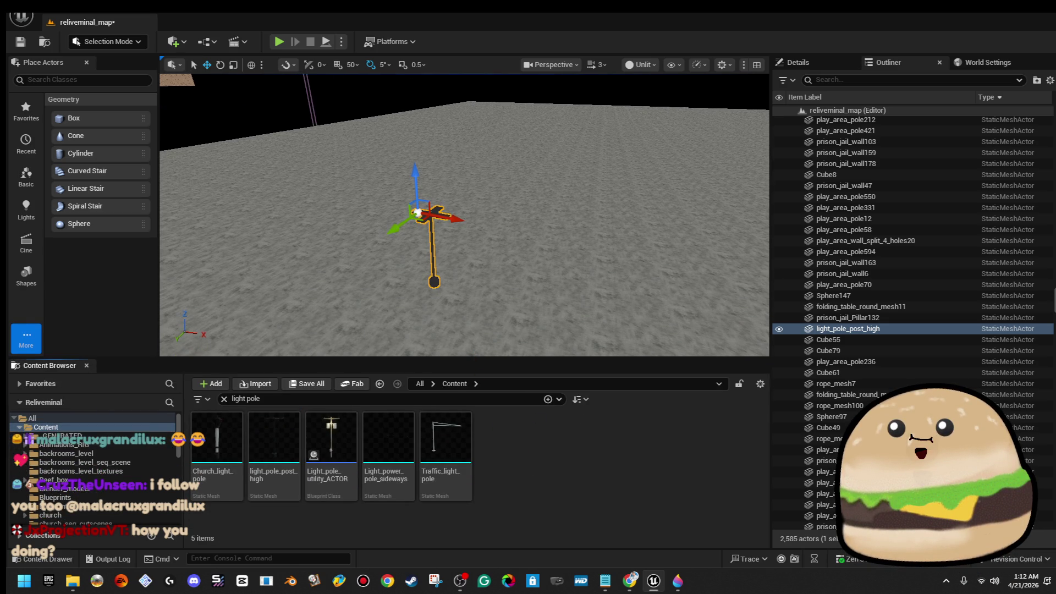
pyautogui.moveTo(442, 215); pyautogui.dragTo(442, 189)
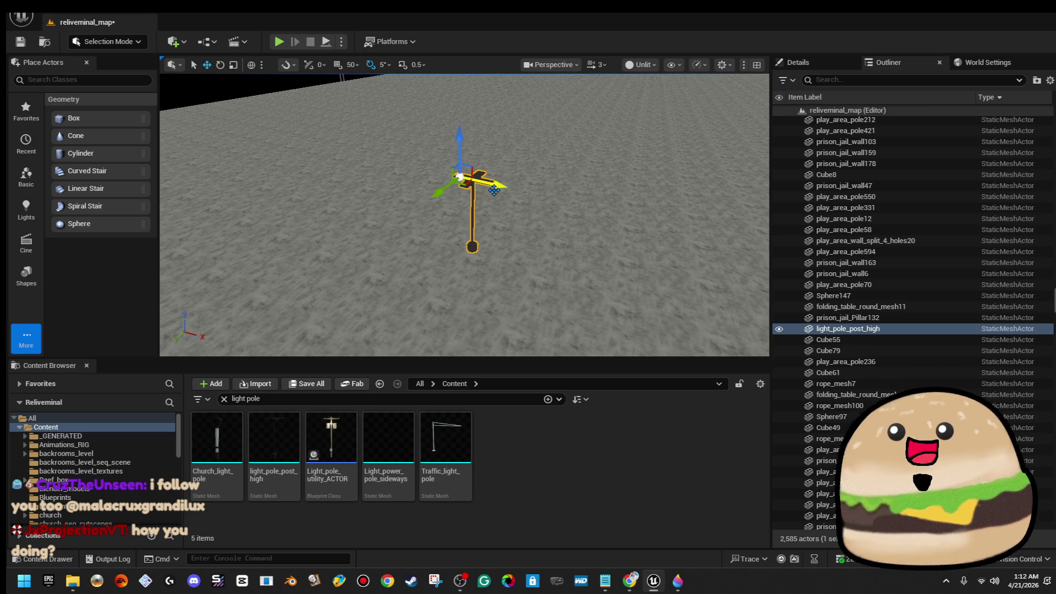
pyautogui.press('Delete')
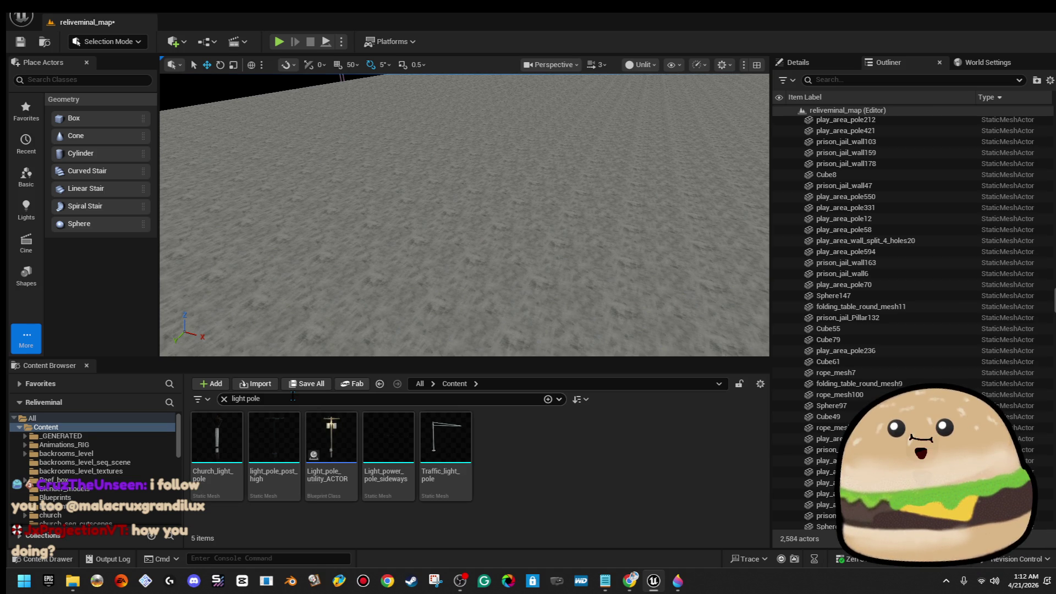
pyautogui.moveTo(330, 437); pyautogui.dragTo(314, 396)
pyautogui.moveTo(291, 253); pyautogui.dragTo(288, 238)
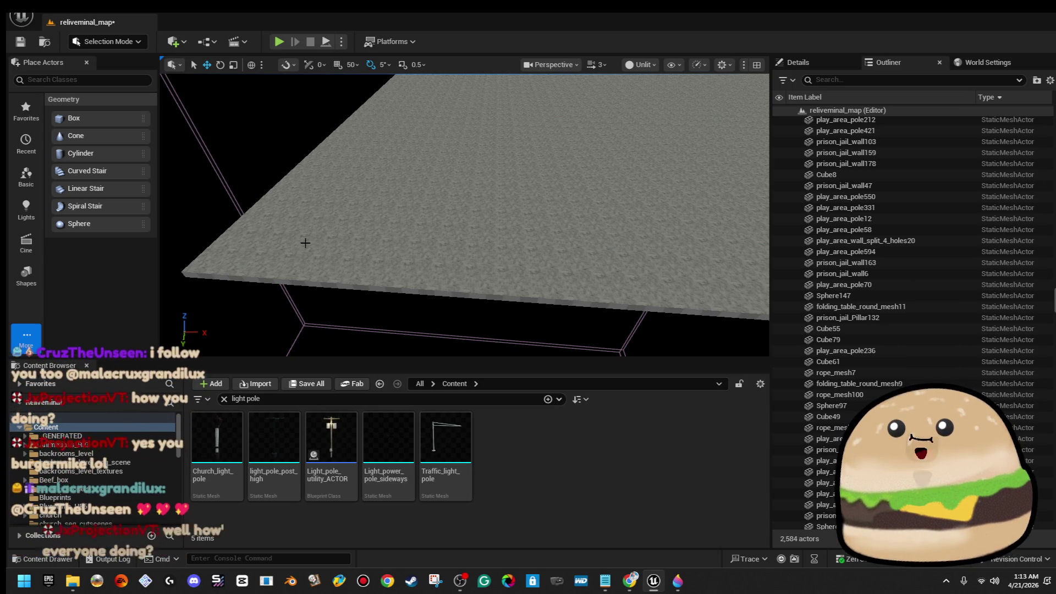
# Step: Select and frame the new floor brush and clear the light pole search
pyautogui.click(369, 264)
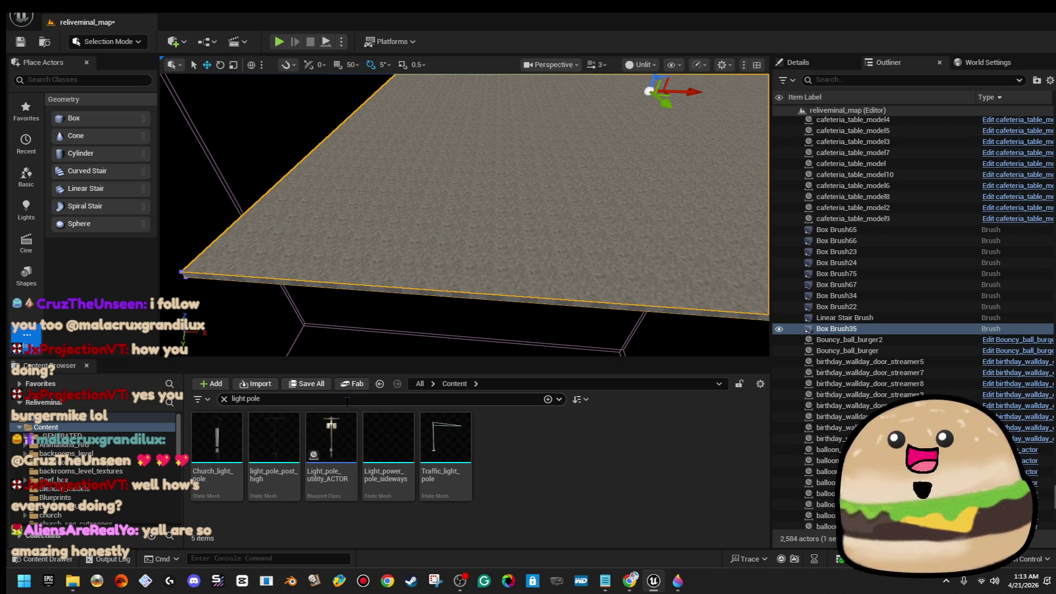
pyautogui.click(405, 207)
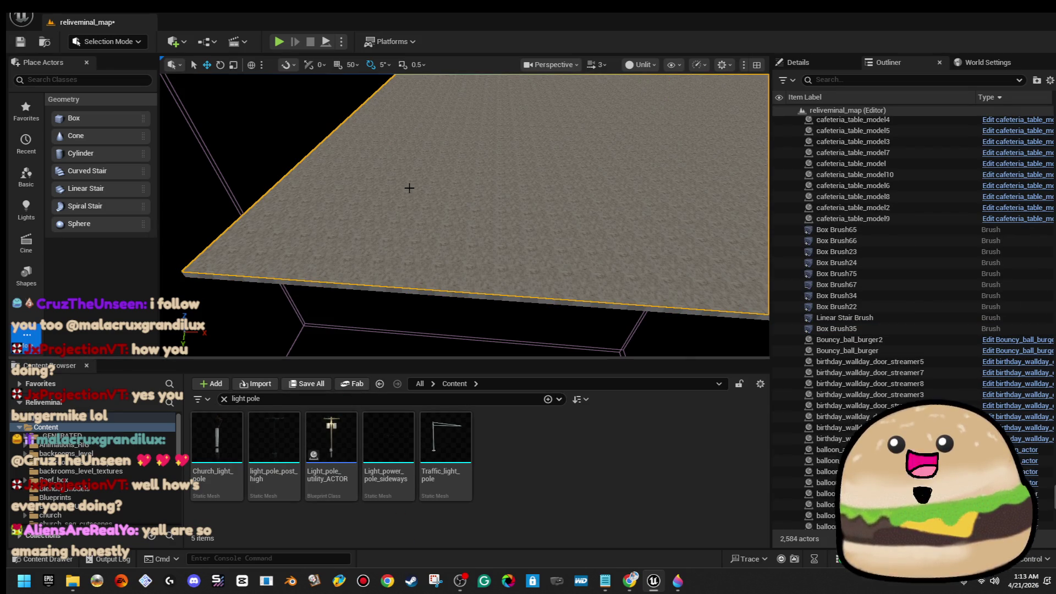
pyautogui.click(372, 181)
pyautogui.moveTo(372, 181); pyautogui.dragTo(428, 197)
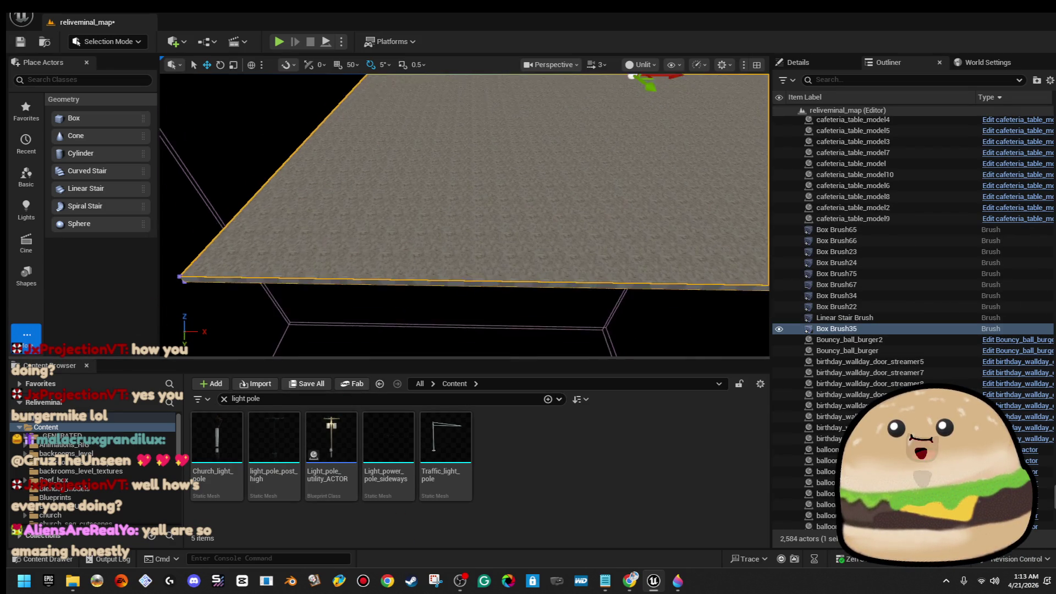
pyautogui.press('f')
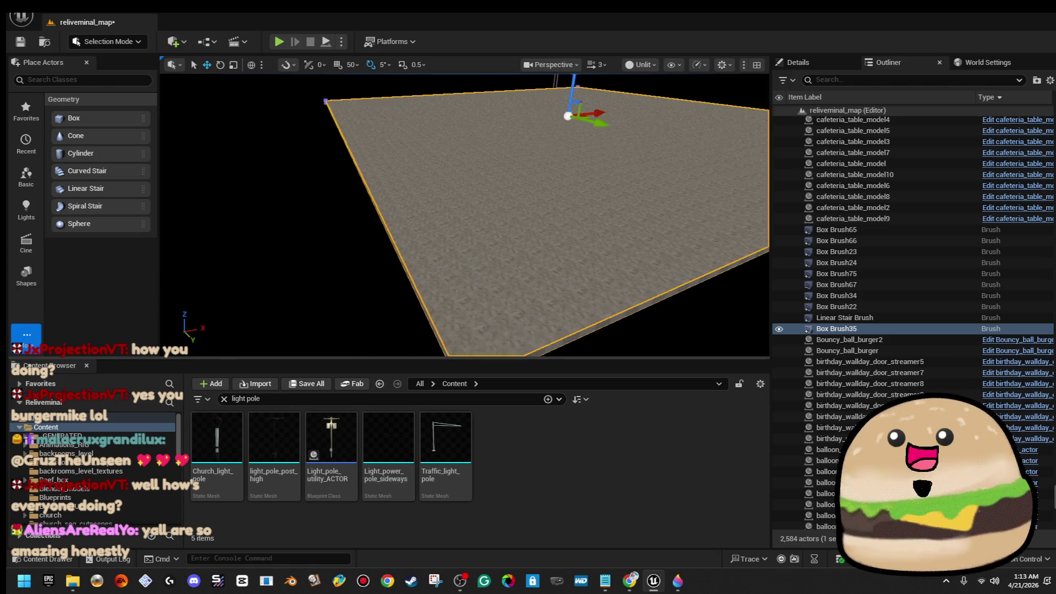
pyautogui.press('BackSpace')
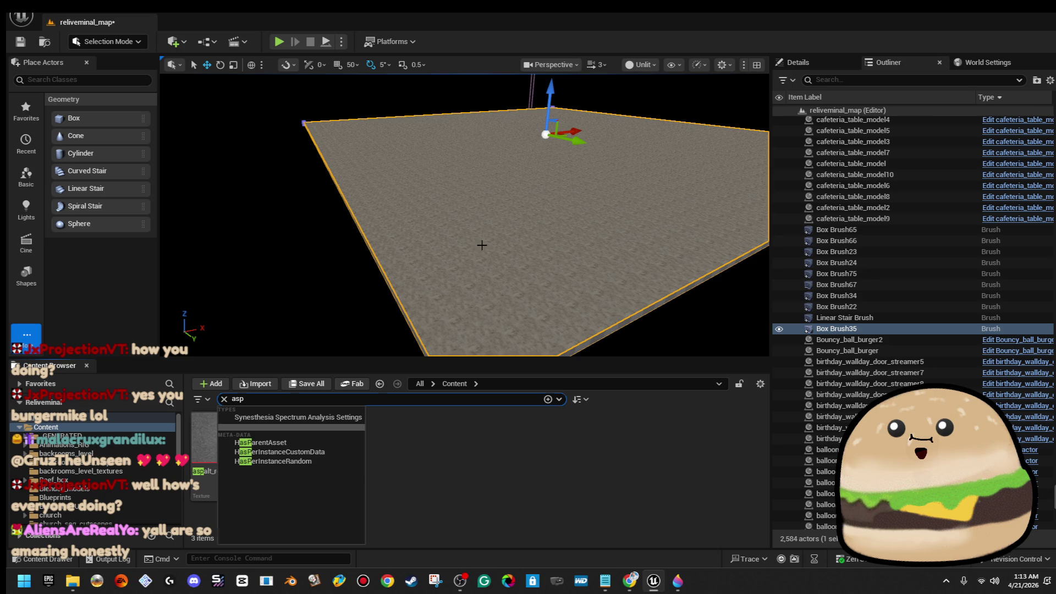
pyautogui.moveTo(481, 246); pyautogui.dragTo(454, 264)
# Step: Apply asphalt_road_Mat and then the Road_empty texture to the floor slab, dismissing the add-content menu
pyautogui.moveTo(331, 446); pyautogui.dragTo(402, 302)
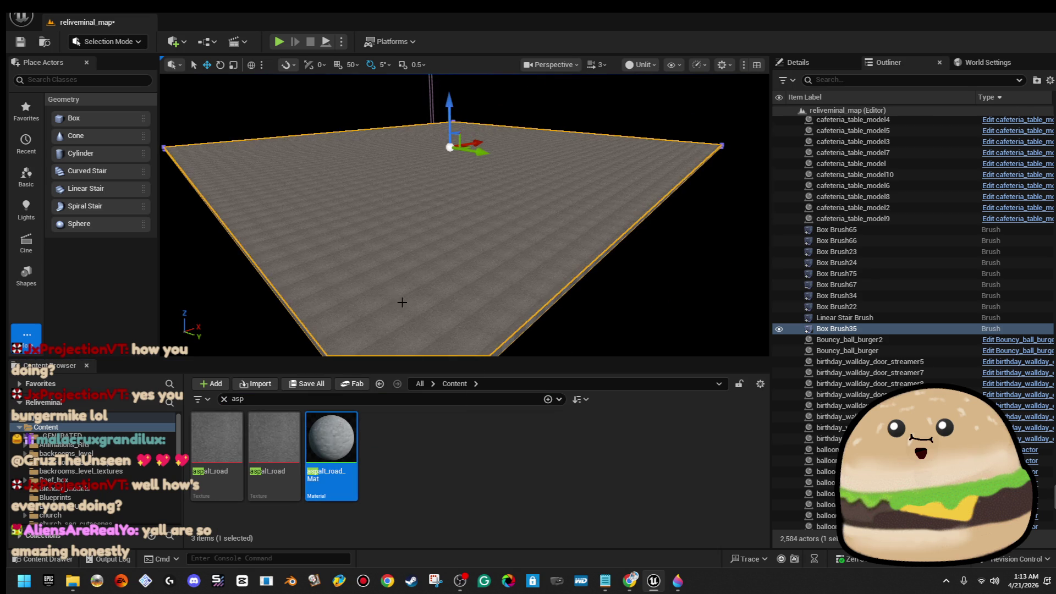
pyautogui.moveTo(462, 247); pyautogui.dragTo(446, 247)
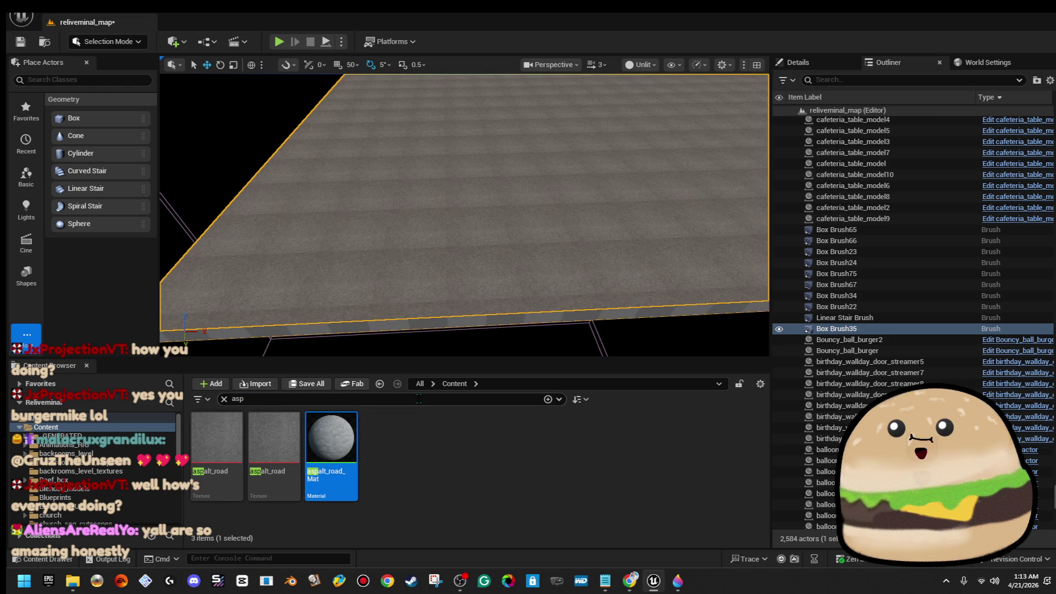
pyautogui.write('road')
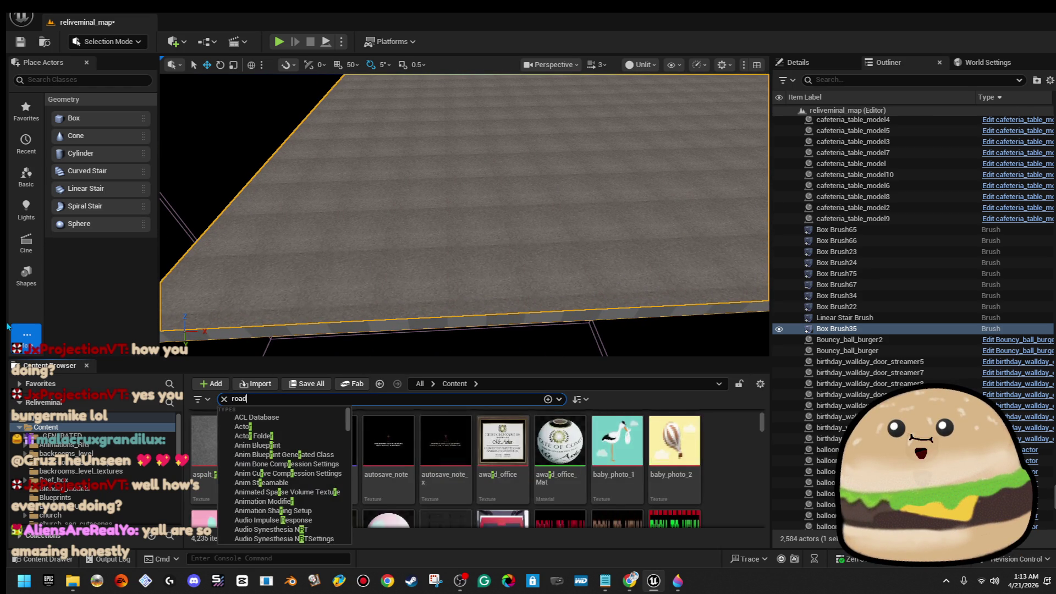
pyautogui.scroll(-2, 551, 476)
pyautogui.scroll(-2, 577, 478)
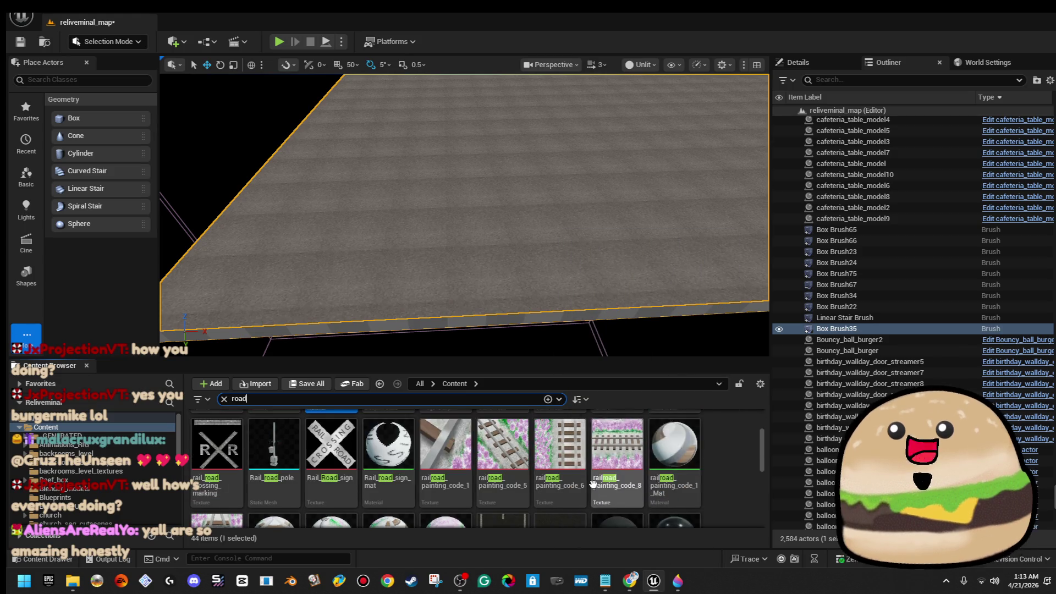
pyautogui.scroll(-2, 643, 483)
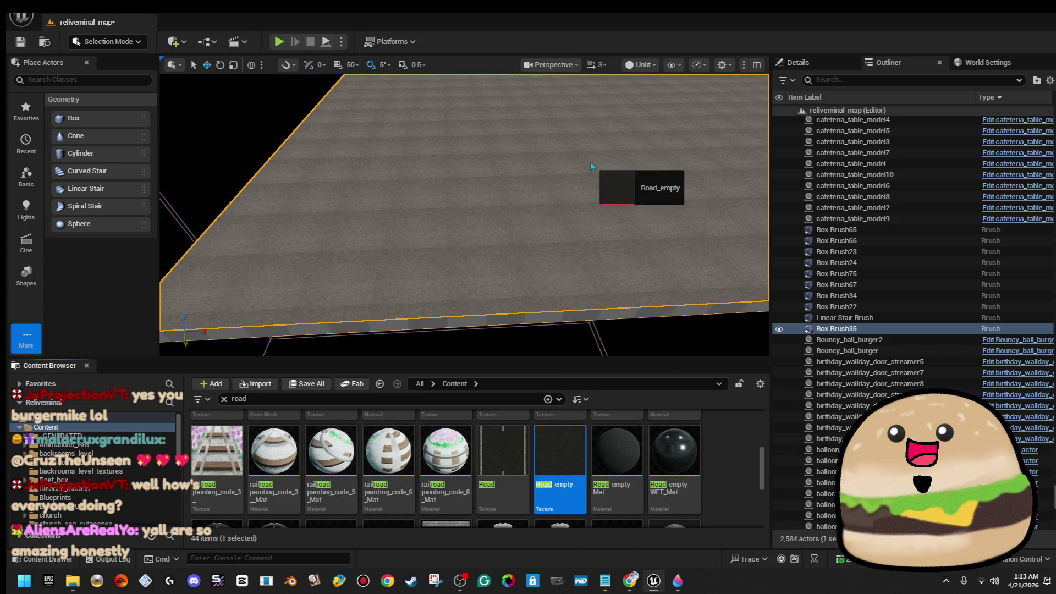
pyautogui.moveTo(559, 452); pyautogui.dragTo(631, 190)
pyautogui.moveTo(632, 341); pyautogui.dragTo(632, 272)
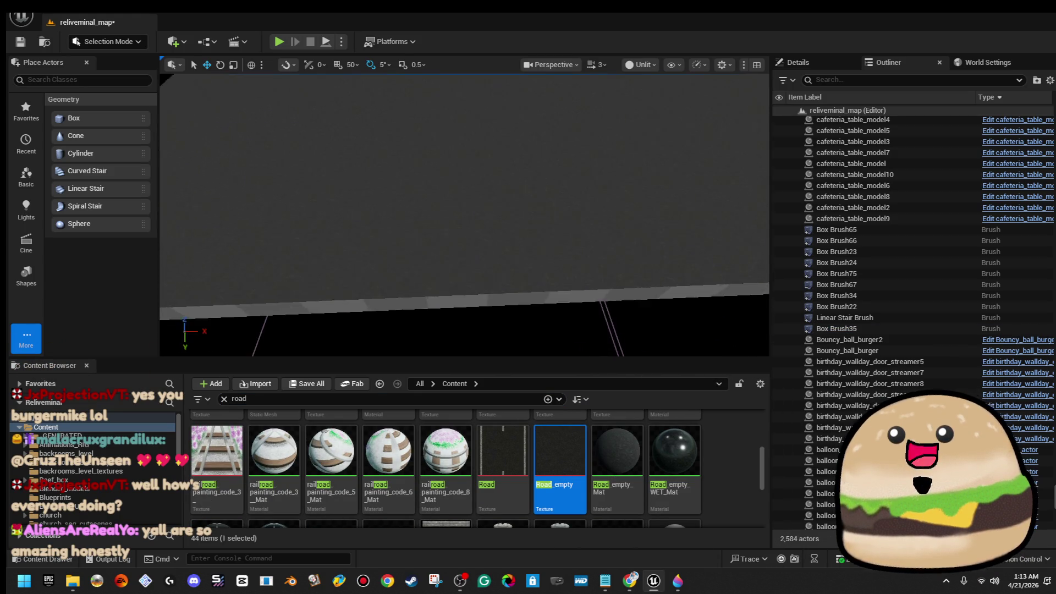
pyautogui.scroll(-2, 465, 214)
pyautogui.scroll(-3, 465, 215)
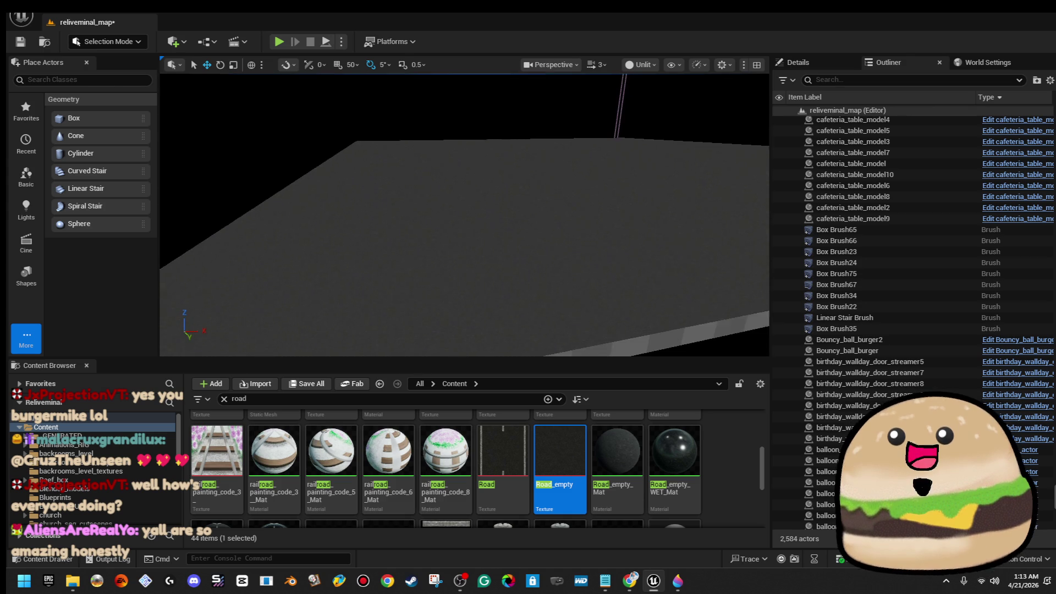
pyautogui.scroll(-2, 464, 215)
pyautogui.scroll(-2, 464, 215)
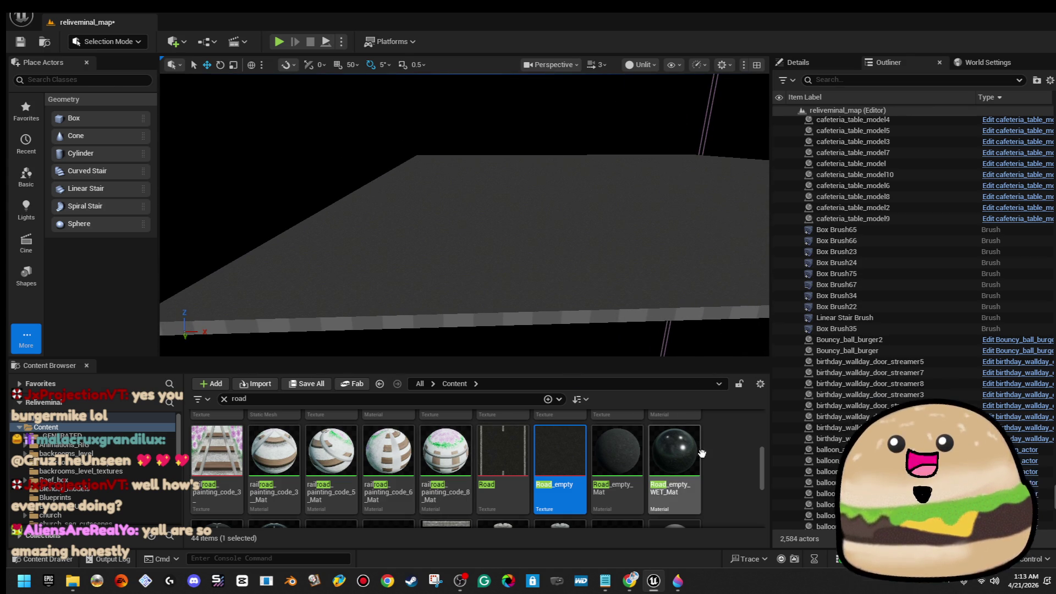
pyautogui.rightClick(717, 470)
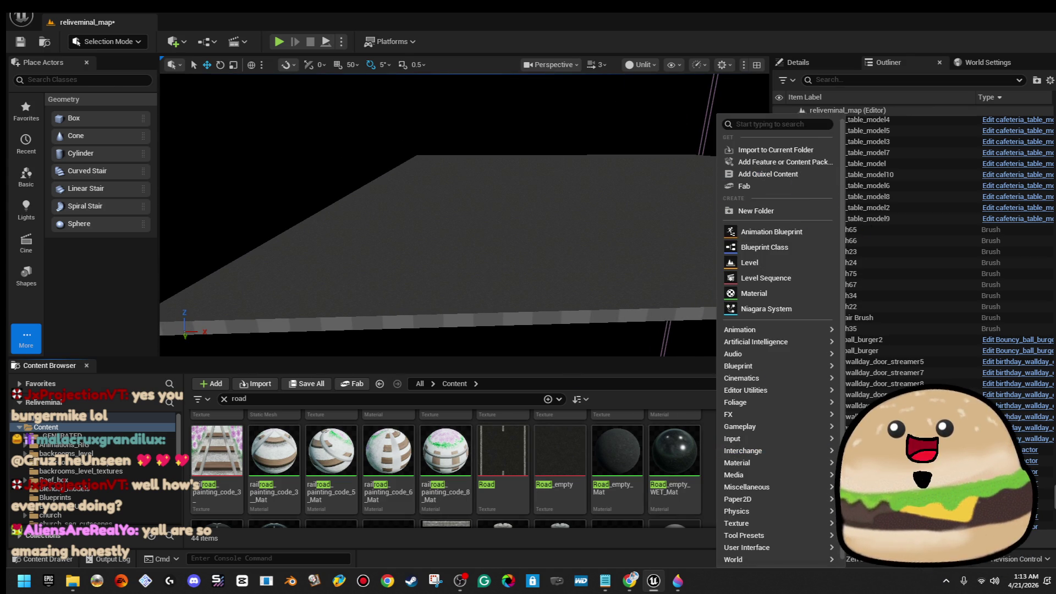
pyautogui.press('Escape')
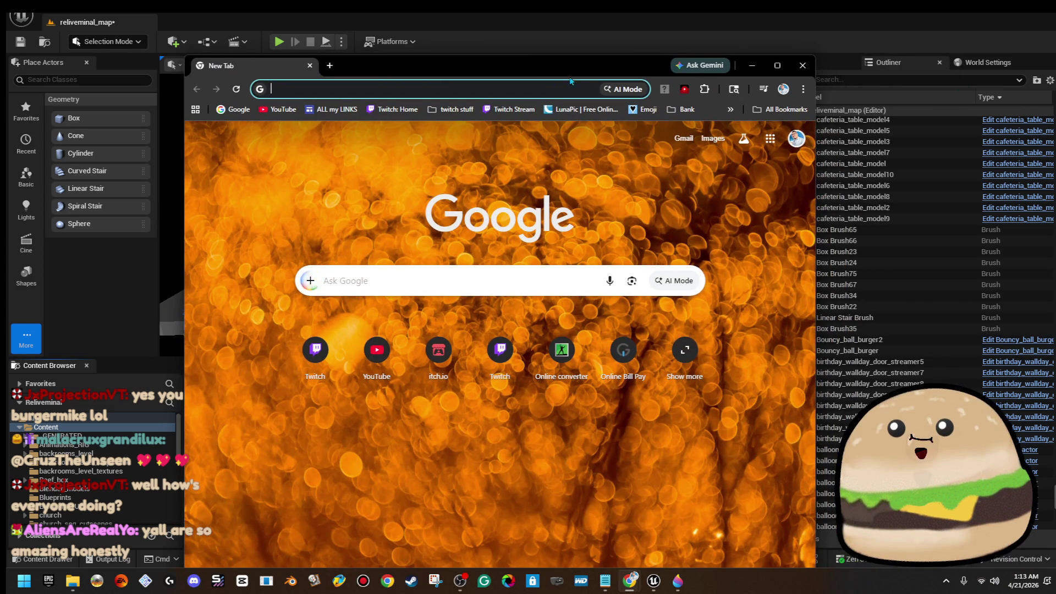
# Step: Maximize Chrome and search Google Images for "parking lot level backrooms 22"
pyautogui.doubleClick(582, 66)
pyautogui.click(576, 231)
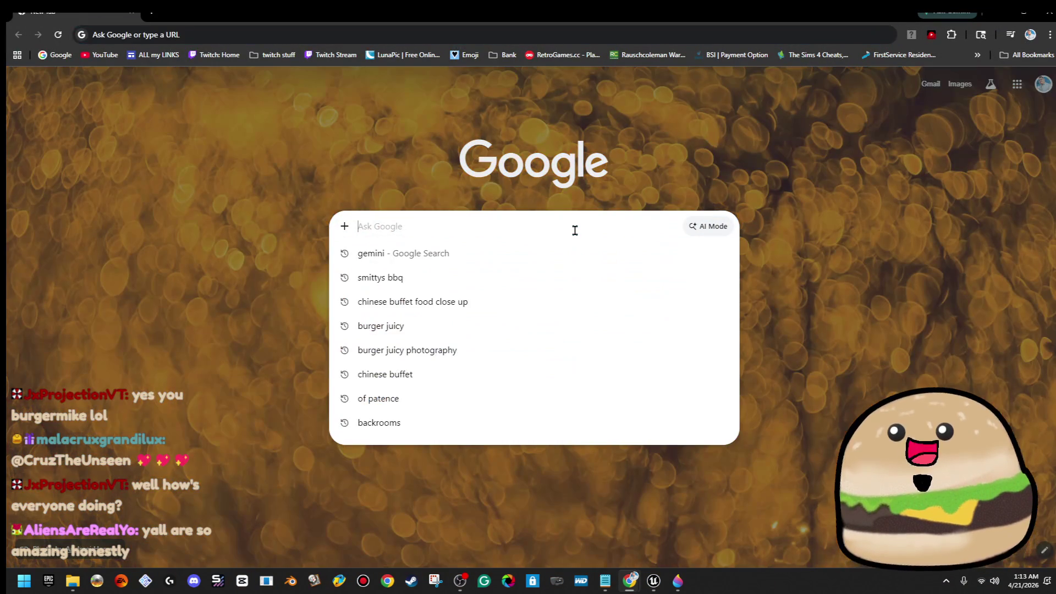
pyautogui.write('parking lot level')
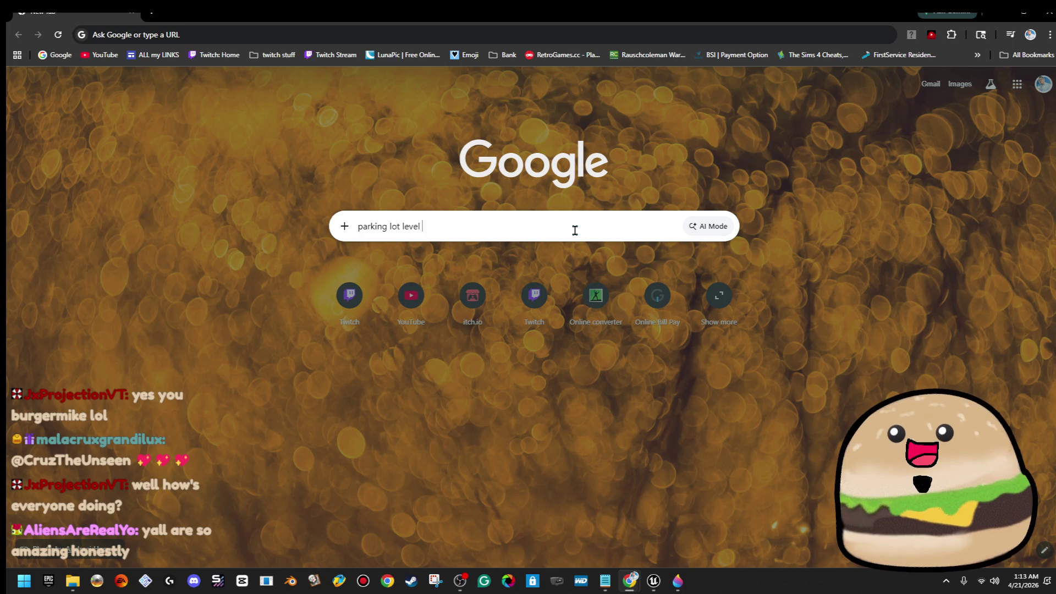
pyautogui.press('Return')
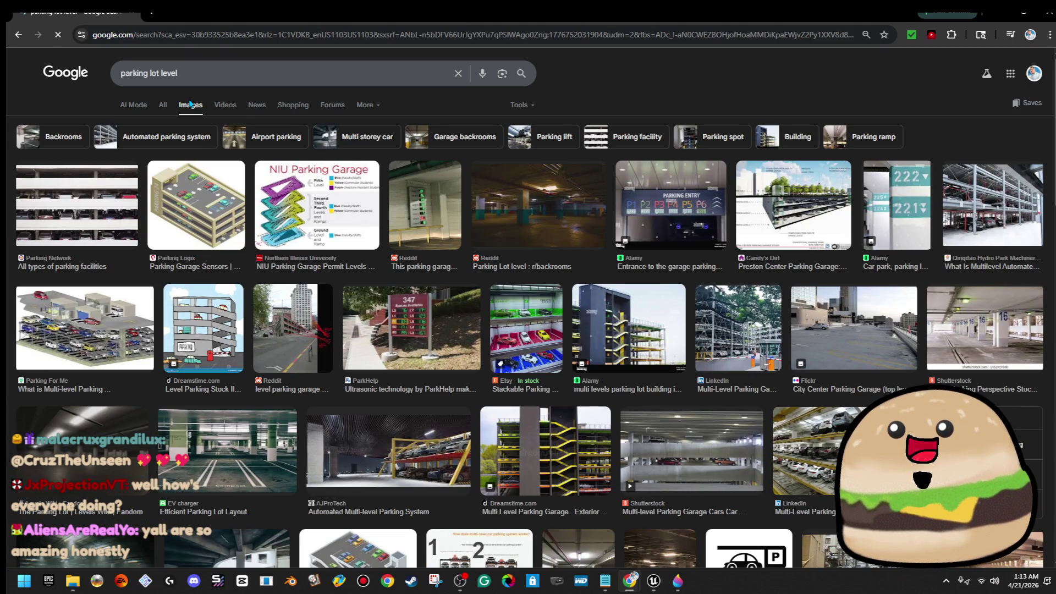
pyautogui.click(251, 71)
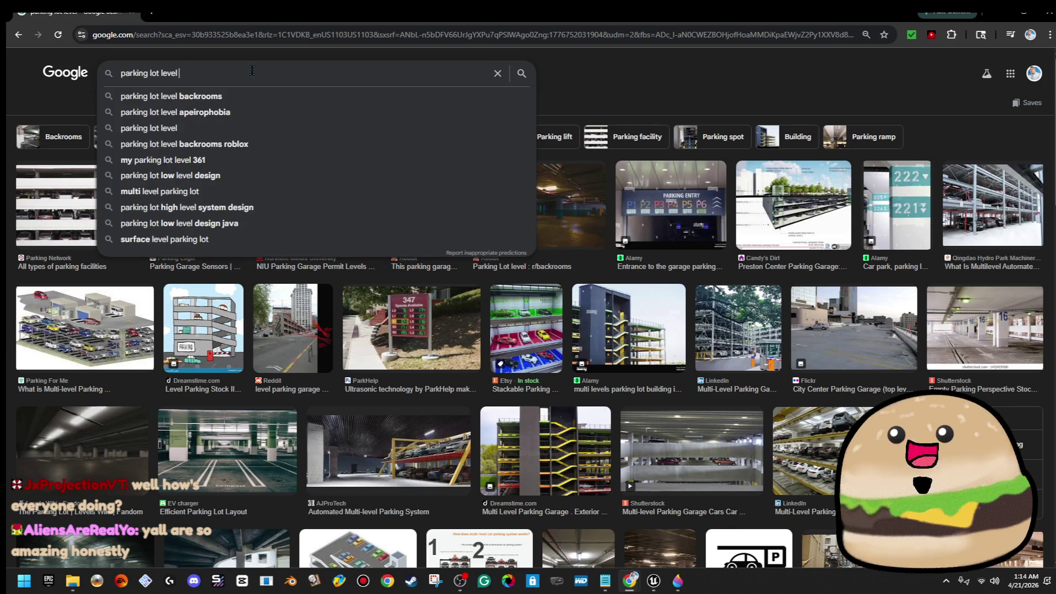
pyautogui.write('backrooms')
pyautogui.press('Return')
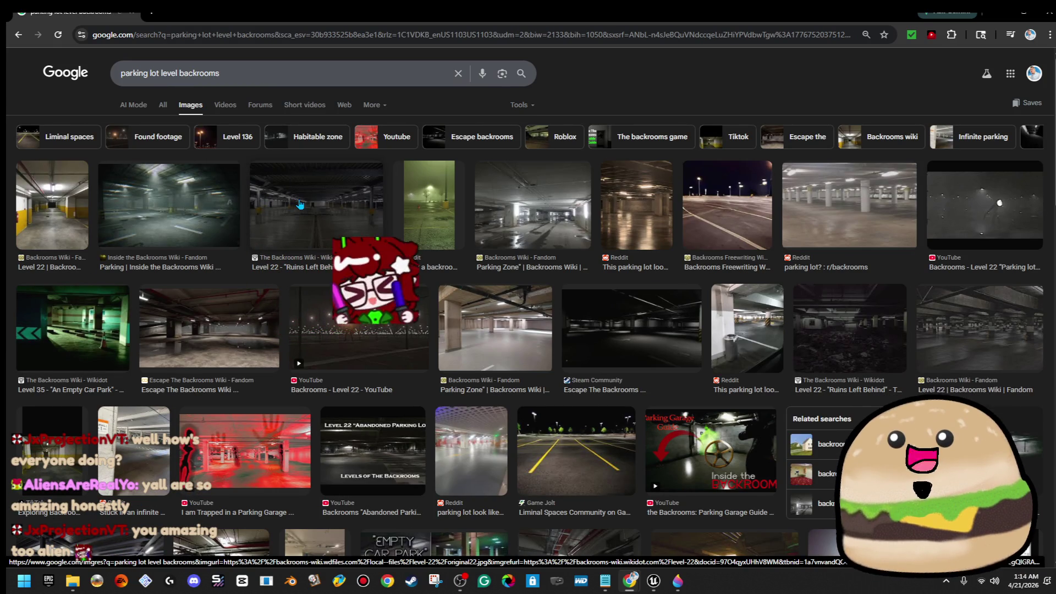
pyautogui.moveTo(359, 328)
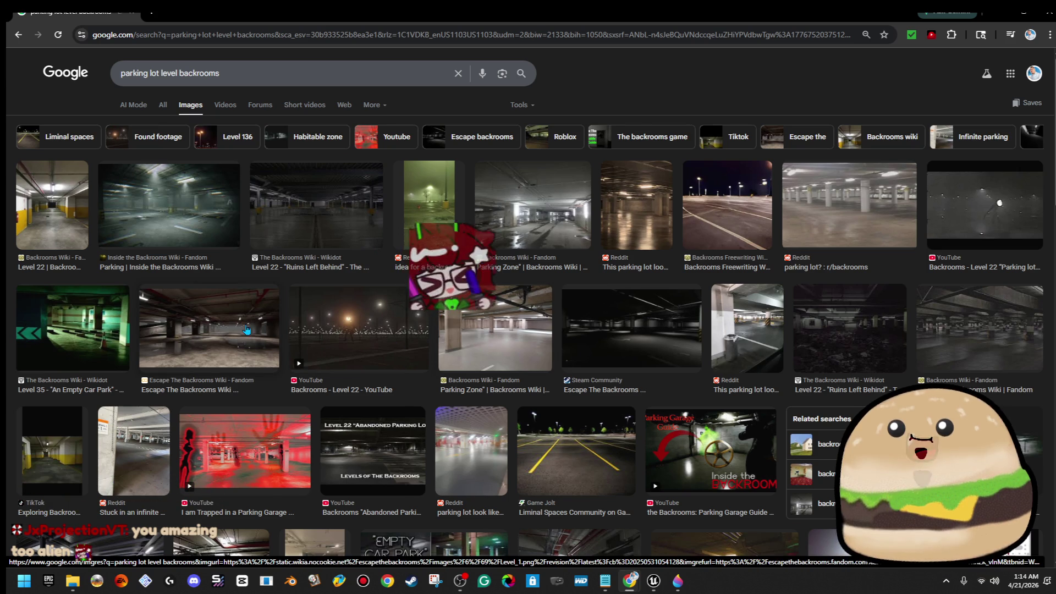
pyautogui.rightClick(246, 331)
pyautogui.click(648, 99)
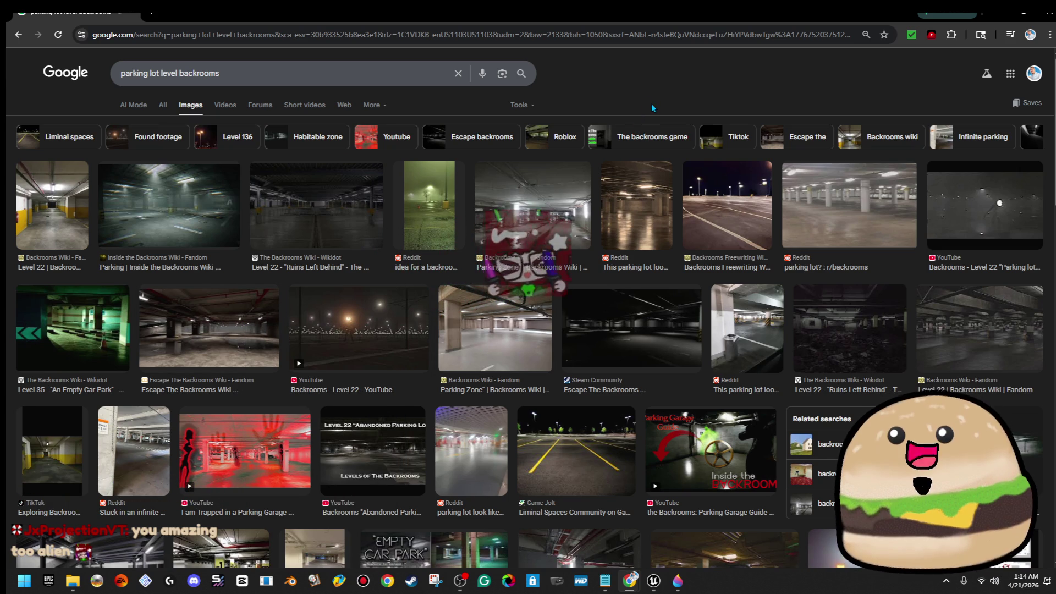
# Step: Refine the query and open one parking lot image result in a new tab
pyautogui.click(339, 75)
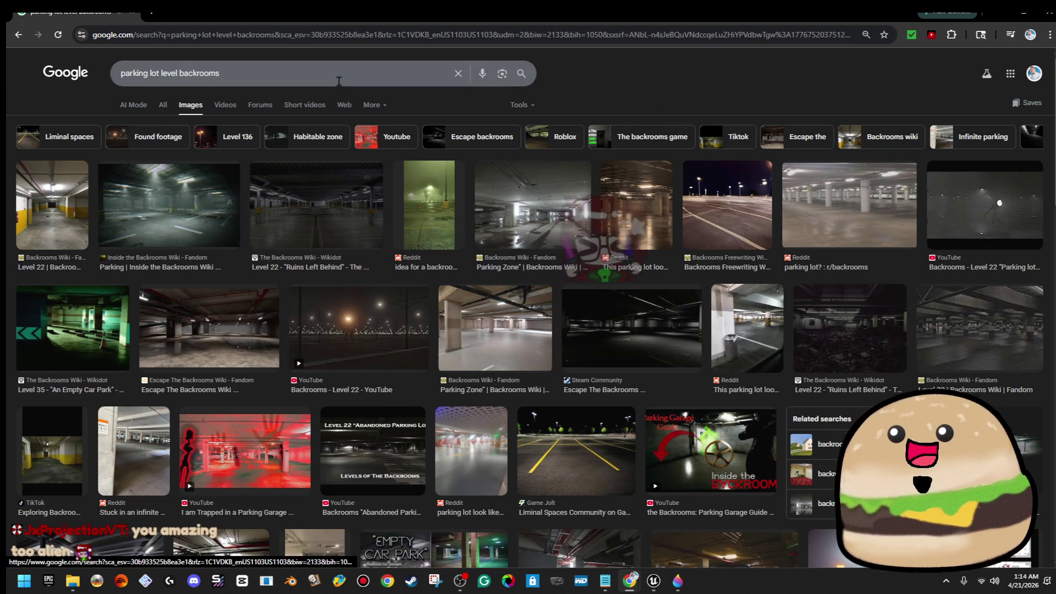
pyautogui.write(' 22')
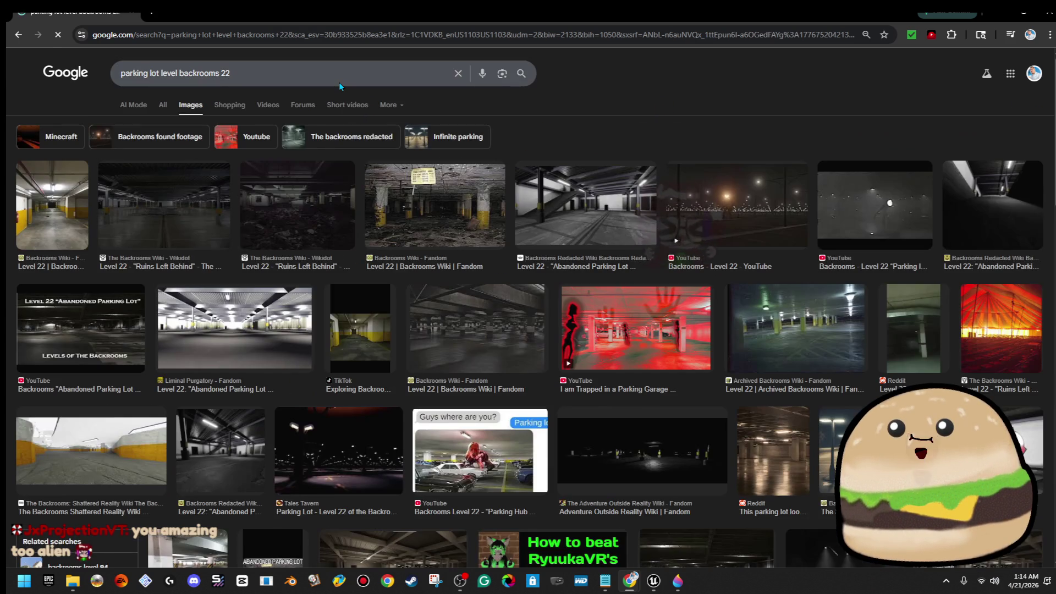
pyautogui.rightClick(632, 210)
pyautogui.click(717, 96)
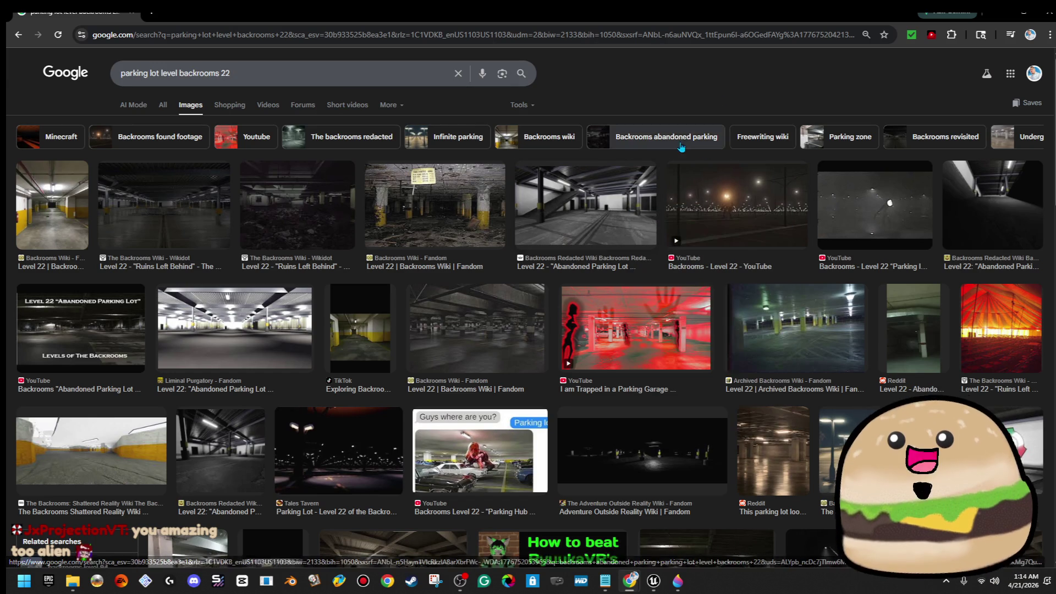
pyautogui.rightClick(586, 193)
pyautogui.click(666, 203)
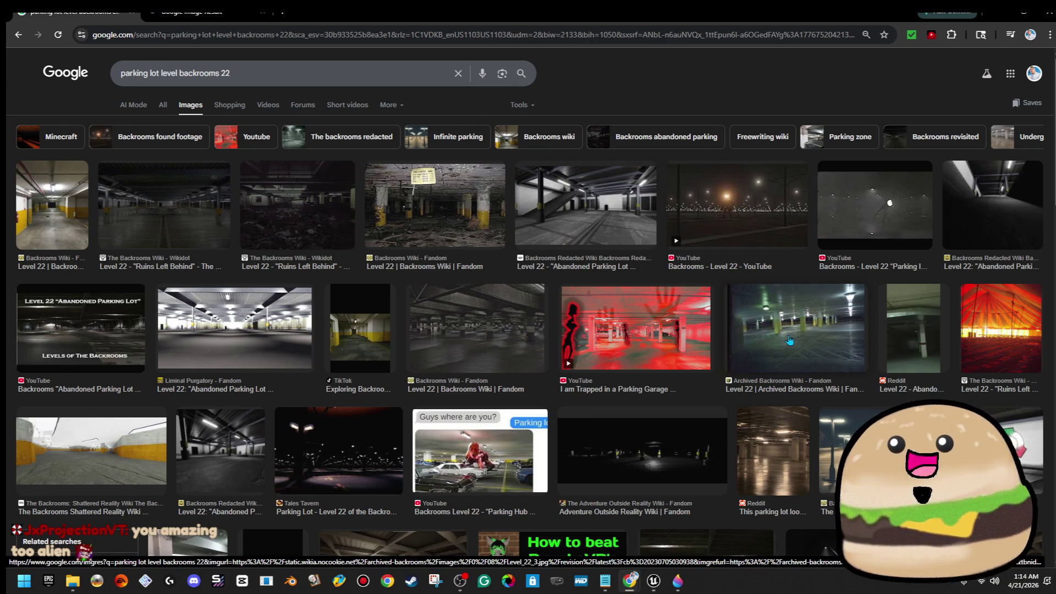
# Step: Preview the Level 22 Backrooms Wiki image and visit its wiki page
pyautogui.rightClick(451, 318)
pyautogui.press('Escape')
pyautogui.click(479, 330)
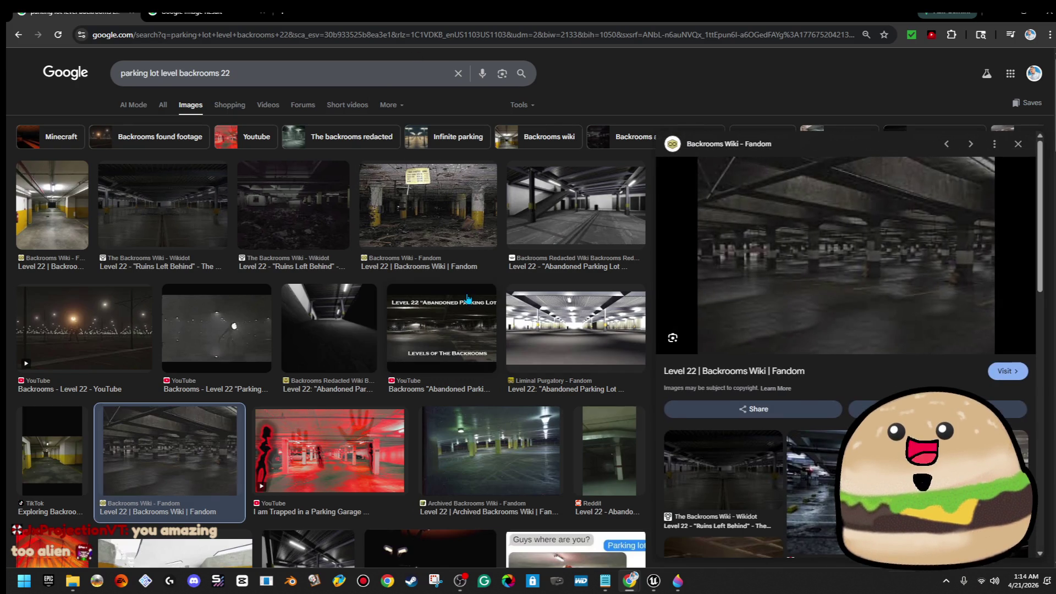
pyautogui.click(809, 313)
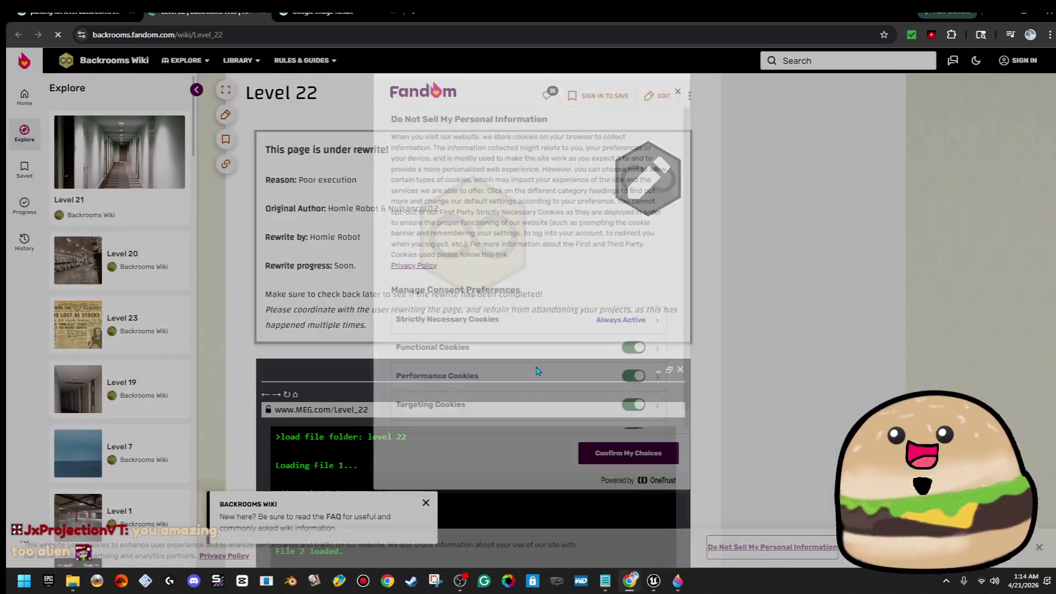
pyautogui.scroll(-1, 548, 361)
pyautogui.scroll(-3, 614, 299)
pyautogui.scroll(-3, 615, 300)
pyautogui.scroll(-3, 611, 318)
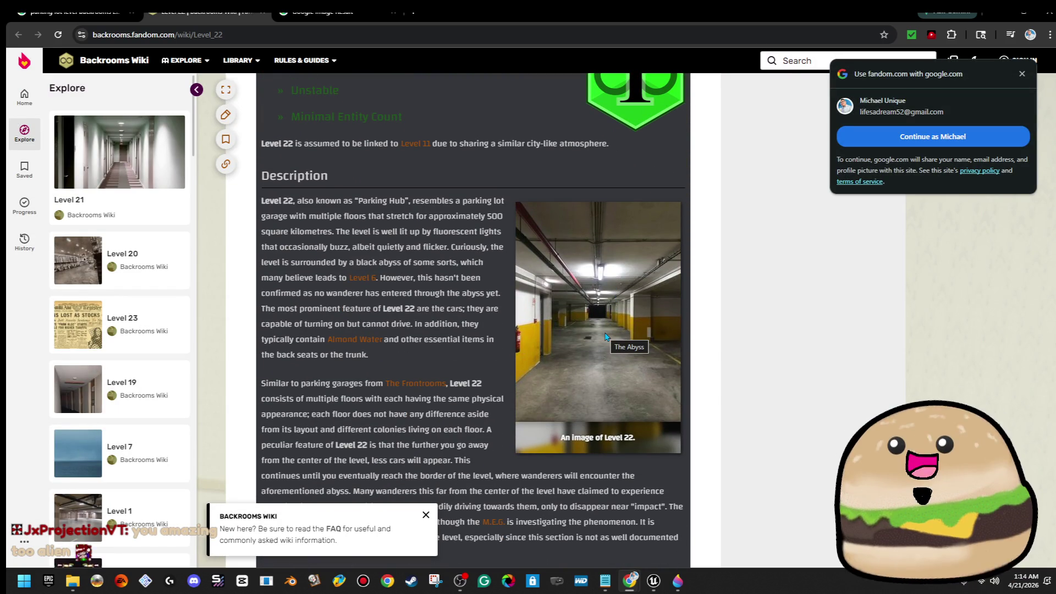
pyautogui.scroll(-3, 672, 359)
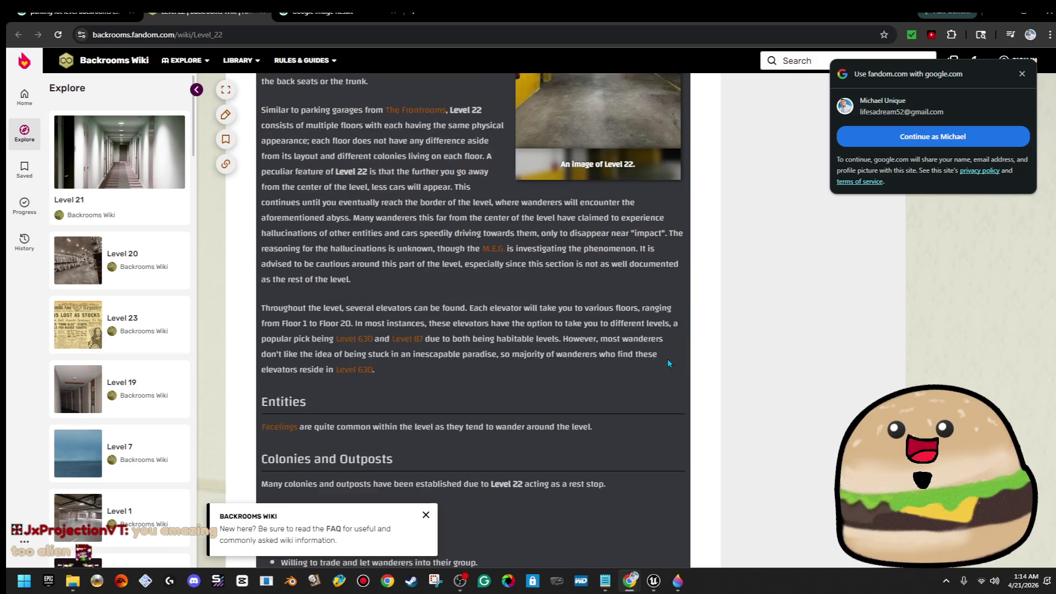
pyautogui.scroll(-4, 672, 359)
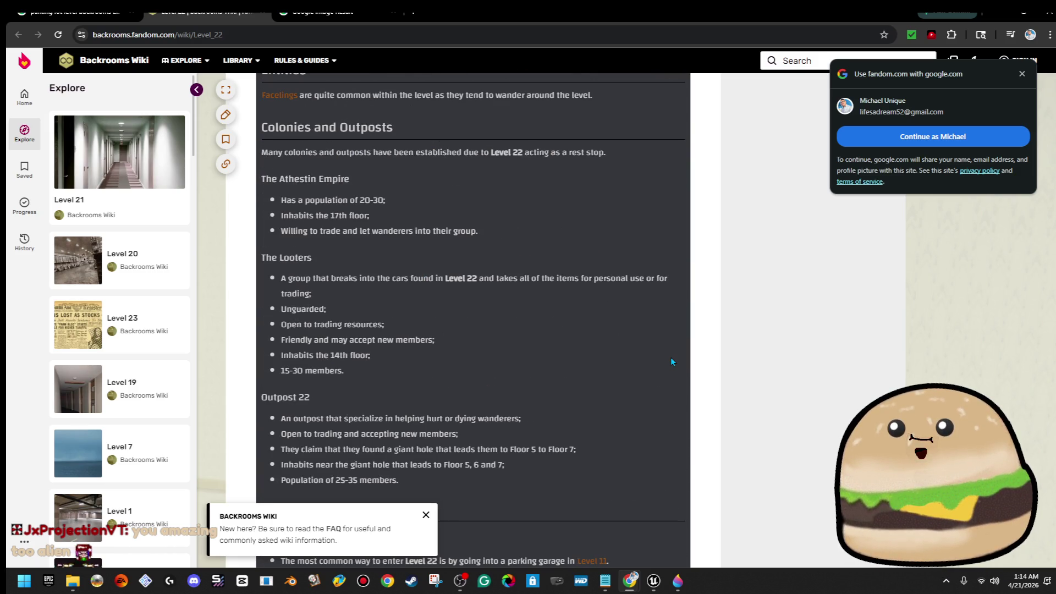
pyautogui.scroll(-2, 670, 361)
pyautogui.scroll(-2, 671, 361)
pyautogui.scroll(4, 670, 360)
pyautogui.scroll(2, 670, 360)
pyautogui.scroll(2, 671, 359)
pyautogui.scroll(1, 665, 362)
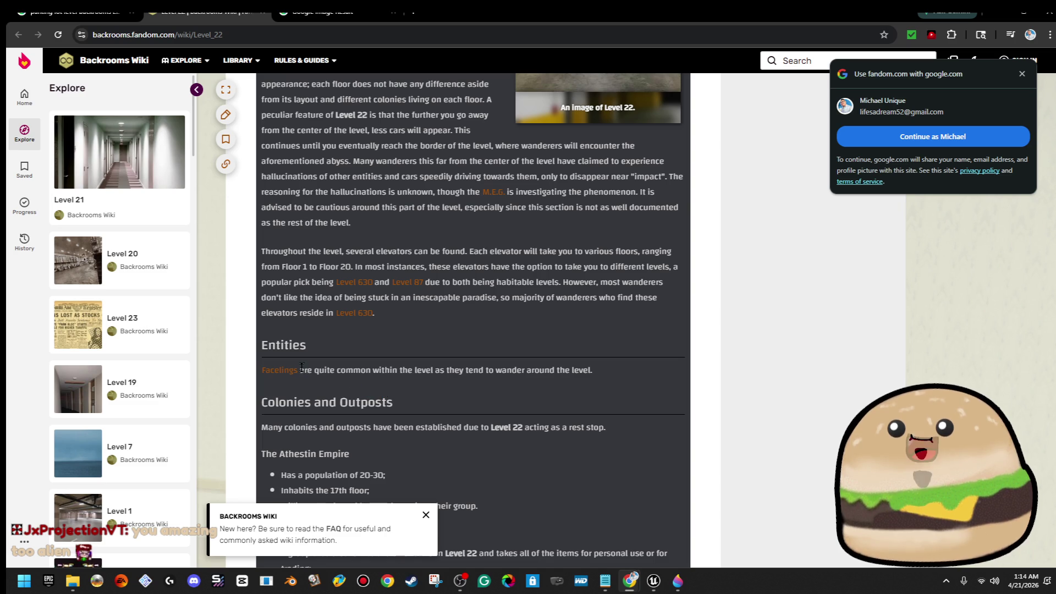
# Step: Open the Facelings article from the Level 22 page, then return to the image result tab
pyautogui.moveTo(310, 369); pyautogui.dragTo(448, 370)
pyautogui.click(483, 371)
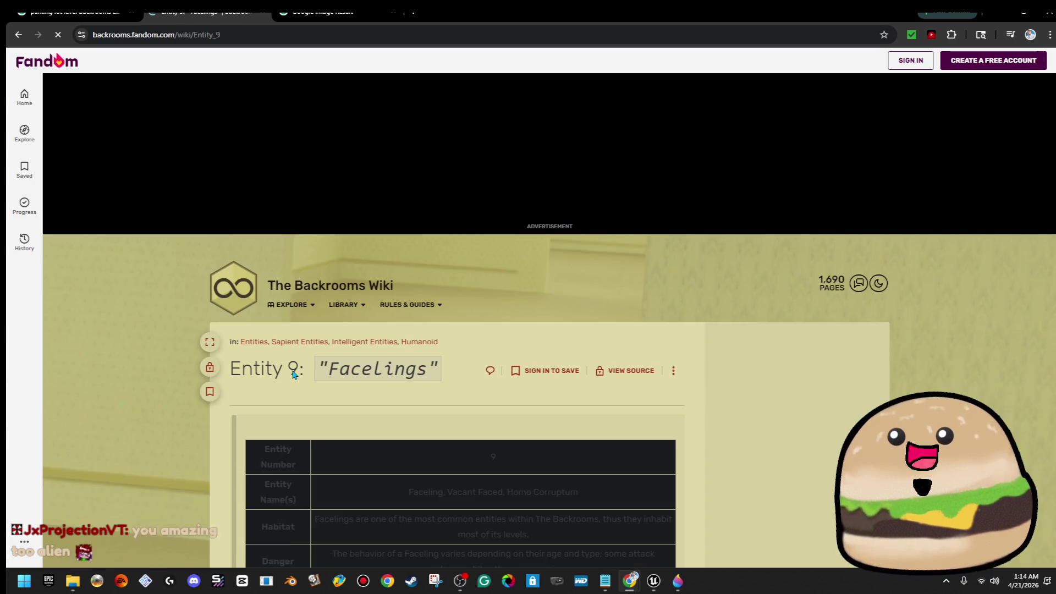
pyautogui.scroll(-5, 639, 367)
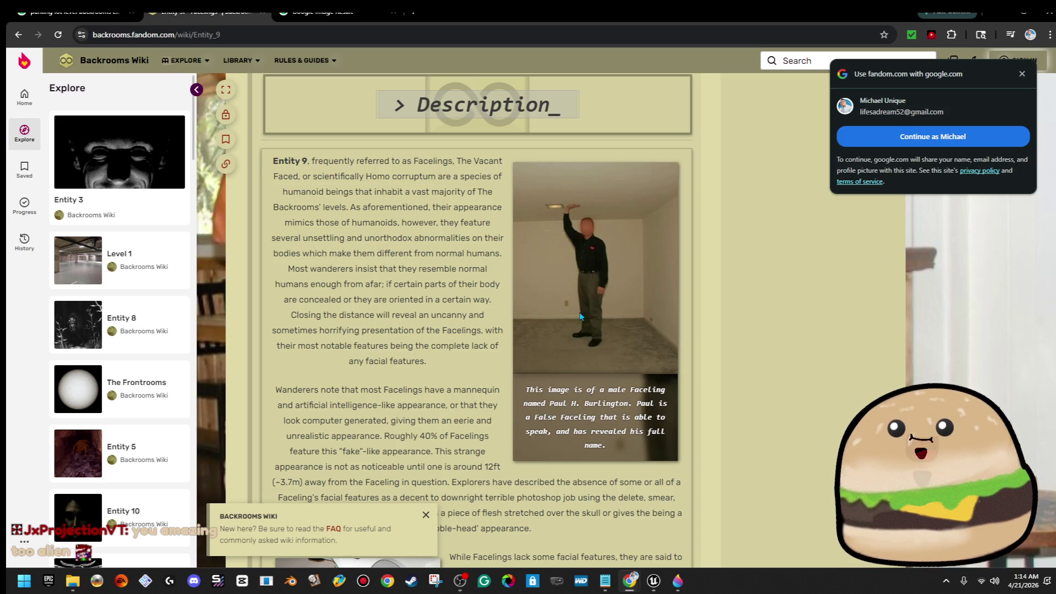
pyautogui.scroll(-3, 332, 281)
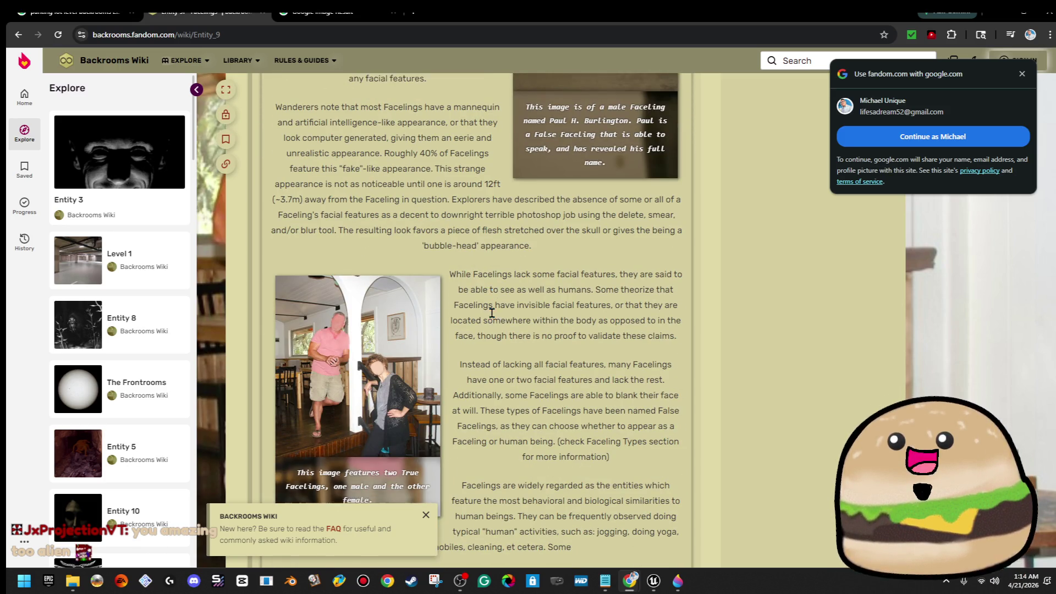
pyautogui.scroll(-2, 493, 300)
pyautogui.scroll(-1, 407, 297)
pyautogui.scroll(-1, 406, 297)
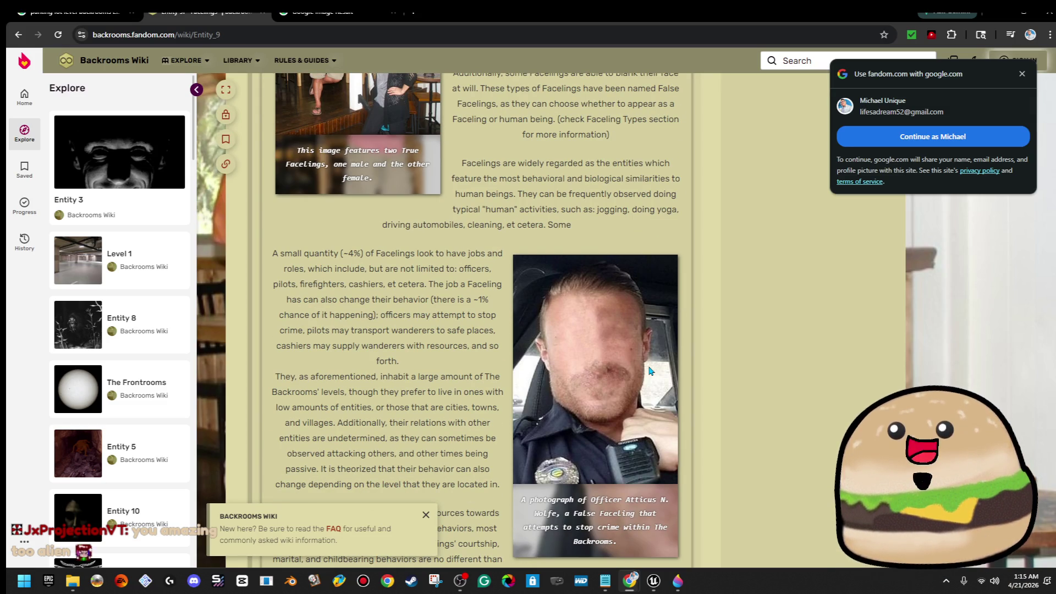
pyautogui.scroll(5, 509, 275)
pyautogui.scroll(5, 509, 274)
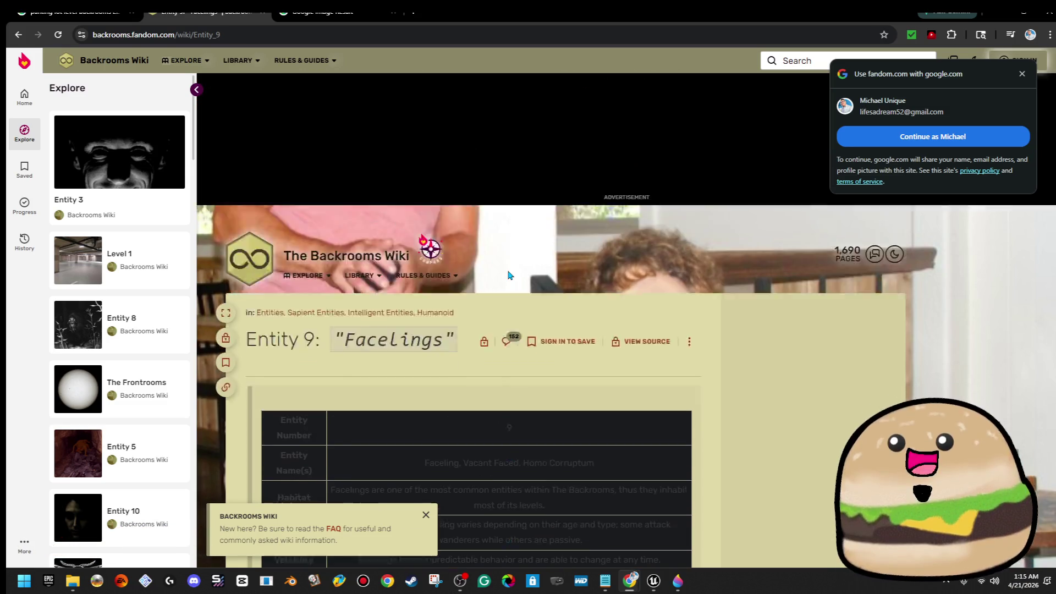
pyautogui.scroll(-3, 510, 284)
pyautogui.scroll(-4, 511, 284)
pyautogui.scroll(-4, 511, 285)
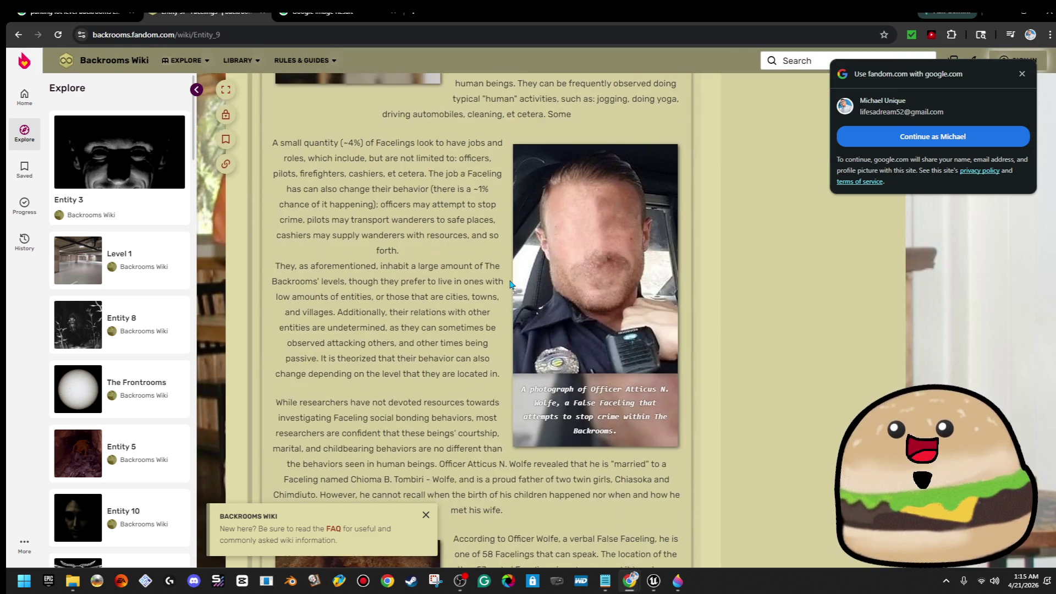
pyautogui.scroll(-4, 511, 284)
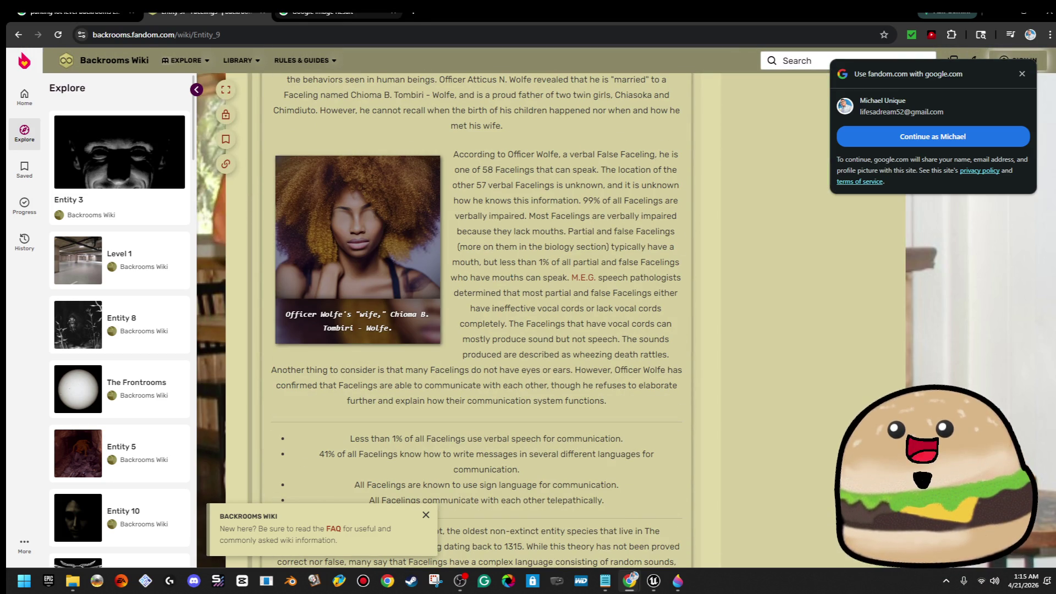
pyautogui.hotkey('ctrl', 'Tab')
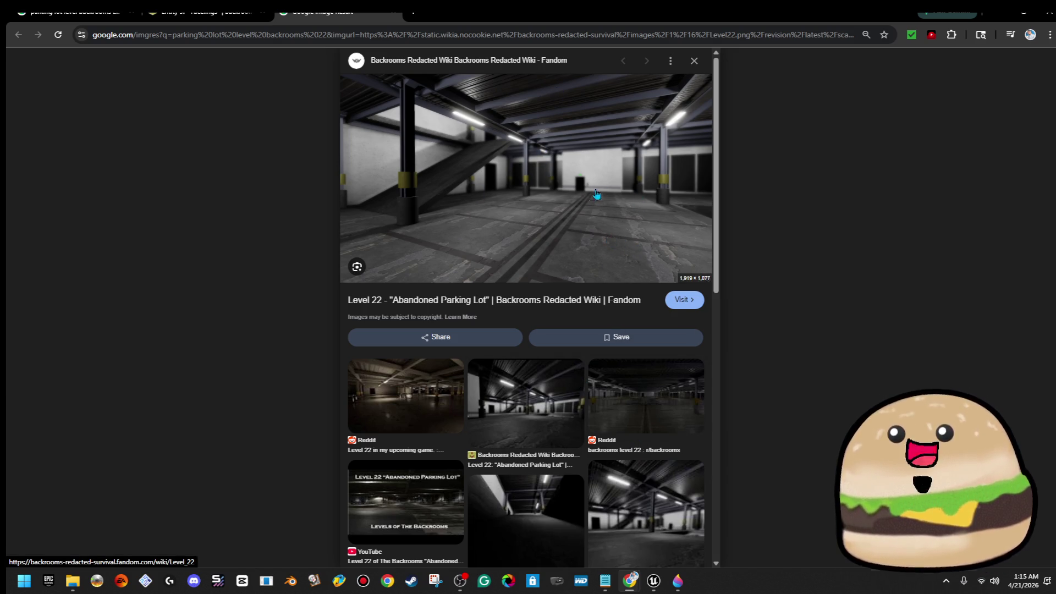
# Step: Open the Tales Tavern Level 22 parking lot page in a new tab and enlarge its picture
pyautogui.hotkey('alt', 'Left')
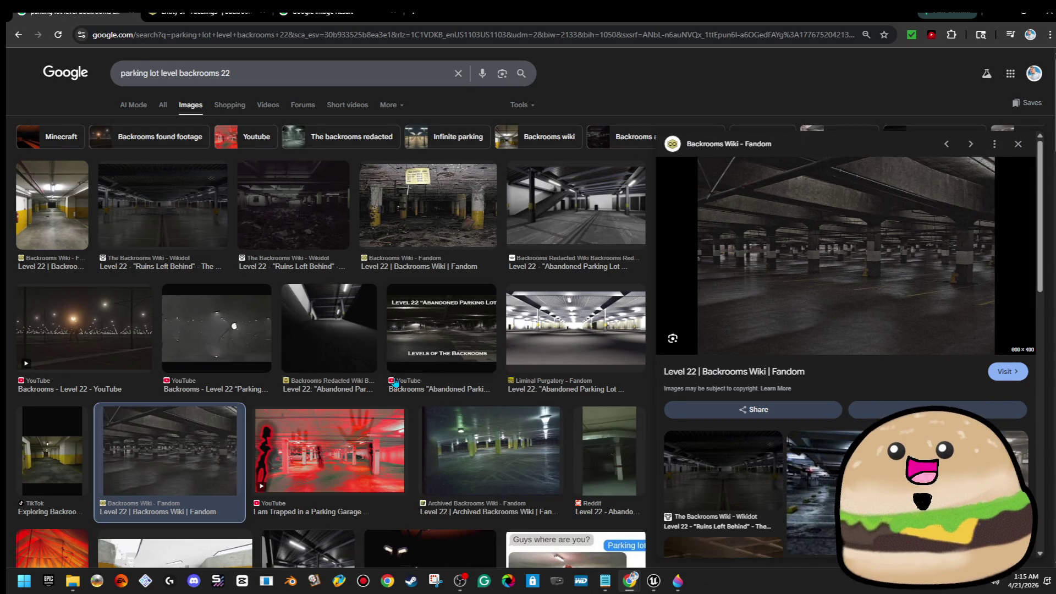
pyautogui.scroll(-5, 510, 443)
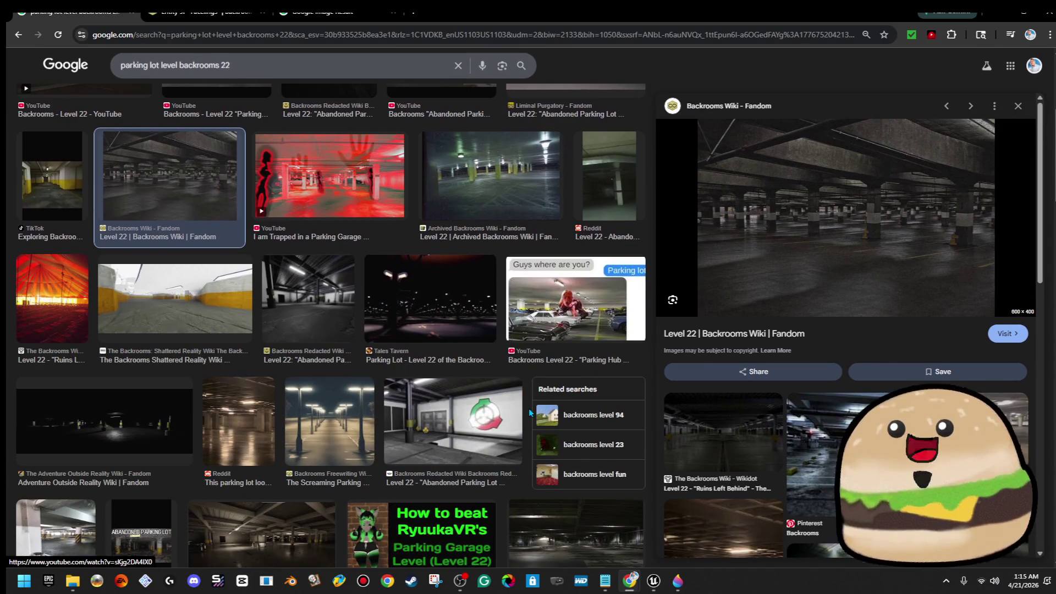
pyautogui.click(462, 354)
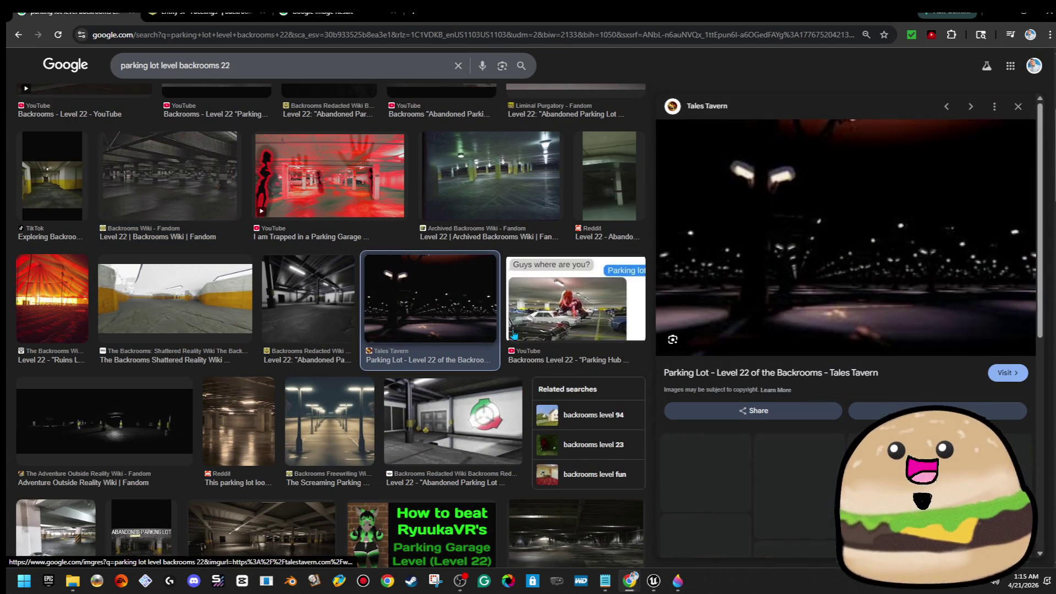
pyautogui.rightClick(899, 203)
pyautogui.click(932, 209)
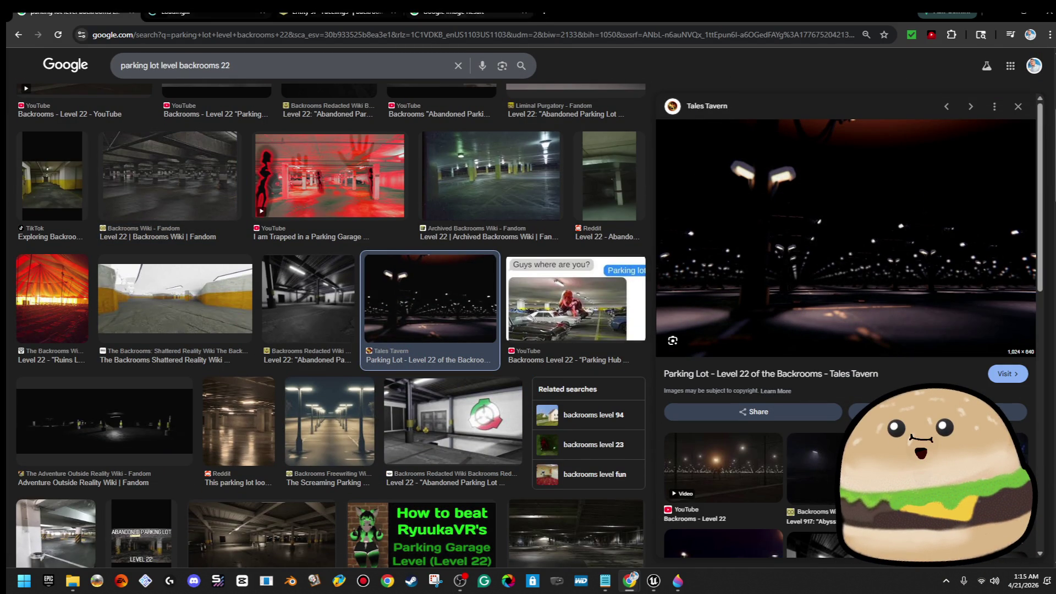
pyautogui.hotkey('ctrl', 'Tab')
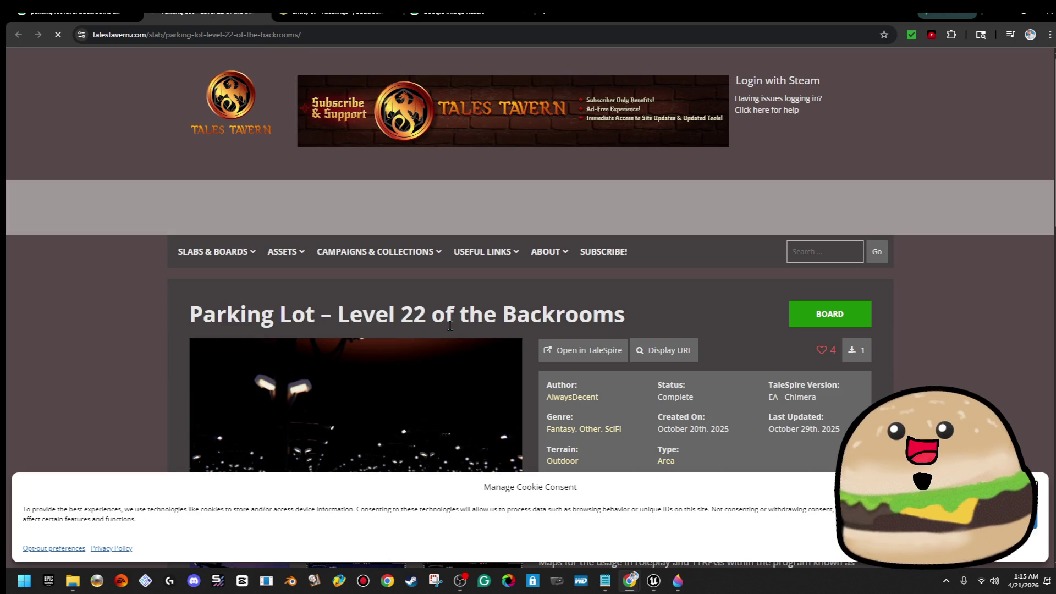
pyautogui.click(419, 416)
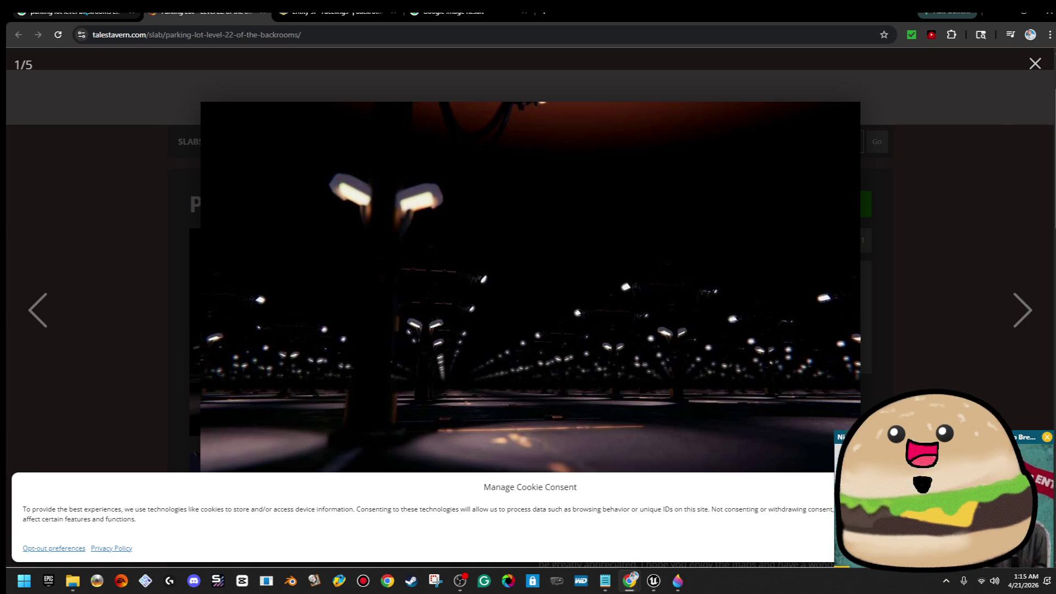
# Step: Go back to the image results and minimize Chrome to reveal the level editor
pyautogui.hotkey('alt', 'Left')
pyautogui.click(995, 20)
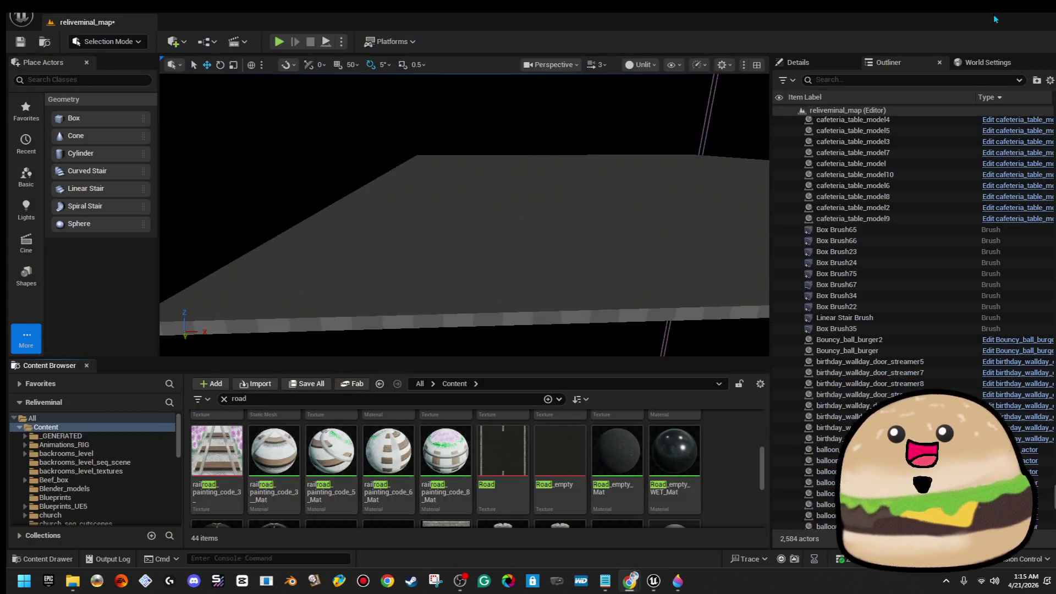
# Step: Create an Actor-based Blueprint class in the Content Browser named parking_lot_light
pyautogui.moveTo(620, 195)
pyautogui.mouseDown()
pyautogui.moveTo(563, 321)
pyautogui.moveTo(563, 297)
pyautogui.mouseUp()
pyautogui.rightClick(726, 458)
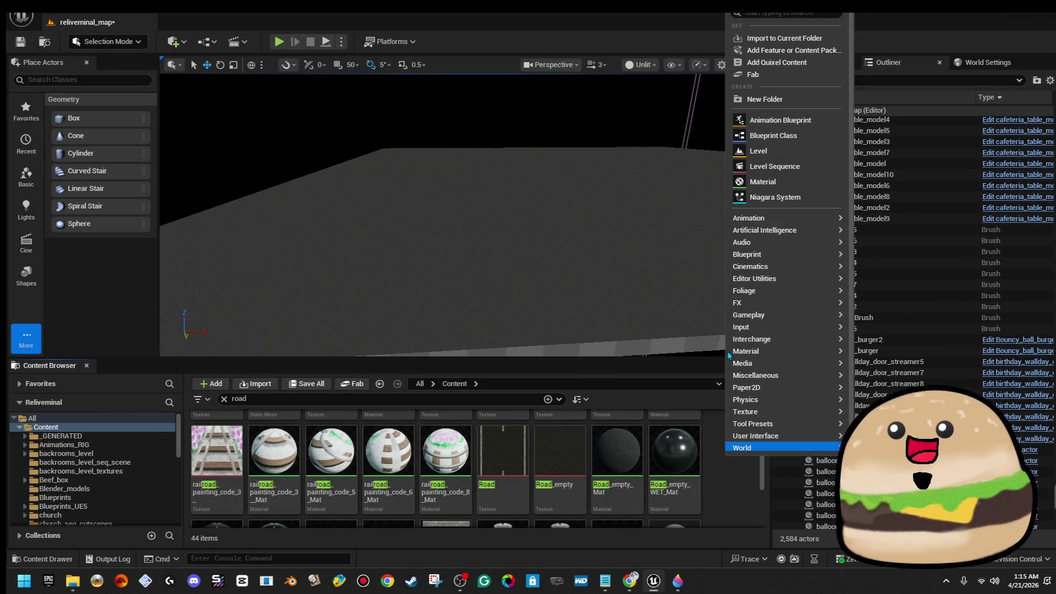
pyautogui.click(776, 136)
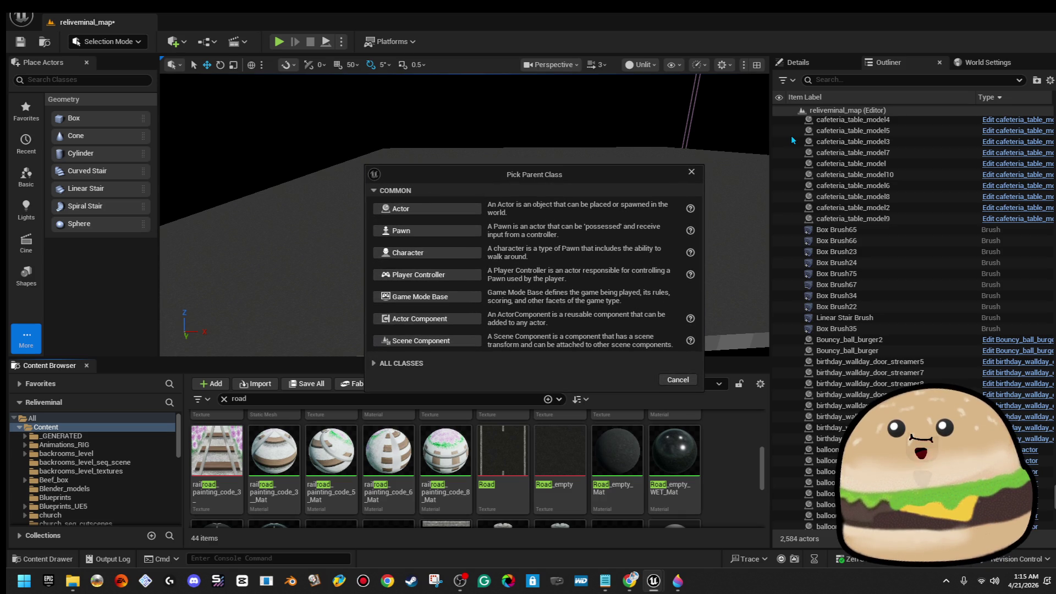
pyautogui.click(450, 216)
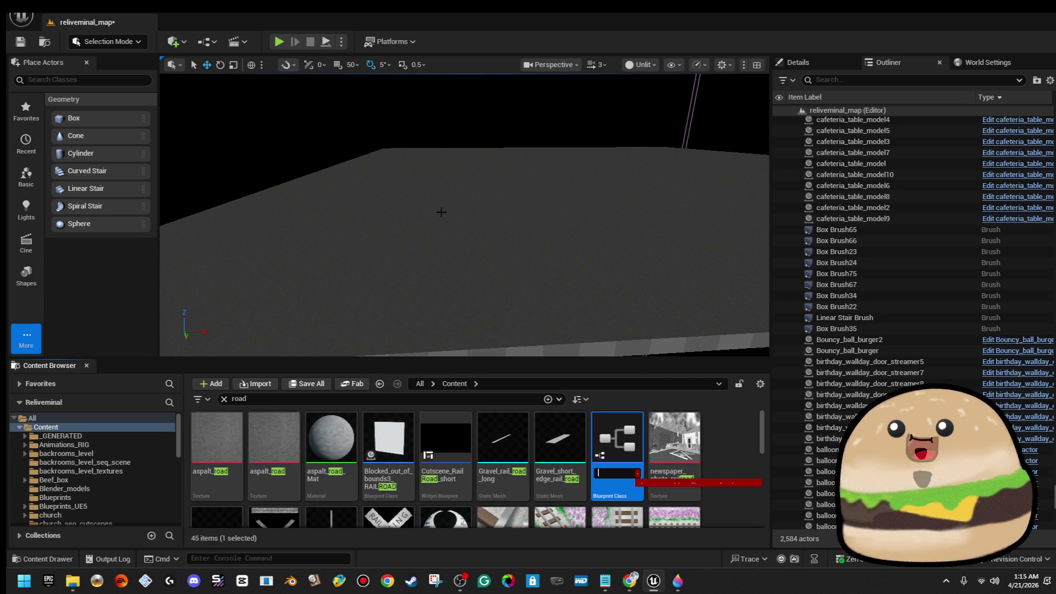
pyautogui.write('parking_lot_light')
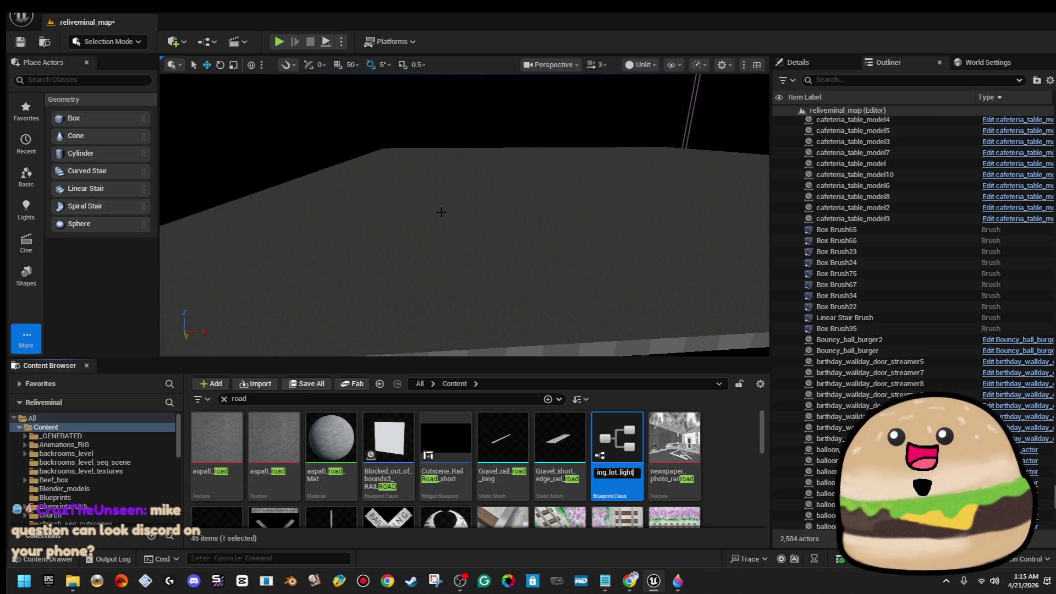
pyautogui.press('Return')
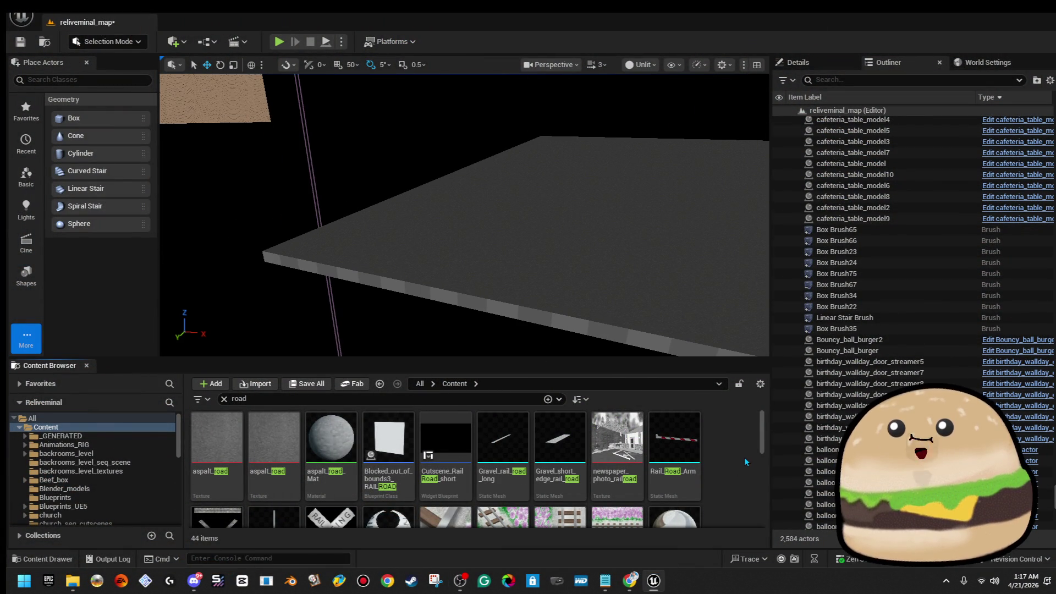
pyautogui.write('parking')
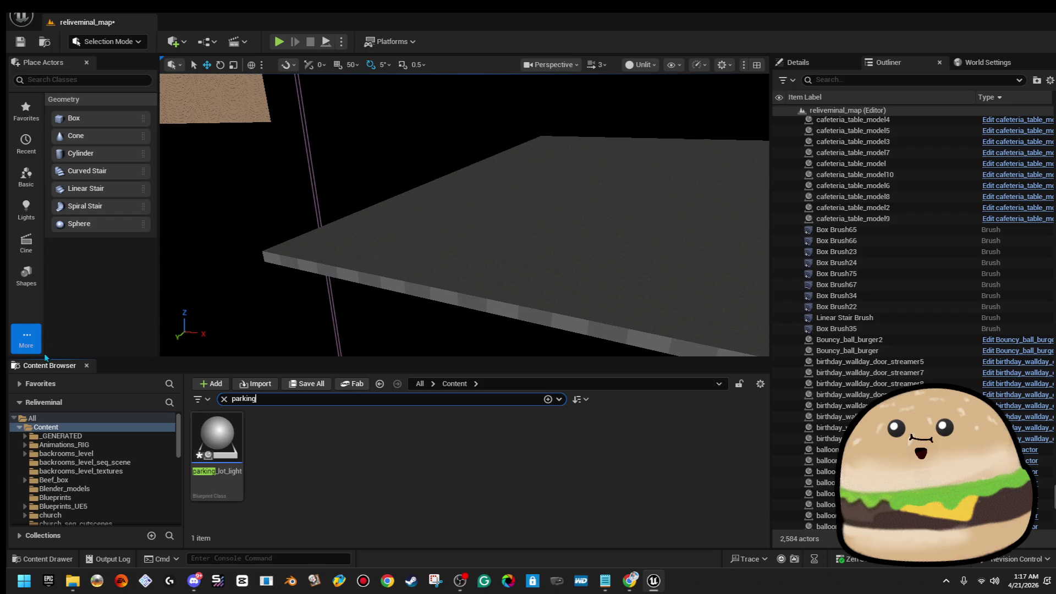
# Step: Drag parking_lot_light onto the road slab and frame the placed actor in view
pyautogui.moveTo(217, 441); pyautogui.dragTo(518, 264)
pyautogui.press('f')
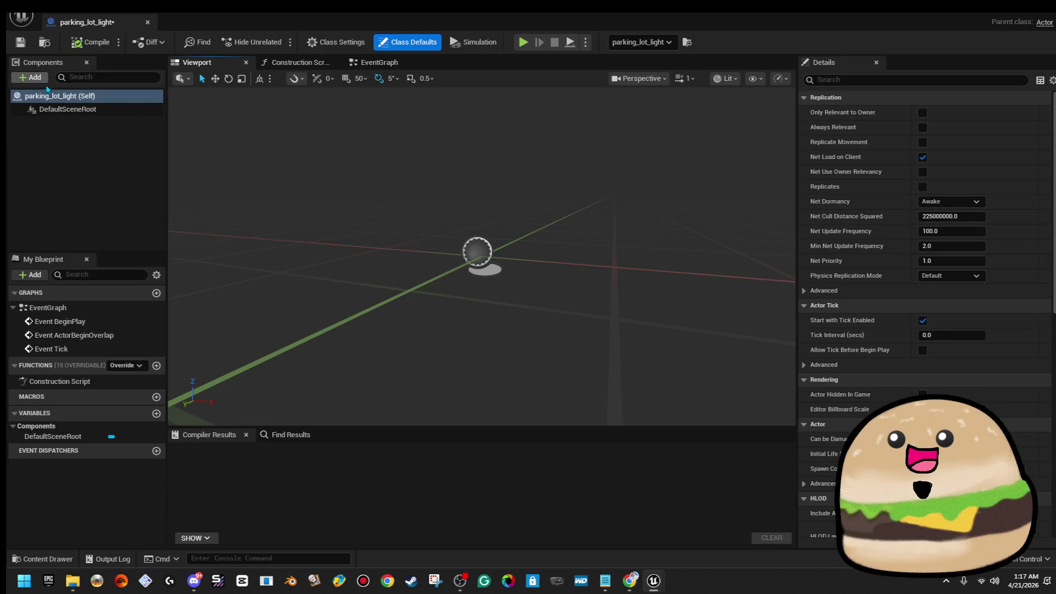
# Step: Add a static mesh component named street light under DefaultSceneRoot and start picking its mesh
pyautogui.click(68, 109)
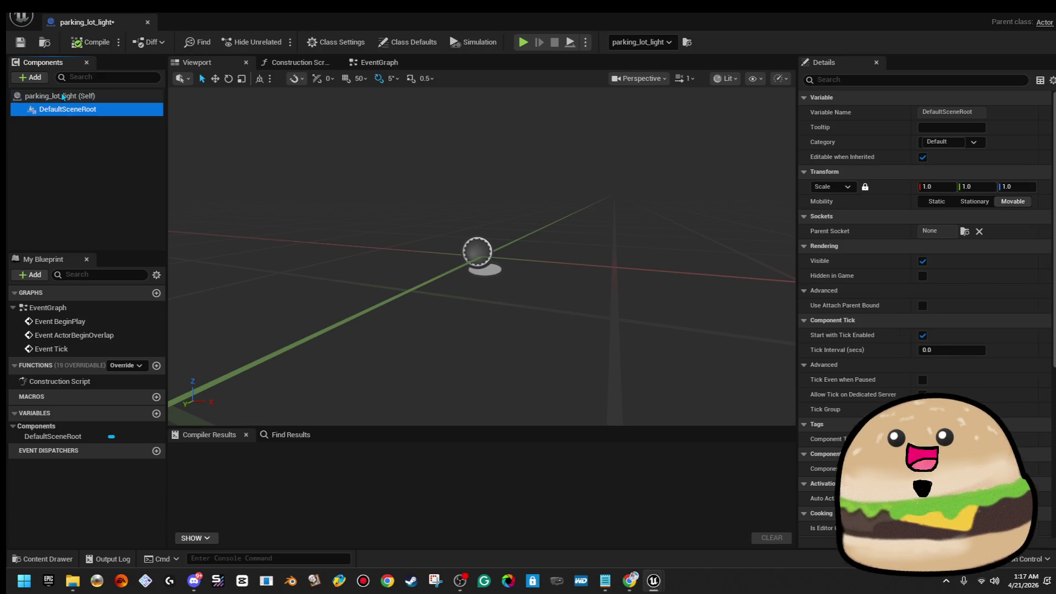
pyautogui.click(33, 77)
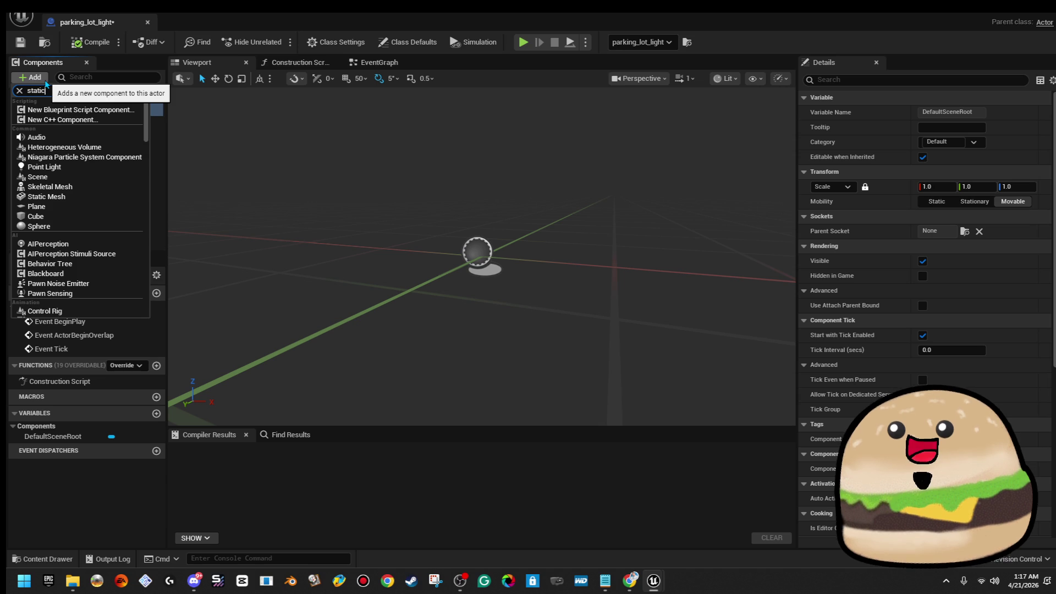
pyautogui.click(124, 206)
pyautogui.write('street light')
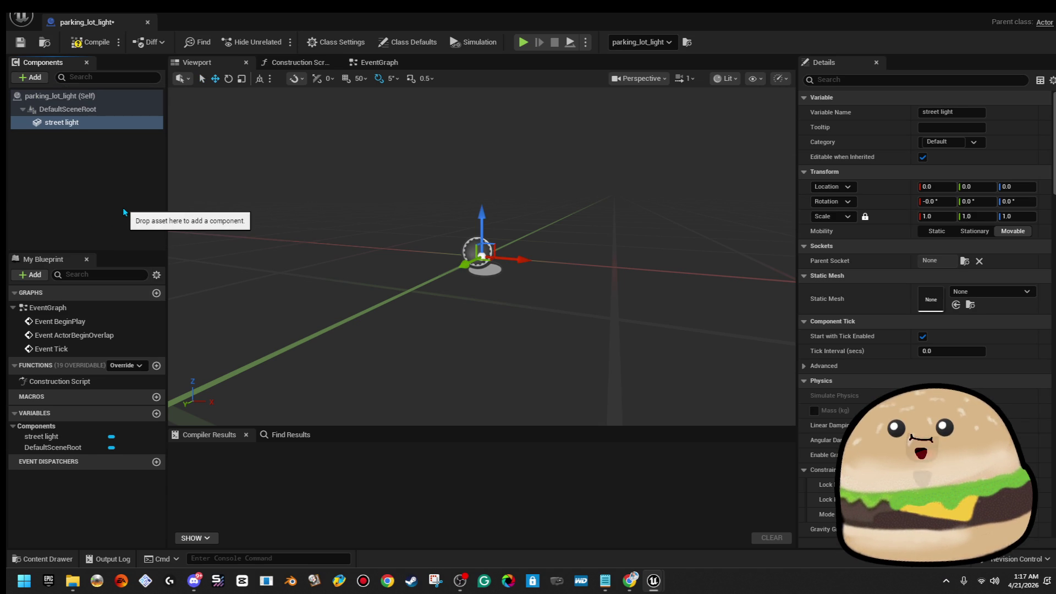
pyautogui.click(1004, 294)
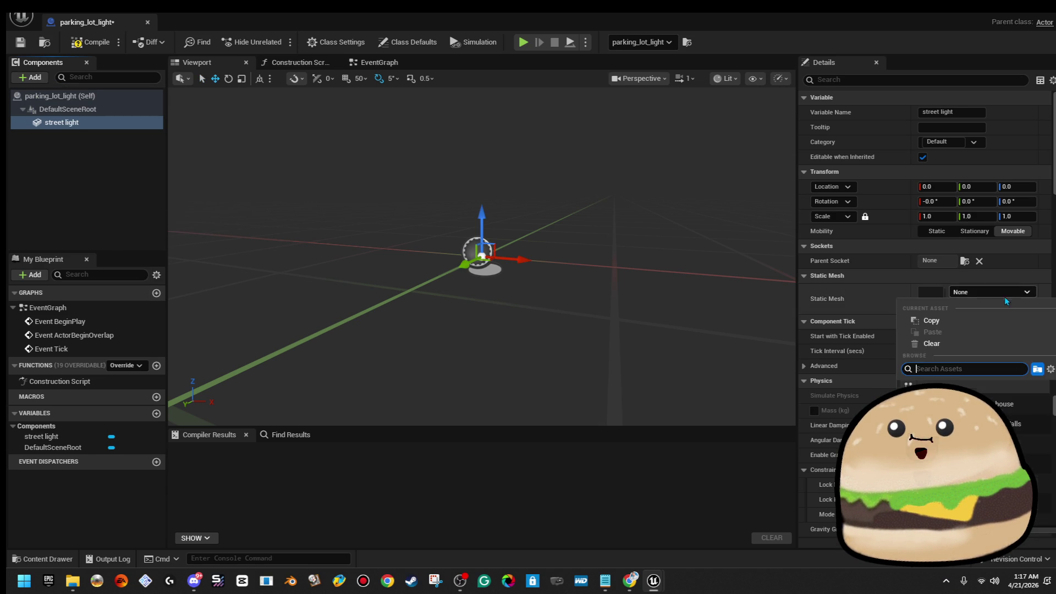
pyautogui.write('park')
pyautogui.press('BackSpace')
pyautogui.press('BackSpace')
pyautogui.press('BackSpace')
pyautogui.write('lamp')
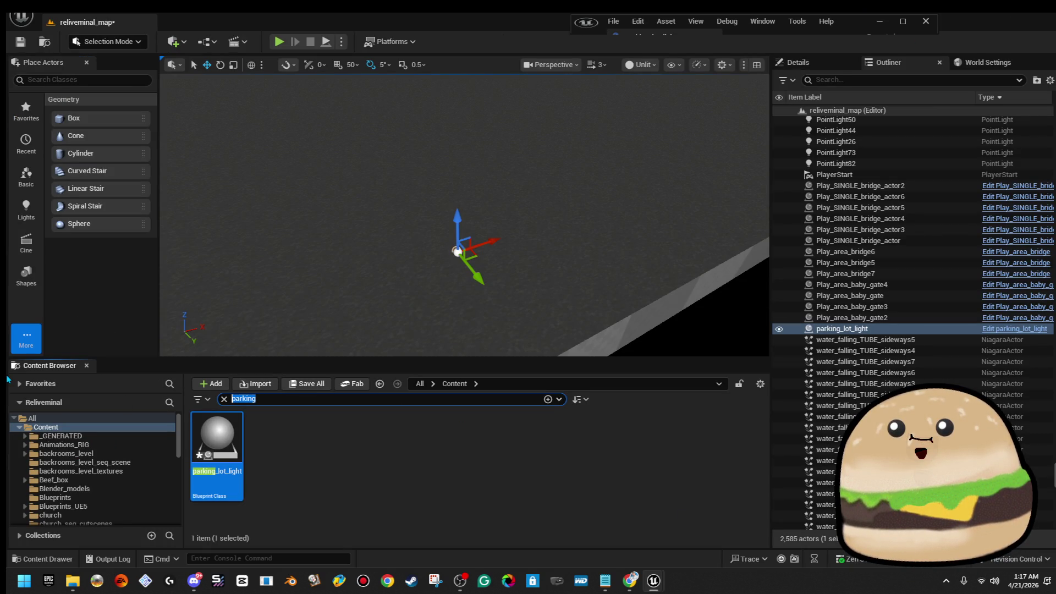
pyautogui.write('ig')
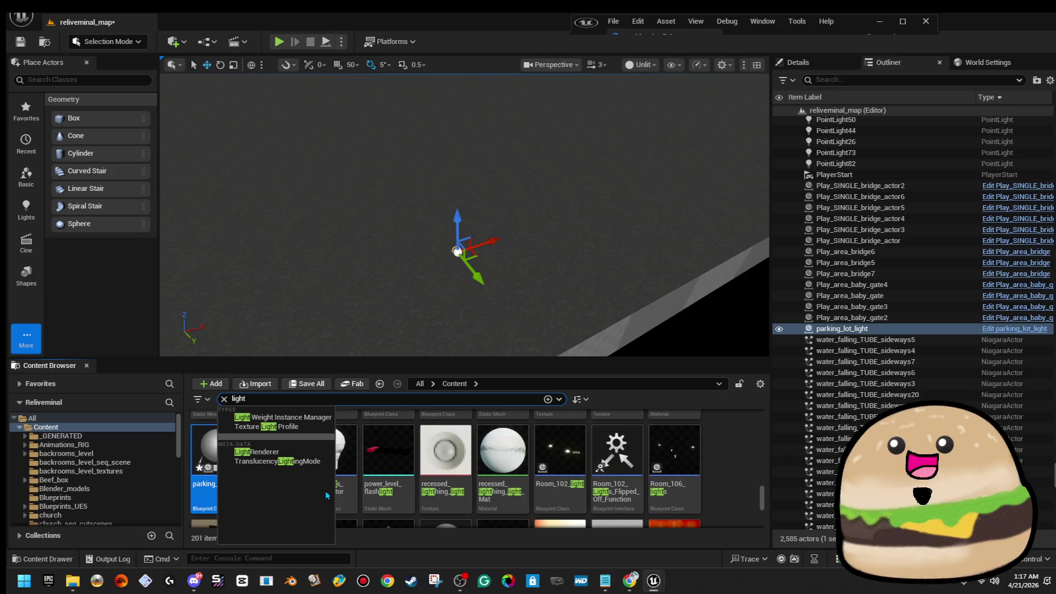
# Step: Replace the Content Browser search with 'light' to list all light assets
pyautogui.click(216, 452)
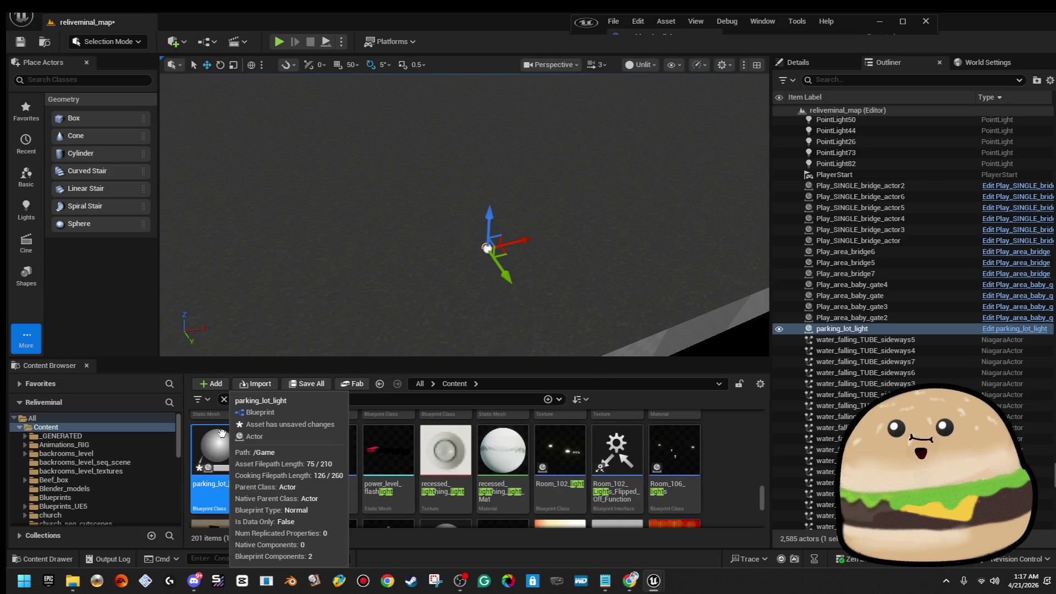
pyautogui.press('s')
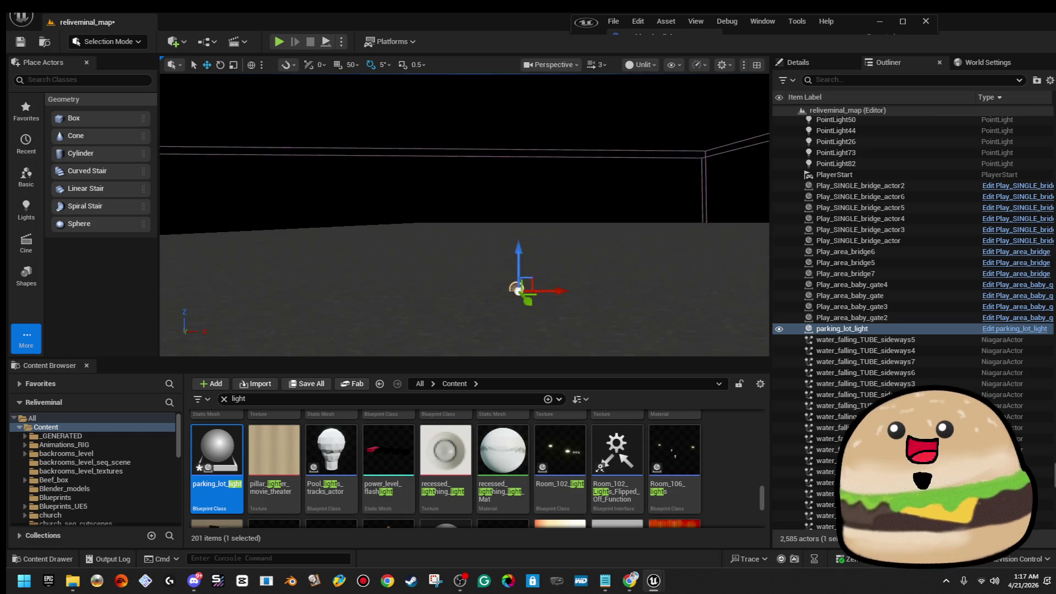
pyautogui.press('d')
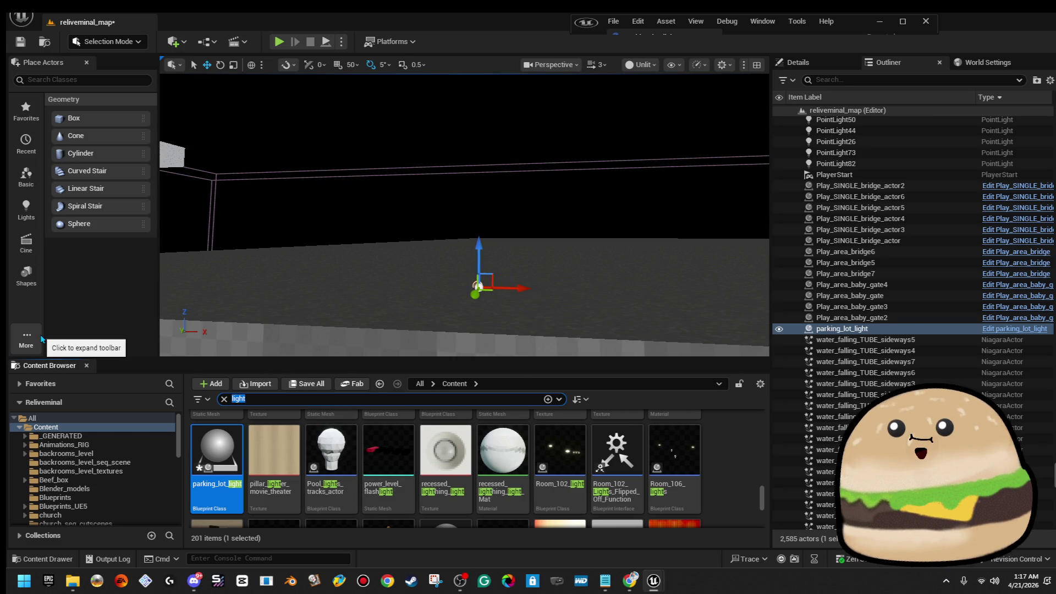
pyautogui.write('parkingl')
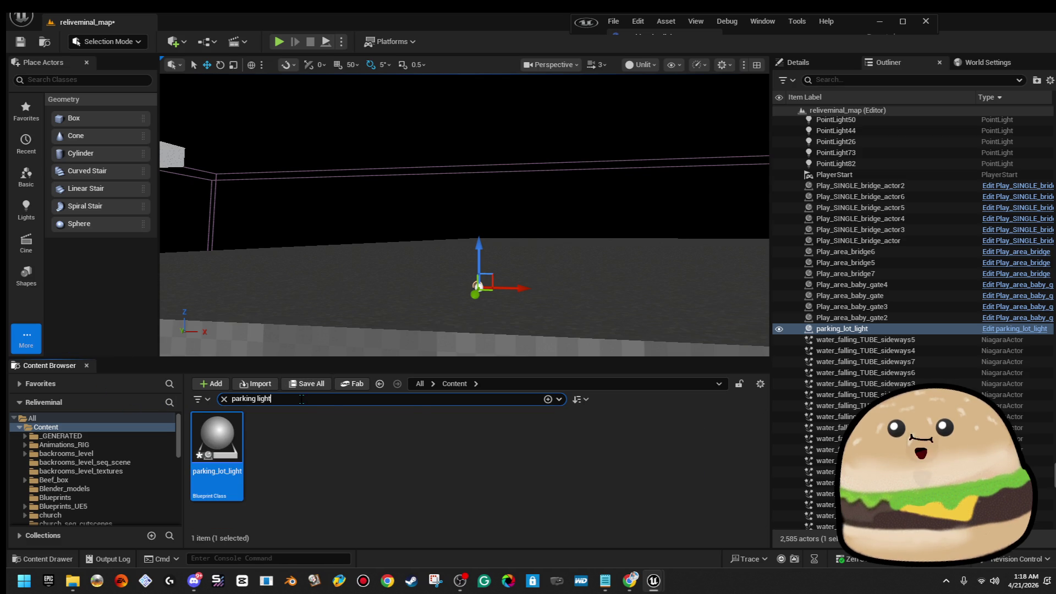
pyautogui.click(451, 482)
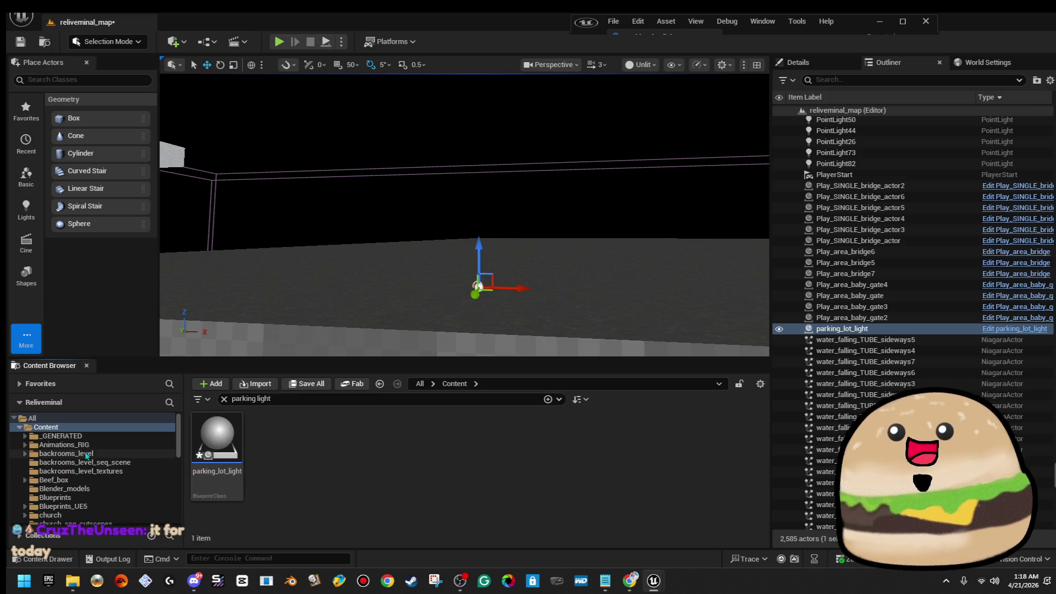
pyautogui.click(303, 399)
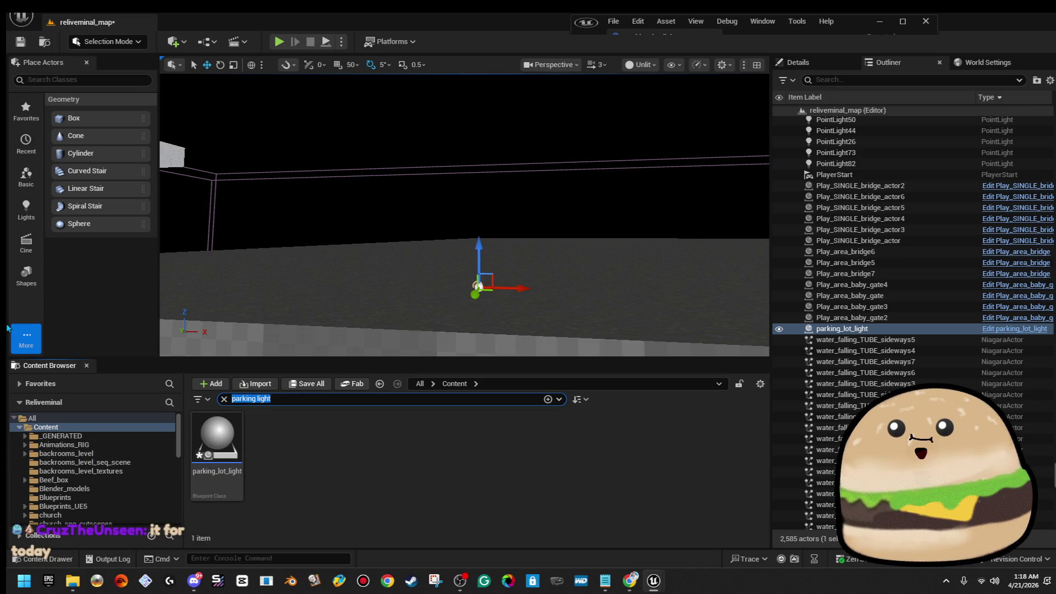
pyautogui.write('light')
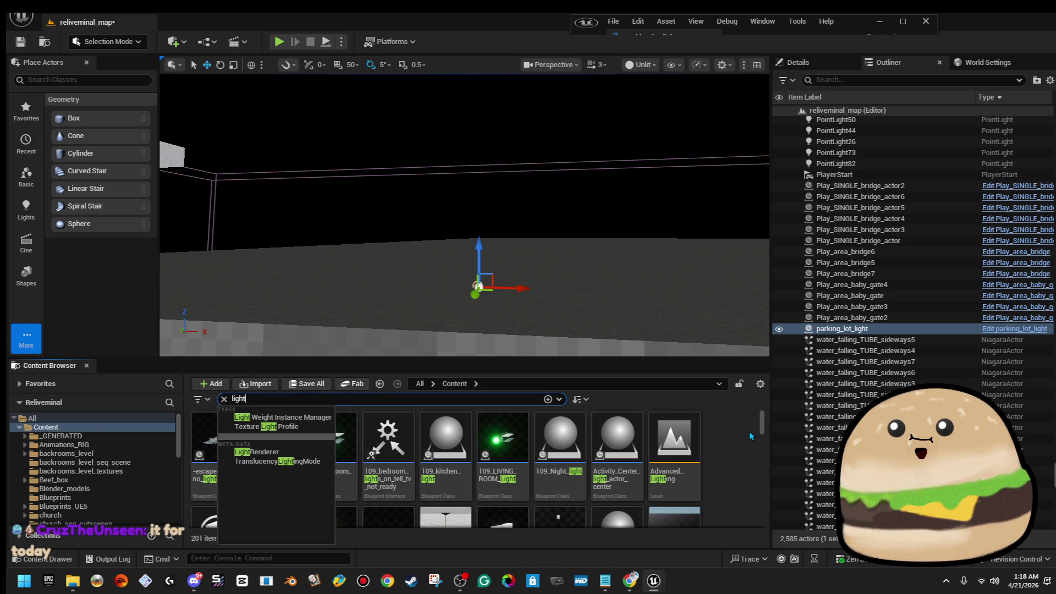
pyautogui.scroll(-1, 750, 436)
pyautogui.scroll(-1, 747, 439)
pyautogui.scroll(-1, 745, 439)
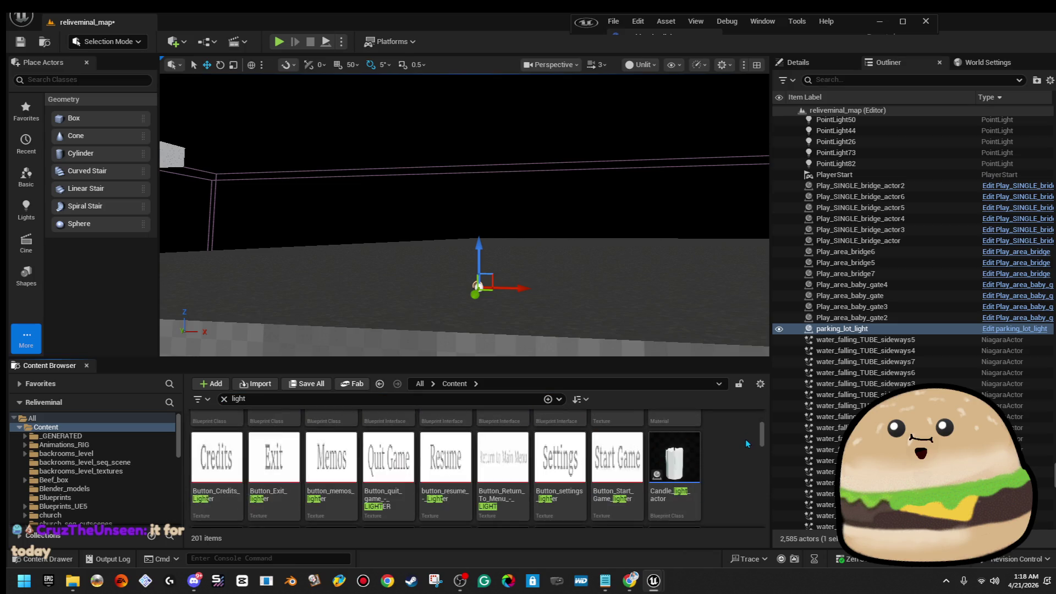
pyautogui.scroll(-1, 745, 439)
pyautogui.scroll(-1, 764, 450)
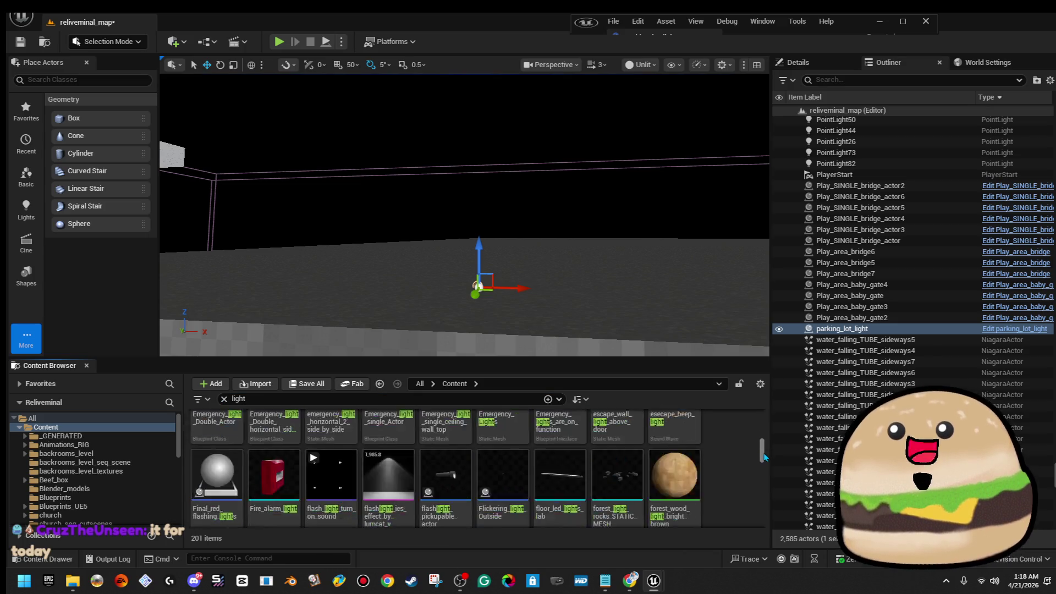
pyautogui.scroll(-2, 765, 457)
pyautogui.scroll(-2, 704, 516)
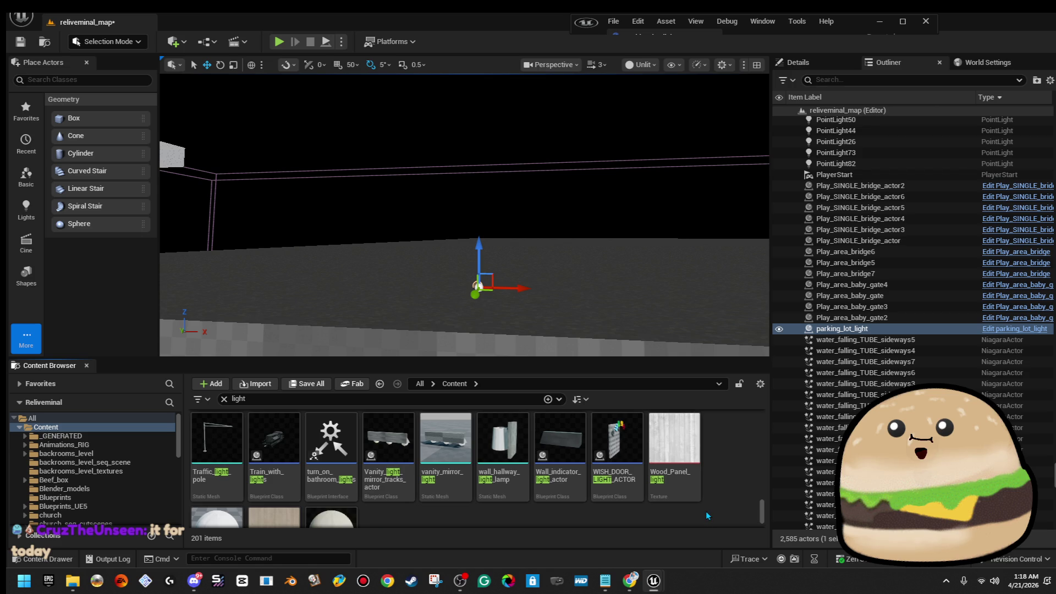
pyautogui.scroll(1, 705, 511)
pyautogui.scroll(1, 710, 508)
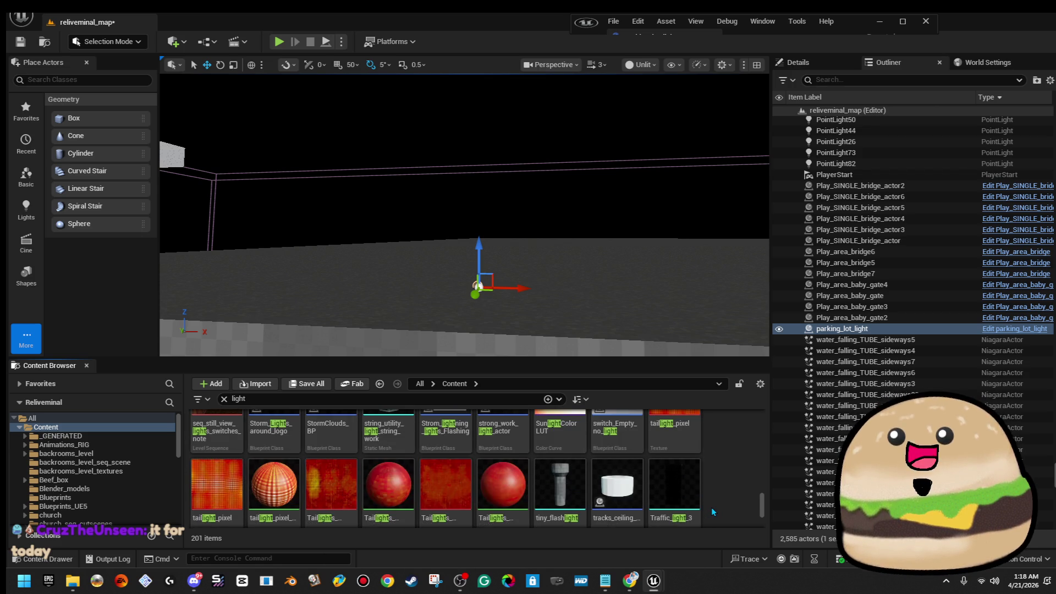
pyautogui.scroll(1, 711, 507)
pyautogui.scroll(1, 713, 509)
pyautogui.scroll(1, 713, 510)
pyautogui.scroll(1, 712, 510)
pyautogui.scroll(1, 713, 510)
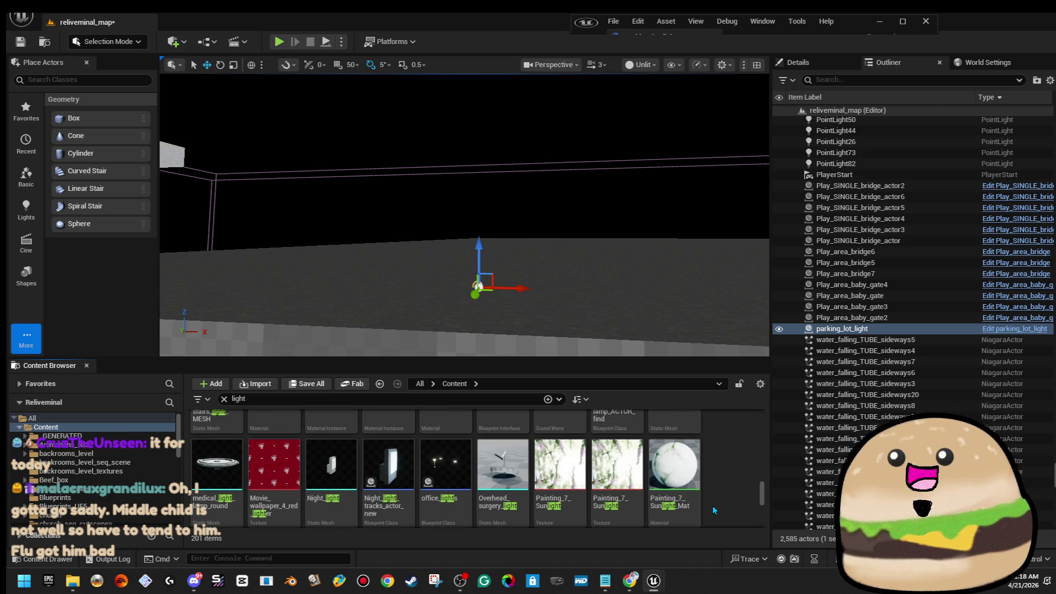
pyautogui.scroll(1, 712, 510)
pyautogui.scroll(1, 712, 510)
pyautogui.scroll(1, 712, 510)
pyautogui.scroll(1, 711, 508)
pyautogui.scroll(1, 712, 508)
pyautogui.scroll(2, 712, 508)
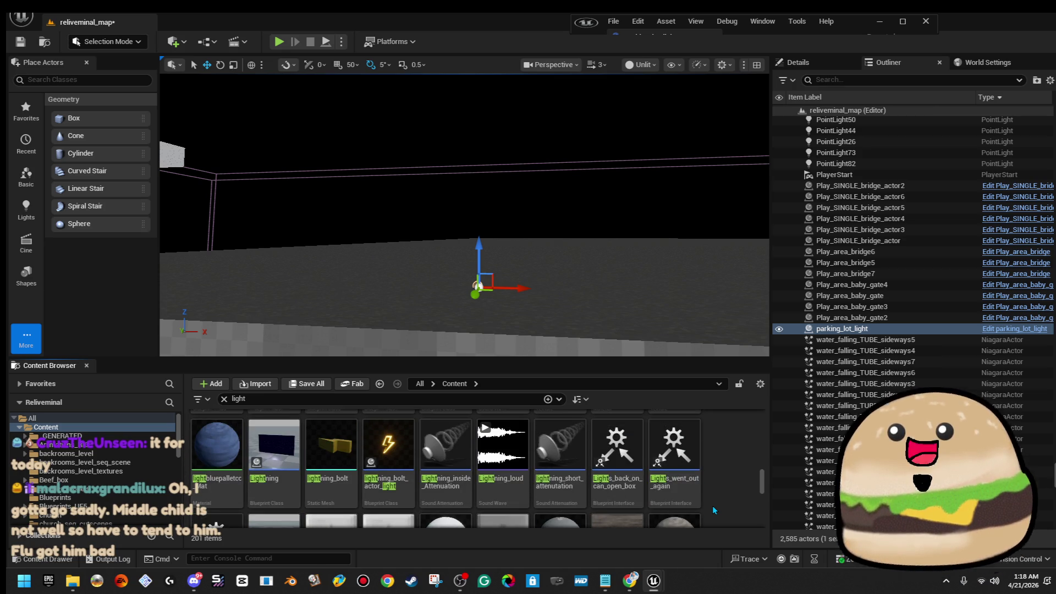
pyautogui.scroll(1, 712, 508)
pyautogui.scroll(1, 712, 508)
pyautogui.scroll(1, 712, 508)
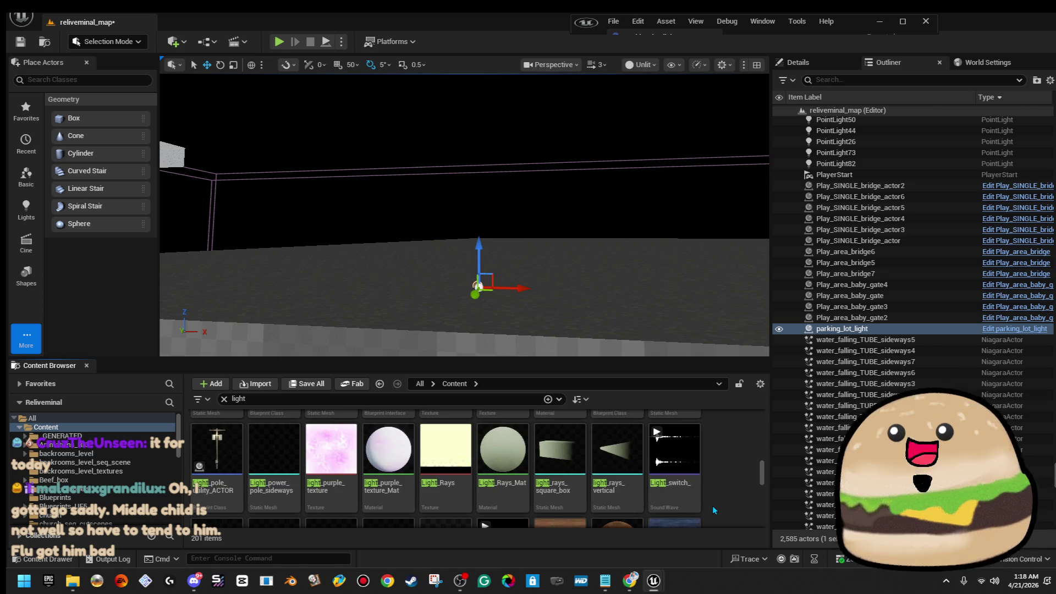
pyautogui.scroll(1, 495, 478)
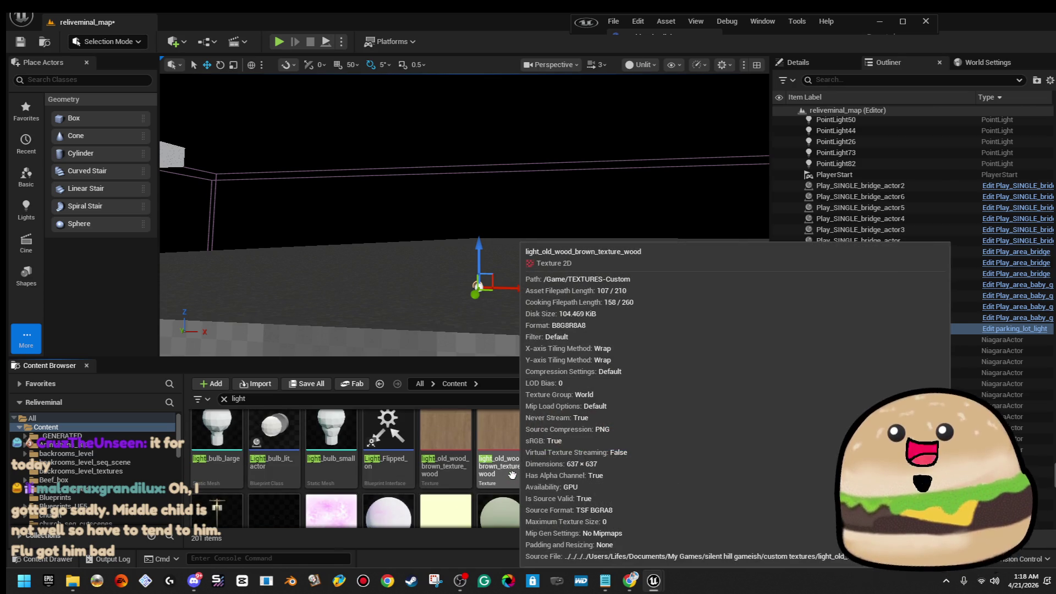
pyautogui.scroll(-1, 512, 474)
pyautogui.scroll(1, 558, 478)
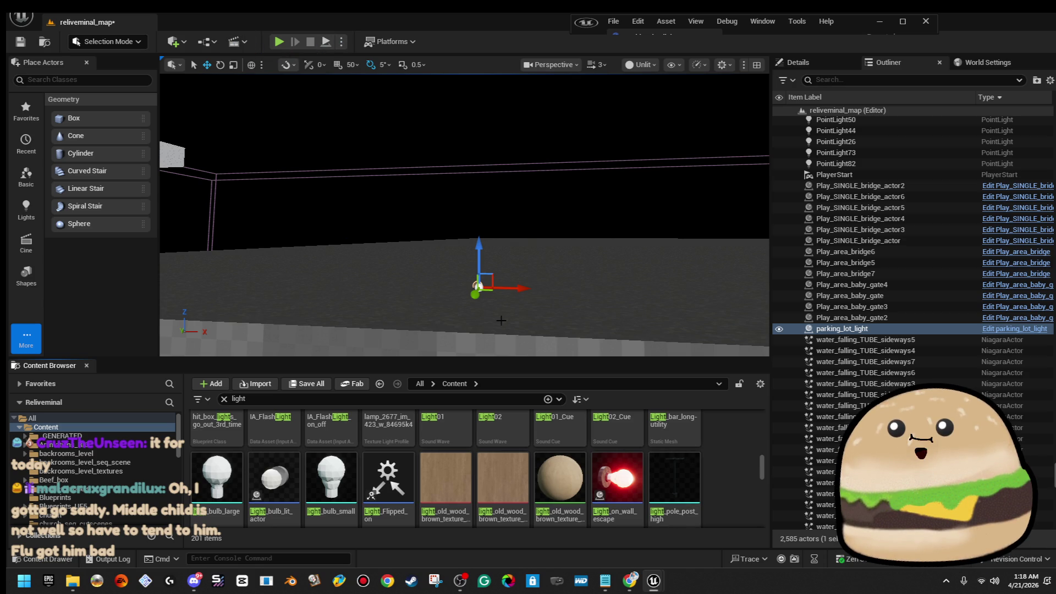
# Step: Tilt the level view toward the floor with the editor beside the SUBLIMINI folder
pyautogui.moveTo(491, 283); pyautogui.dragTo(517, 263)
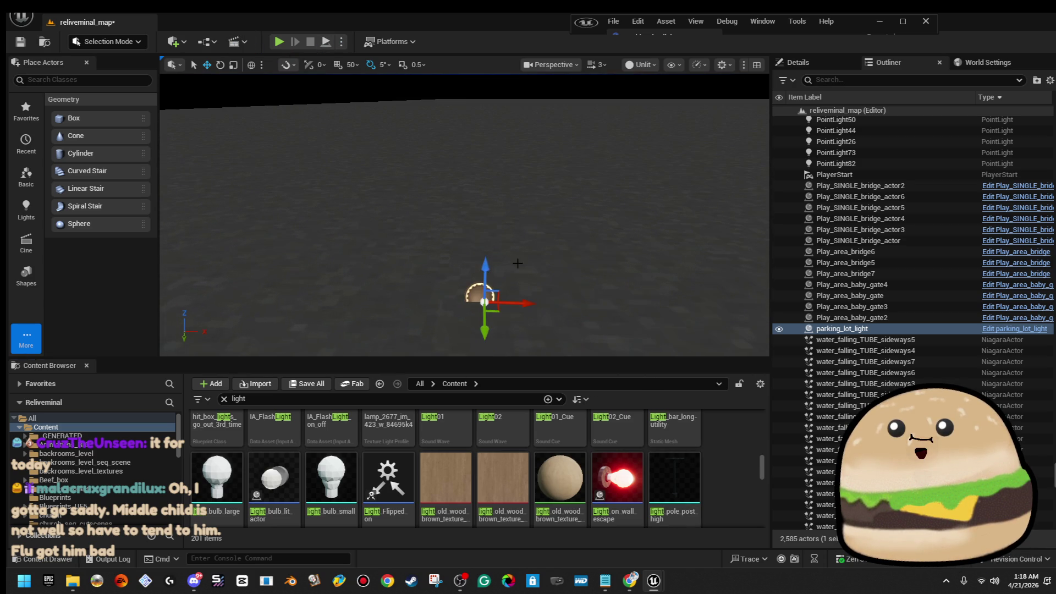
pyautogui.rightClick(480, 292)
pyautogui.click(575, 249)
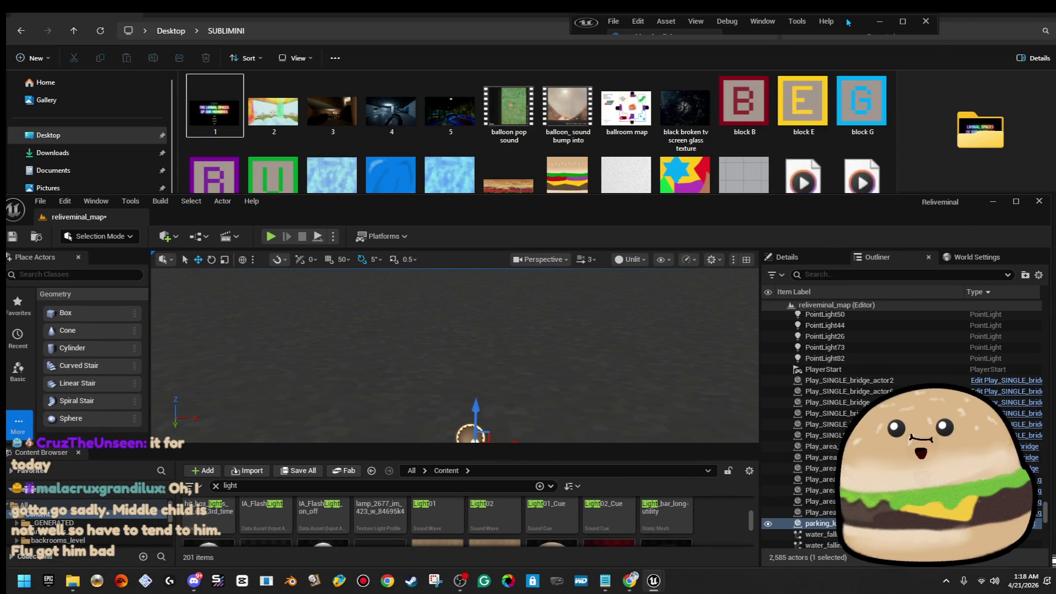
# Step: Set the street light mesh to Traffic_light_pole, then swap it to light_pole_post_high
pyautogui.click(849, 21)
pyautogui.click(982, 288)
pyautogui.write('light')
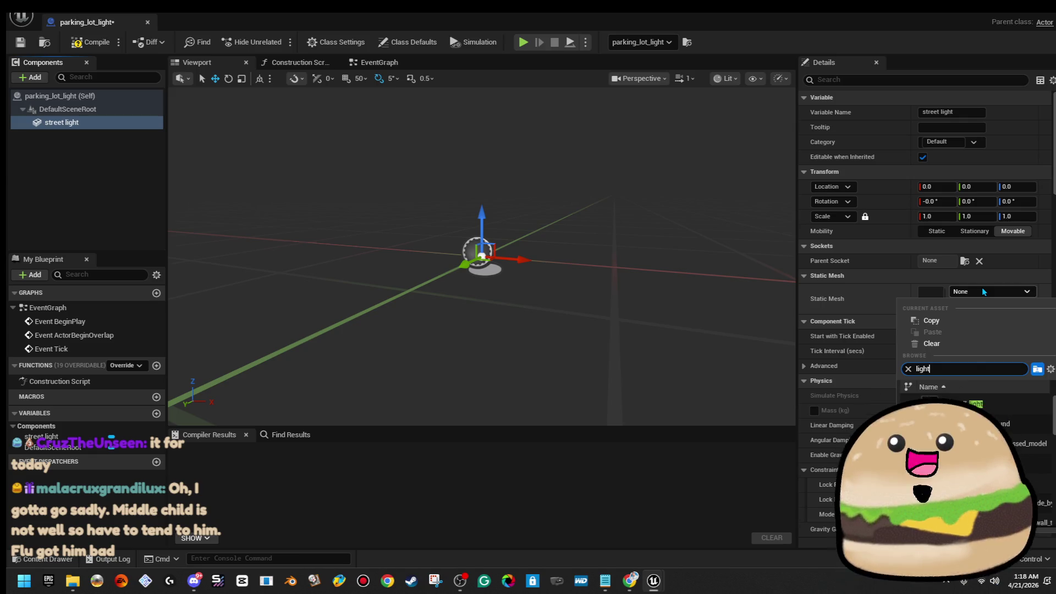
pyautogui.write(' pole')
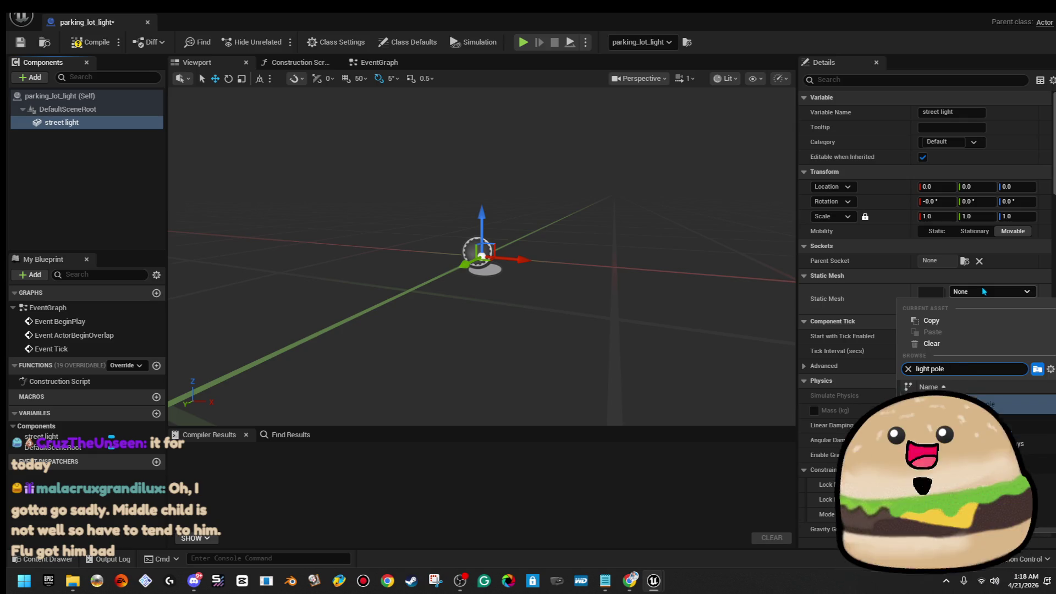
pyautogui.press('Return')
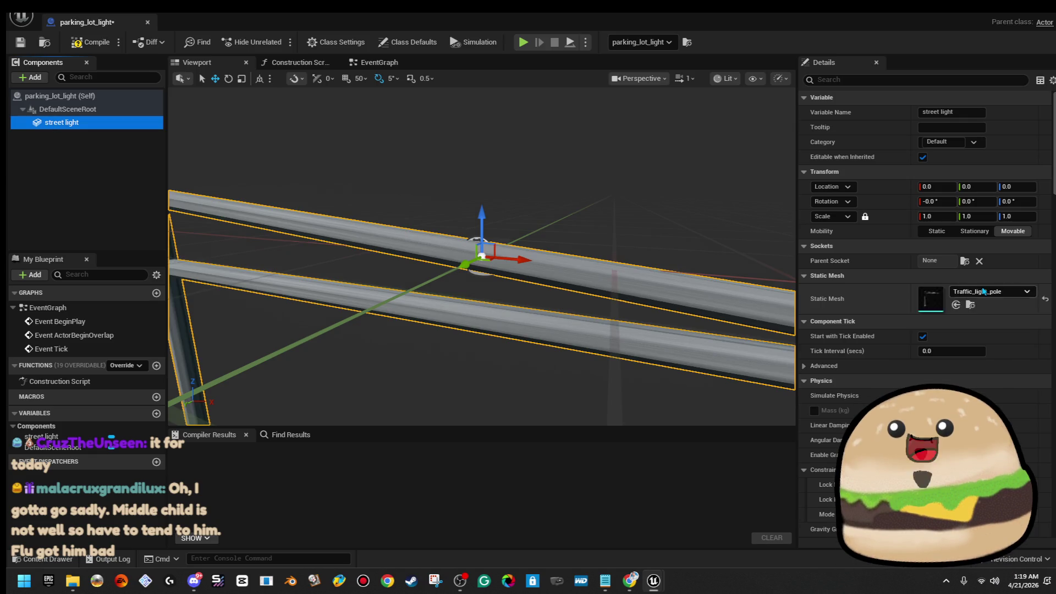
pyautogui.click(986, 292)
pyautogui.write('light pole')
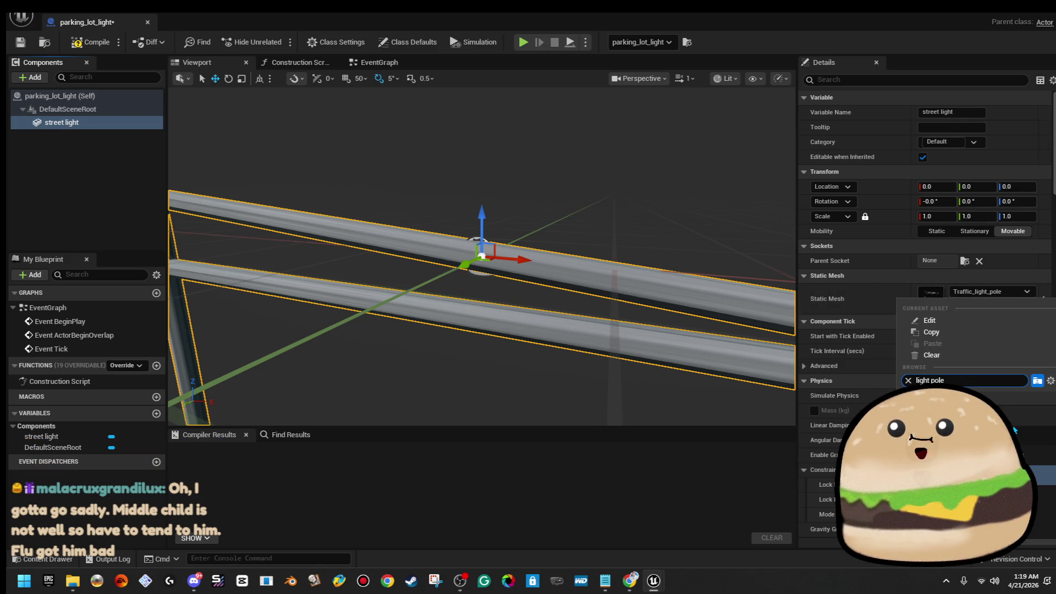
pyautogui.click(1023, 435)
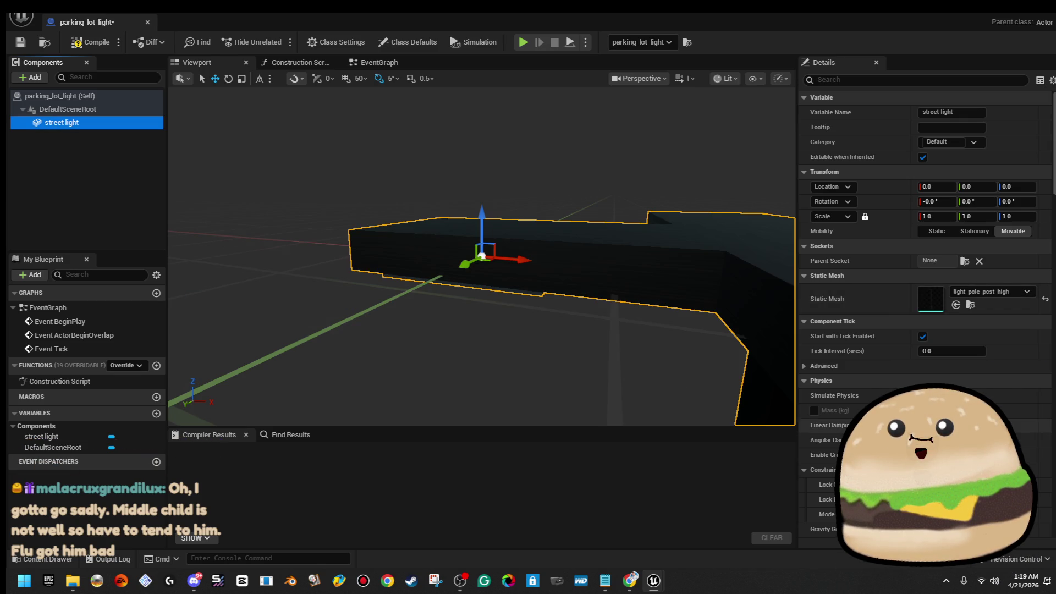
pyautogui.scroll(-5, 682, 338)
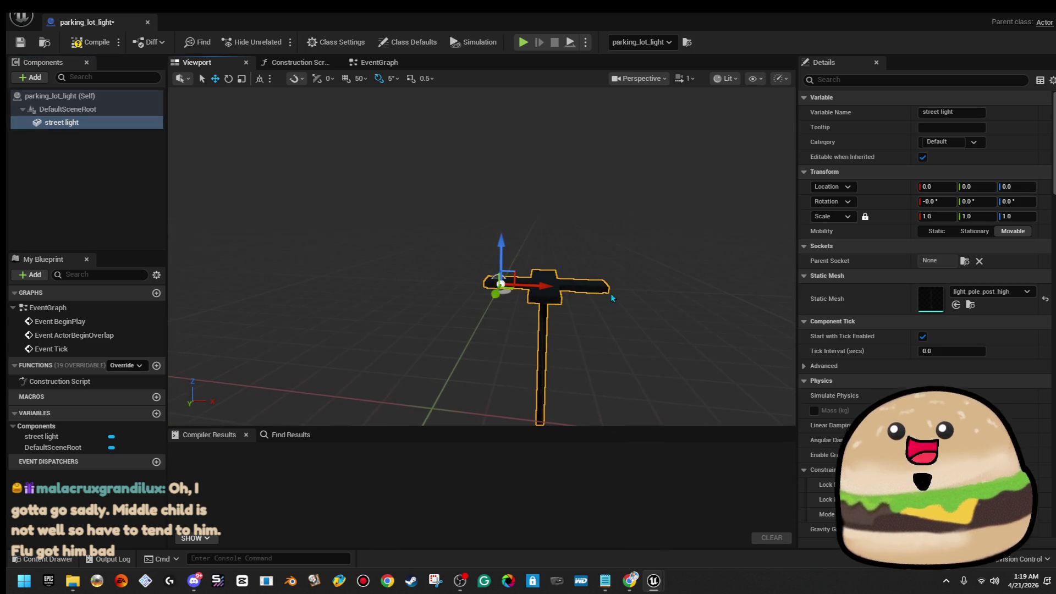
# Step: Raise the pole mesh with the gizmo, then compile and save the Blueprint
pyautogui.moveTo(515, 267); pyautogui.dragTo(503, 289)
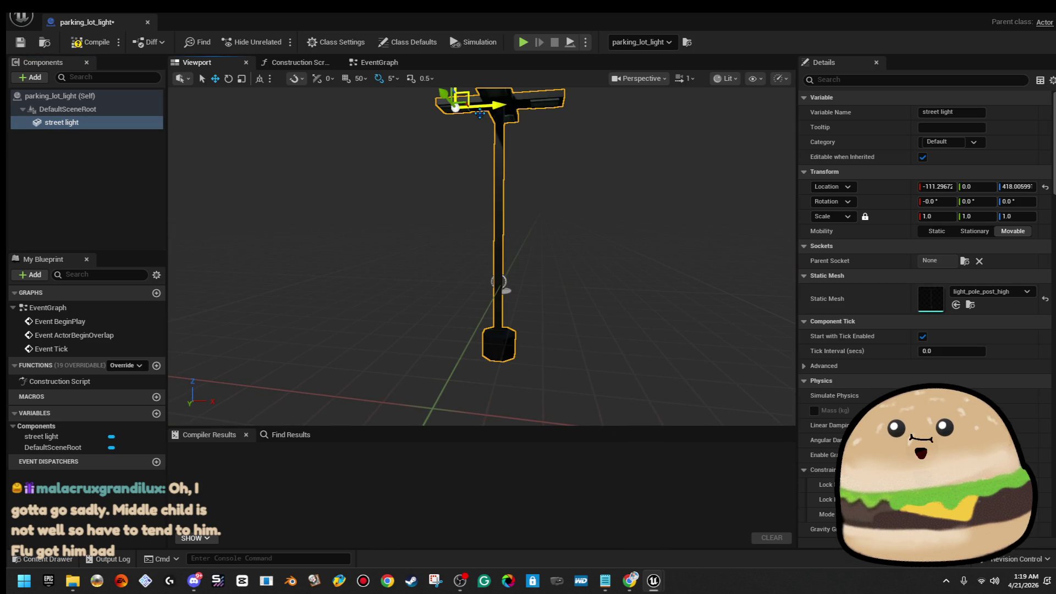
pyautogui.scroll(-2, 499, 318)
pyautogui.moveTo(475, 174); pyautogui.dragTo(477, 121)
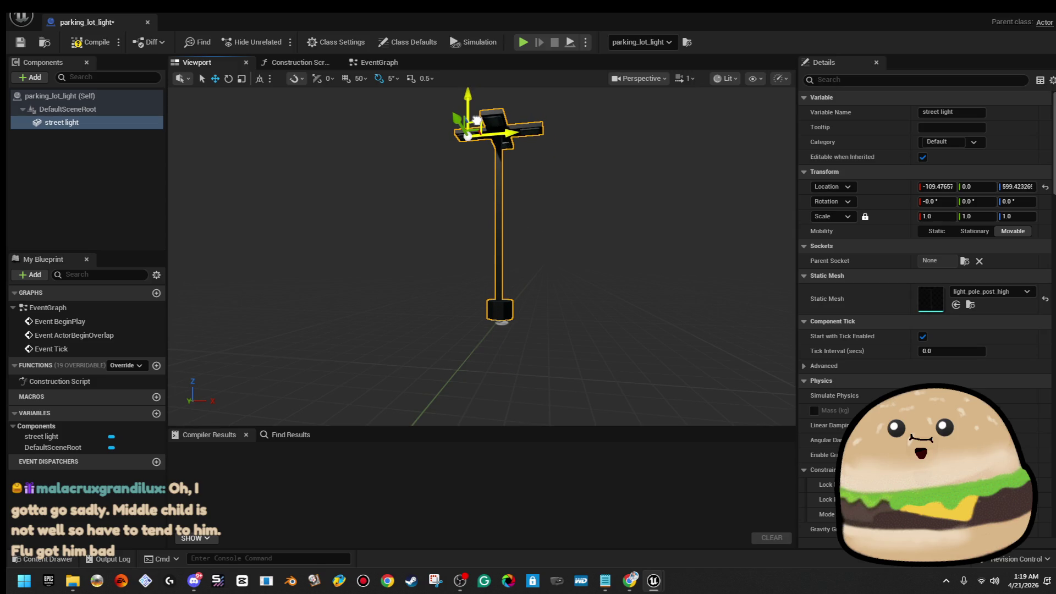
pyautogui.scroll(2, 459, 170)
pyautogui.scroll(2, 459, 171)
pyautogui.scroll(2, 460, 170)
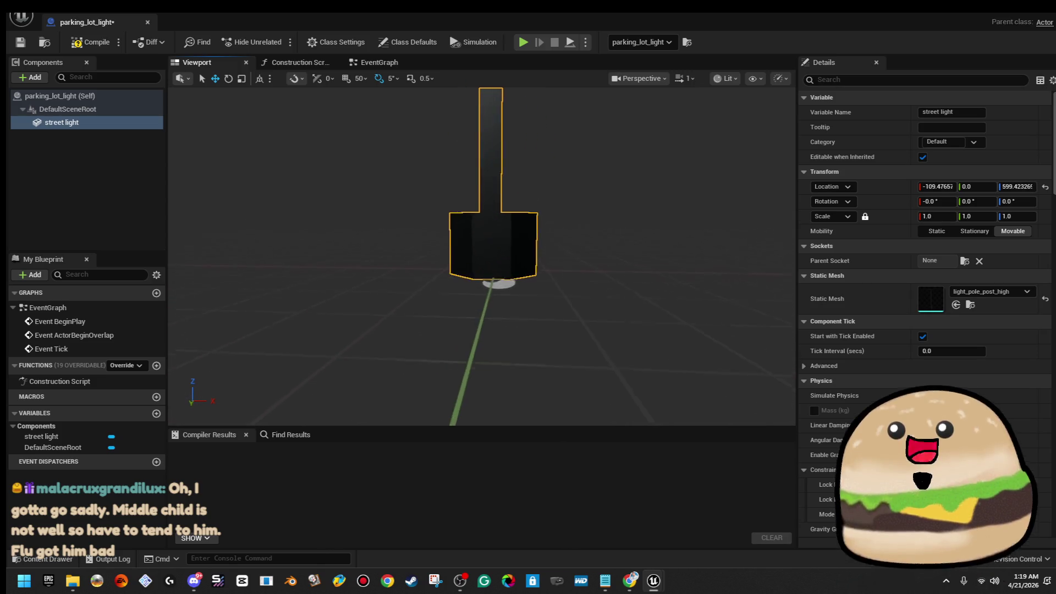
pyautogui.scroll(2, 459, 170)
pyautogui.scroll(2, 562, 247)
pyautogui.scroll(1, 562, 247)
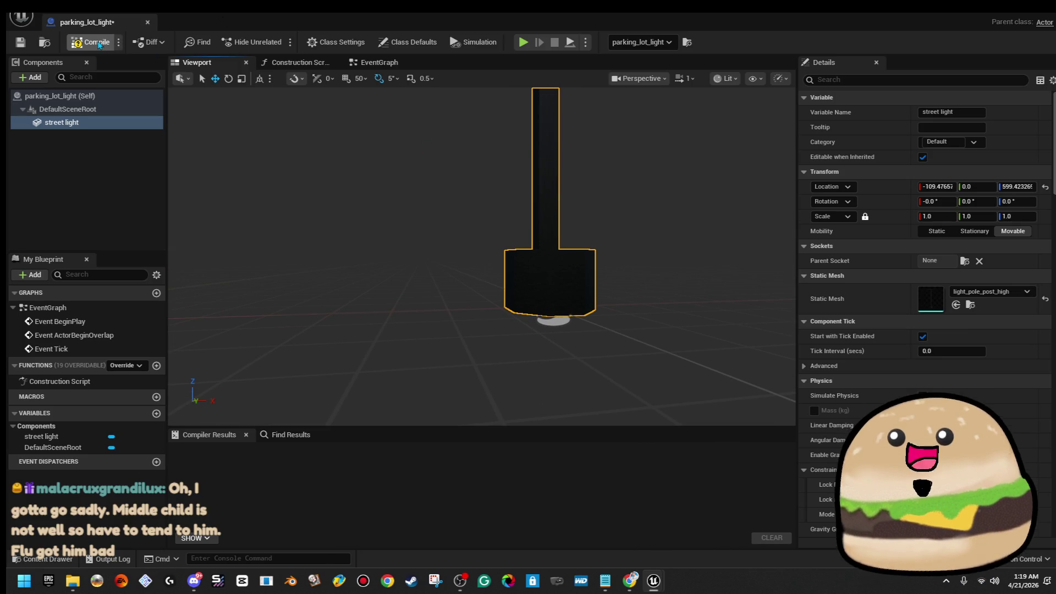
pyautogui.click(91, 42)
pyautogui.click(20, 41)
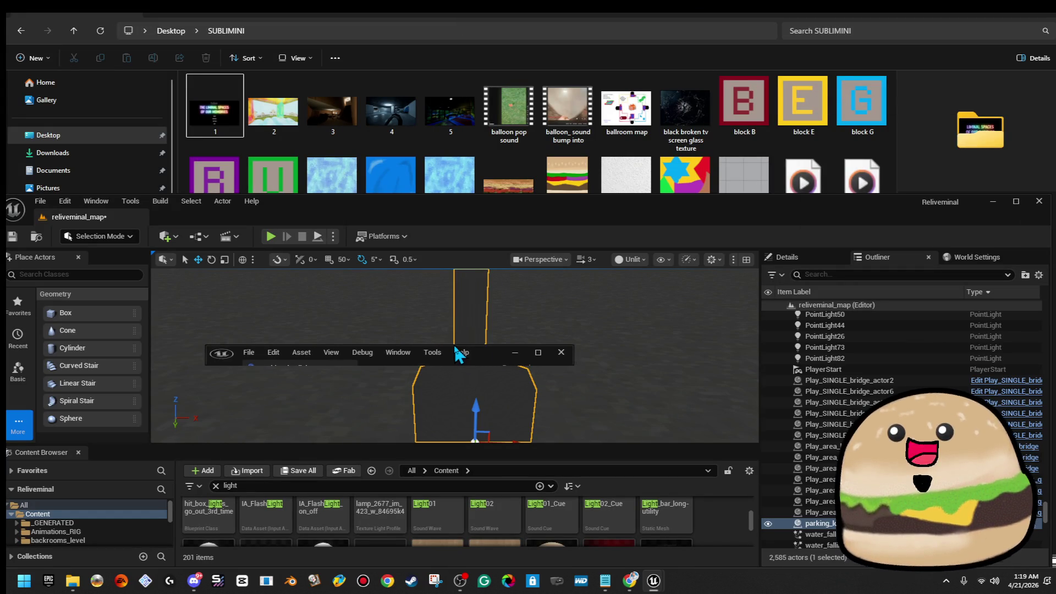
# Step: Maximize the level and Blueprint editors and frame the whole light pole in view
pyautogui.moveTo(459, 353); pyautogui.dragTo(789, 346)
pyautogui.doubleClick(662, 214)
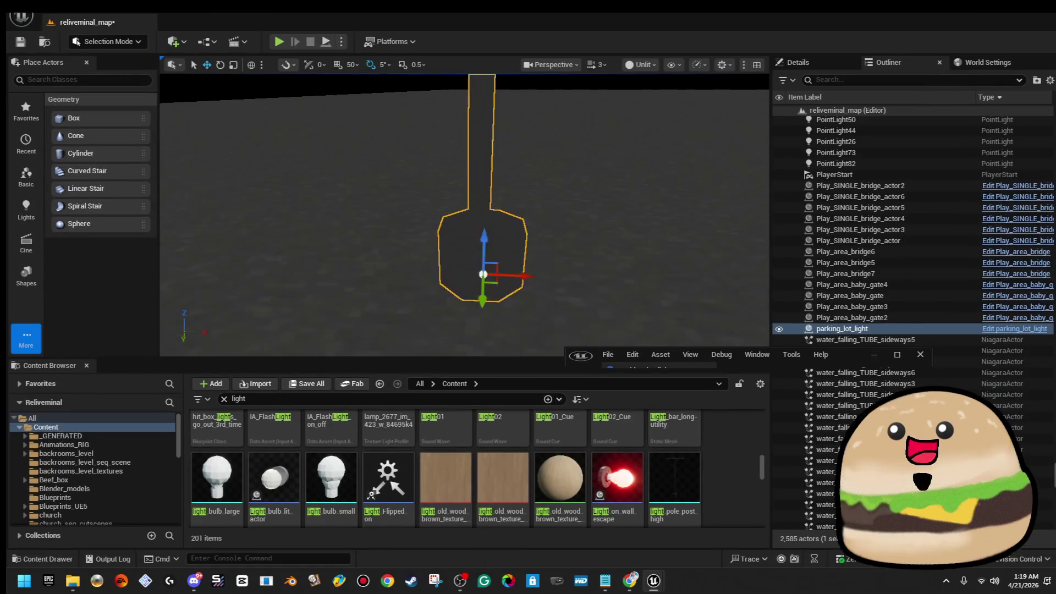
pyautogui.doubleClick(850, 359)
pyautogui.moveTo(660, 347); pyautogui.dragTo(660, 247)
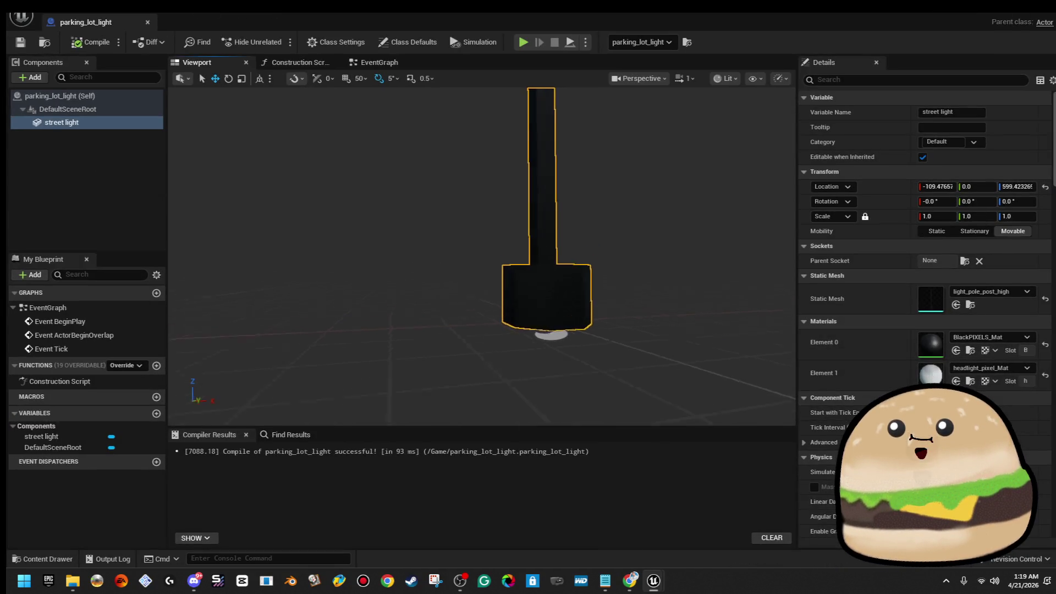
pyautogui.press('f')
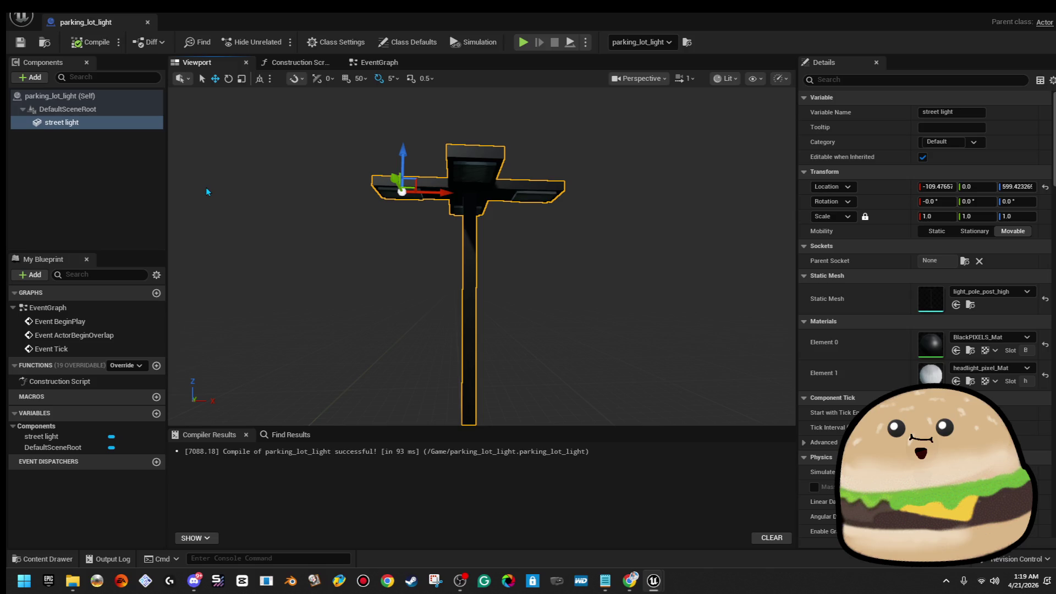
# Step: Add a cube component scaled to 0.1 with the iinvisible material
pyautogui.click(33, 77)
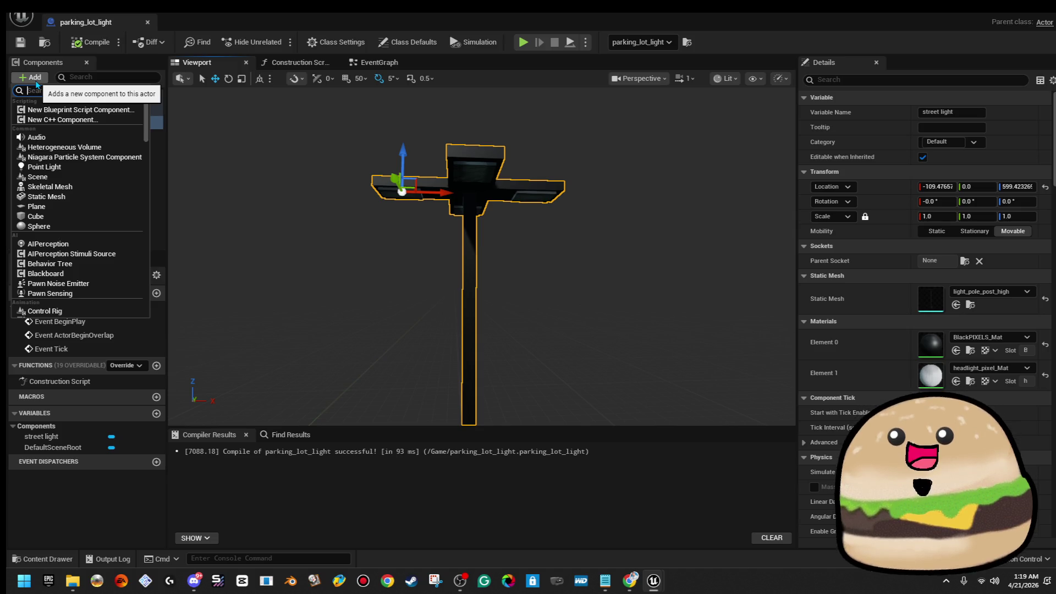
pyautogui.click(294, 155)
pyautogui.click(69, 119)
pyautogui.click(37, 78)
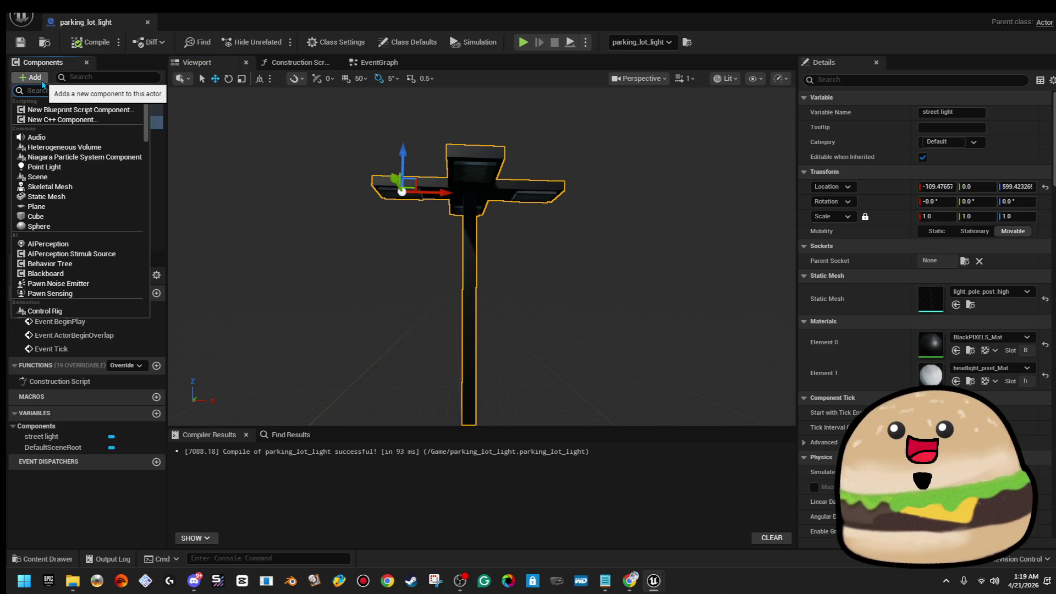
pyautogui.write('cube')
pyautogui.press('Return')
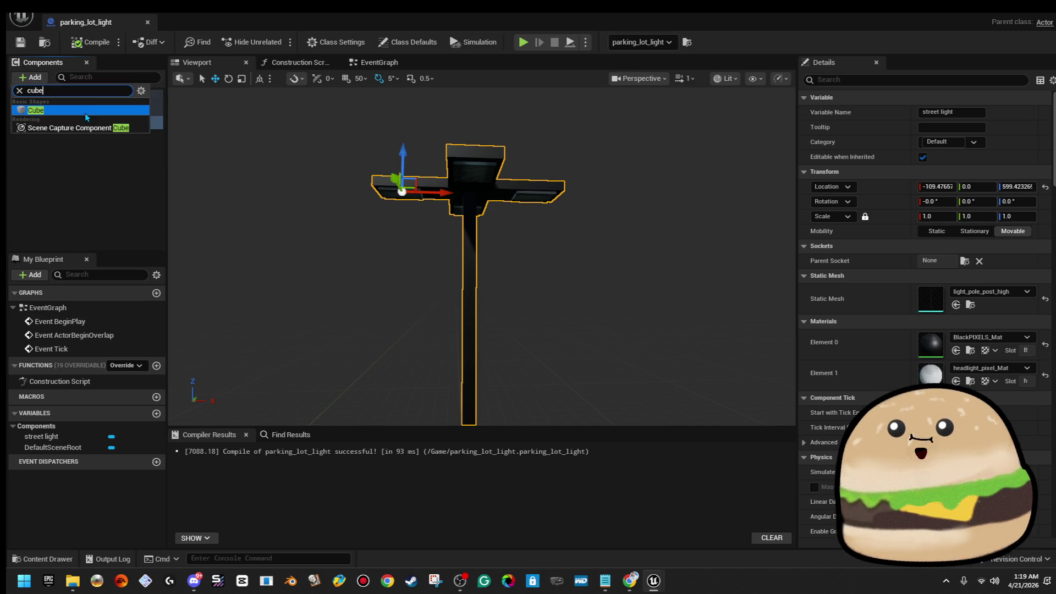
pyautogui.click(948, 217)
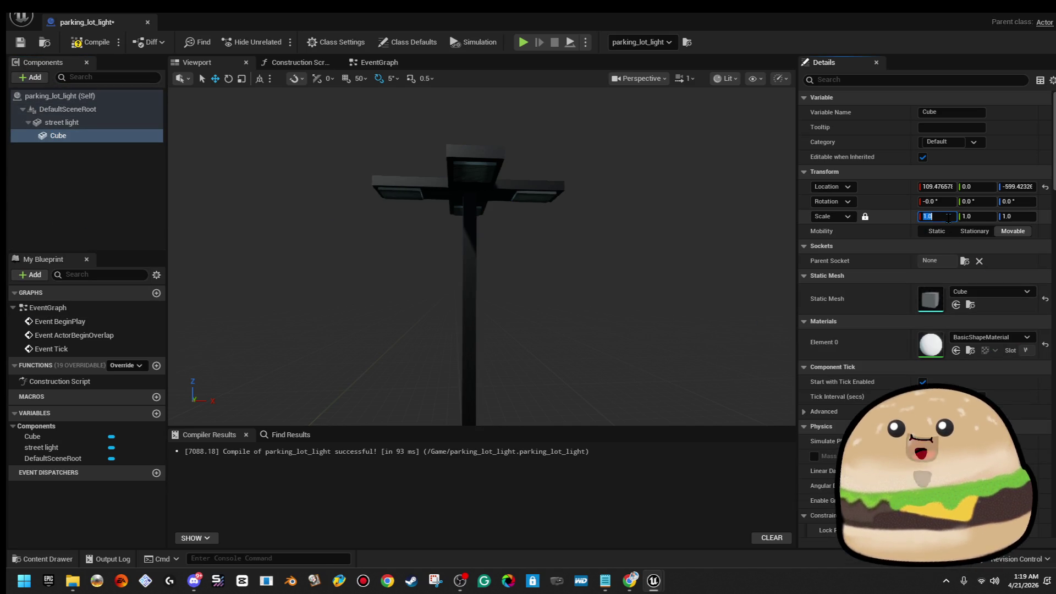
pyautogui.write('0.1')
pyautogui.click(997, 339)
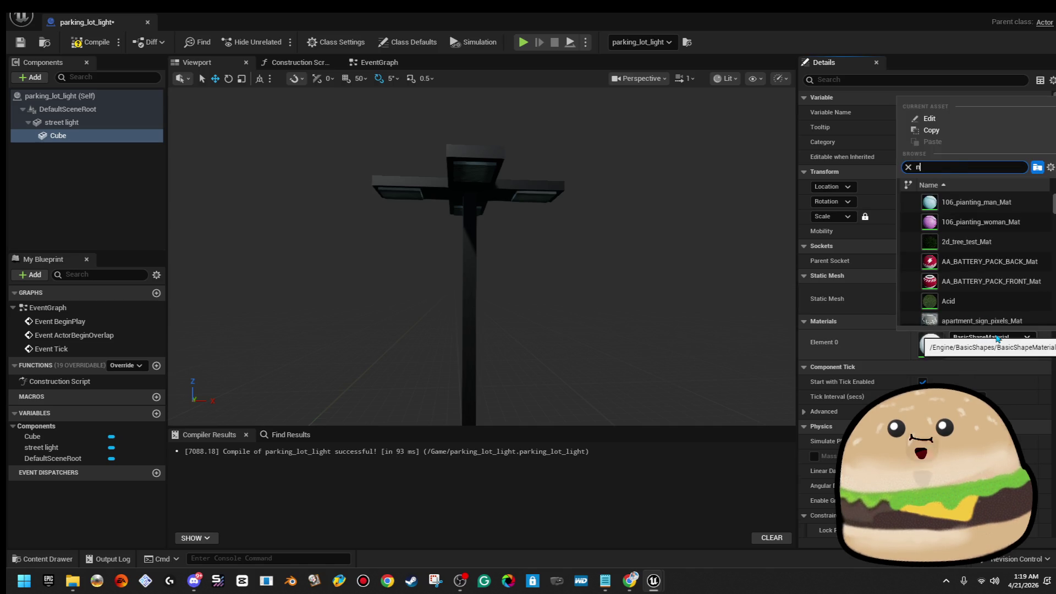
pyautogui.write('vis')
pyautogui.press('Return')
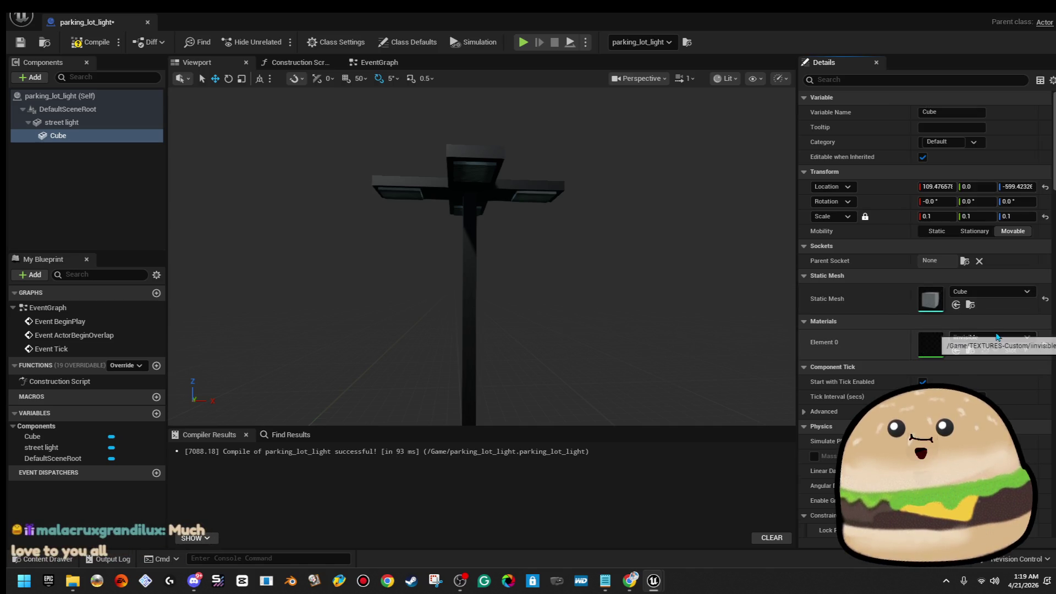
# Step: Rename the cube to pivot and delete the street light component
pyautogui.rightClick(136, 137)
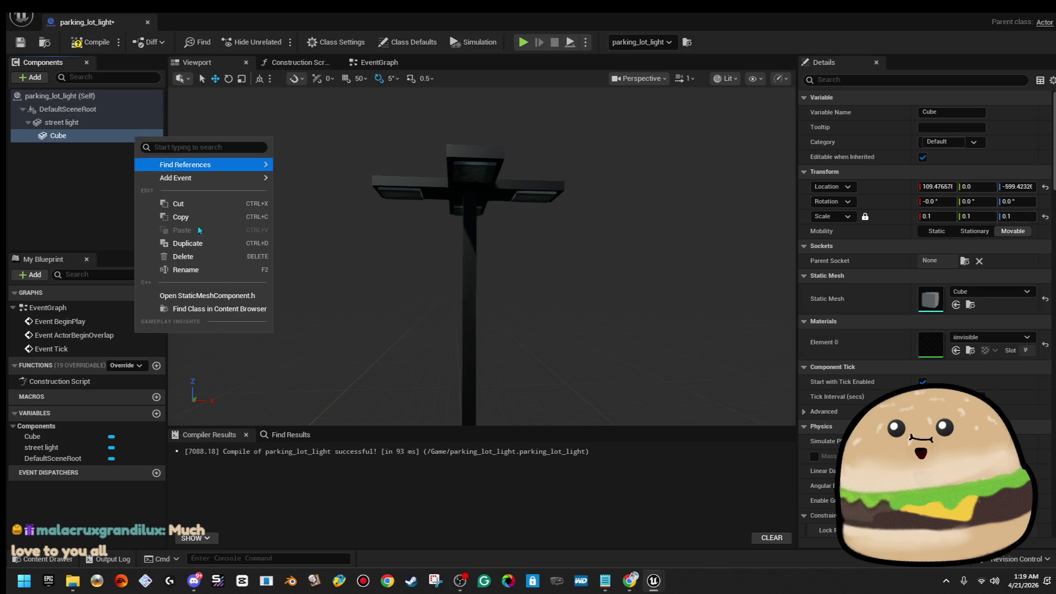
pyautogui.click(214, 273)
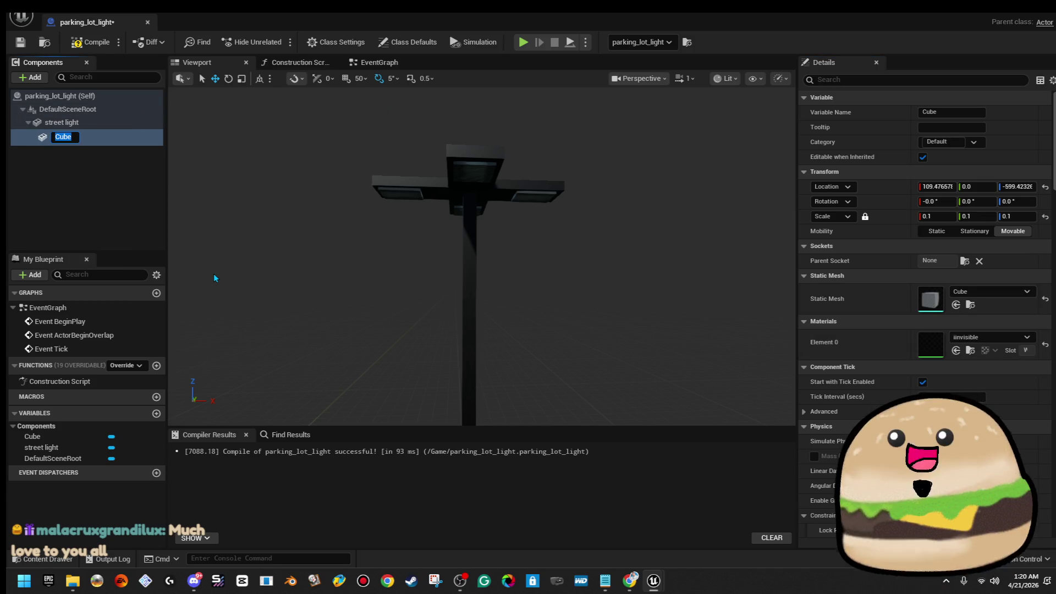
pyautogui.write('pivot')
pyautogui.press('Return')
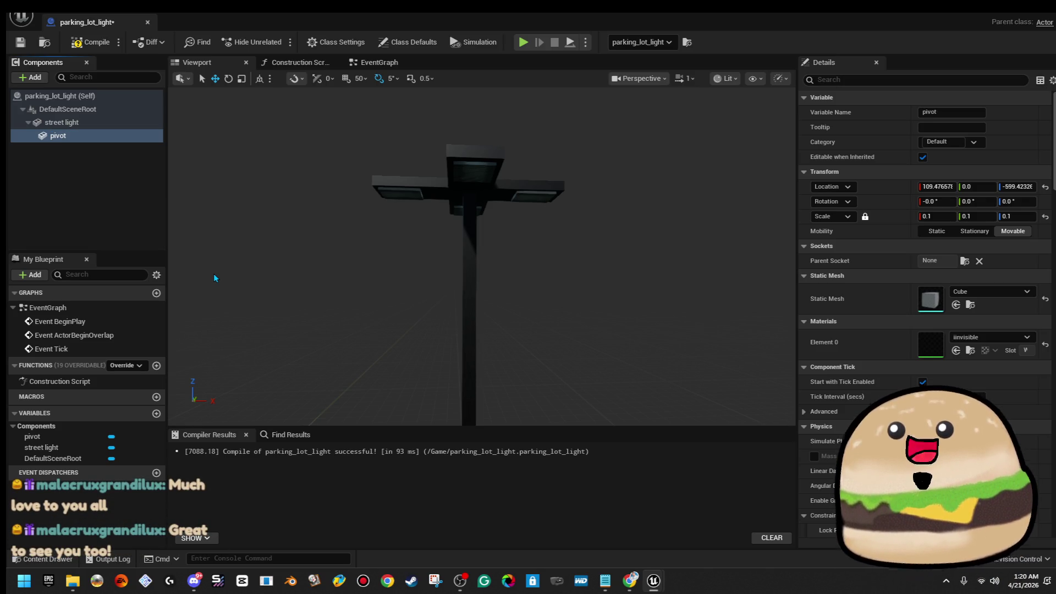
pyautogui.click(106, 124)
pyautogui.press('Delete')
pyautogui.click(106, 124)
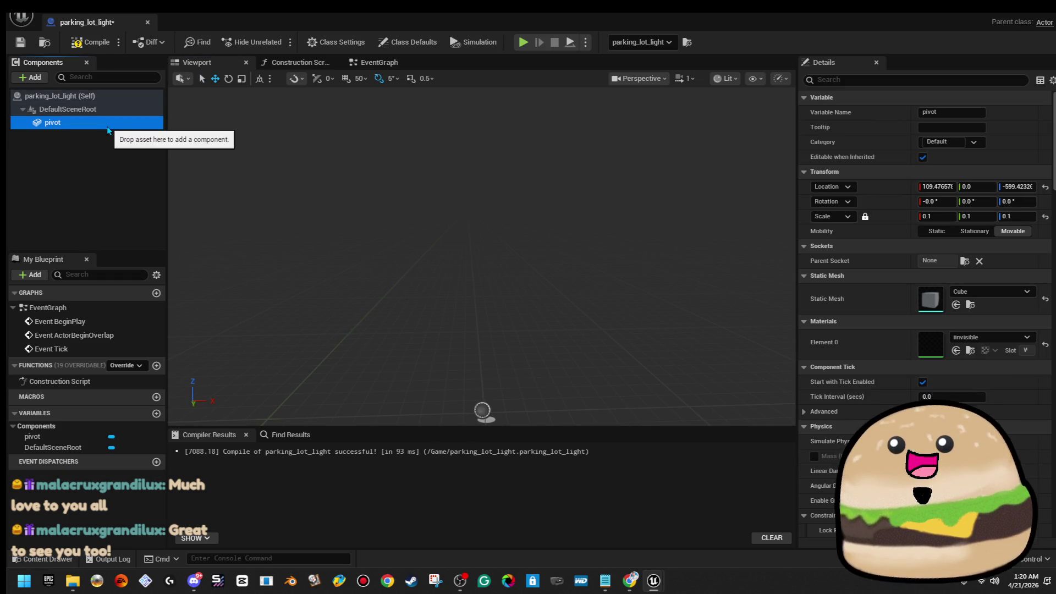
# Step: Add a light_pole Static Mesh component under pivot using the light_pole_post_high mesh
pyautogui.click(37, 79)
pyautogui.write('stree')
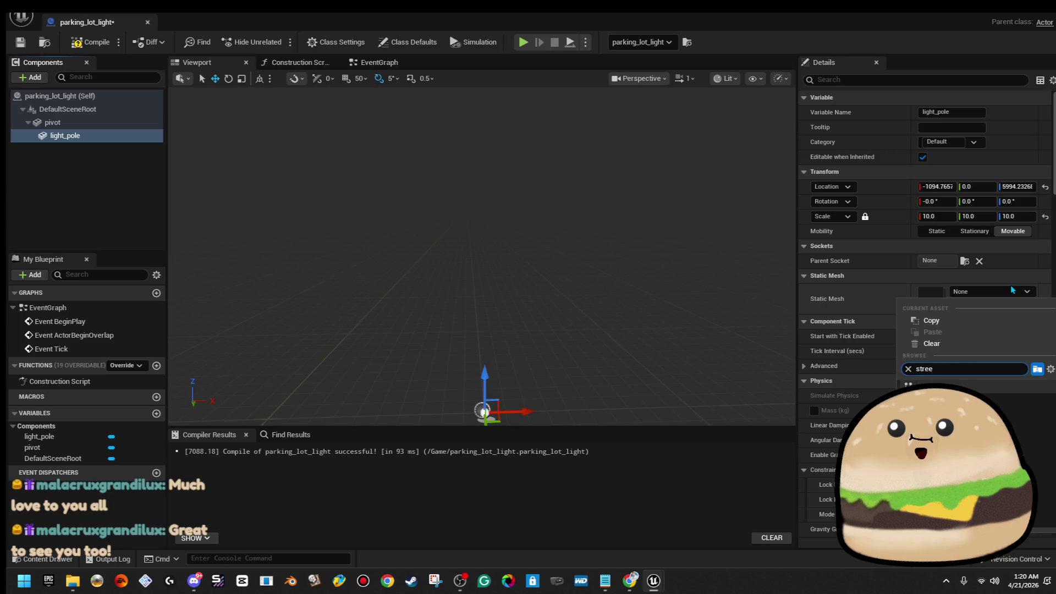
pyautogui.press('BackSpace')
pyautogui.press('BackSpace')
pyautogui.press('BackSpace')
pyautogui.write('light pole')
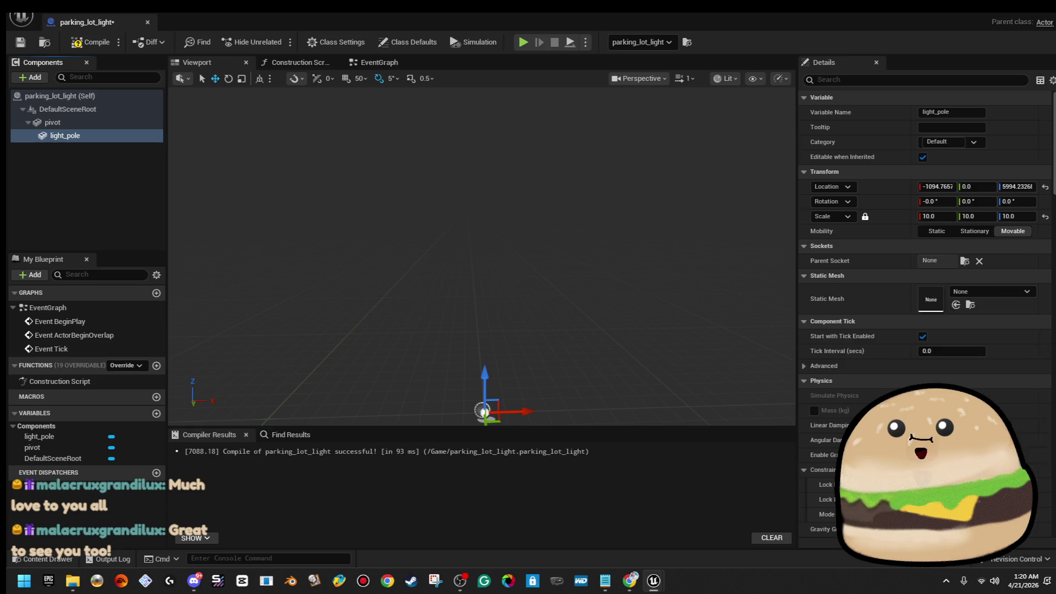
pyautogui.click(932, 412)
pyautogui.click(991, 291)
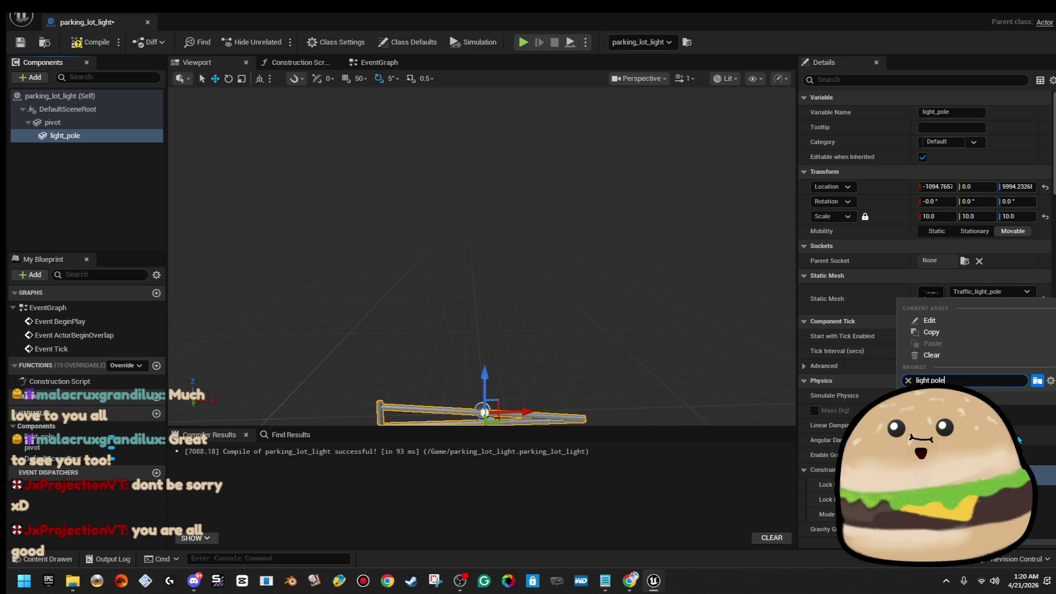
pyautogui.click(1018, 440)
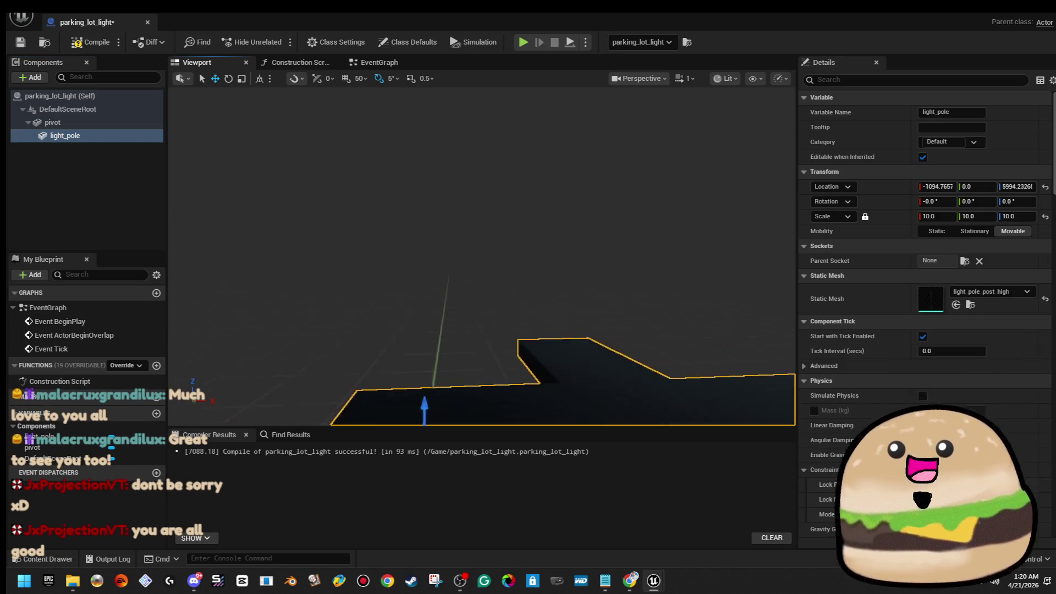
# Step: Move the pole up so its base meets the pivot, then compile the Blueprint
pyautogui.moveTo(451, 342); pyautogui.dragTo(486, 343)
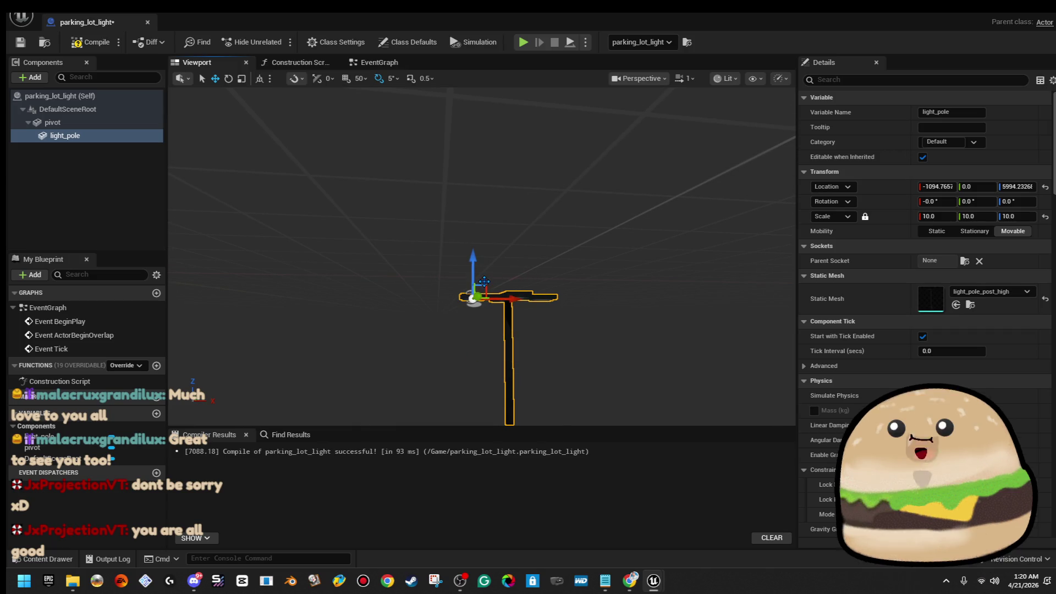
pyautogui.moveTo(473, 263)
pyautogui.mouseDown()
pyautogui.moveTo(449, 99)
pyautogui.moveTo(495, 103)
pyautogui.moveTo(478, 248)
pyautogui.moveTo(462, 207)
pyautogui.mouseUp()
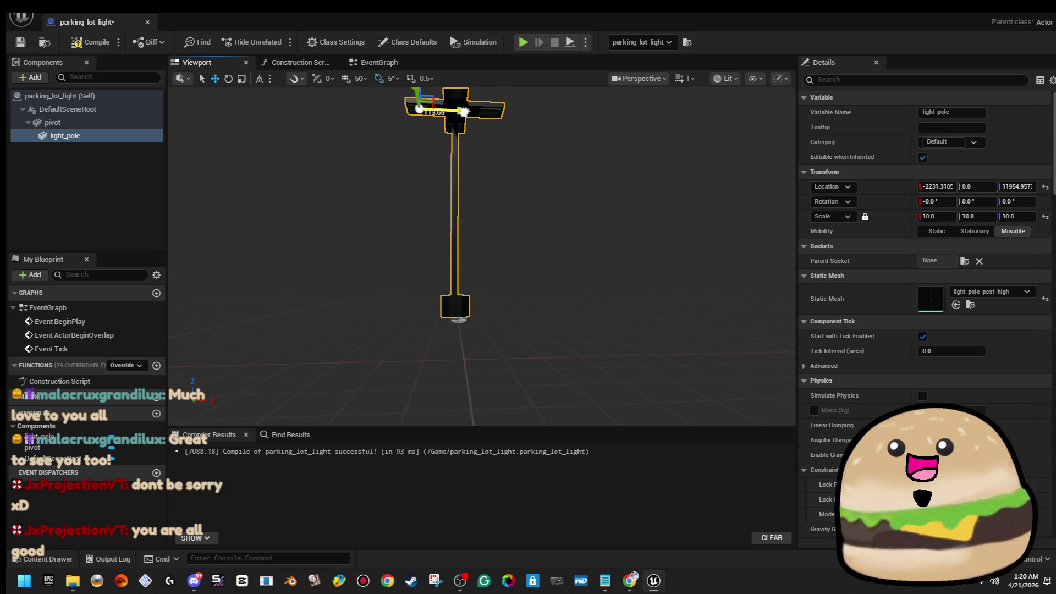
pyautogui.moveTo(422, 107); pyautogui.dragTo(396, 93)
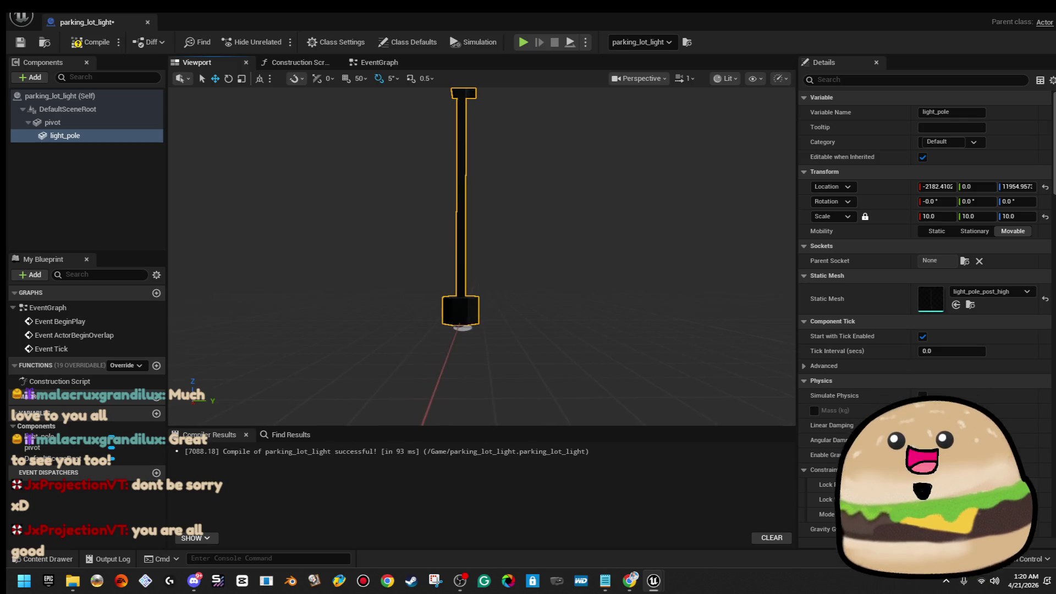
pyautogui.click(90, 42)
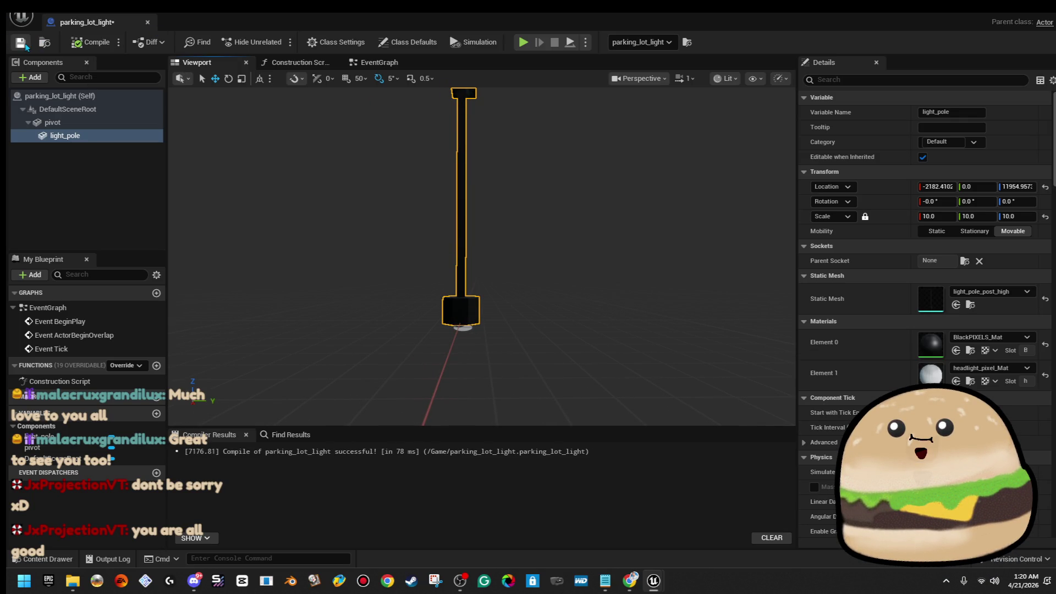
pyautogui.click(123, 124)
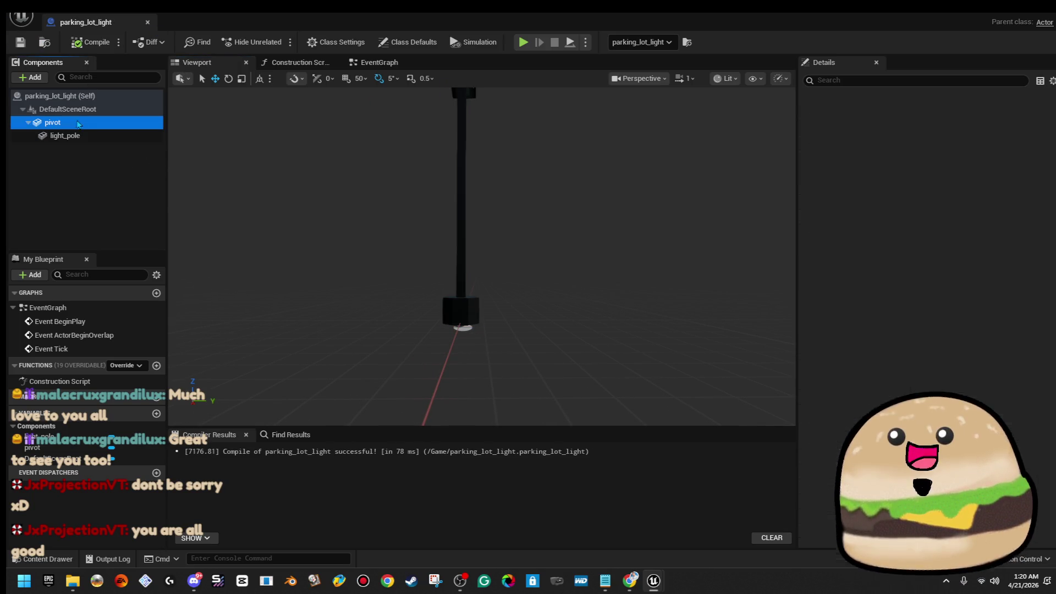
# Step: Add a point light under pivot, try attenuation radius 500 then 100, and raise it to the lamp head
pyautogui.click(33, 77)
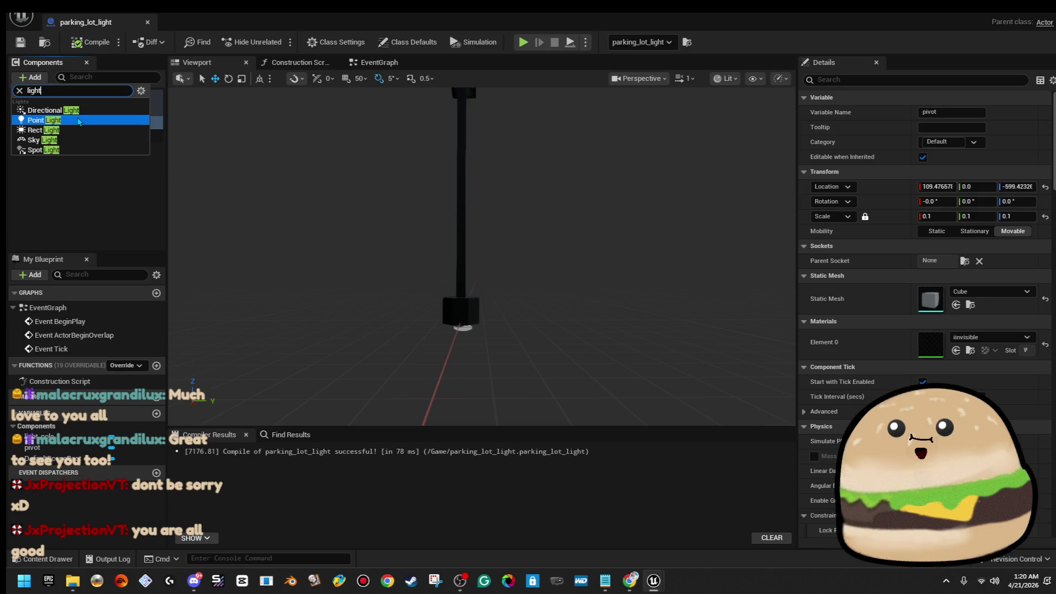
pyautogui.press('Escape')
pyautogui.scroll(-5, 482, 247)
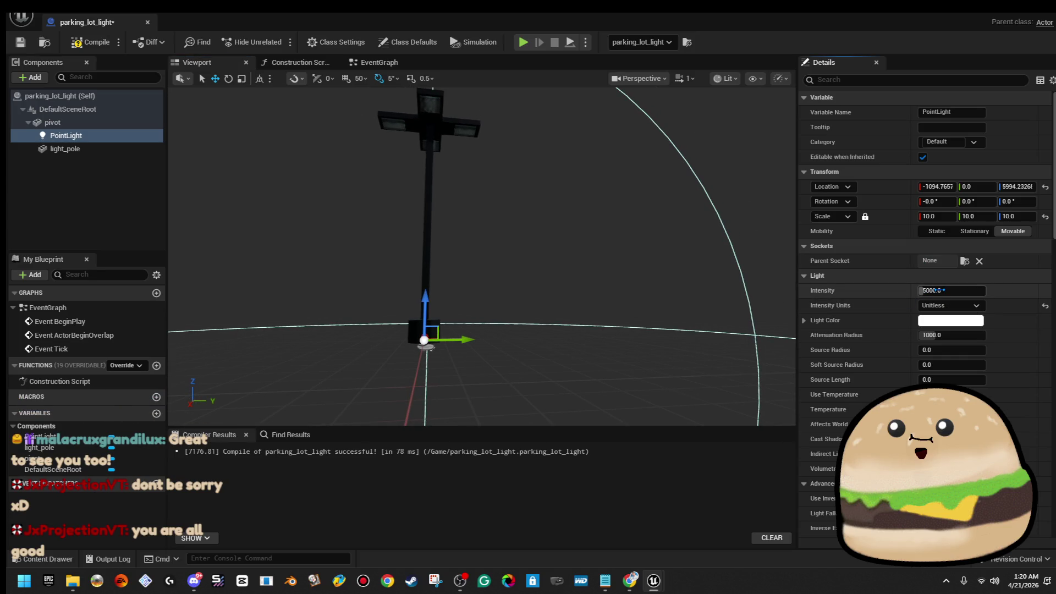
pyautogui.write('500')
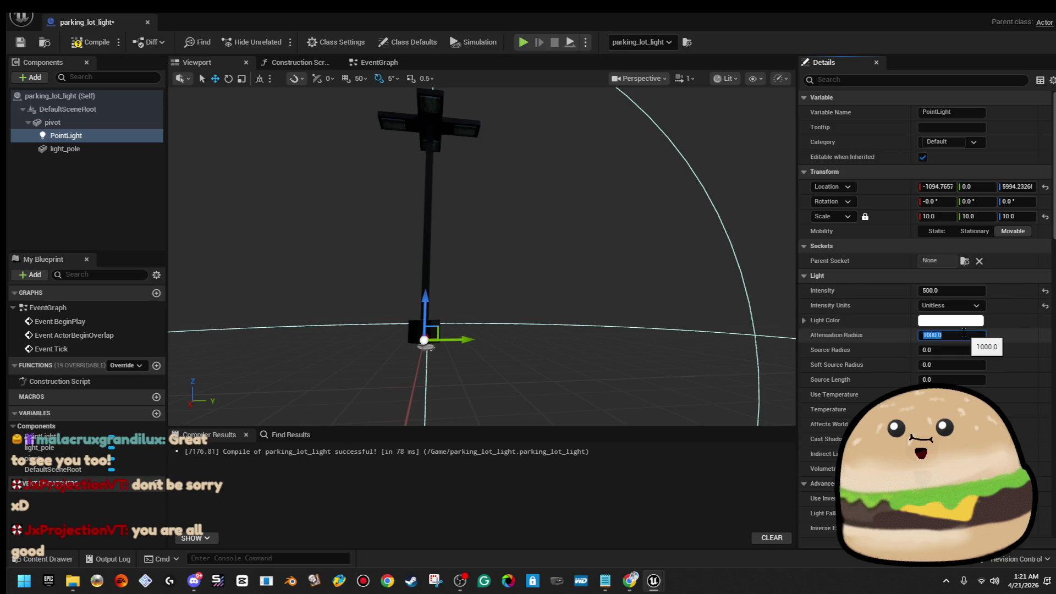
pyautogui.press('Return')
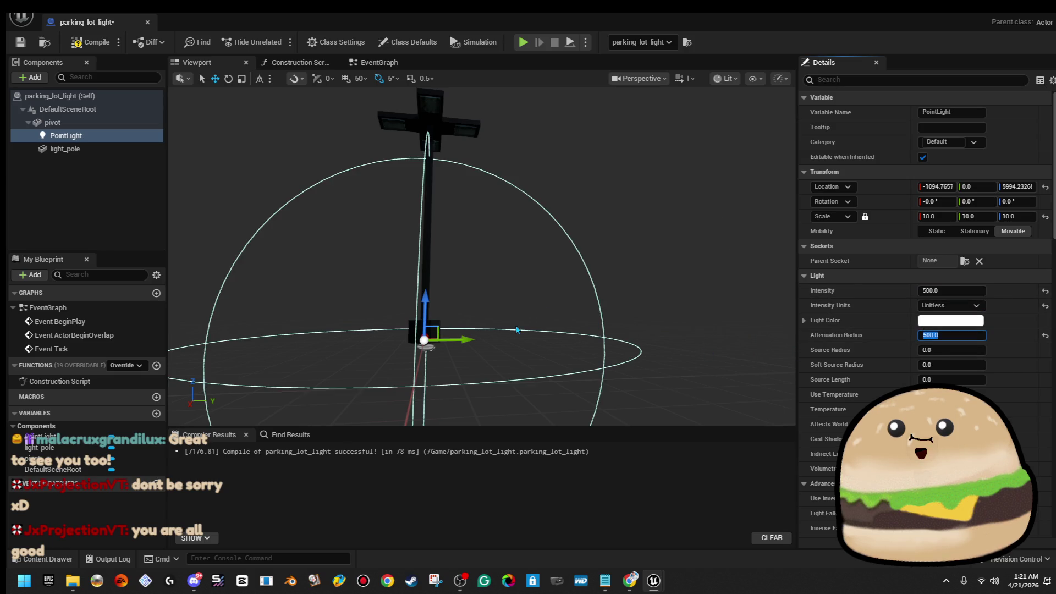
pyautogui.write('100')
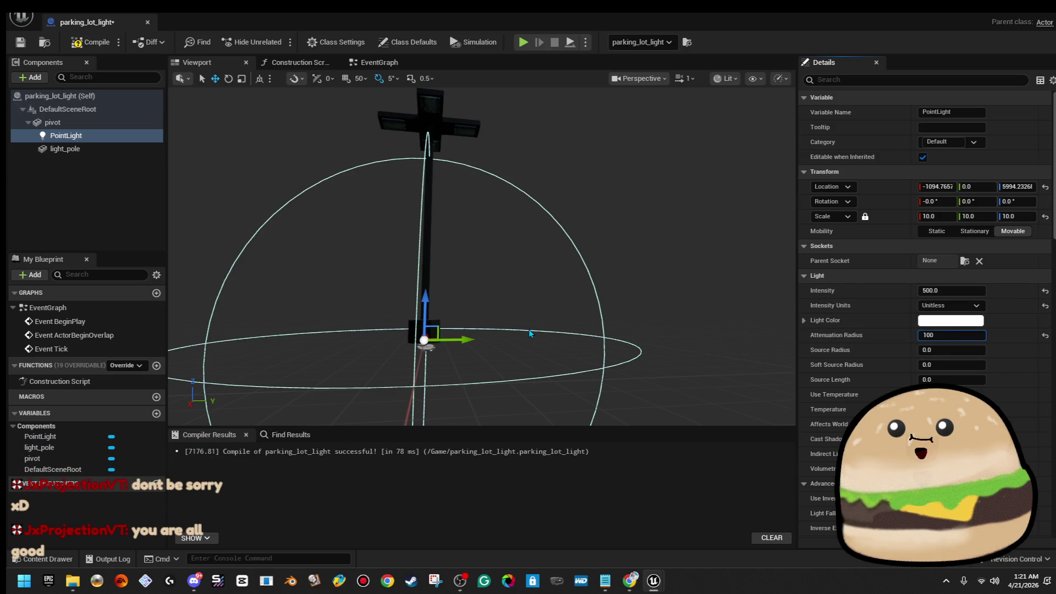
pyautogui.press('Return')
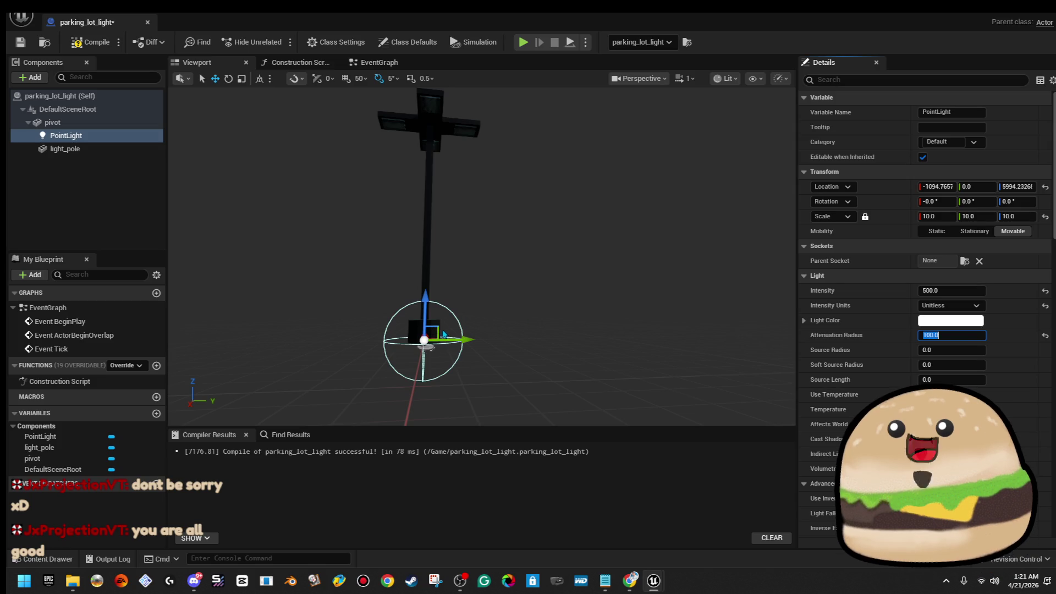
pyautogui.moveTo(438, 327); pyautogui.dragTo(479, 132)
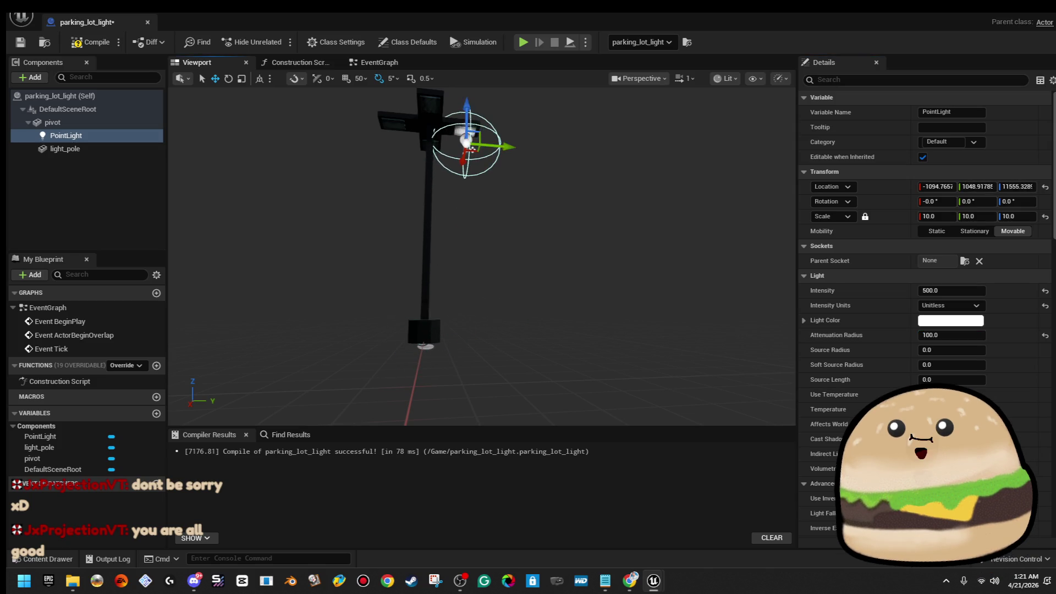
pyautogui.scroll(5, 487, 157)
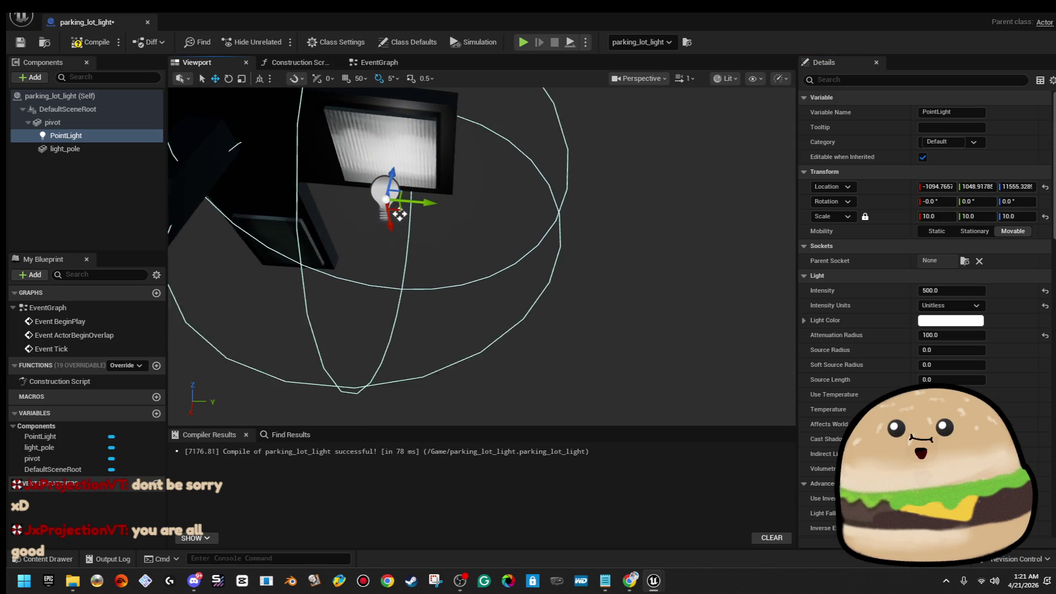
# Step: Set the point light's intensity to 2000 and attenuation radius to 300
pyautogui.click(949, 282)
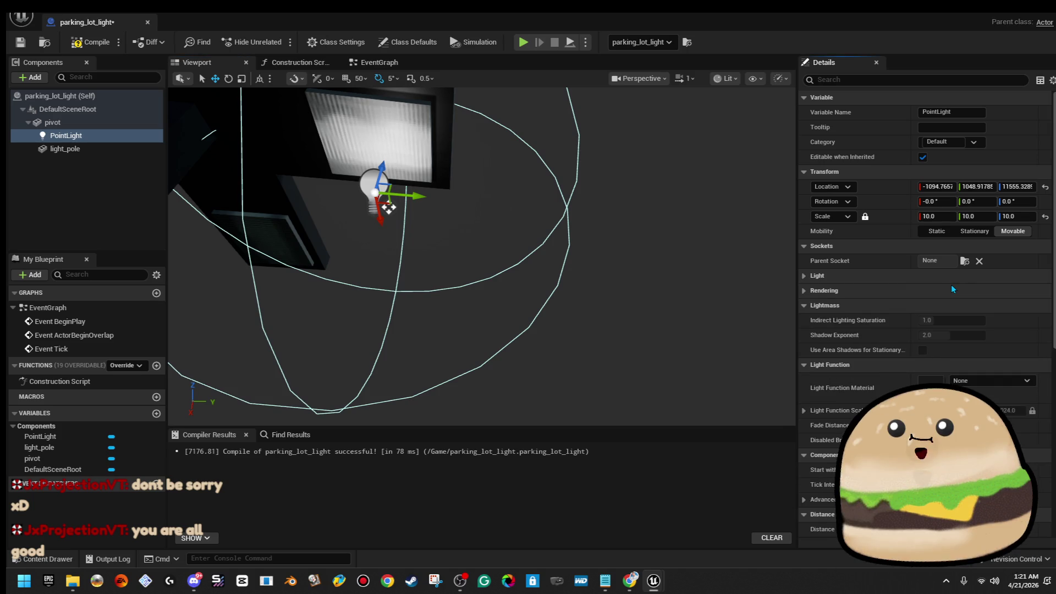
pyautogui.click(955, 279)
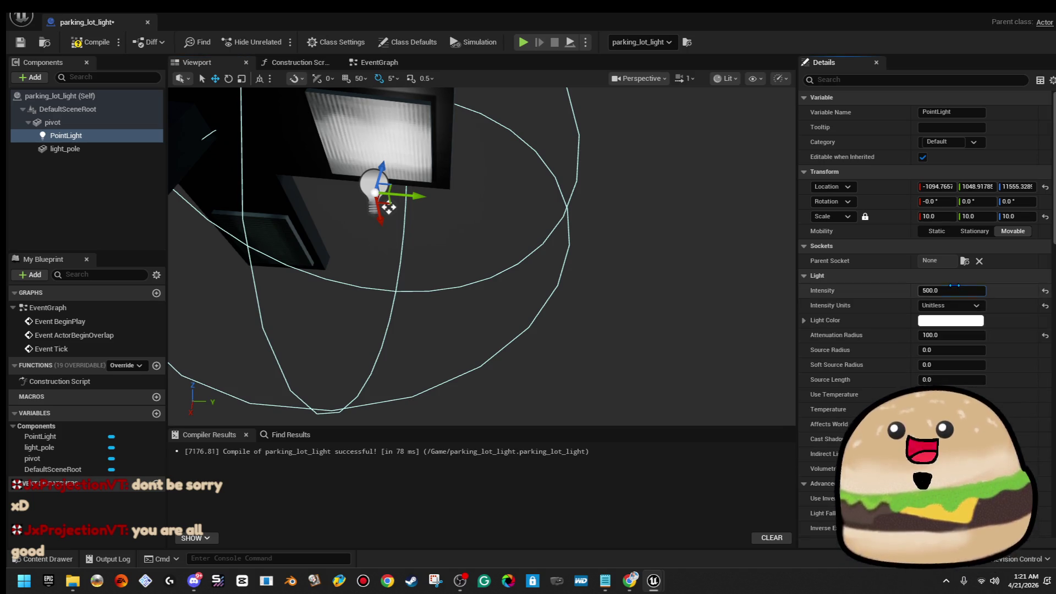
pyautogui.write('0')
pyautogui.press('Return')
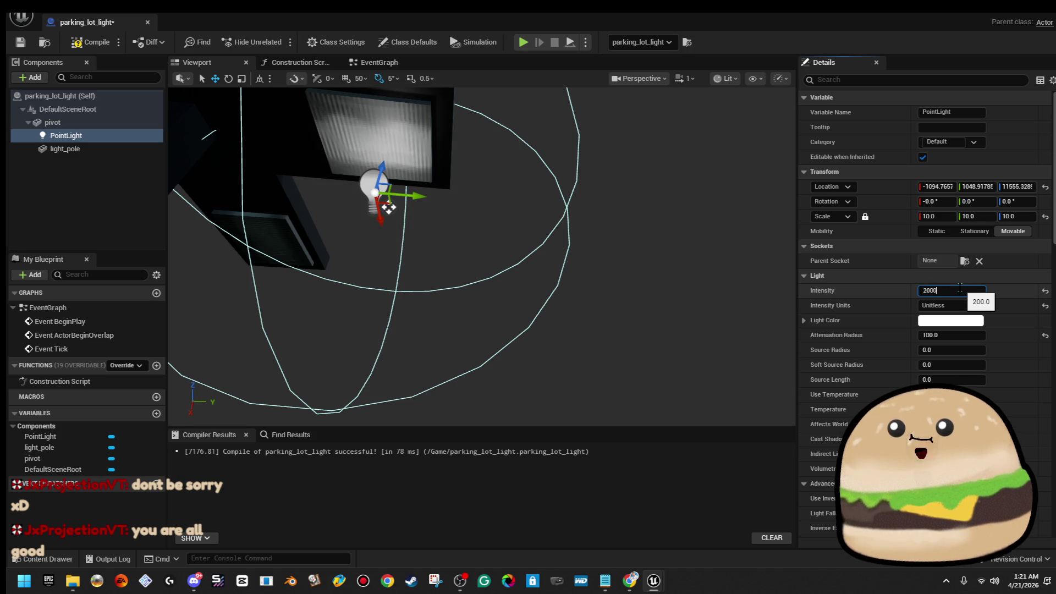
pyautogui.write('.0')
pyautogui.press('Return')
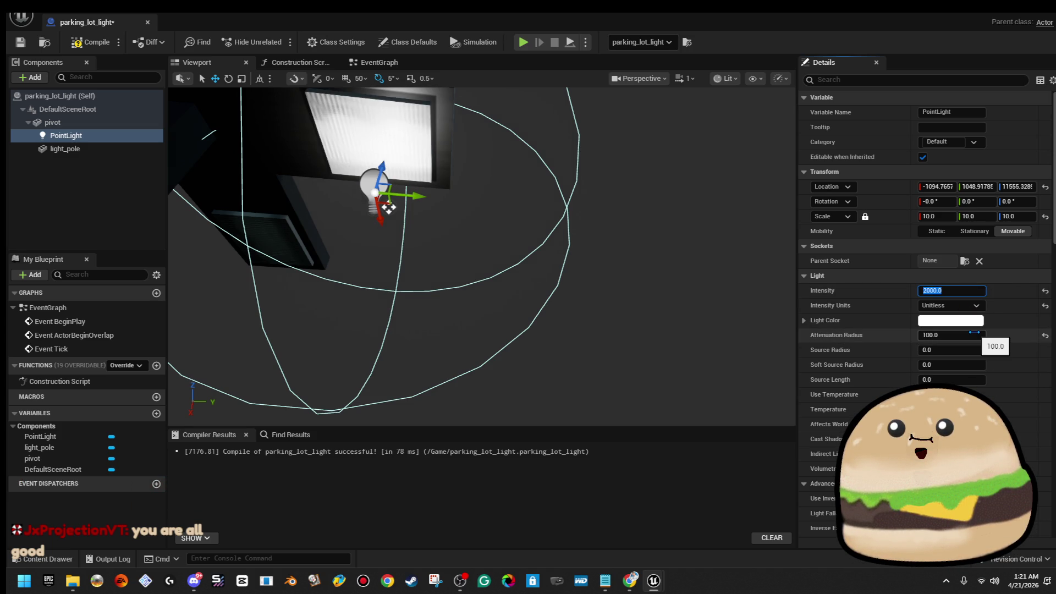
pyautogui.write('300')
pyautogui.press('Return')
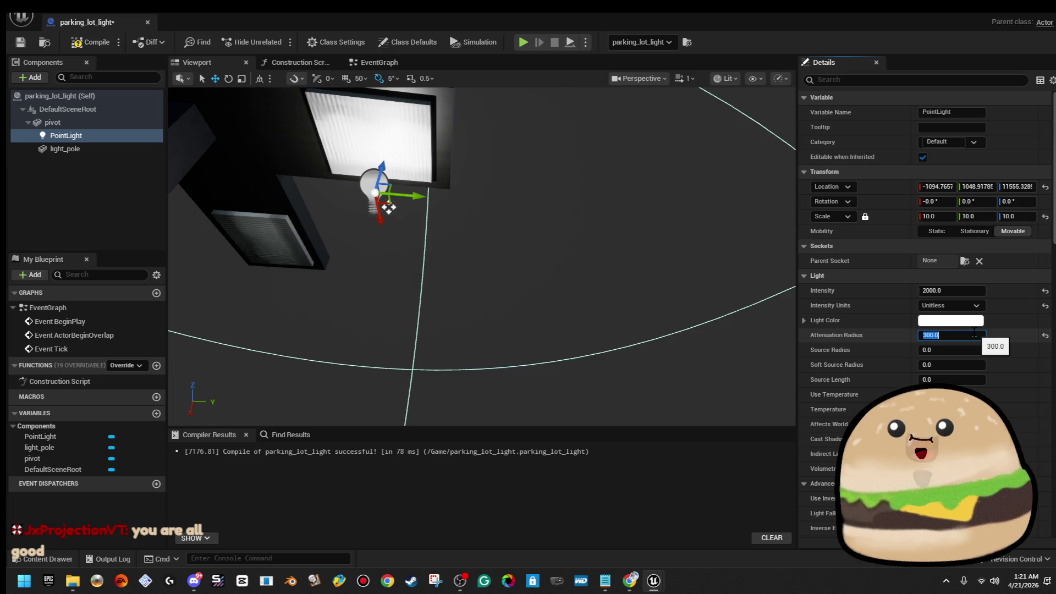
# Step: Nudge the point light below the lamp, then delete it, leaving only light_pole selected
pyautogui.moveTo(508, 282); pyautogui.dragTo(535, 299)
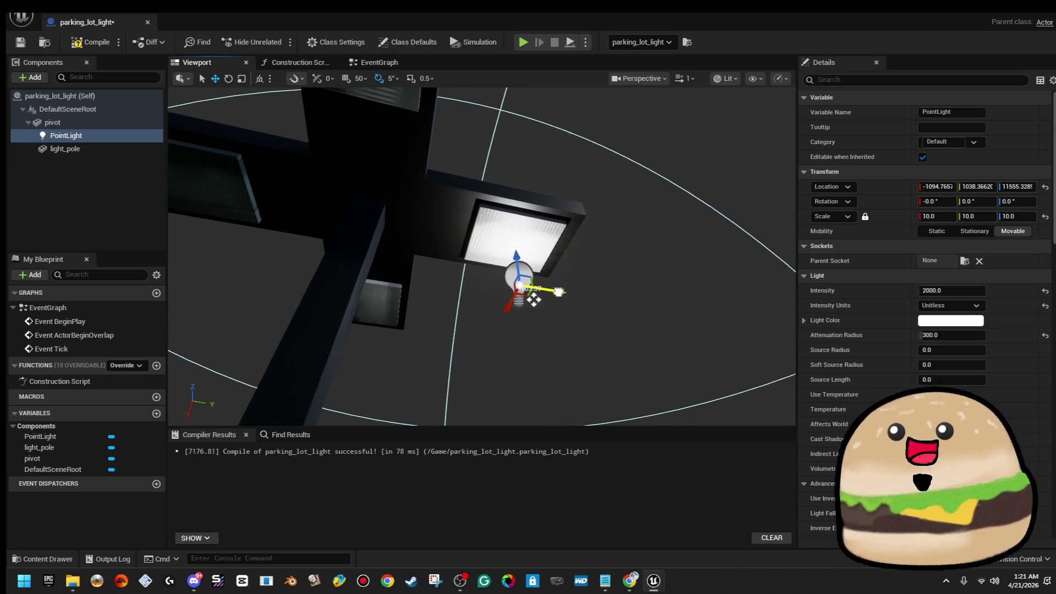
pyautogui.moveTo(535, 299); pyautogui.dragTo(532, 312)
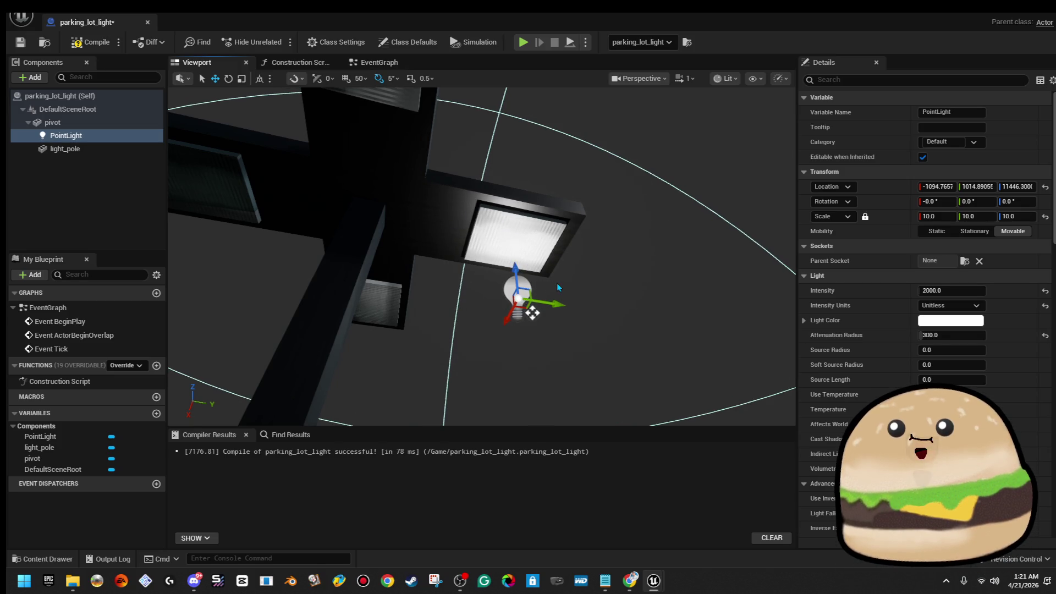
pyautogui.press('Delete')
pyautogui.click(552, 255)
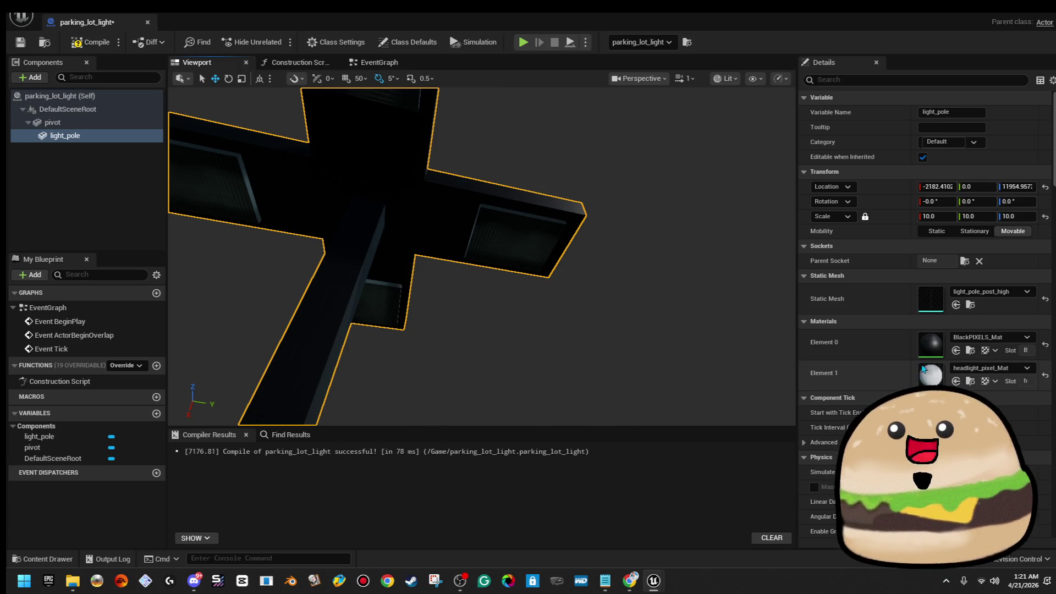
# Step: Set the lamp panels' Materials Element 1 to glow_little_whiteish and compile
pyautogui.click(1003, 368)
pyautogui.write('g;ow')
pyautogui.press('BackSpace')
pyautogui.press('BackSpace')
pyautogui.press('BackSpace')
pyautogui.write('low dim')
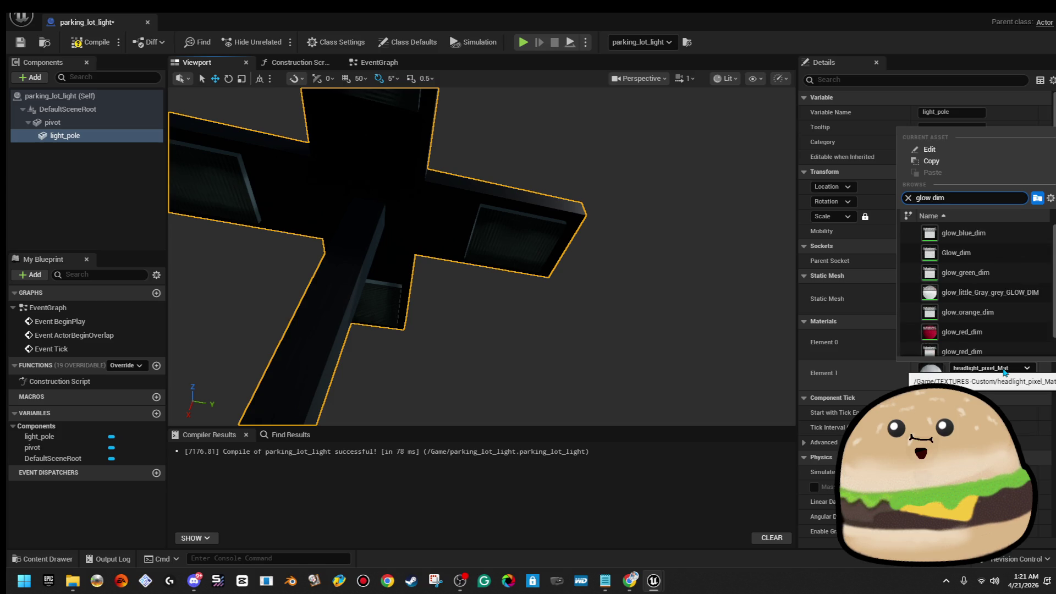
pyautogui.press('Down')
pyautogui.press('Down')
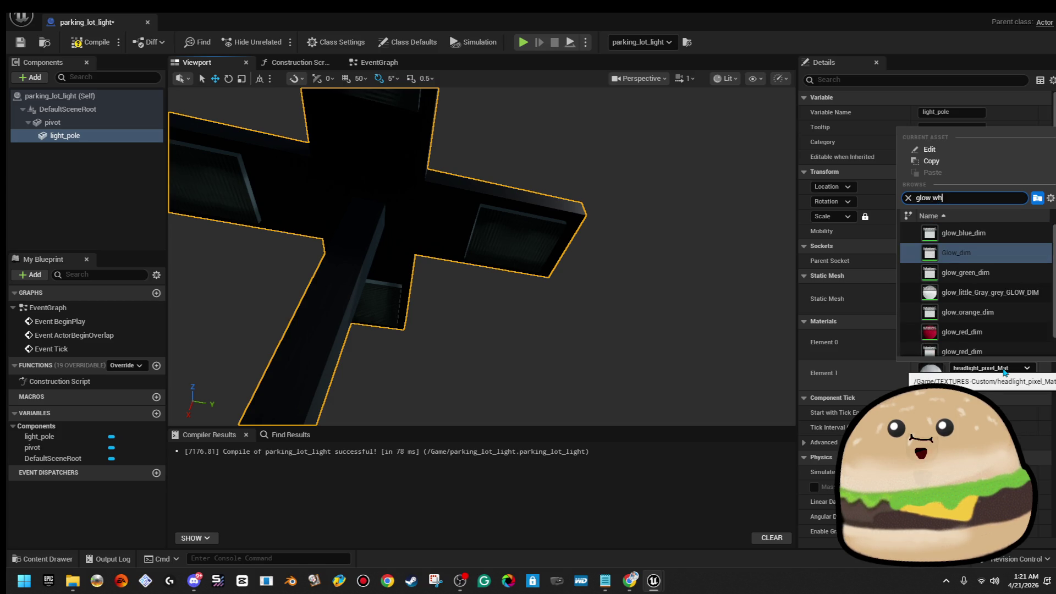
pyautogui.write('hi')
pyautogui.press('Down')
pyautogui.press('Return')
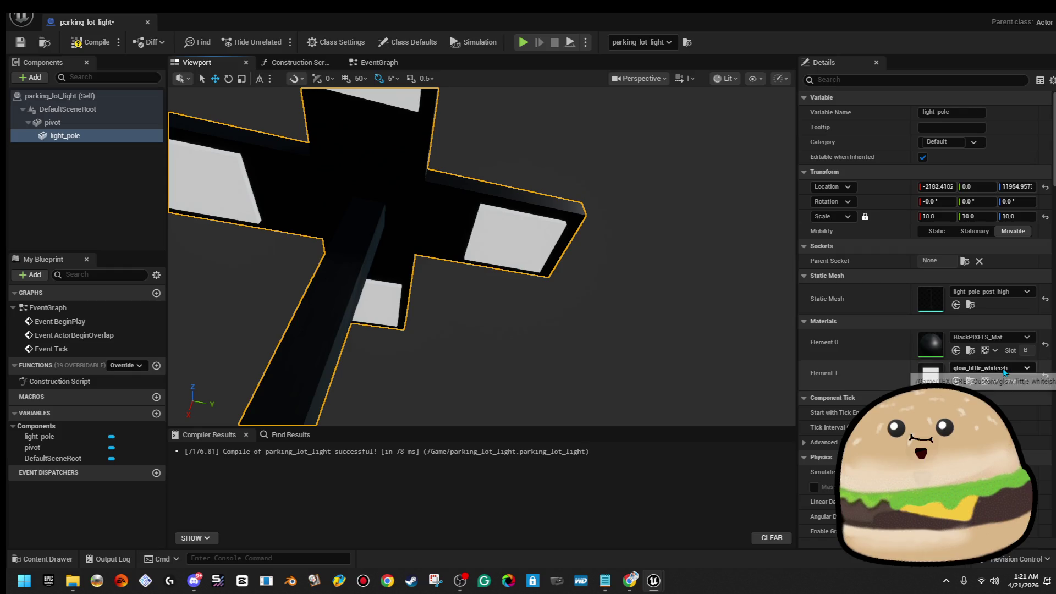
pyautogui.moveTo(598, 306); pyautogui.dragTo(627, 313)
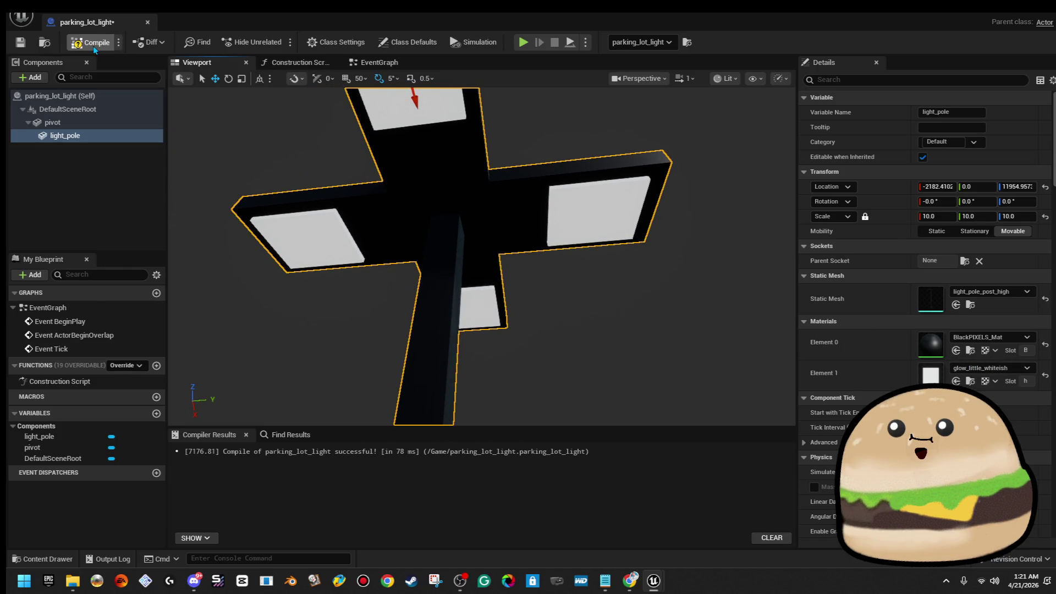
pyautogui.click(21, 42)
# Step: Change the lamp panels' material to Glow_white, recompile, and frame the pole in view
pyautogui.click(1002, 369)
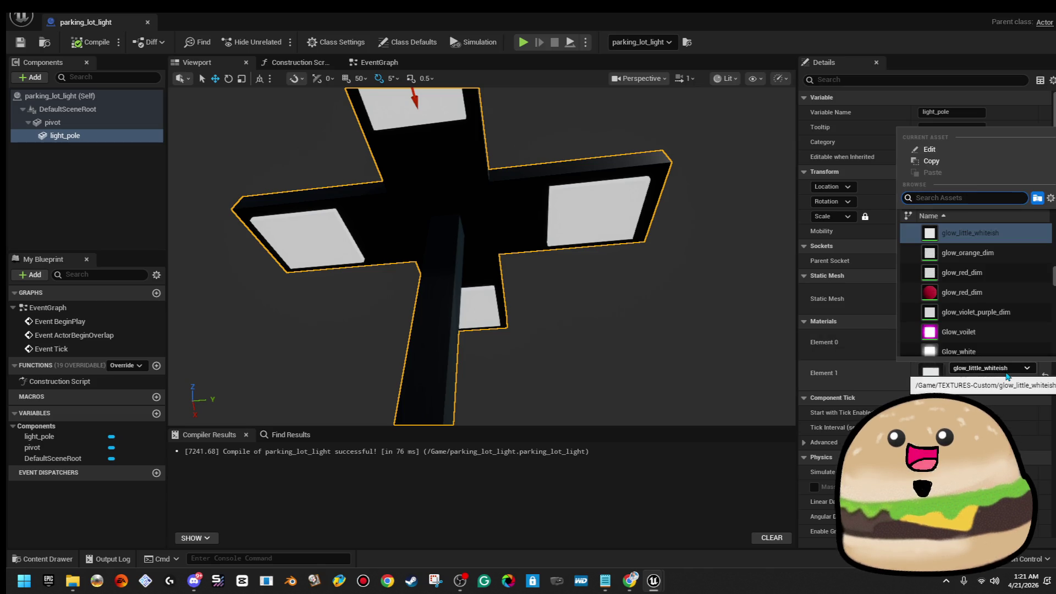
pyautogui.write('glow whi')
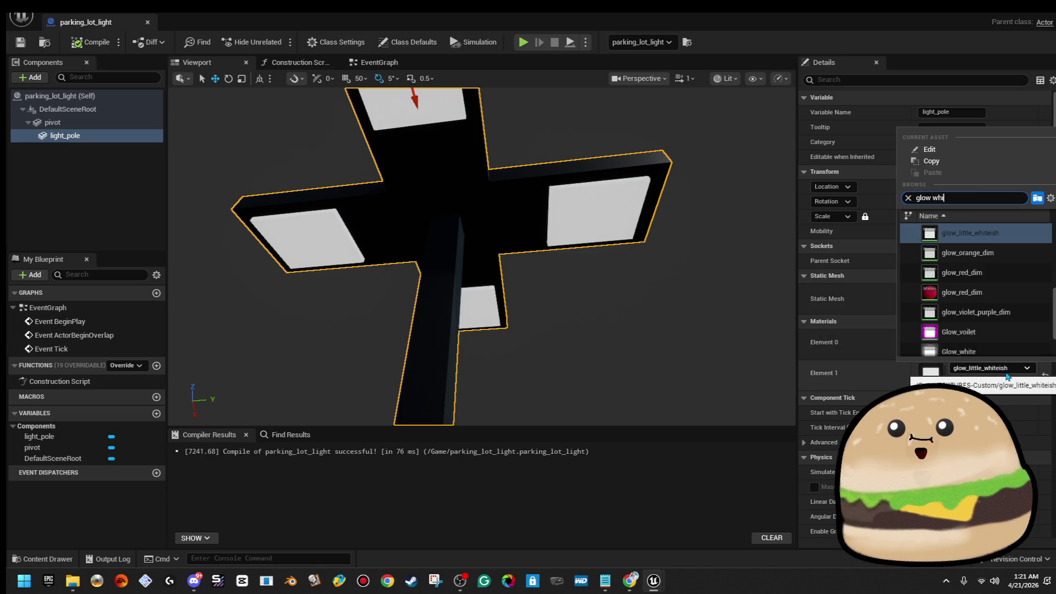
pyautogui.click(957, 252)
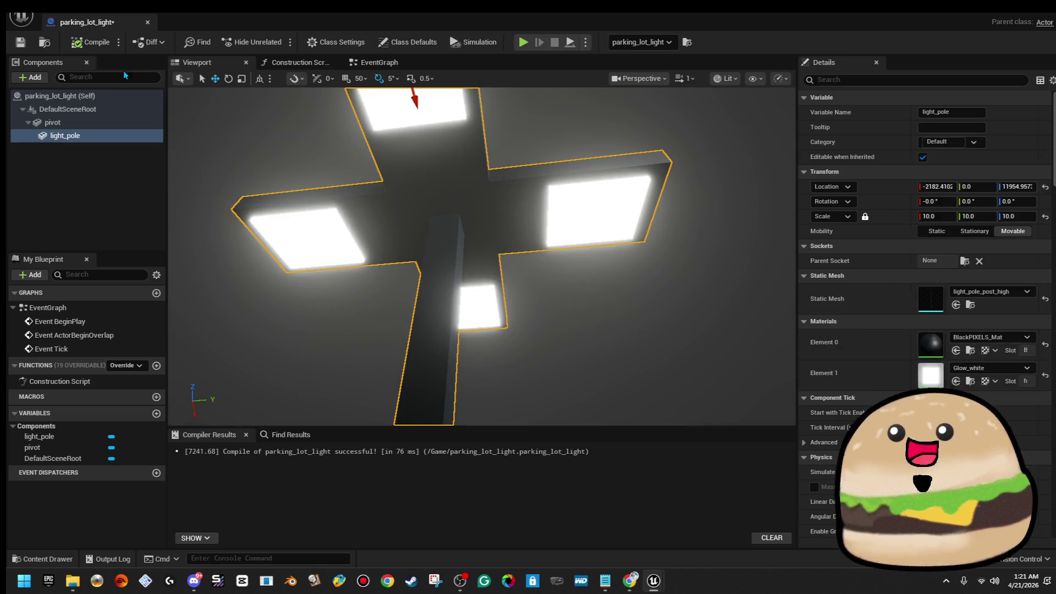
pyautogui.click(21, 42)
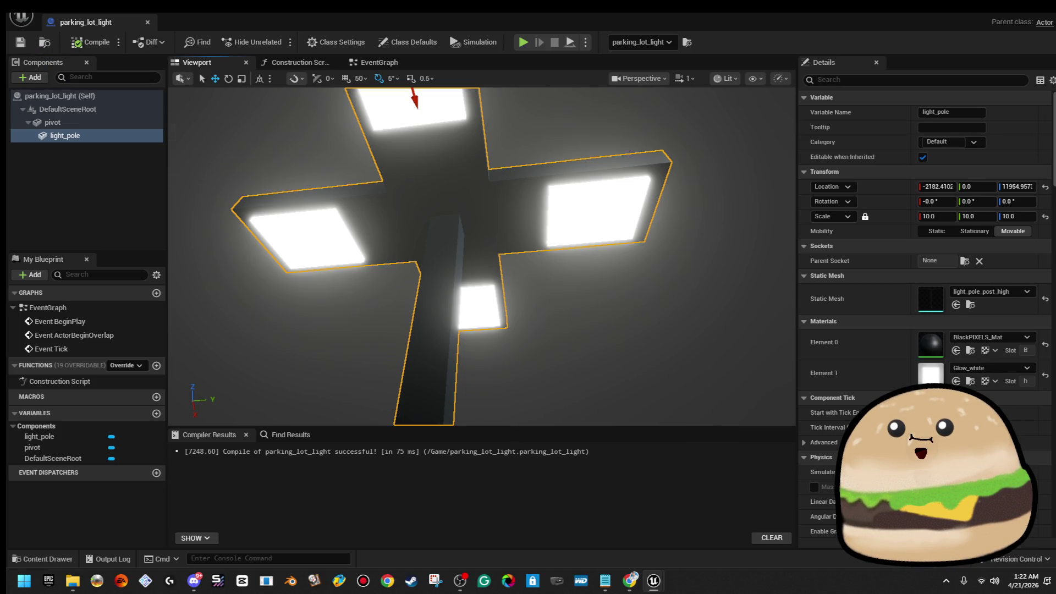
pyautogui.press('f')
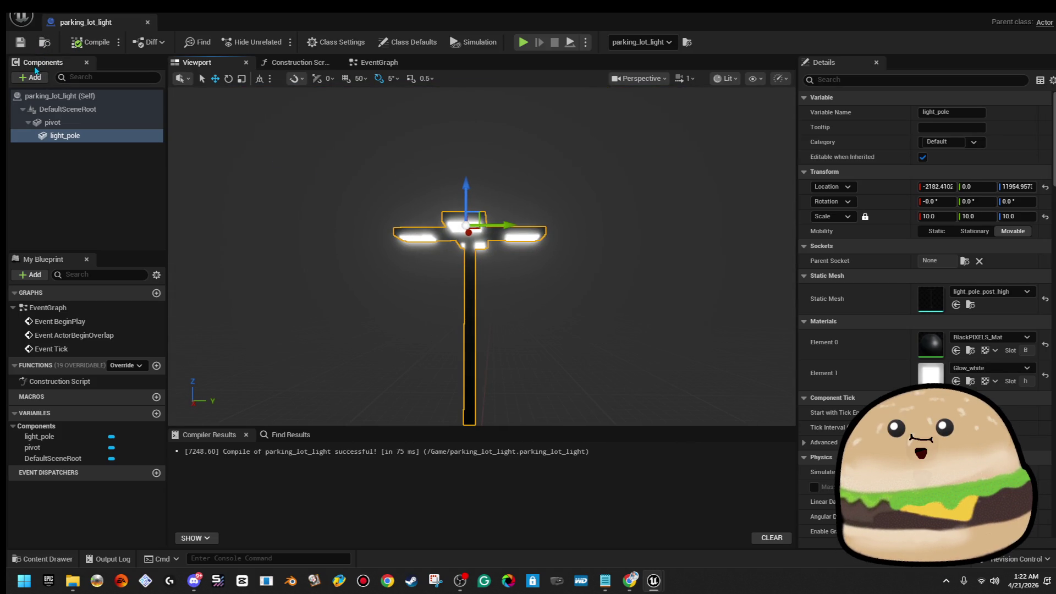
# Step: Add a Spot Light under pivot, raise it to the pole top and rotate it downward
pyautogui.click(53, 122)
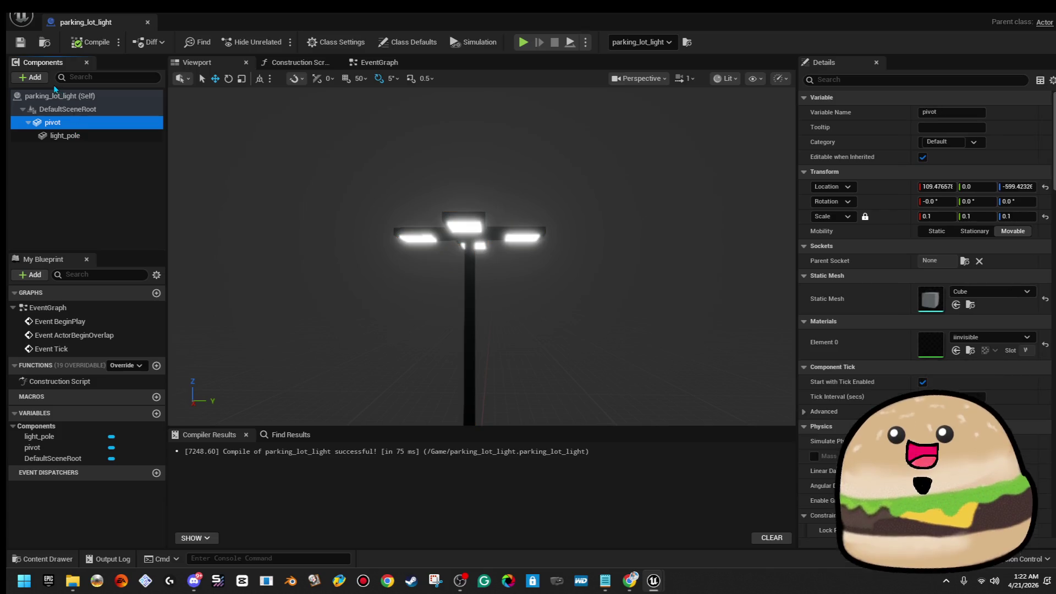
pyautogui.click(31, 77)
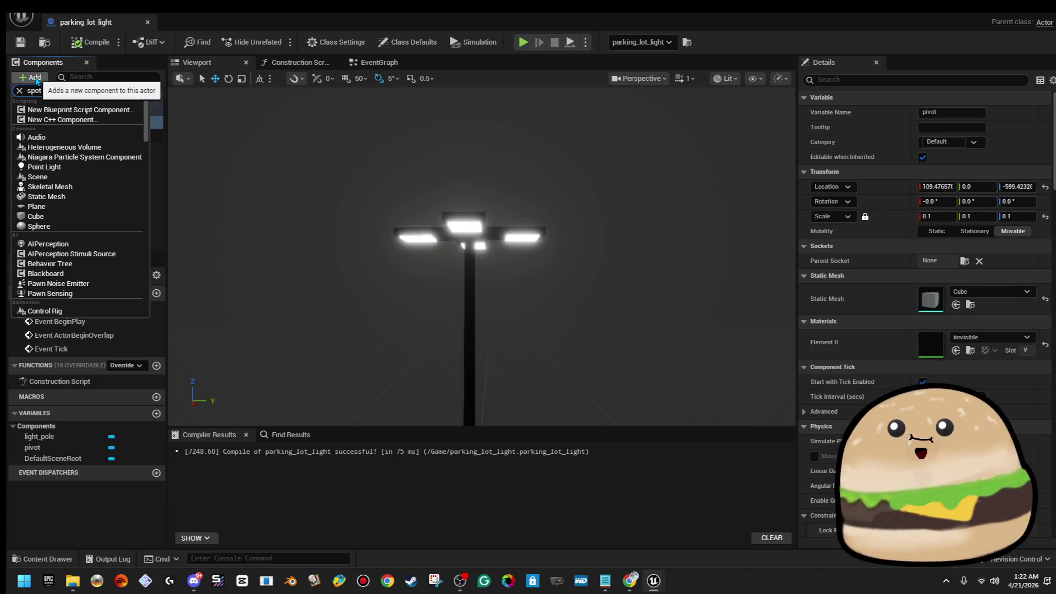
pyautogui.write('spot light')
pyautogui.click(90, 109)
pyautogui.moveTo(363, 248); pyautogui.dragTo(463, 272)
pyautogui.moveTo(441, 312)
pyautogui.mouseDown()
pyautogui.moveTo(443, 170)
pyautogui.moveTo(443, 223)
pyautogui.mouseUp()
pyautogui.press('e')
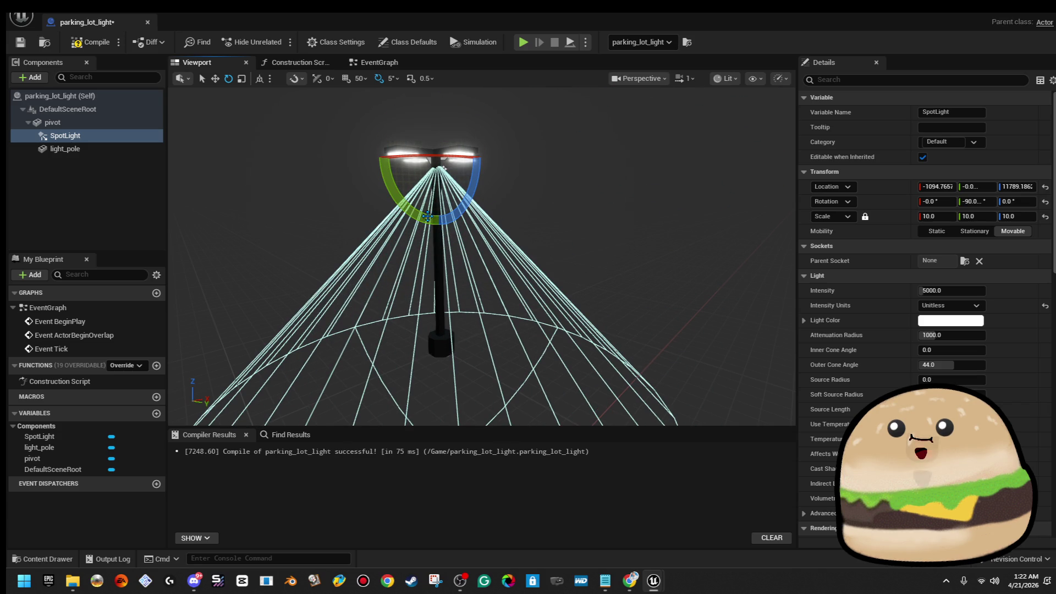
# Step: Untick Cast Shadow on the light_pole mesh and return to the reliveminal_map level
pyautogui.click(443, 169)
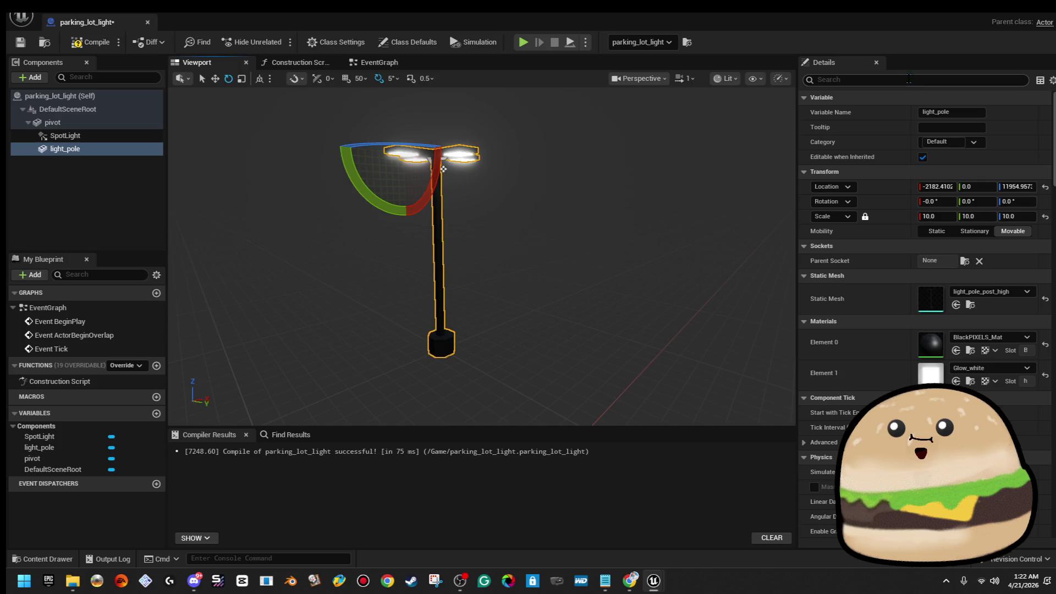
pyautogui.write('shad')
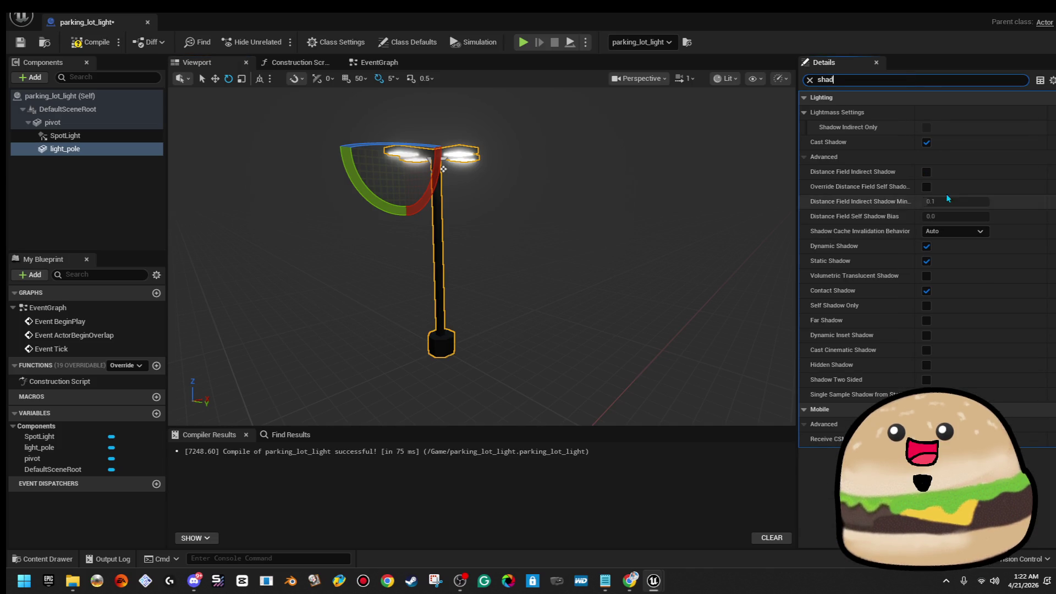
pyautogui.click(926, 148)
pyautogui.click(926, 146)
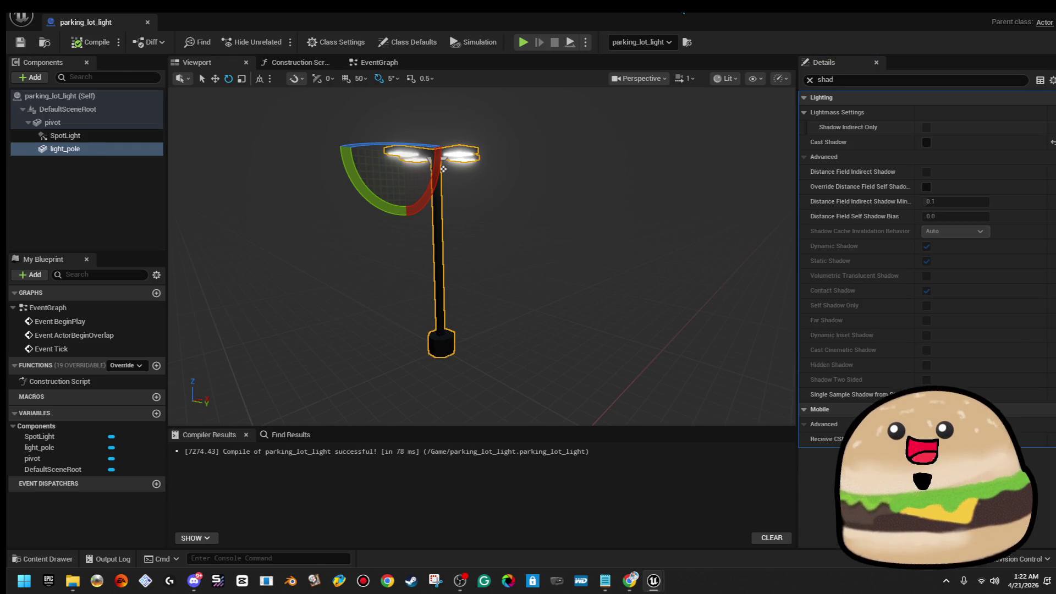
pyautogui.hotkey('alt', 'Tab')
pyautogui.scroll(3, 558, 123)
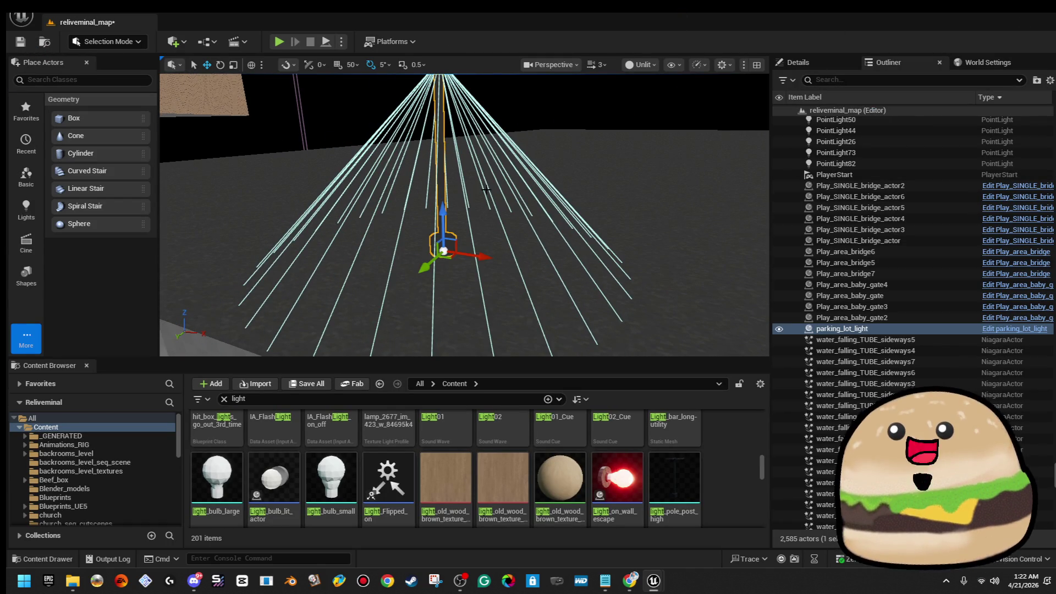
# Step: Frame parking_lot_light and switch the viewport from Unlit to Lit to see the glowing lamp
pyautogui.press('f')
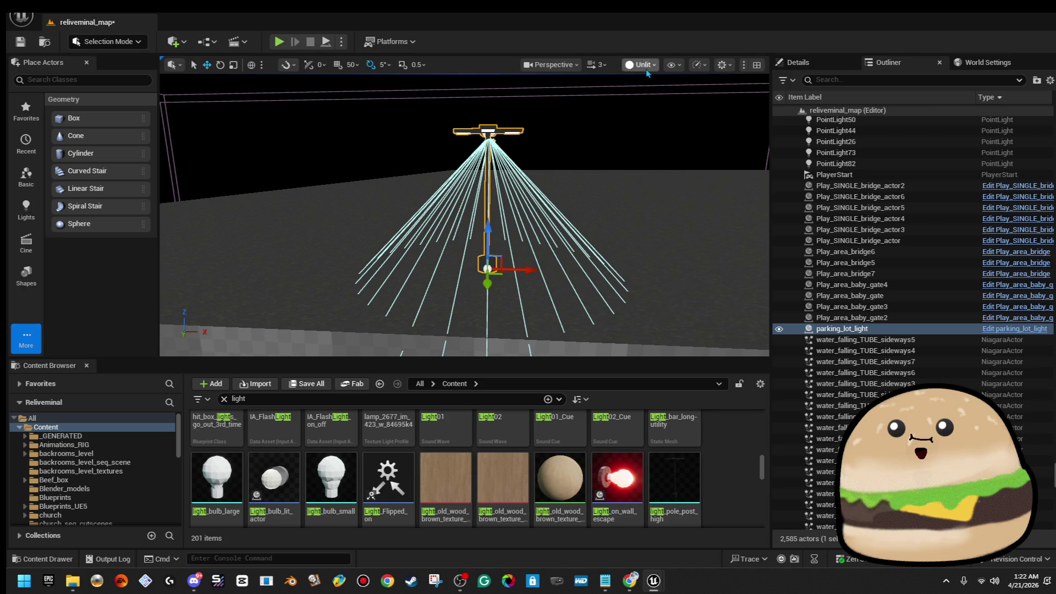
pyautogui.click(644, 64)
pyautogui.click(661, 98)
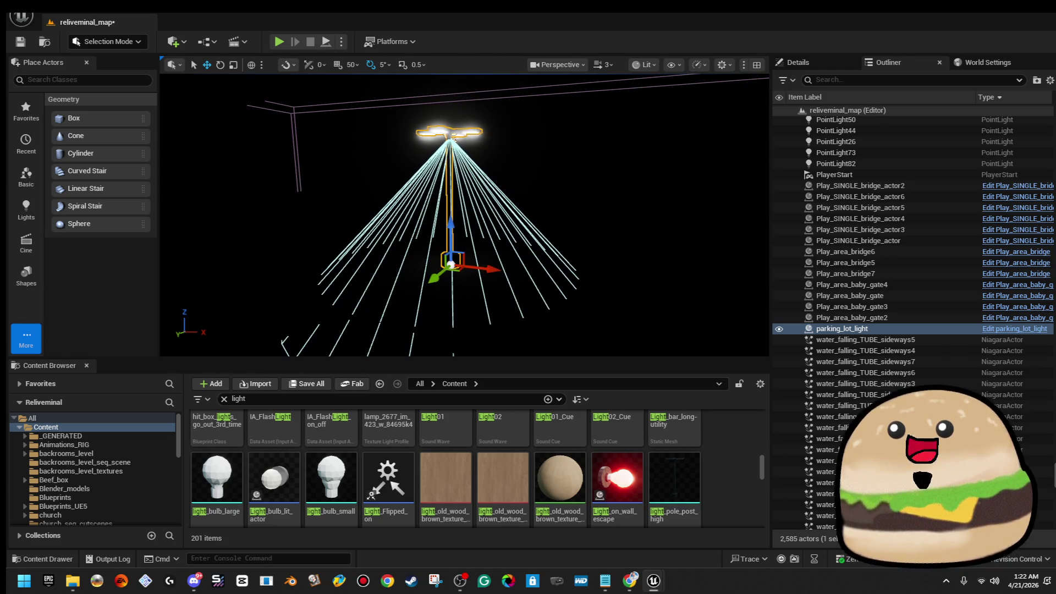
pyautogui.rightClick(445, 122)
pyautogui.click(504, 177)
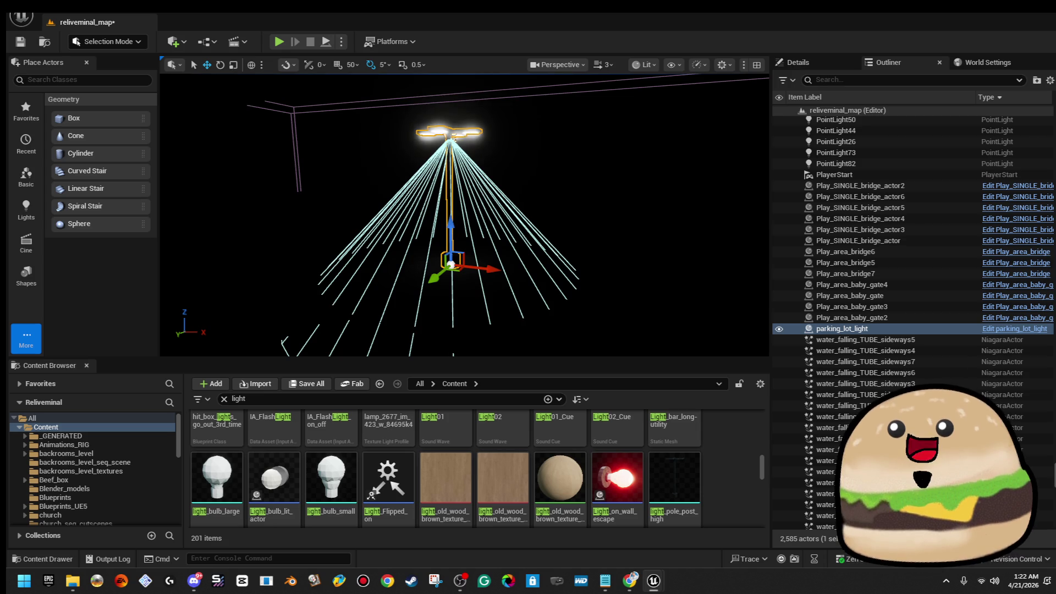
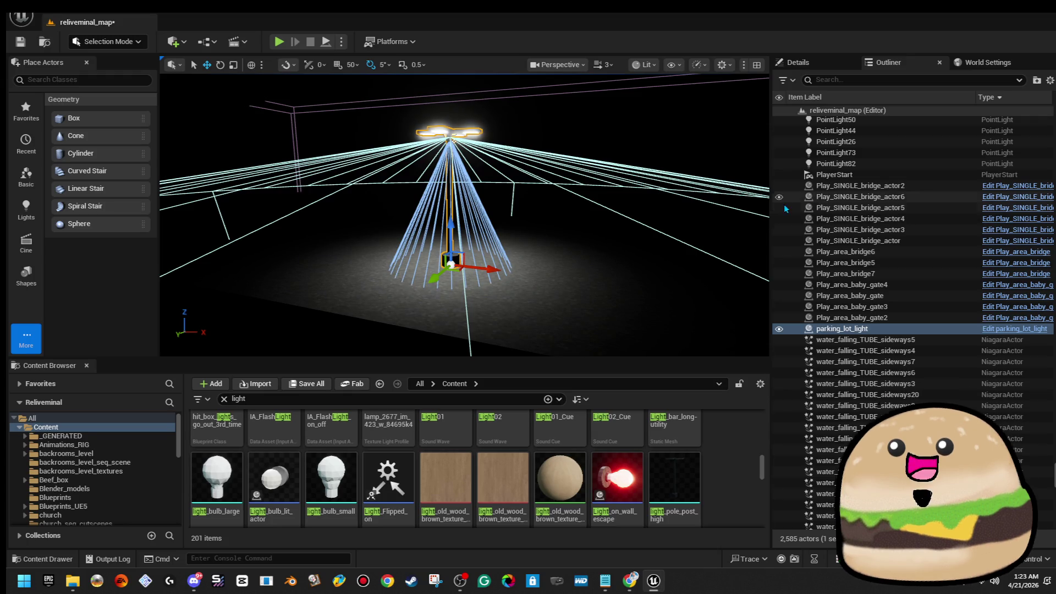
# Step: Play-test from the parking lot floor, walk toward the lamp post and eject in full-screen view
pyautogui.rightClick(597, 306)
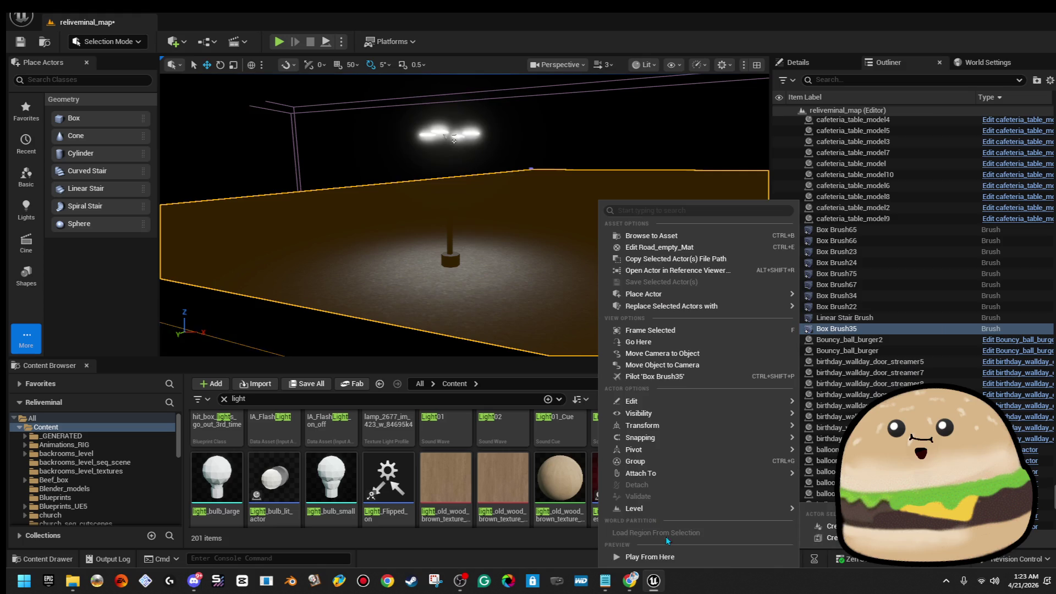
pyautogui.click(648, 556)
pyautogui.press('w')
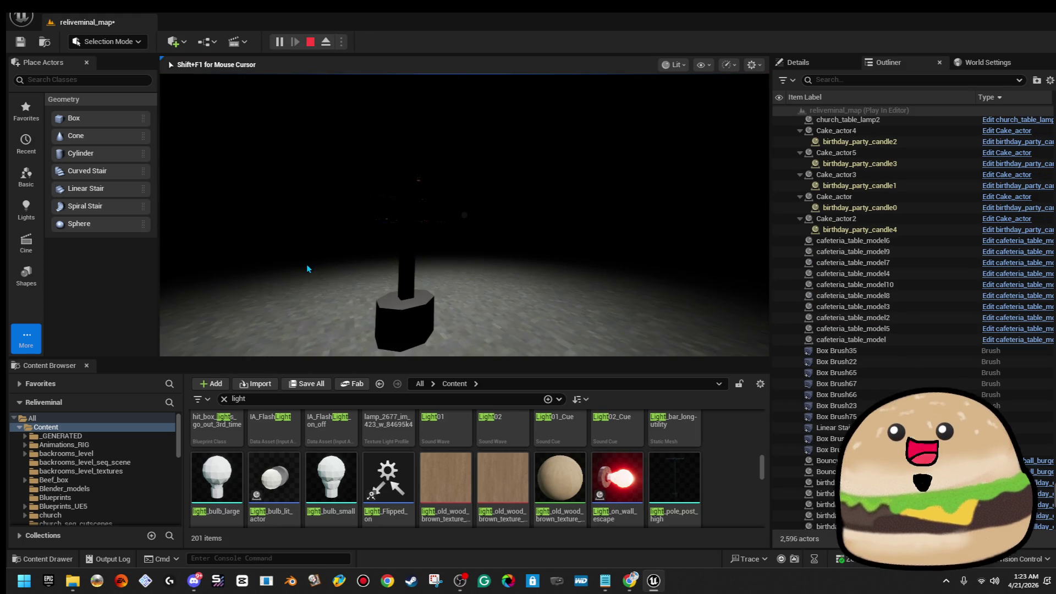
pyautogui.press('F11')
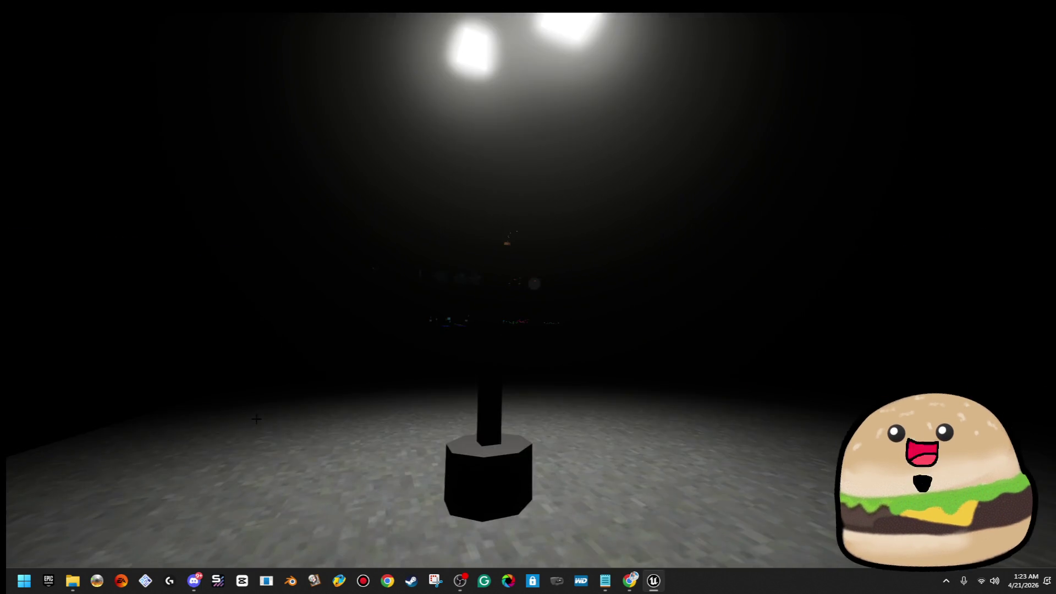
pyautogui.press('F8')
# Step: Inspect the lamp post, start a second play test from the floor and stop it
pyautogui.click(490, 476)
pyautogui.press('r')
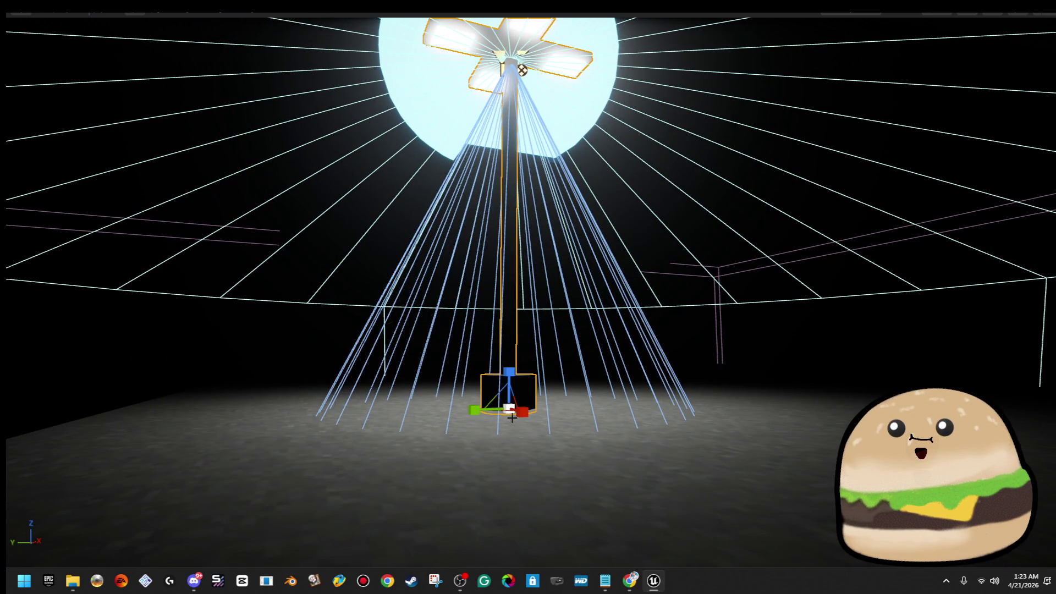
pyautogui.click(587, 420)
pyautogui.rightClick(586, 420)
pyautogui.click(679, 408)
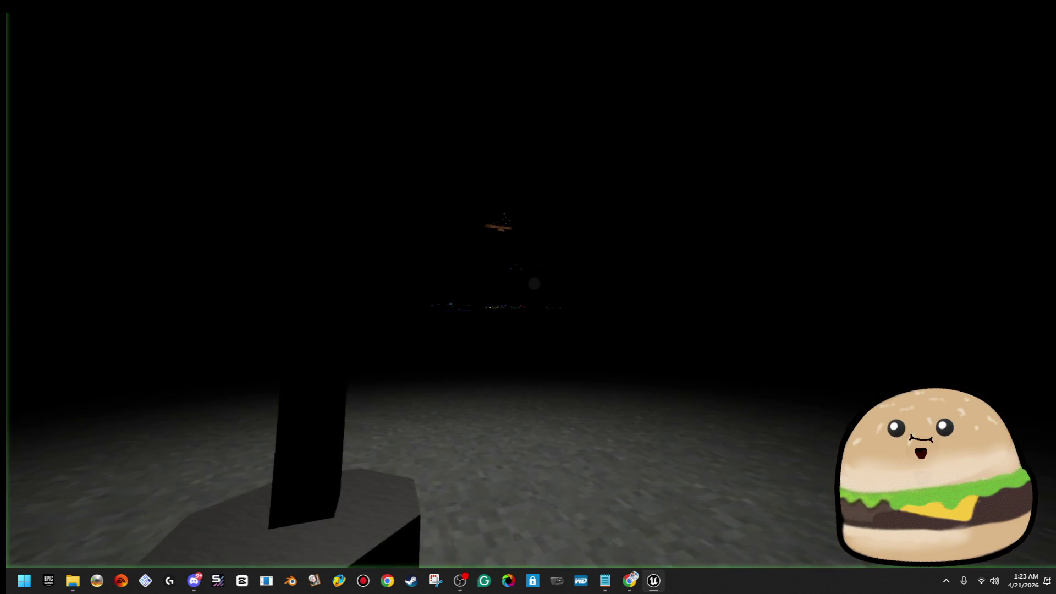
pyautogui.press('Escape')
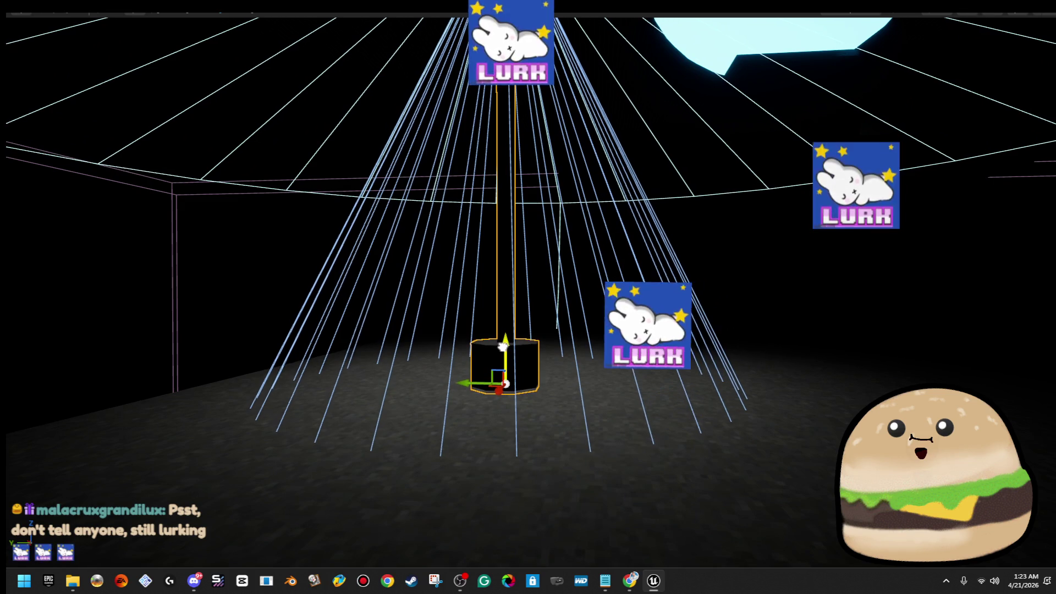
# Step: Launch play tests from the parking lot floor and detach from the player to view the scene
pyautogui.keyDown('ctrl'); pyautogui.click(504, 381); pyautogui.keyUp('ctrl')
pyautogui.rightClick(613, 395)
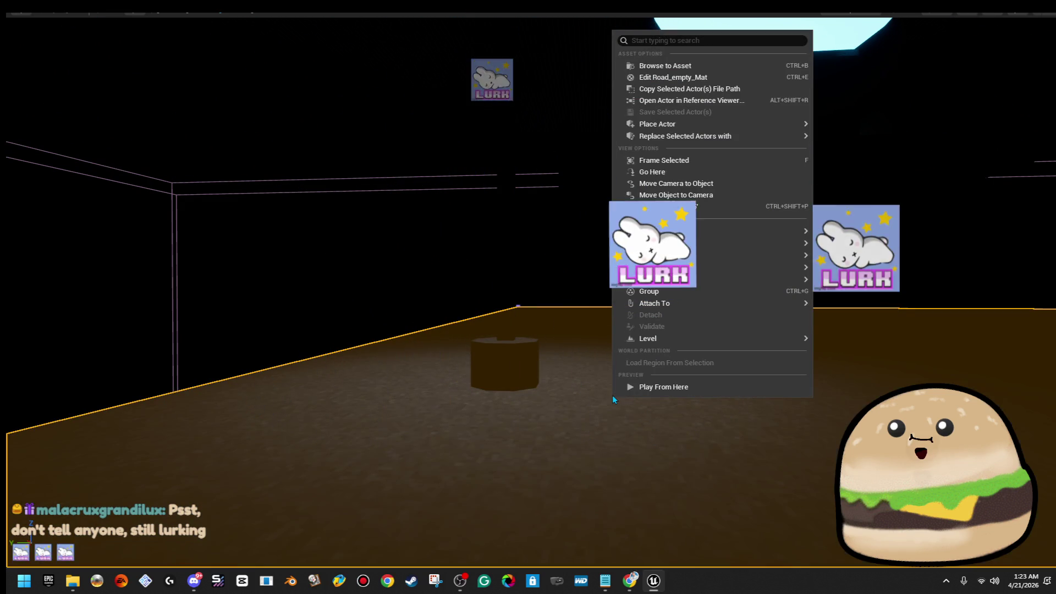
pyautogui.click(690, 388)
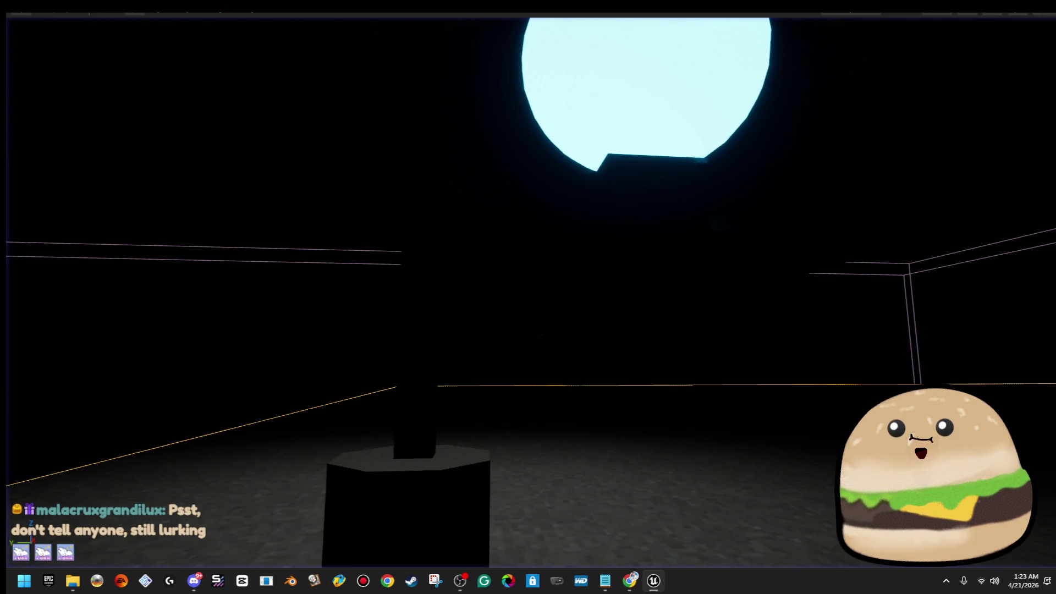
pyautogui.press('g')
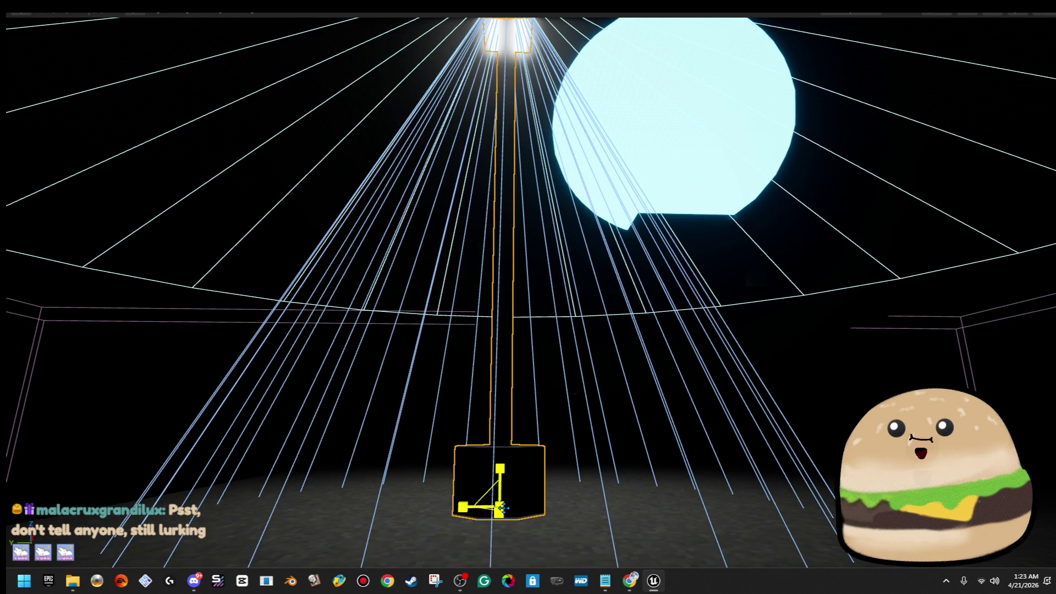
pyautogui.rightClick(583, 509)
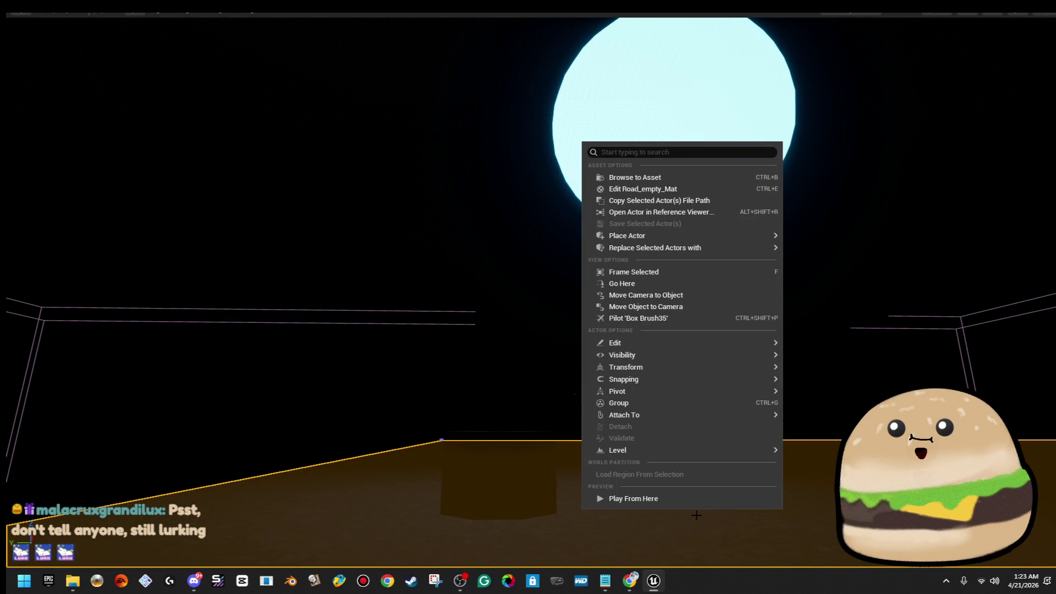
pyautogui.click(693, 501)
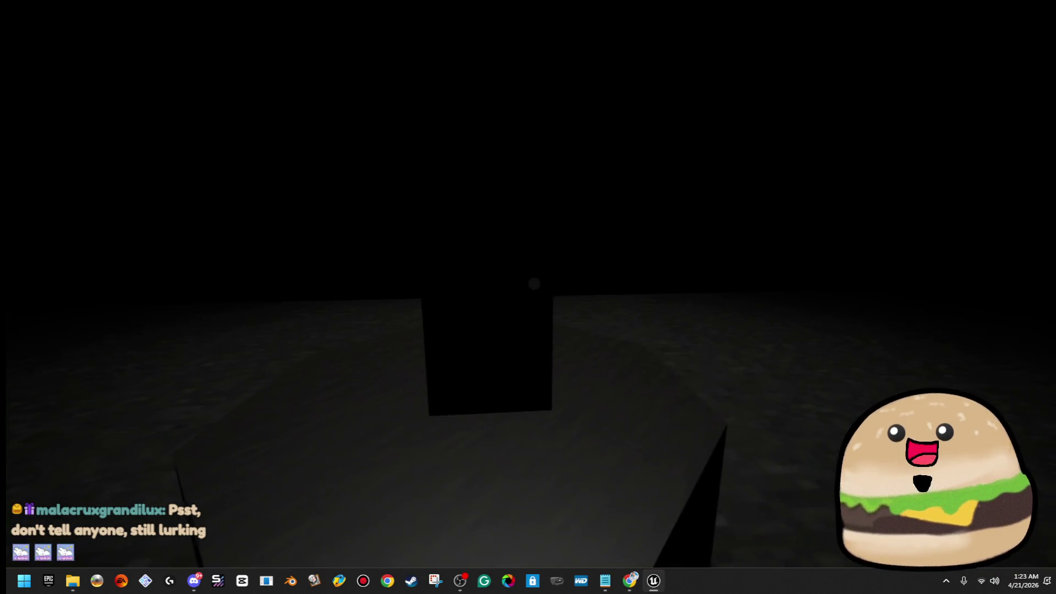
# Step: Walk to the dark box with the flashlight on, reach the lamp base, then eject and leave play
pyautogui.press('w')
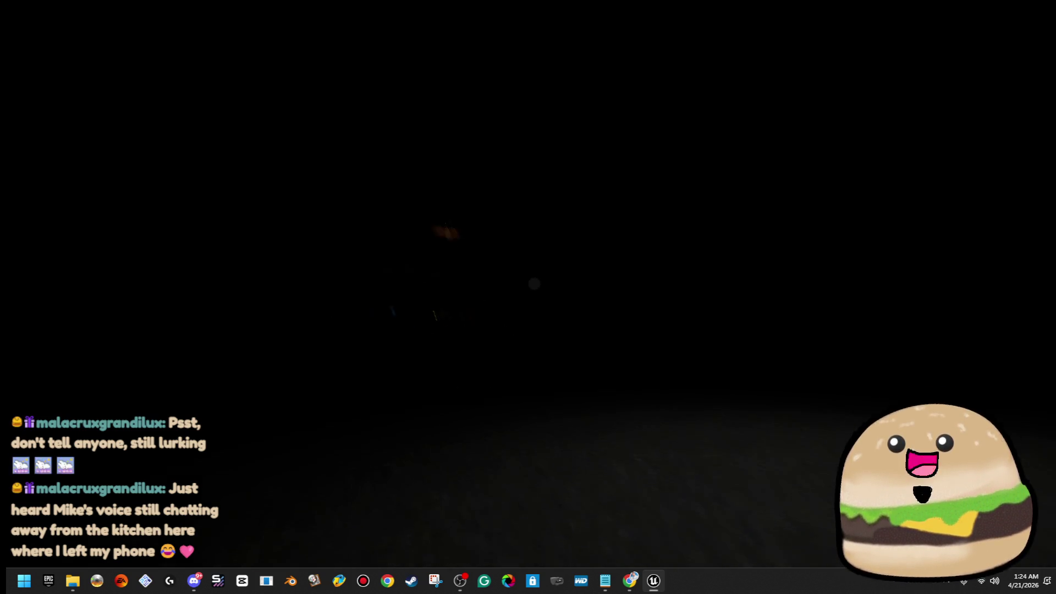
pyautogui.press('f')
pyautogui.press('w')
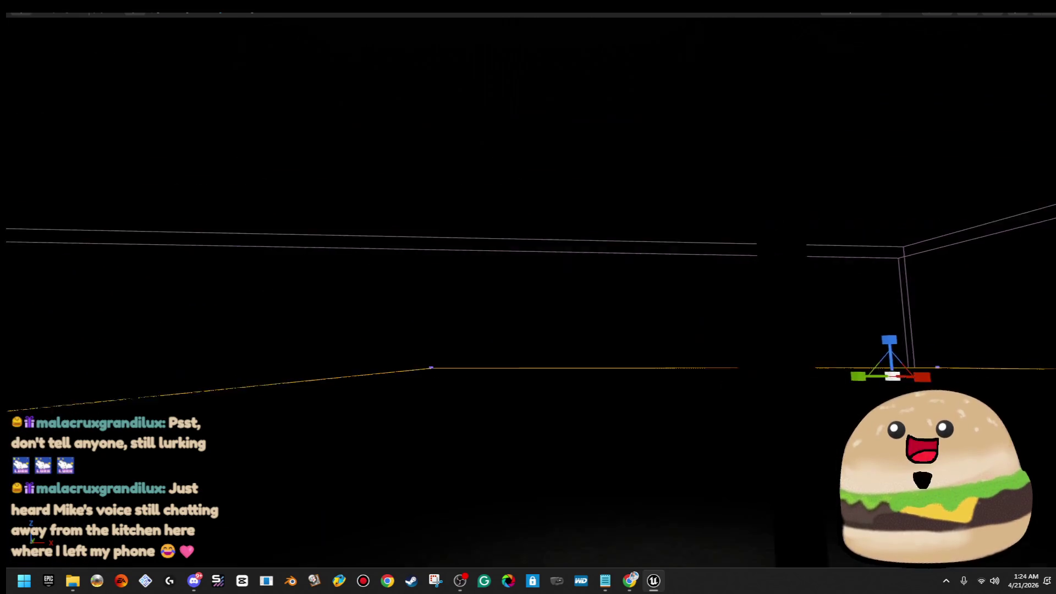
pyautogui.press('F8')
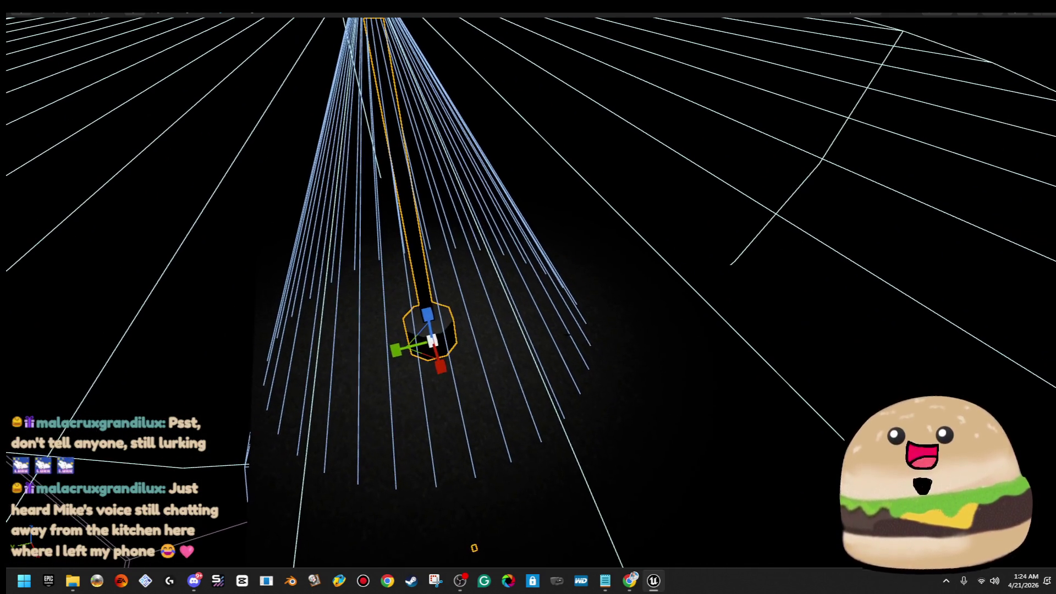
pyautogui.press('F11')
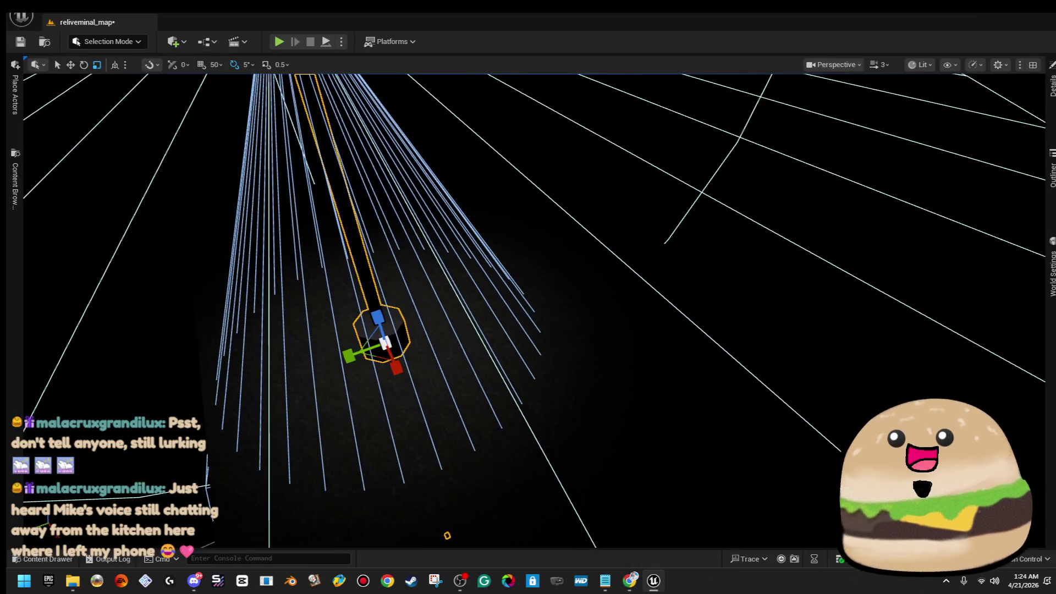
# Step: Restore the editor layout and look down the light's beam up close over the parking lot floor
pyautogui.press('F11')
pyautogui.press('F11')
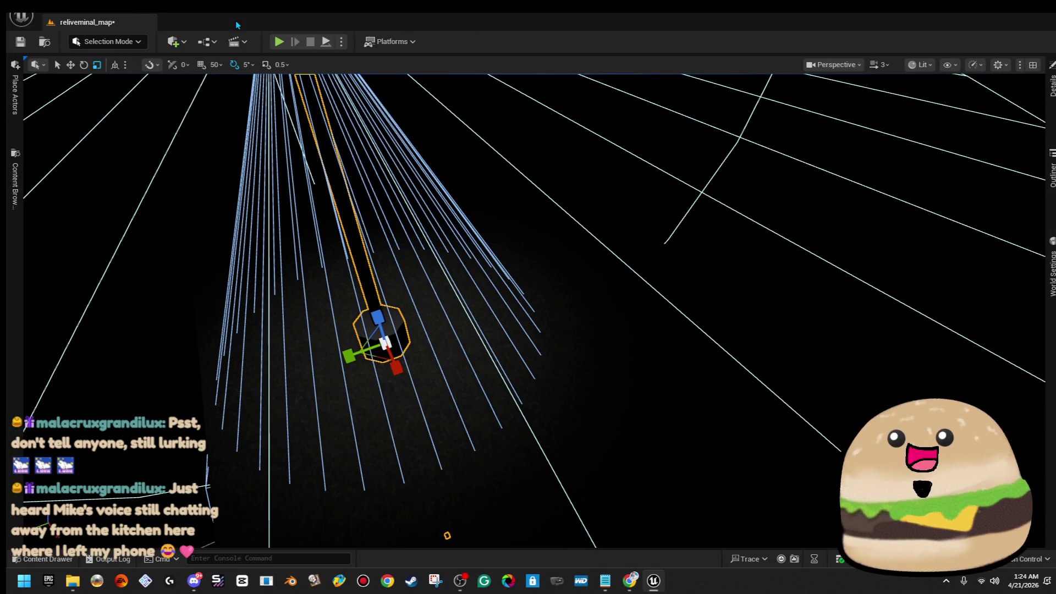
pyautogui.press('F11')
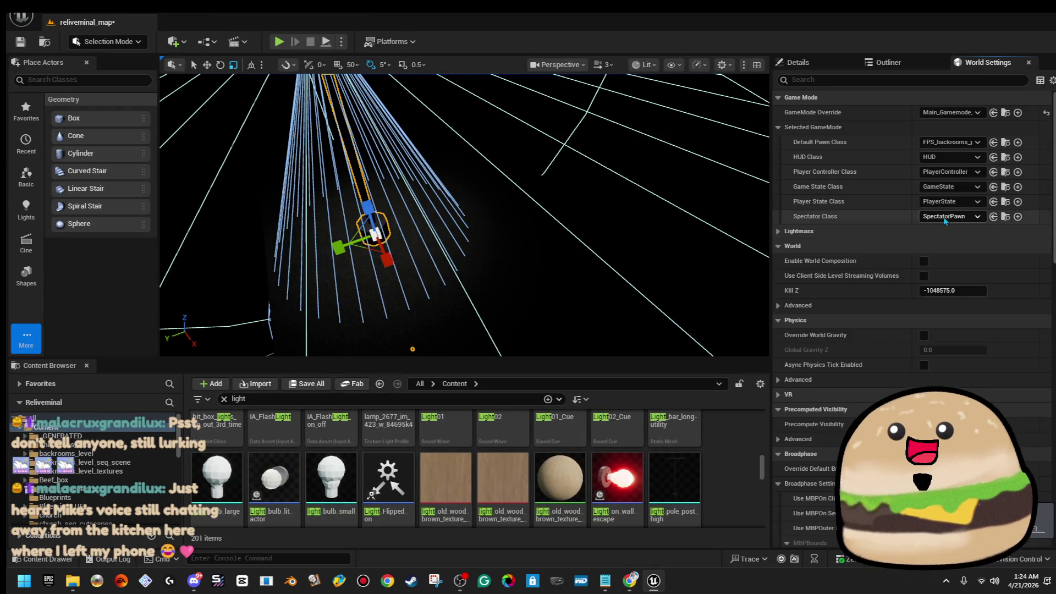
pyautogui.moveTo(412, 215); pyautogui.dragTo(411, 186)
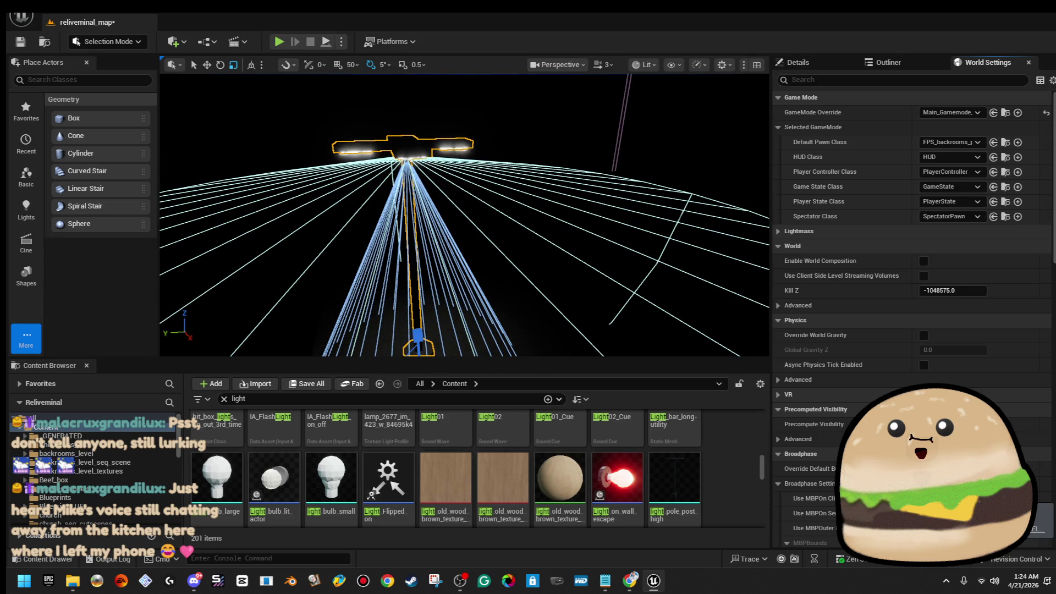
pyautogui.rightClick(411, 146)
pyautogui.click(522, 199)
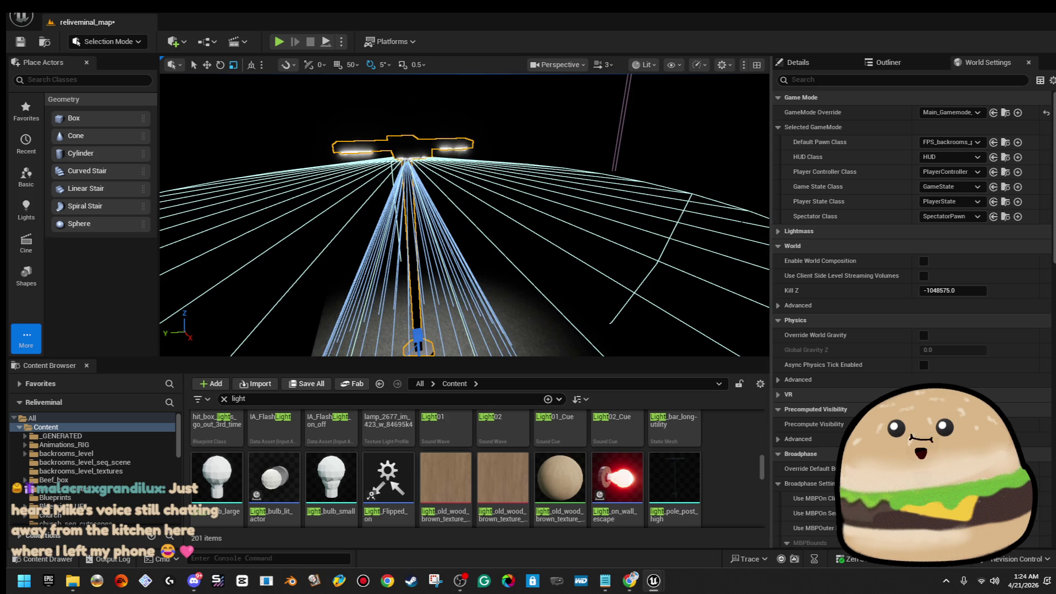
pyautogui.press('f')
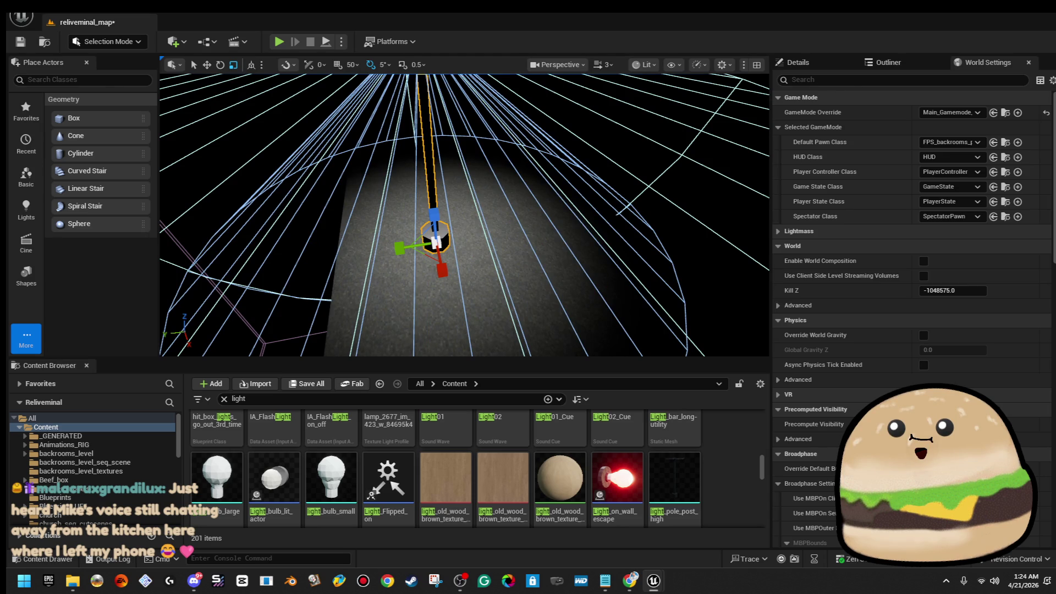
pyautogui.rightClick(523, 156)
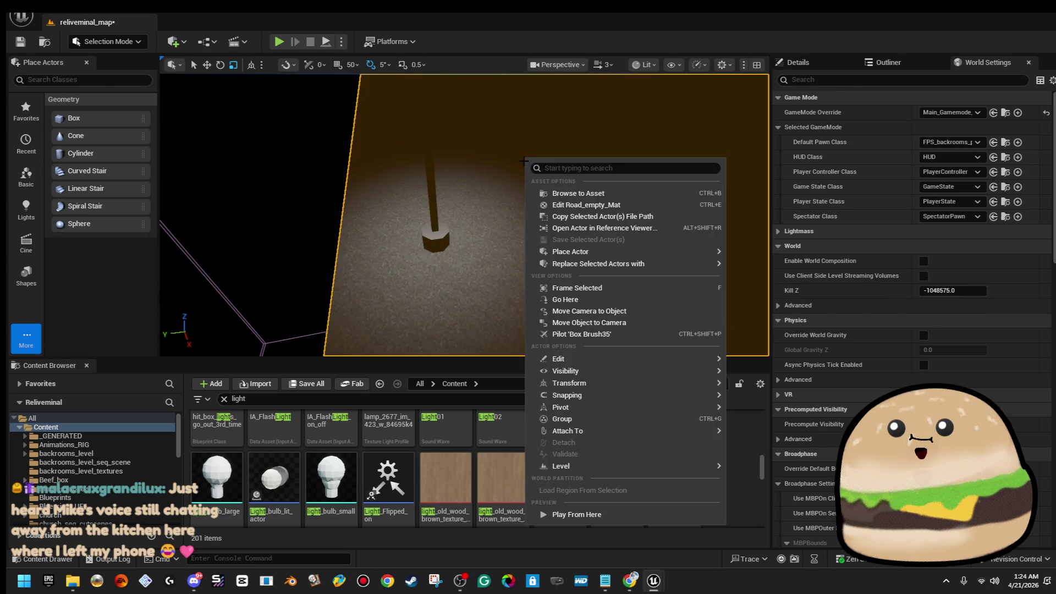
pyautogui.click(591, 514)
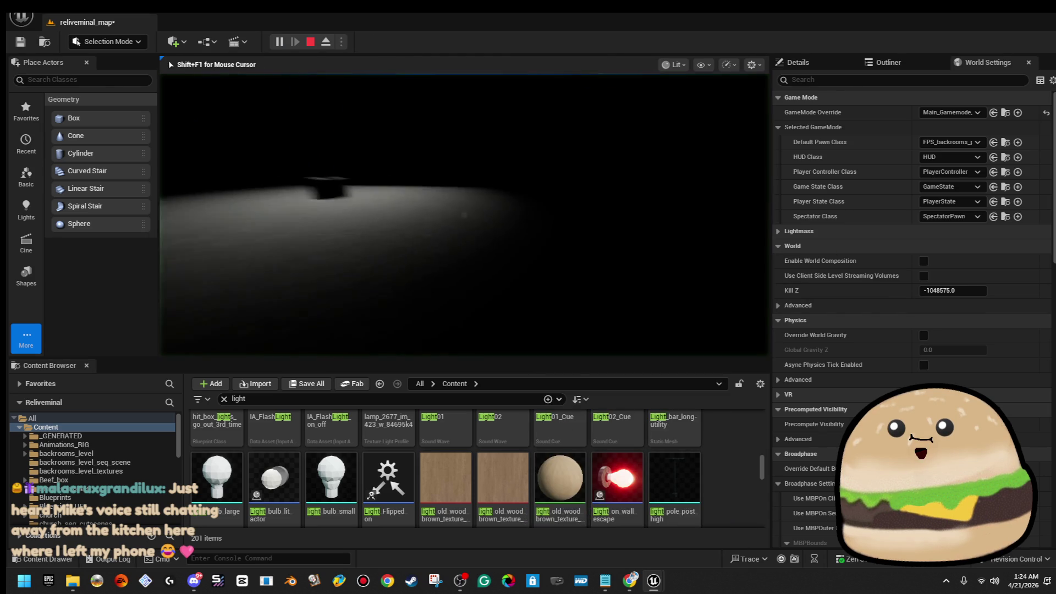
pyautogui.press('w')
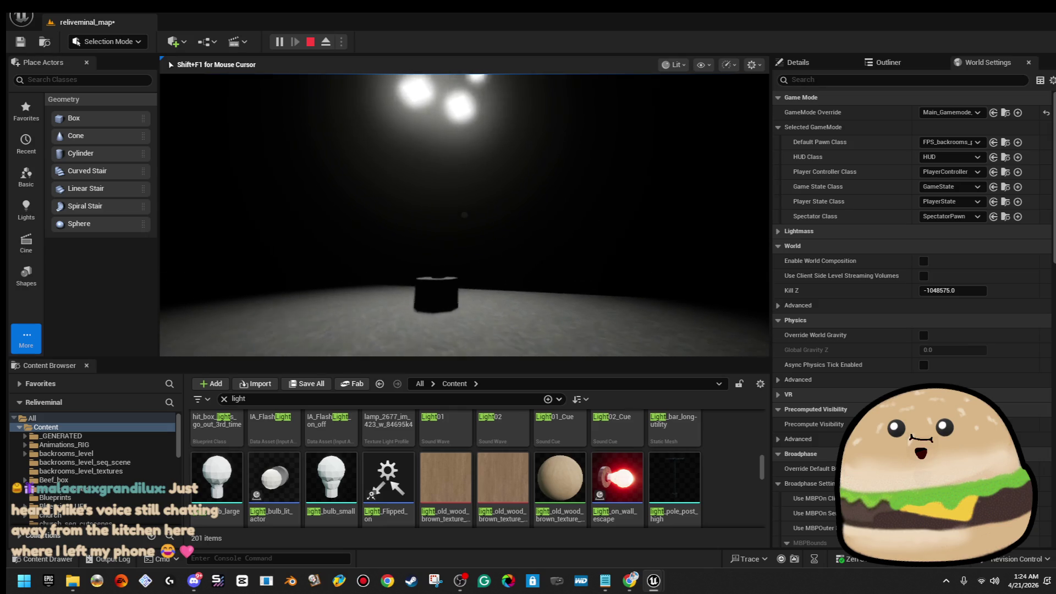
pyautogui.press('s')
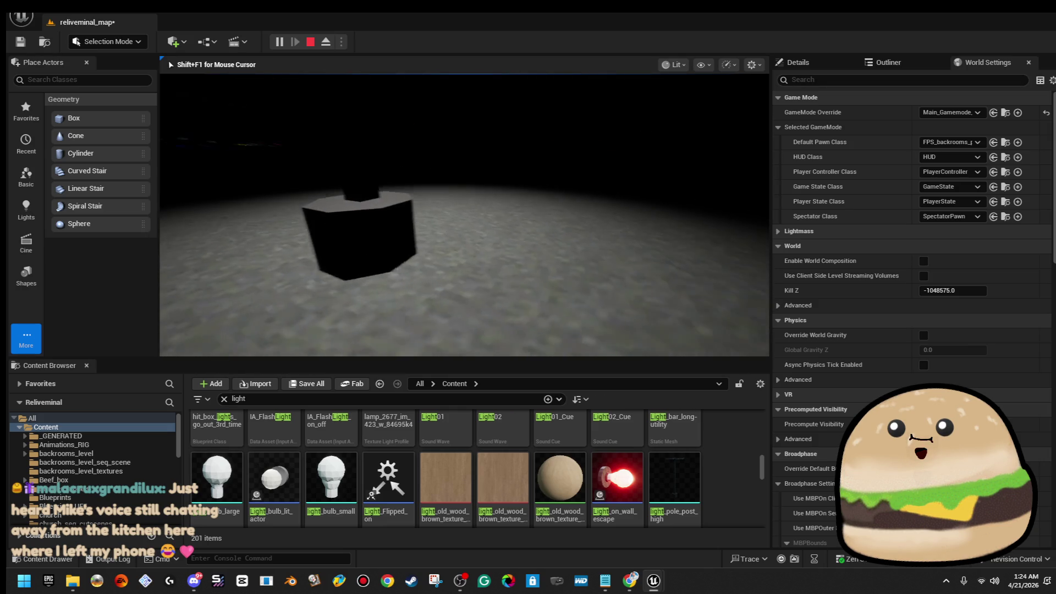
pyautogui.press('Escape')
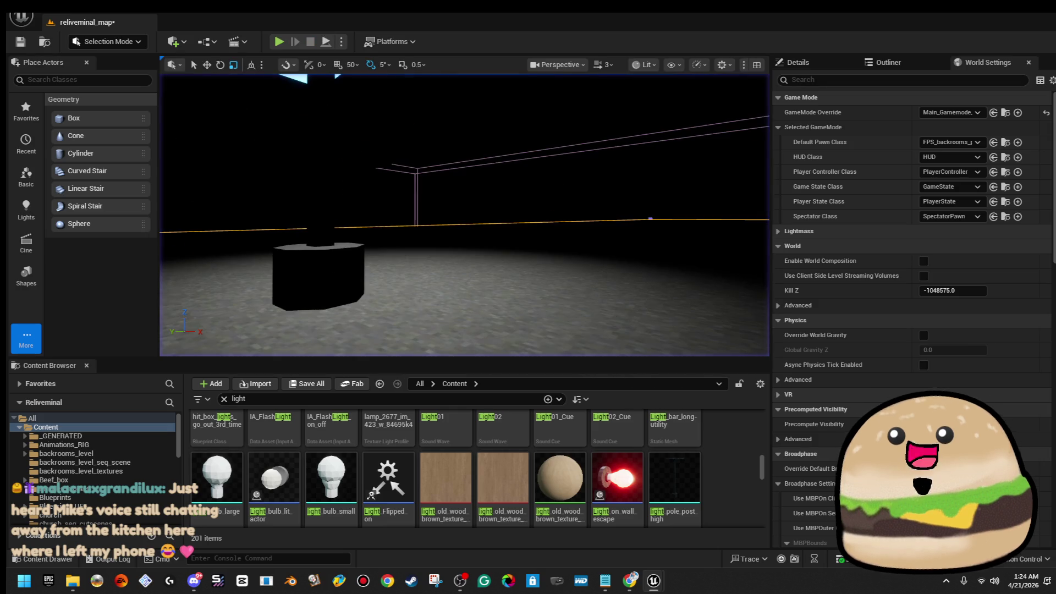
pyautogui.click(544, 149)
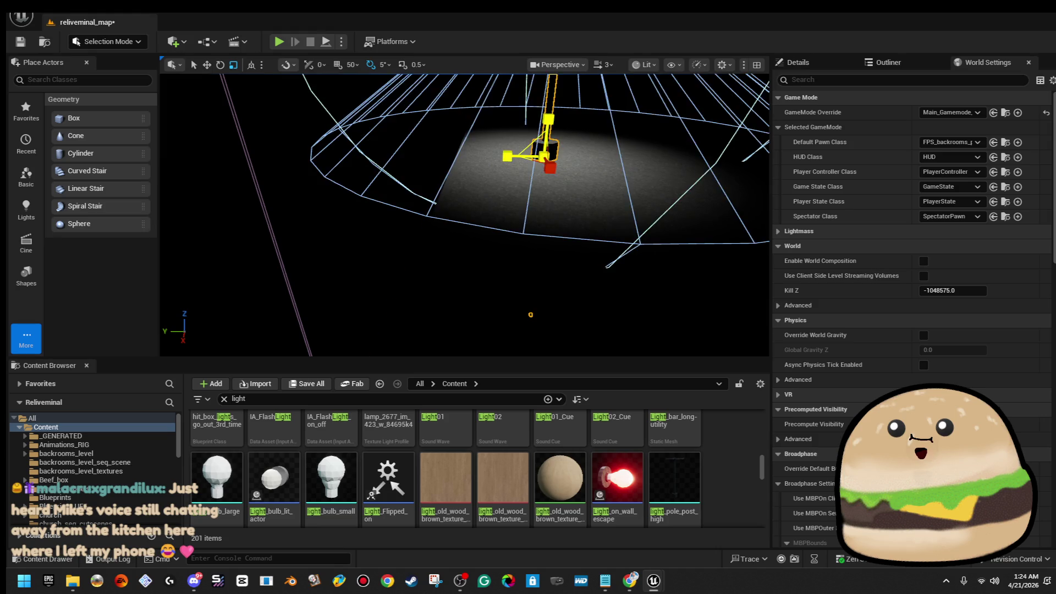
# Step: Test-move the spotlight, undo it back over the lamp, and open the parking_lot_light blueprint
pyautogui.press('f')
pyautogui.moveTo(459, 190); pyautogui.dragTo(534, 181)
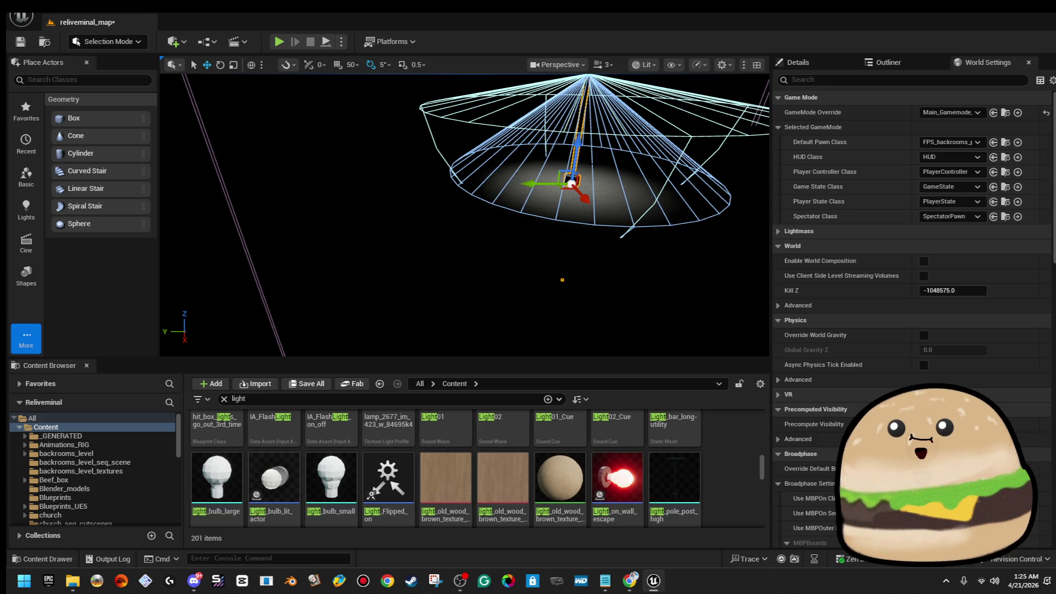
pyautogui.press('f')
pyautogui.scroll(2, 455, 196)
pyautogui.scroll(2, 455, 197)
pyautogui.scroll(2, 455, 197)
pyautogui.moveTo(454, 196); pyautogui.dragTo(315, 201)
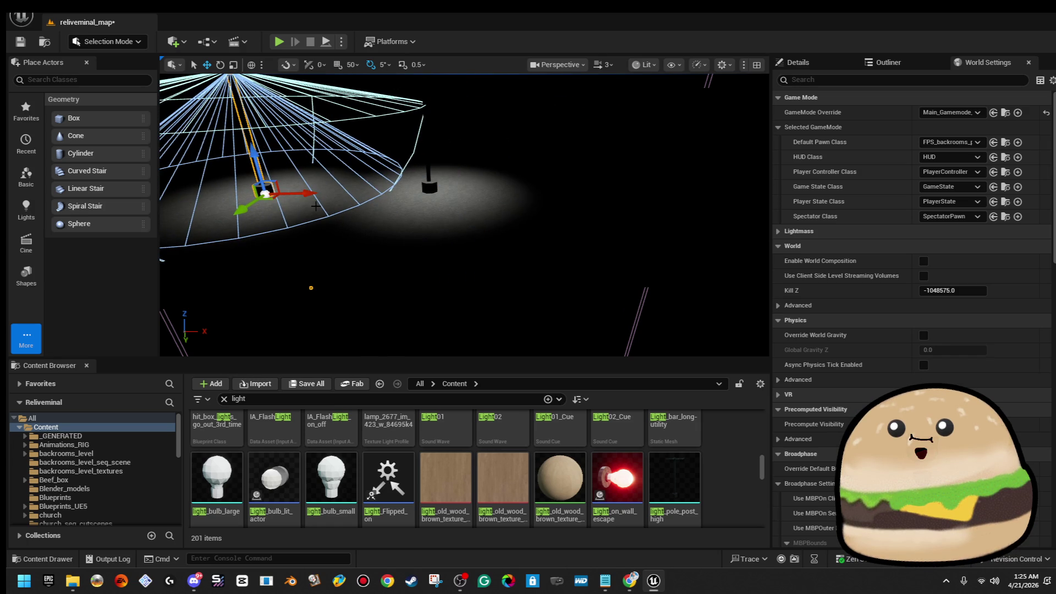
pyautogui.hotkey('ctrl', 'z')
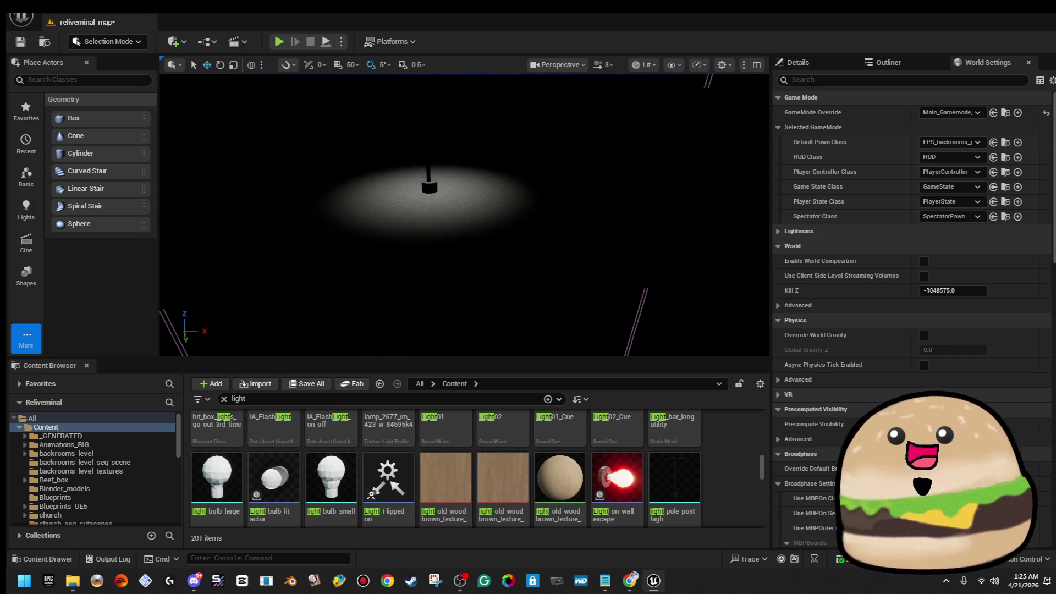
pyautogui.rightClick(429, 192)
pyautogui.click(489, 245)
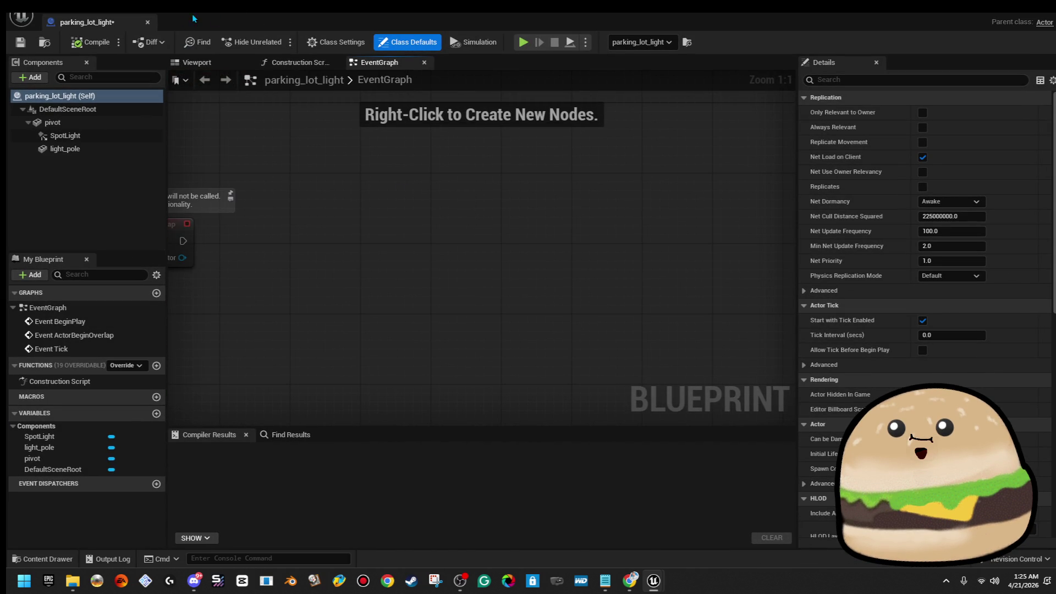
# Step: Show the blueprint's 3D viewport and select the light_pole component among SpotLight and pivot
pyautogui.click(207, 65)
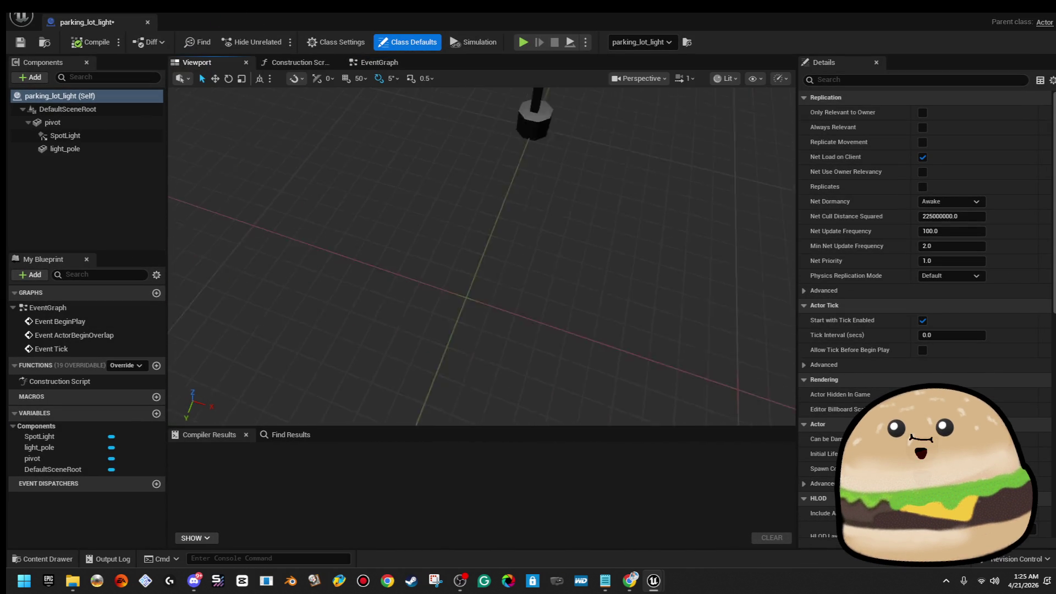
pyautogui.click(43, 135)
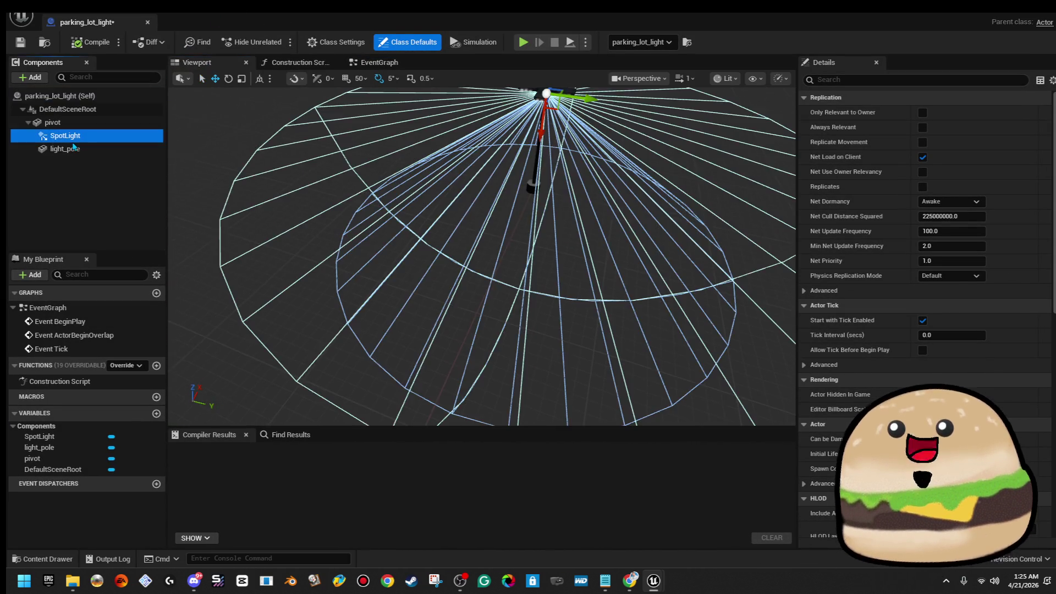
pyautogui.press('Down')
pyautogui.press('Up')
pyautogui.press('Up')
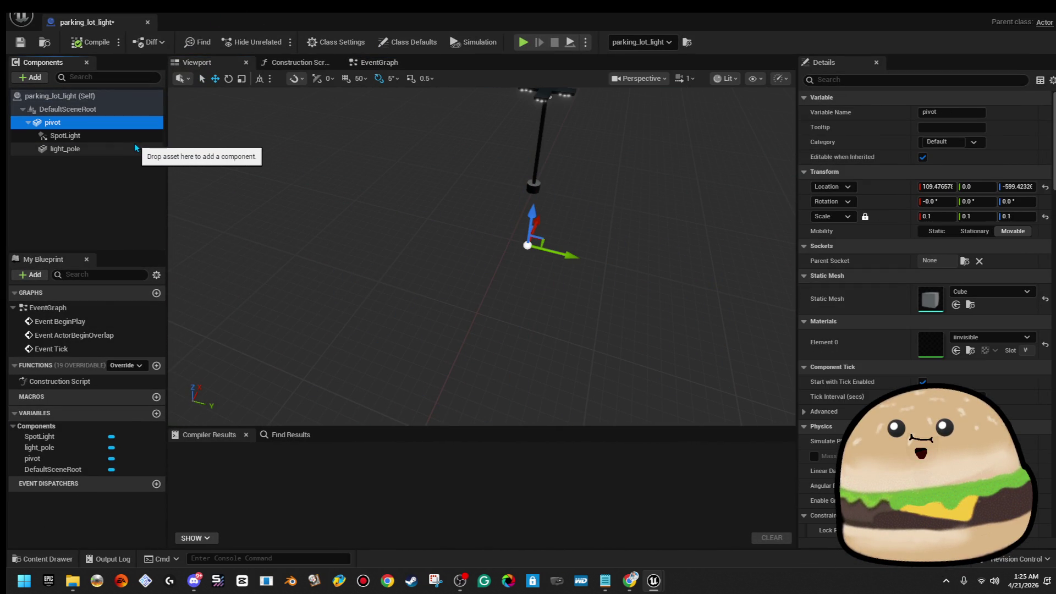
pyautogui.moveTo(199, 151); pyautogui.dragTo(200, 151)
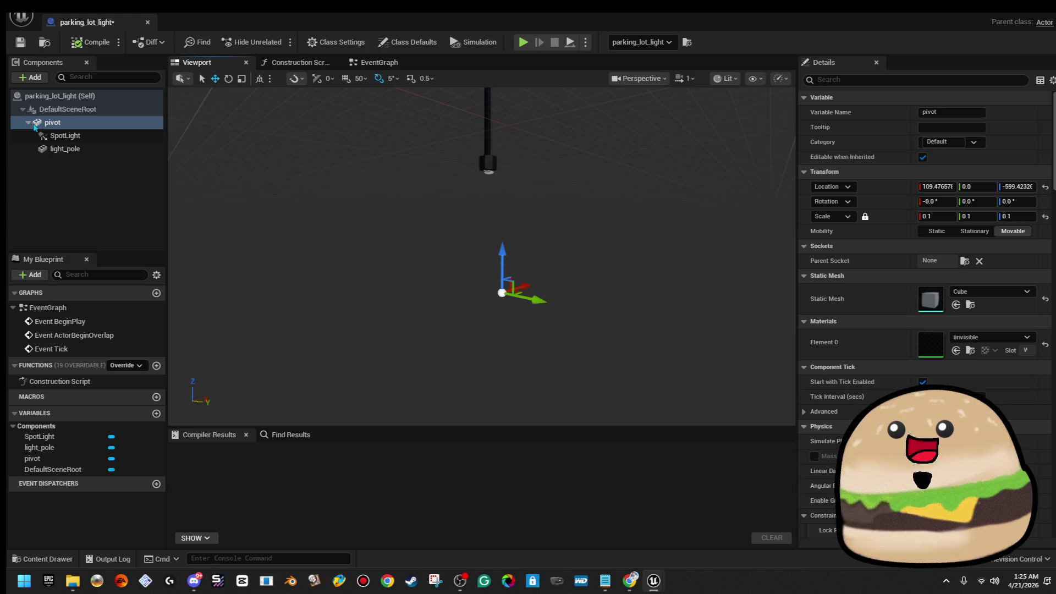
pyautogui.click(66, 149)
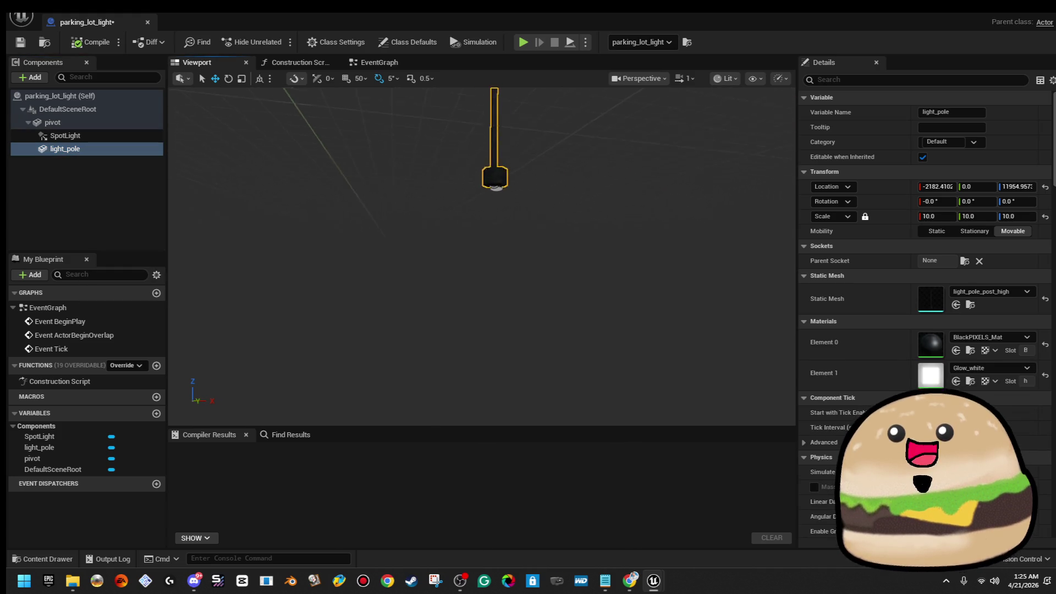
pyautogui.click(137, 126)
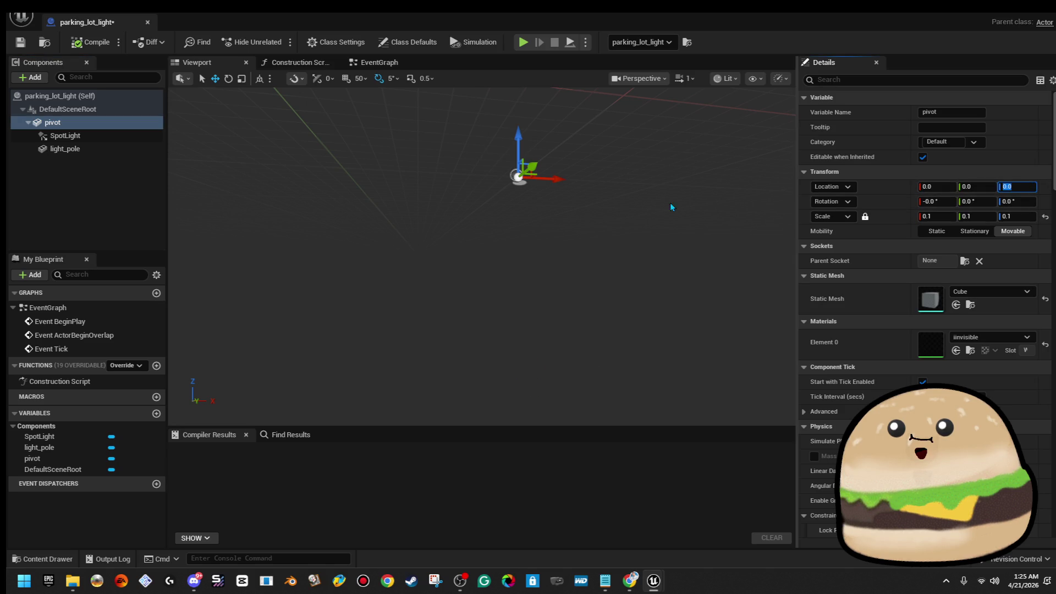
pyautogui.doubleClick(65, 149)
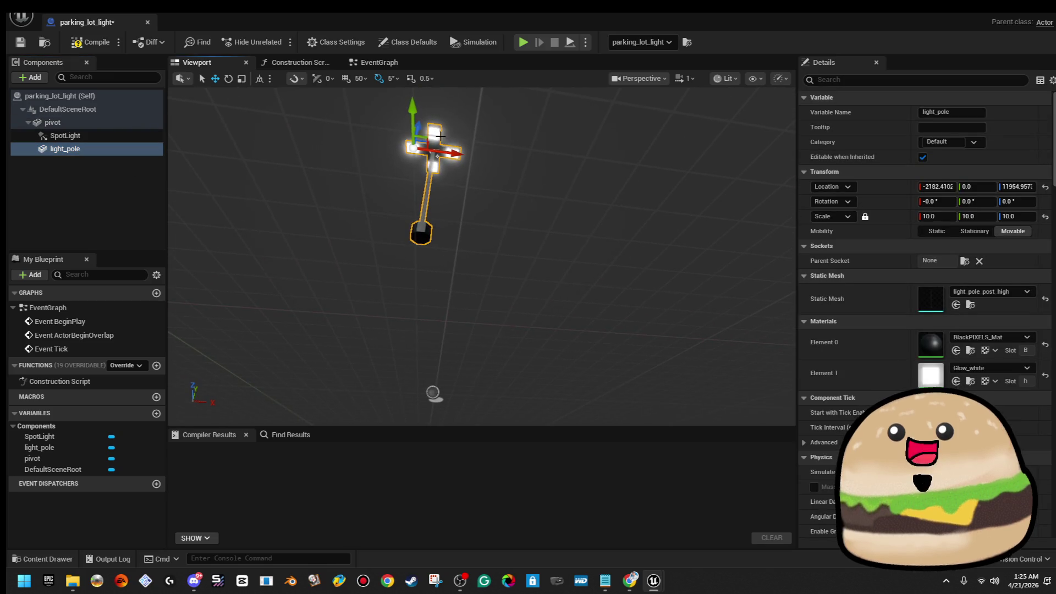
# Step: Try lowering the light pole alone and with the spotlight, undoing each misplaced move
pyautogui.moveTo(430, 141); pyautogui.dragTo(434, 152)
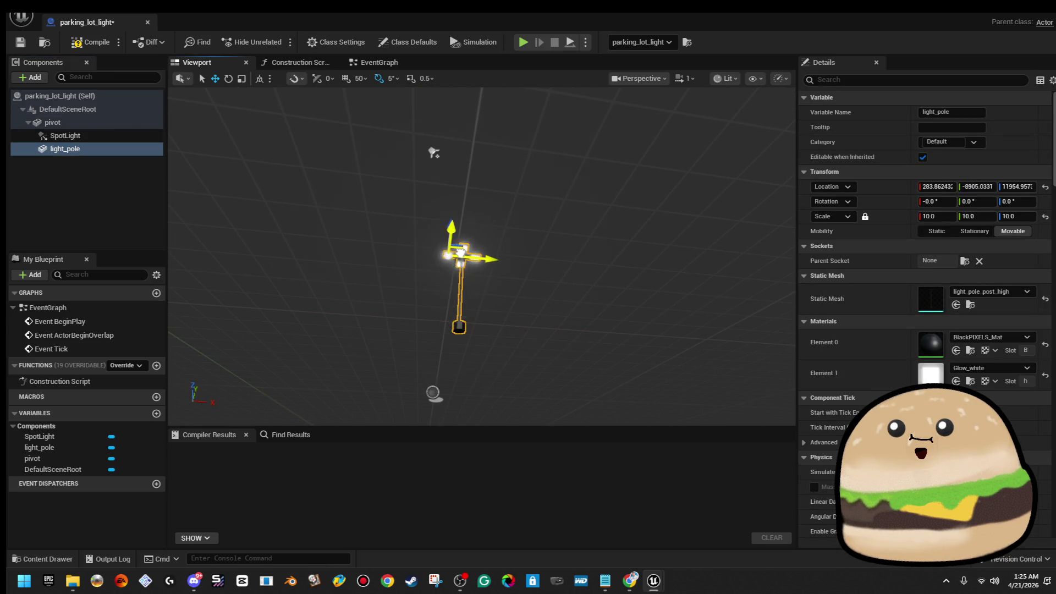
pyautogui.hotkey('ctrl', 'z')
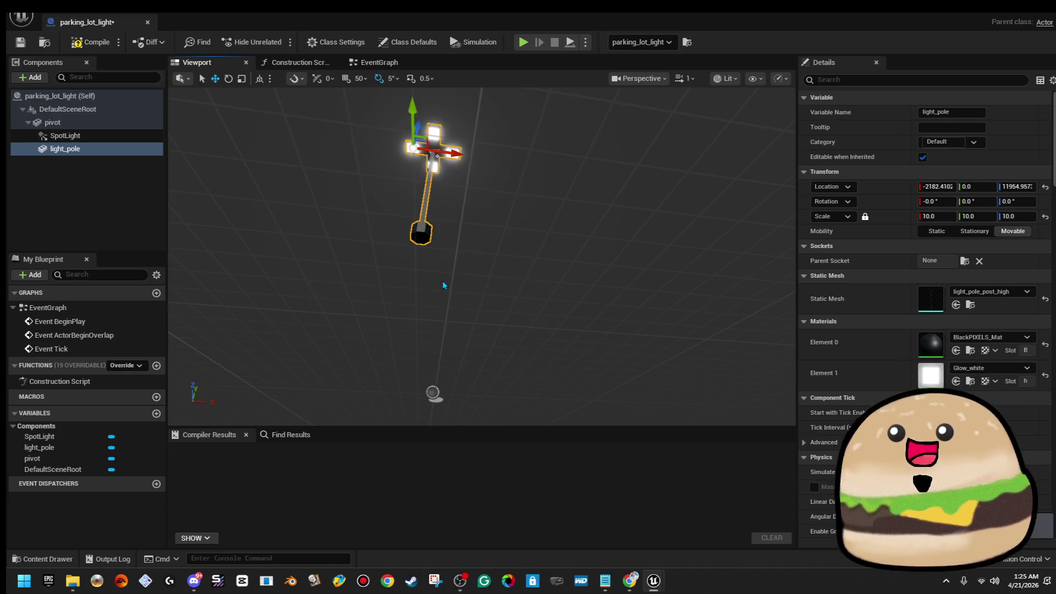
pyautogui.moveTo(420, 123)
pyautogui.mouseDown()
pyautogui.moveTo(409, 181)
pyautogui.moveTo(404, 133)
pyautogui.mouseUp()
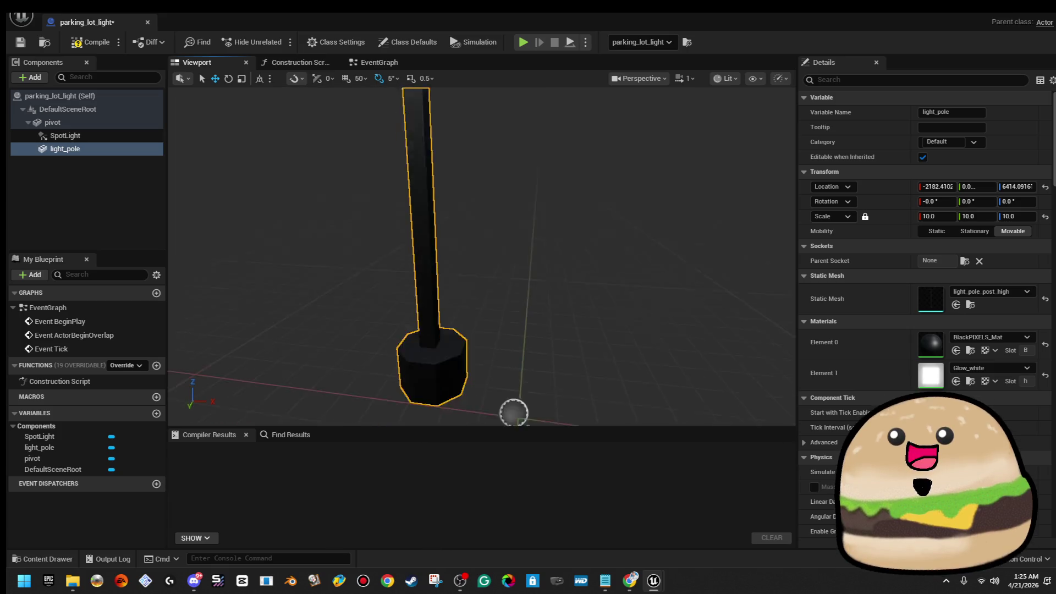
pyautogui.moveTo(416, 198); pyautogui.dragTo(417, 231)
pyautogui.hotkey('ctrl', 'z')
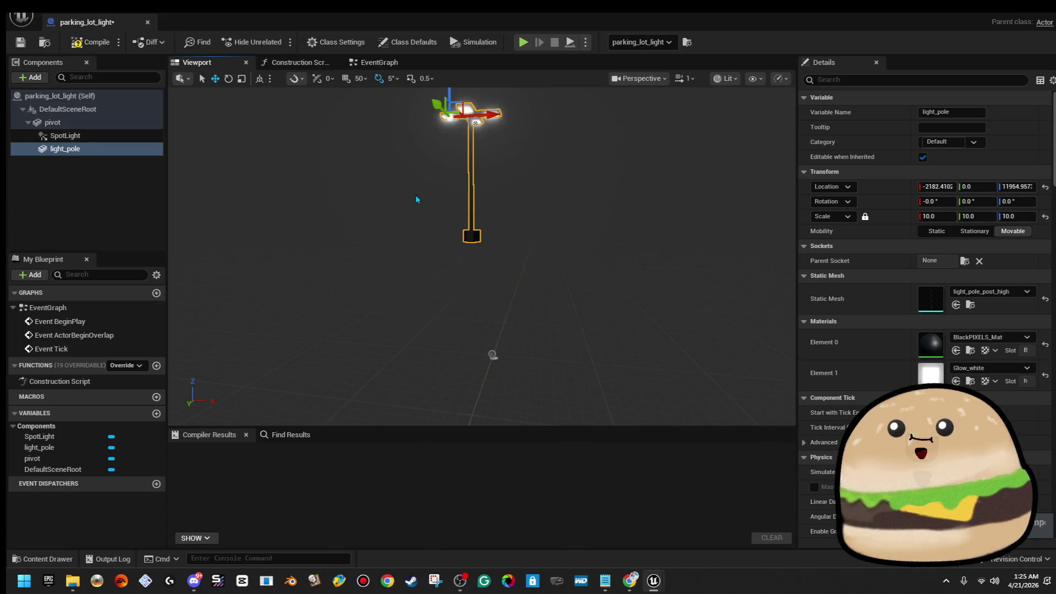
pyautogui.keyDown('ctrl'); pyautogui.click(81, 140); pyautogui.keyUp('ctrl')
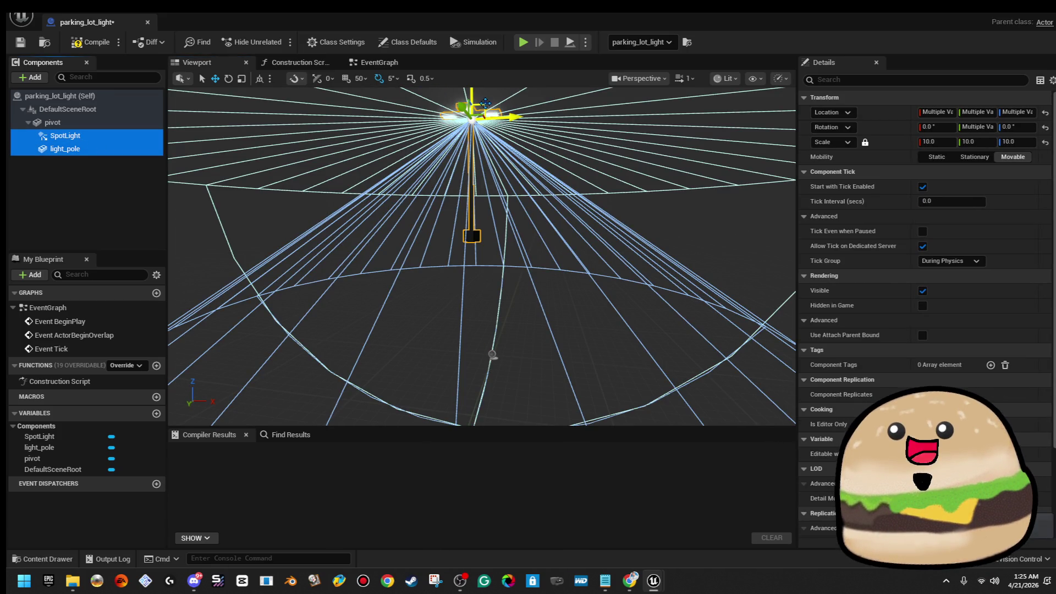
pyautogui.moveTo(491, 109); pyautogui.dragTo(499, 160)
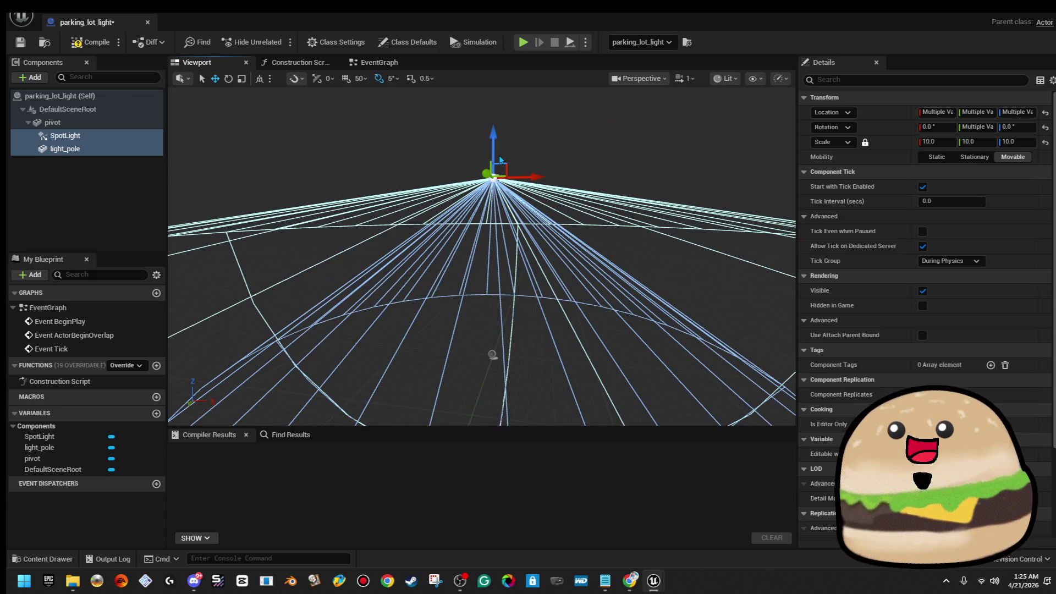
pyautogui.hotkey('ctrl', 'z')
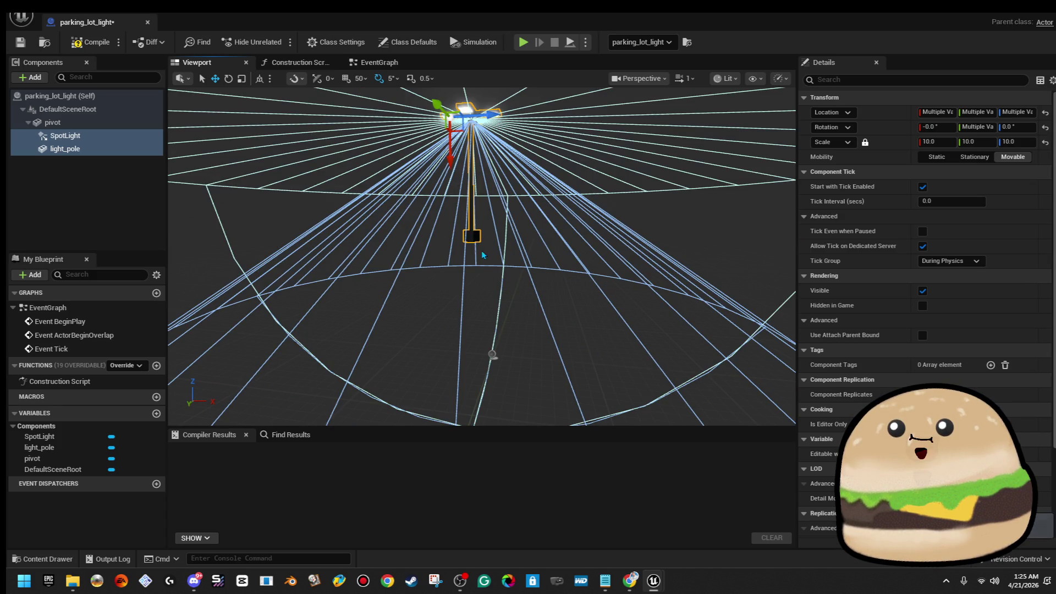
# Step: Shift the light pole down and sideways and move the spotlight under the lamp head
pyautogui.click(471, 174)
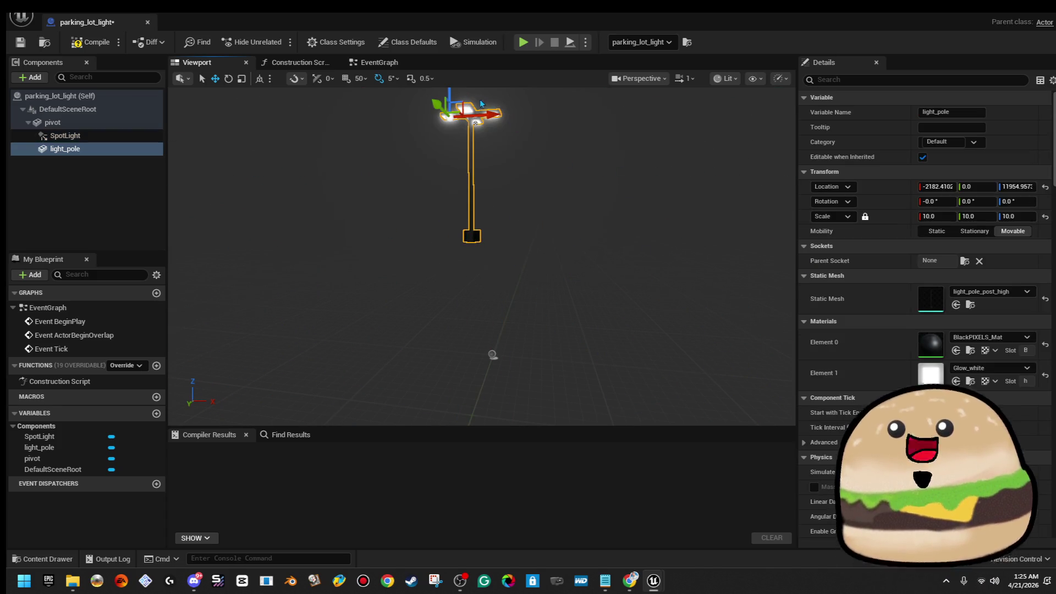
pyautogui.moveTo(459, 100); pyautogui.dragTo(471, 119)
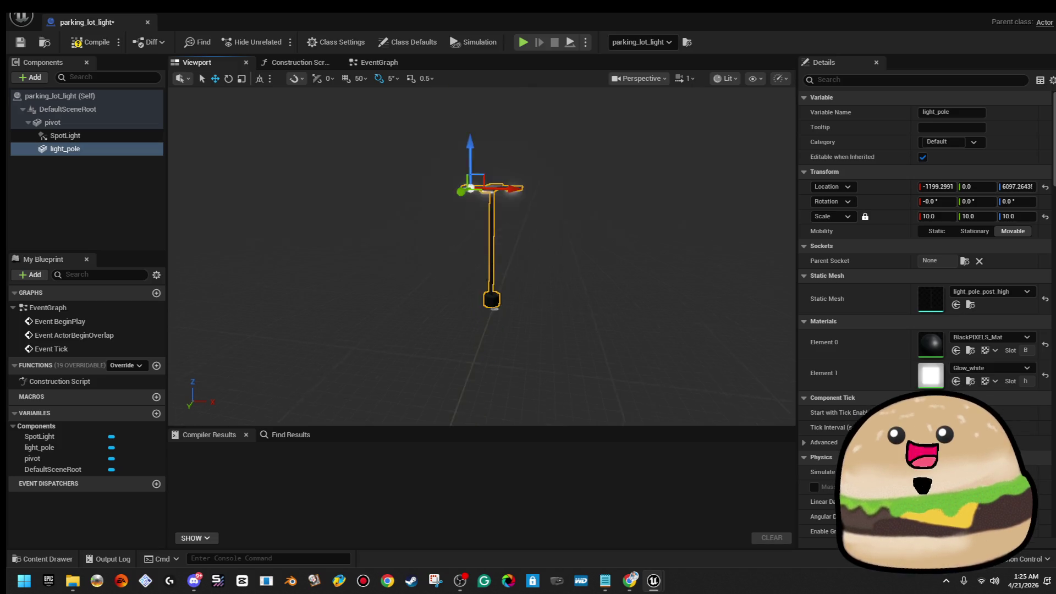
pyautogui.press('f')
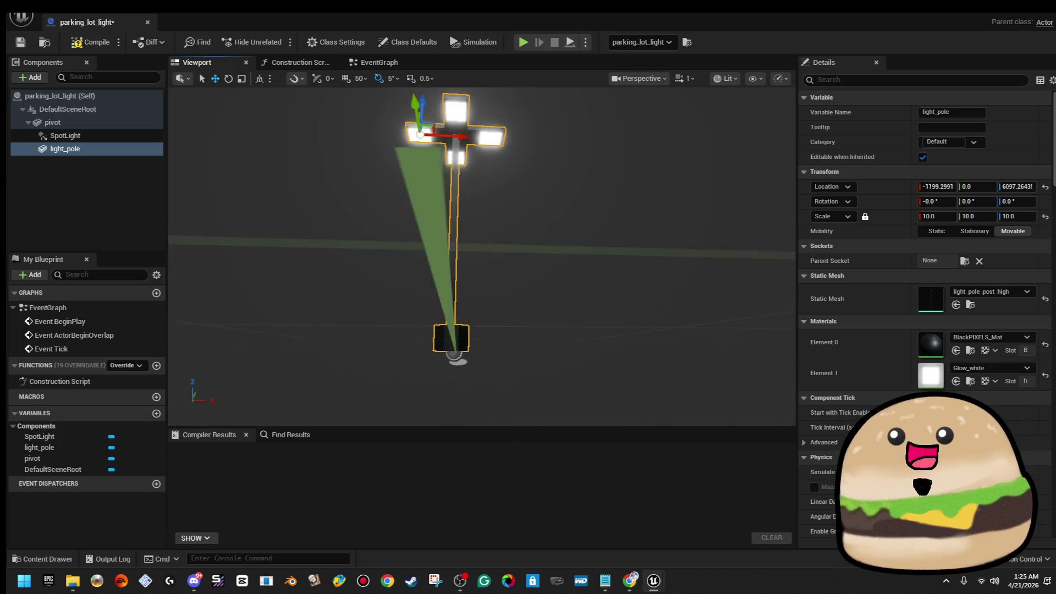
pyautogui.scroll(-4, 480, 271)
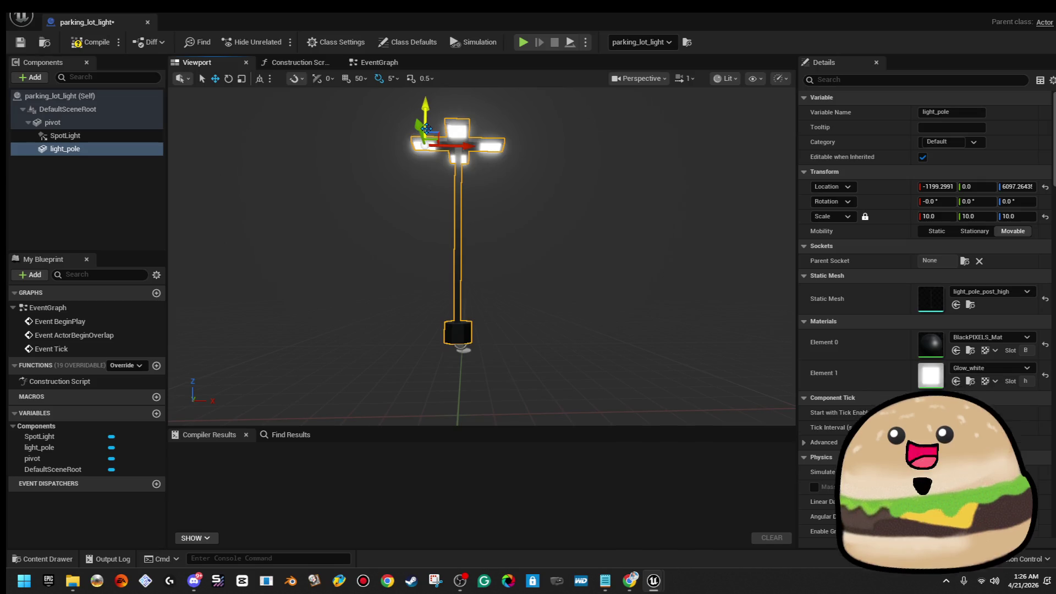
pyautogui.moveTo(435, 132); pyautogui.dragTo(440, 138)
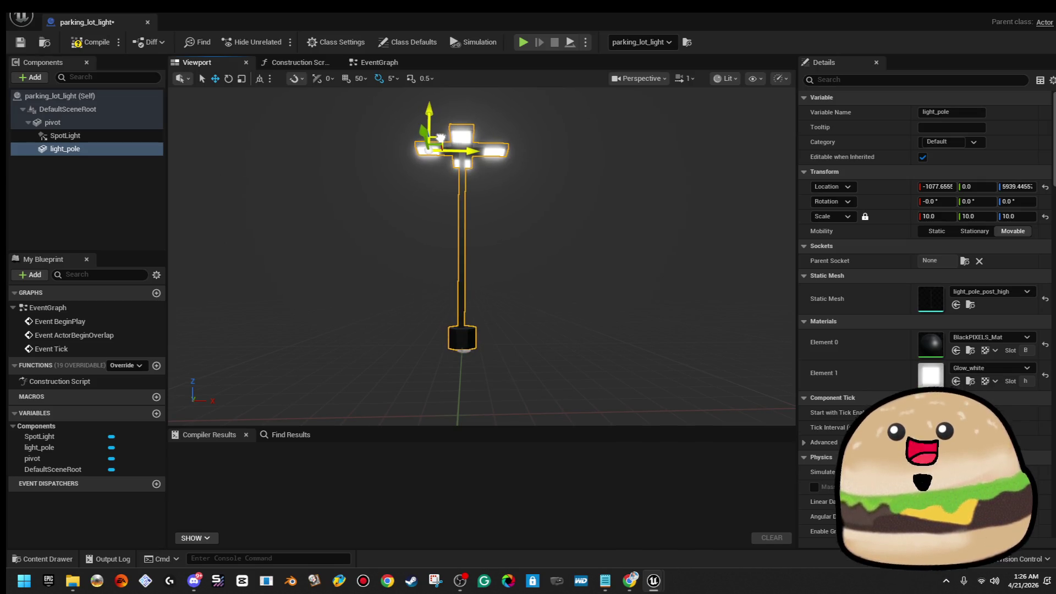
pyautogui.moveTo(474, 184); pyautogui.dragTo(429, 108)
pyautogui.click(481, 193)
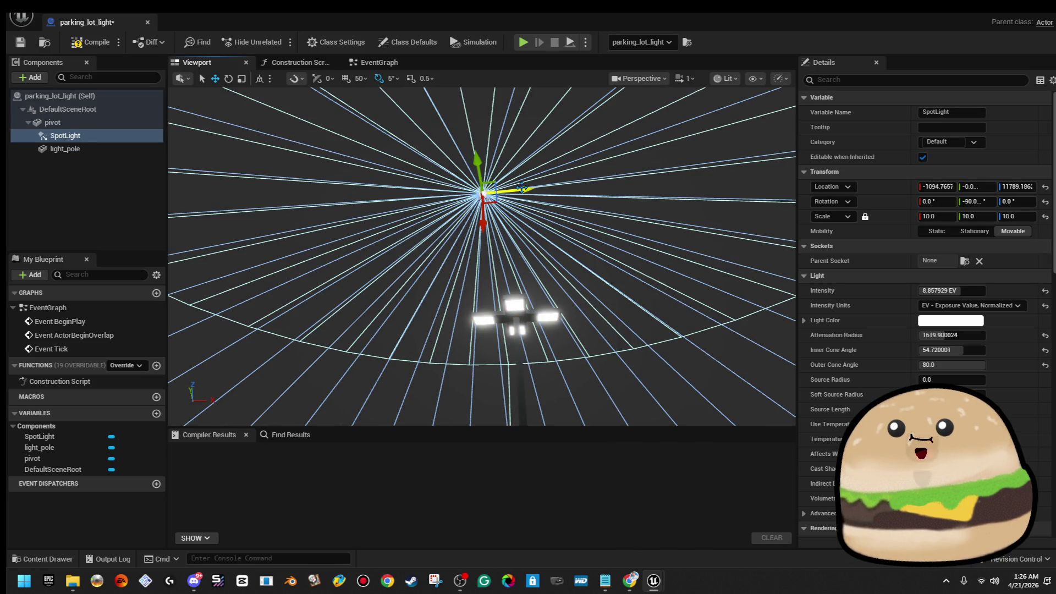
pyautogui.moveTo(490, 200); pyautogui.dragTo(536, 332)
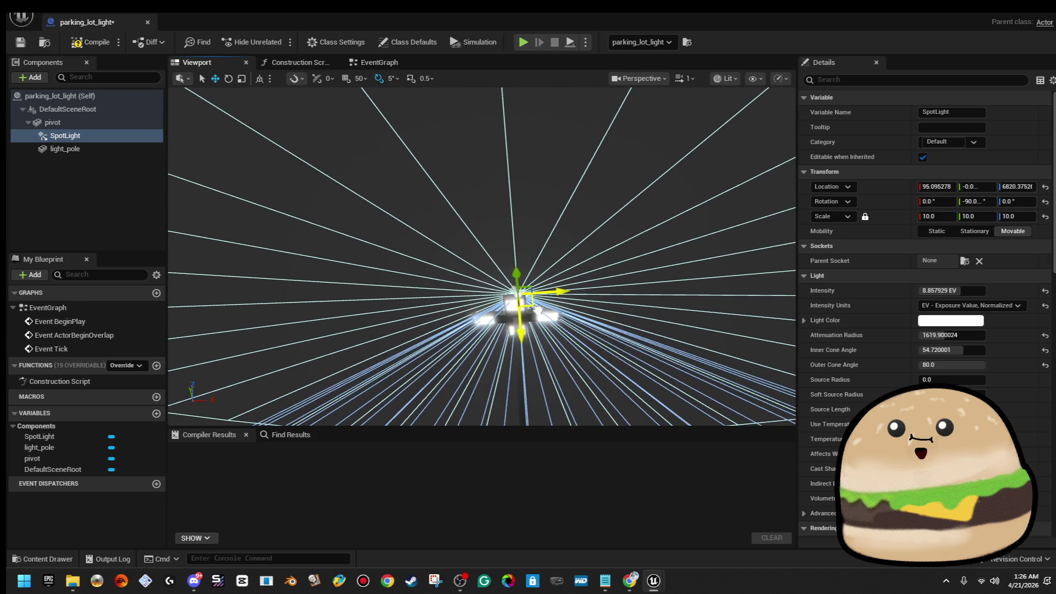
pyautogui.moveTo(536, 332)
pyautogui.mouseDown()
pyautogui.moveTo(527, 103)
pyautogui.moveTo(791, 84)
pyautogui.mouseUp()
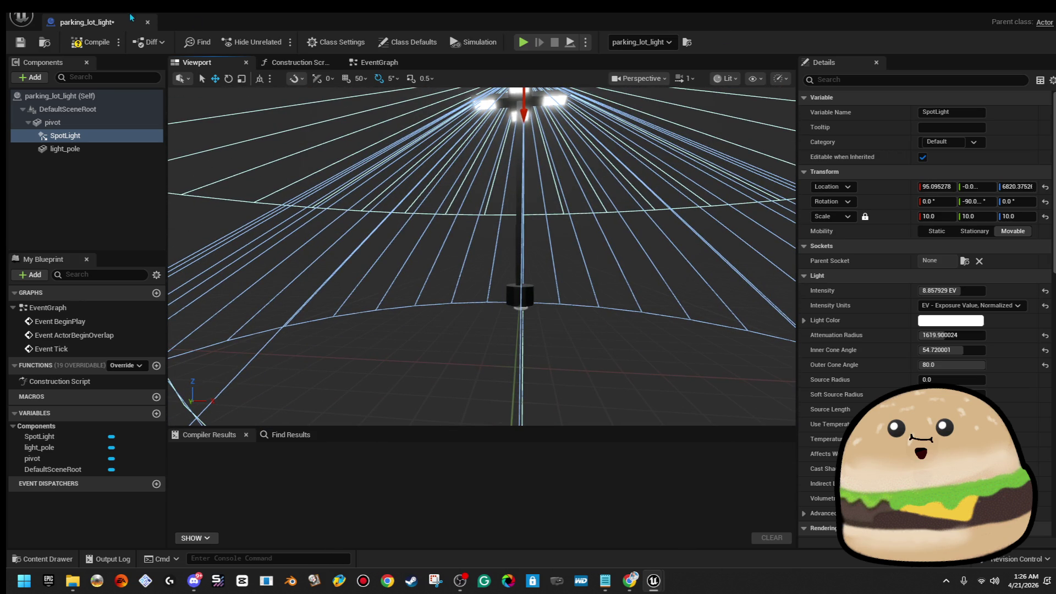
# Step: Return to the reliveminal_map level and view the lamp's updated beam up close
pyautogui.click(1000, 8)
pyautogui.moveTo(469, 314)
pyautogui.mouseDown()
pyautogui.moveTo(470, 260)
pyautogui.moveTo(449, 277)
pyautogui.mouseUp()
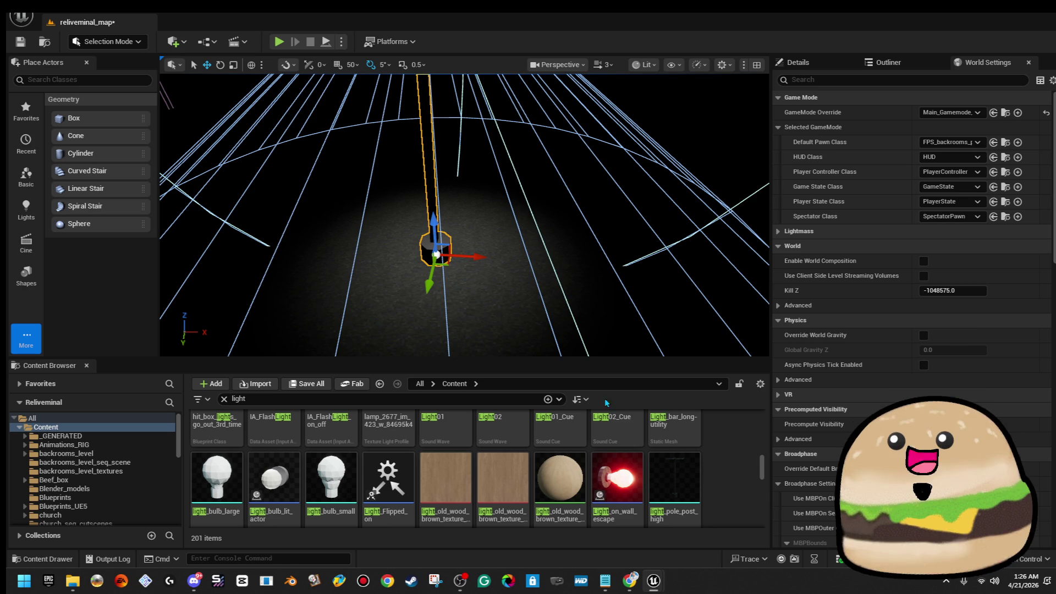
pyautogui.rightClick(543, 200)
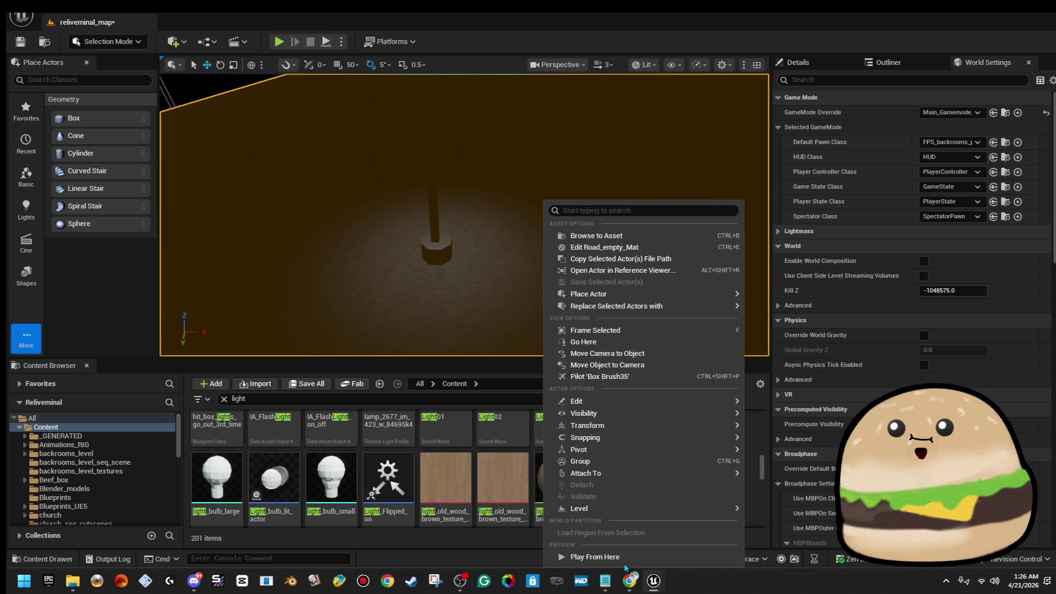
pyautogui.click(618, 558)
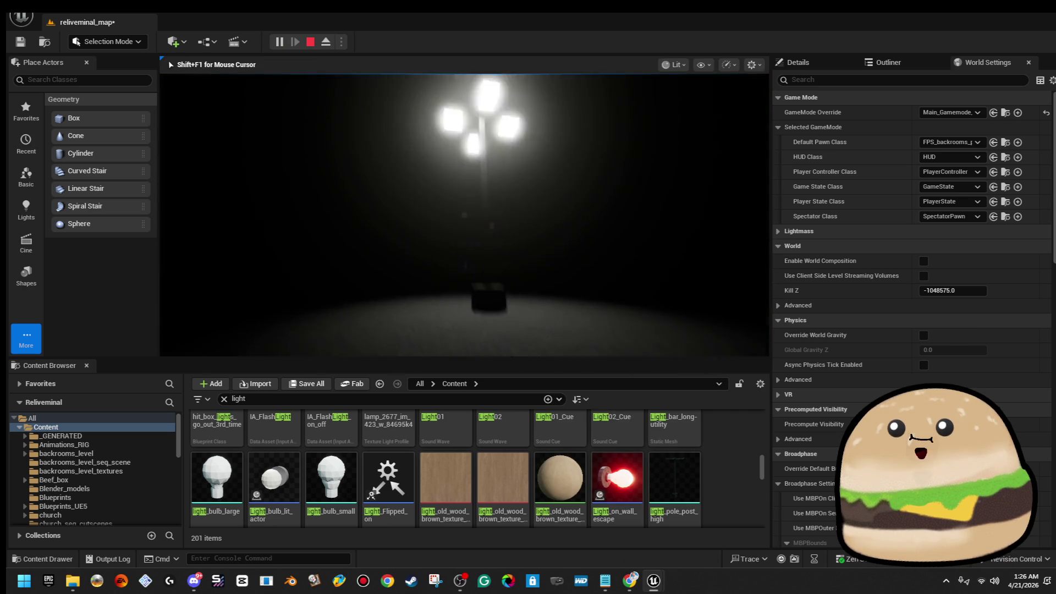
pyautogui.press('Escape')
pyautogui.moveTo(462, 206)
pyautogui.mouseDown()
pyautogui.moveTo(430, 214)
pyautogui.moveTo(441, 216)
pyautogui.mouseUp()
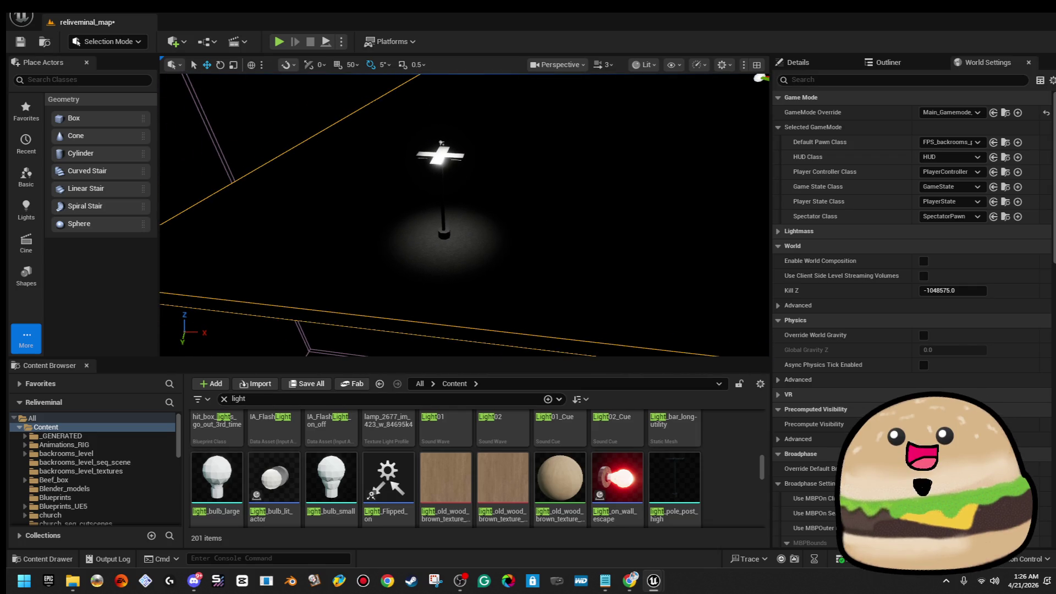
pyautogui.rightClick(445, 177)
# Step: Move the Blueprint window aside and nudge the spotlight sideways over the floor
pyautogui.click(511, 196)
pyautogui.moveTo(928, 13); pyautogui.dragTo(897, 214)
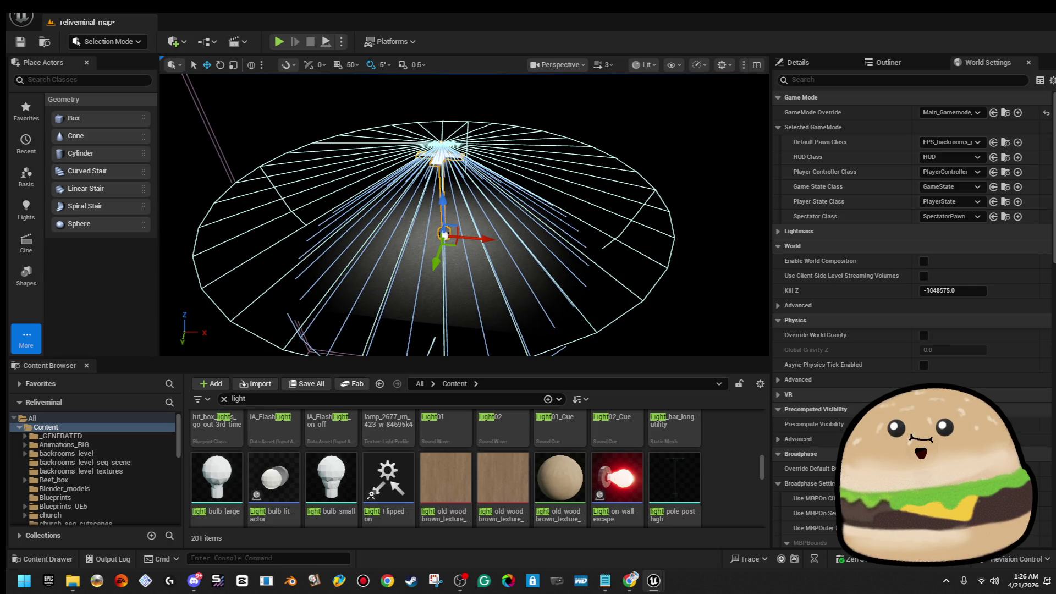
pyautogui.moveTo(462, 215); pyautogui.dragTo(512, 214)
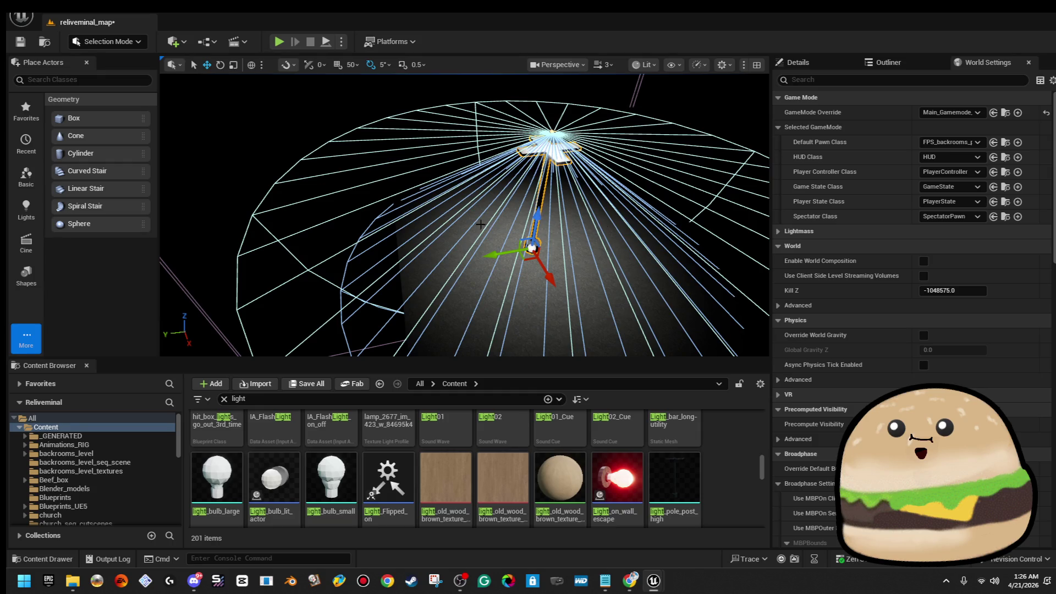
pyautogui.moveTo(480, 257); pyautogui.dragTo(535, 258)
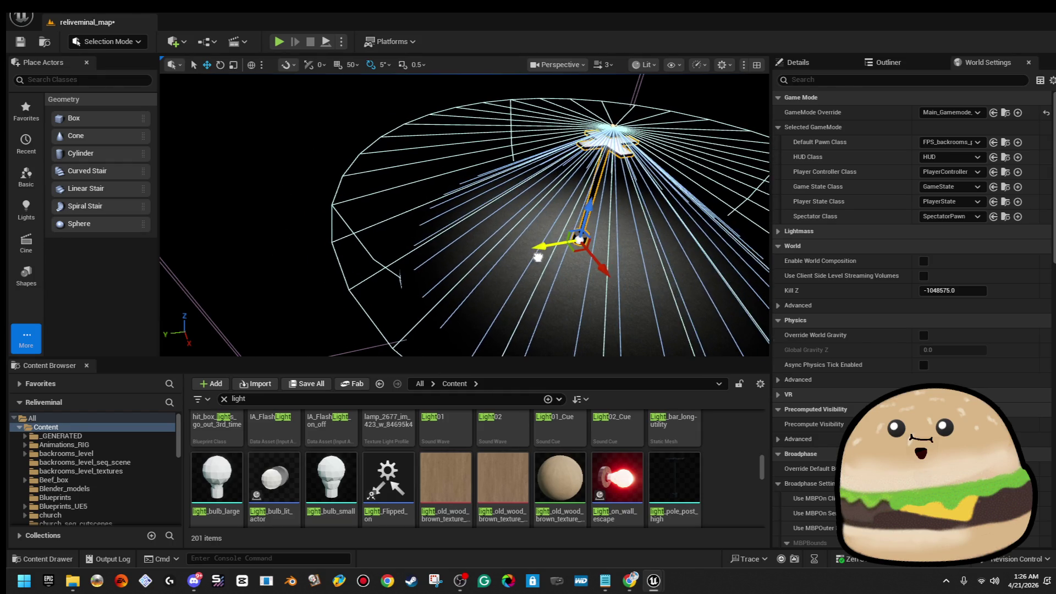
pyautogui.moveTo(511, 253); pyautogui.dragTo(446, 251)
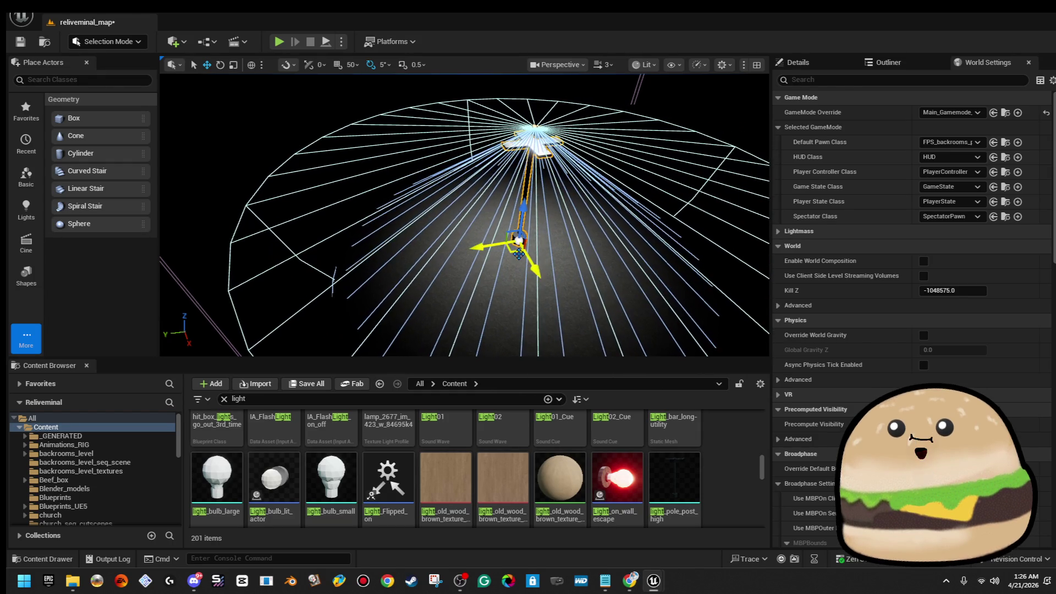
pyautogui.press('f')
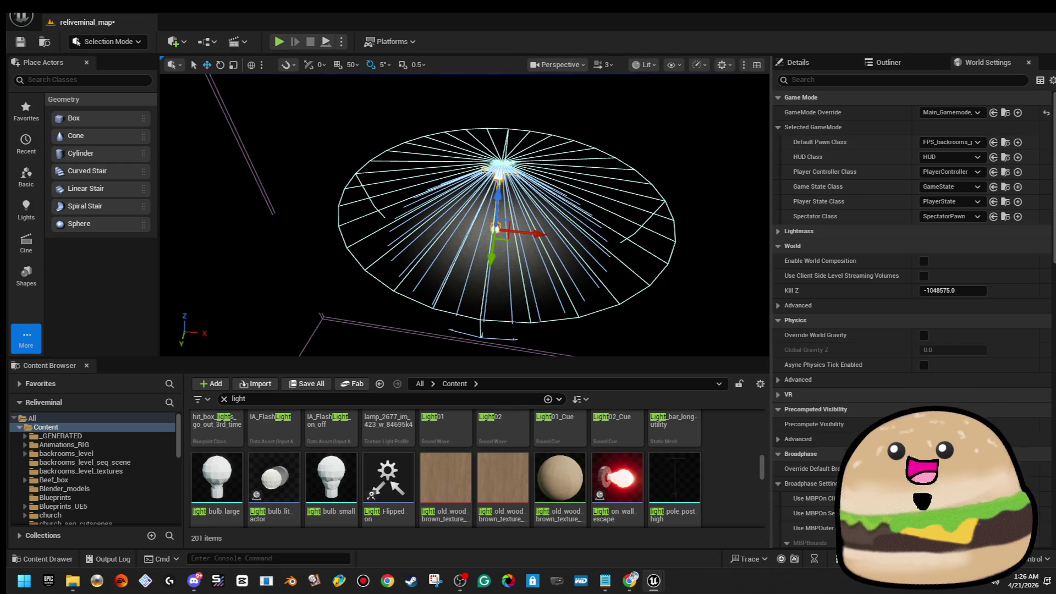
# Step: Switch the viewport to Unlit and line up the parking lot lights in a row along the floor
pyautogui.click(644, 65)
pyautogui.click(669, 119)
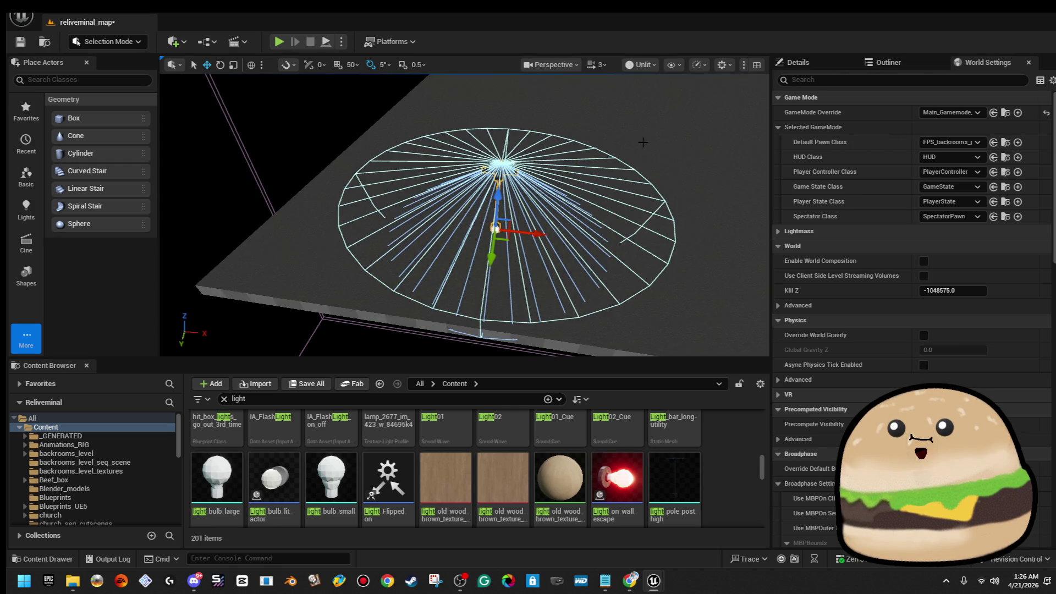
pyautogui.moveTo(500, 221); pyautogui.dragTo(623, 216)
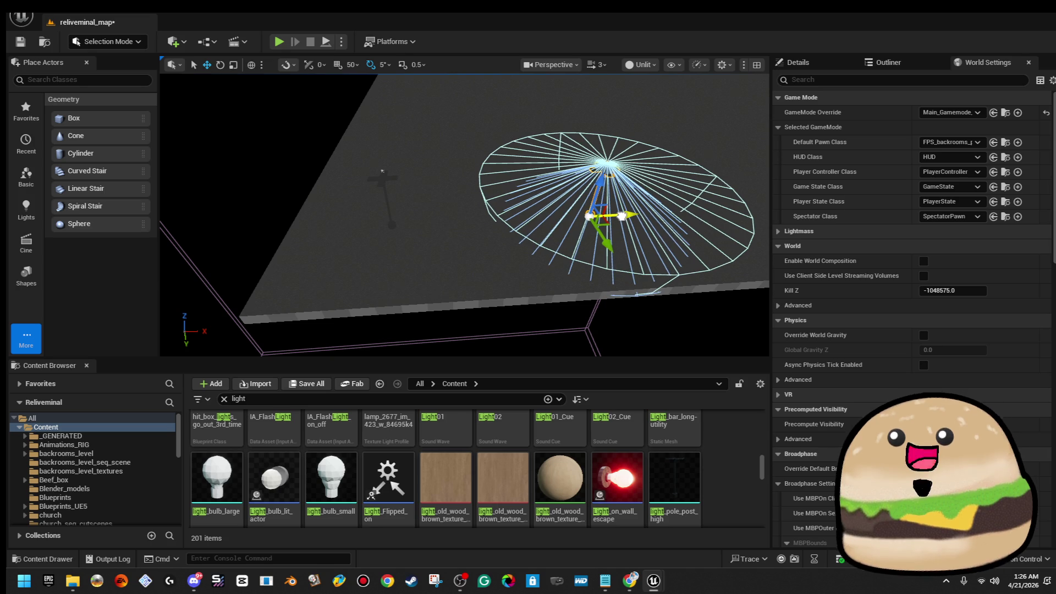
pyautogui.keyDown('ctrl'); pyautogui.click(382, 176); pyautogui.keyUp('ctrl')
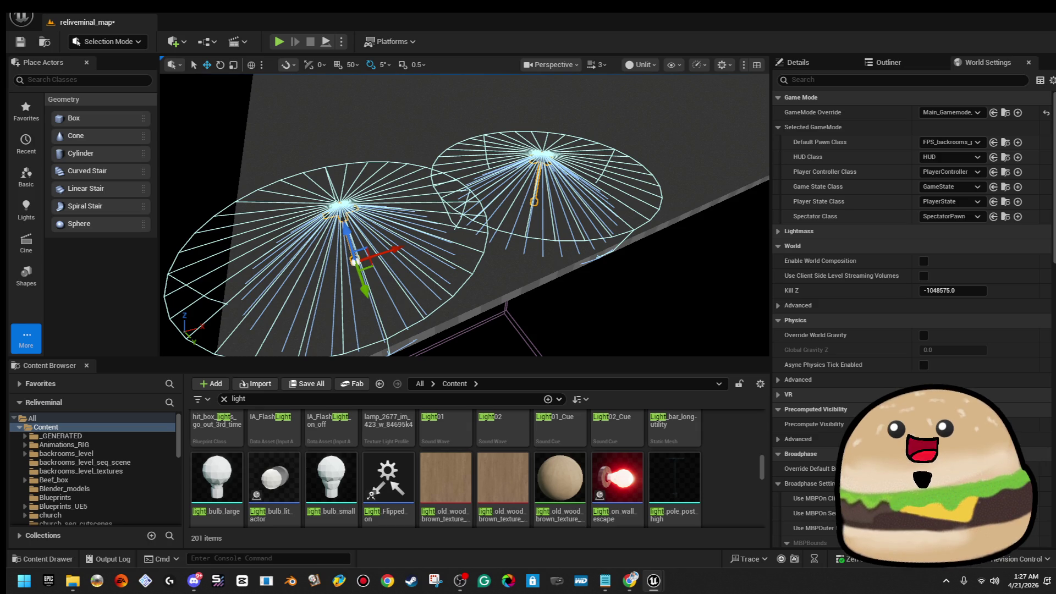
pyautogui.click(534, 200)
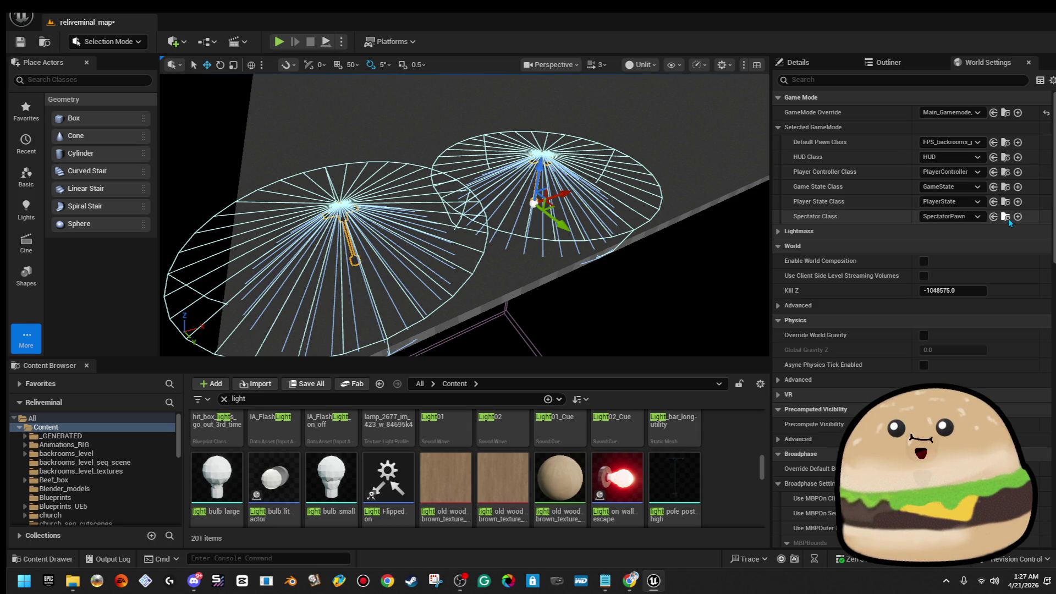
pyautogui.moveTo(384, 156)
pyautogui.mouseDown()
pyautogui.moveTo(396, 124)
pyautogui.moveTo(420, 263)
pyautogui.moveTo(614, 269)
pyautogui.moveTo(711, 251)
pyautogui.mouseUp()
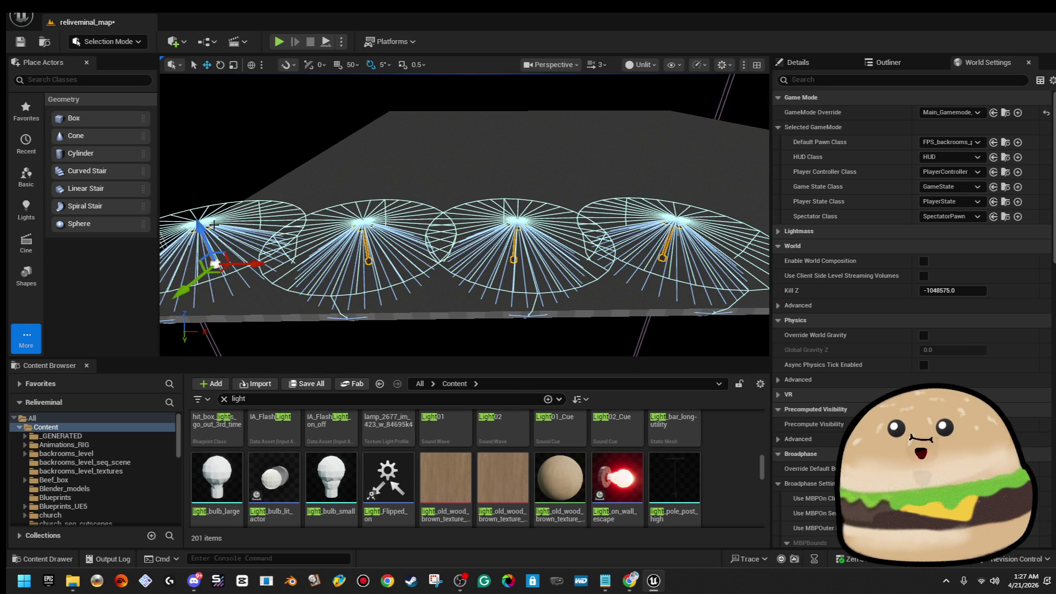
# Step: Select all parking_lot_light actors in the Outliner and Alt-drag them into duplicate rows
pyautogui.moveTo(462, 215); pyautogui.dragTo(396, 190)
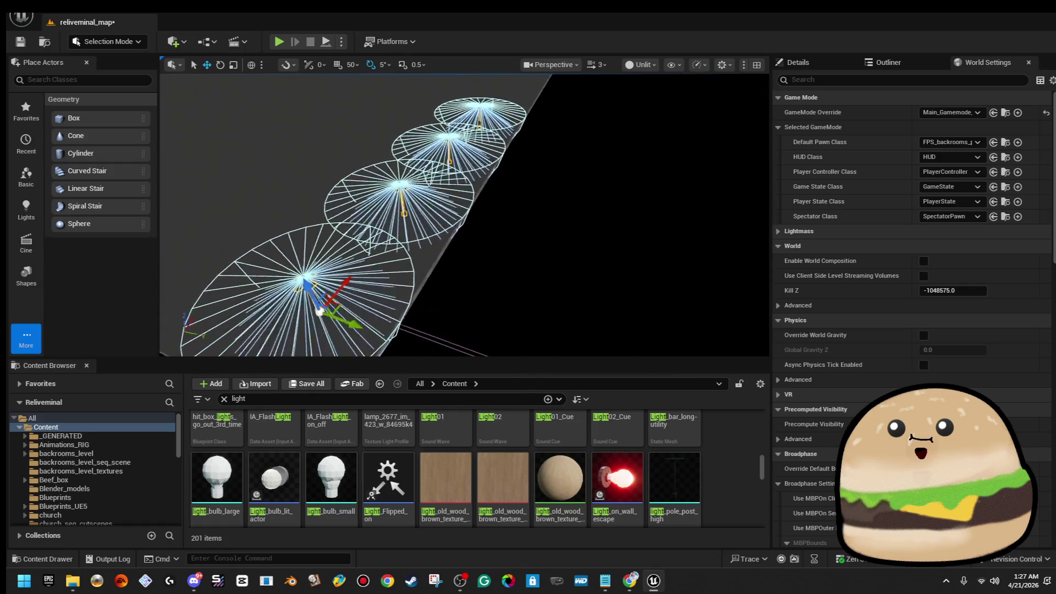
pyautogui.moveTo(532, 314); pyautogui.dragTo(533, 314)
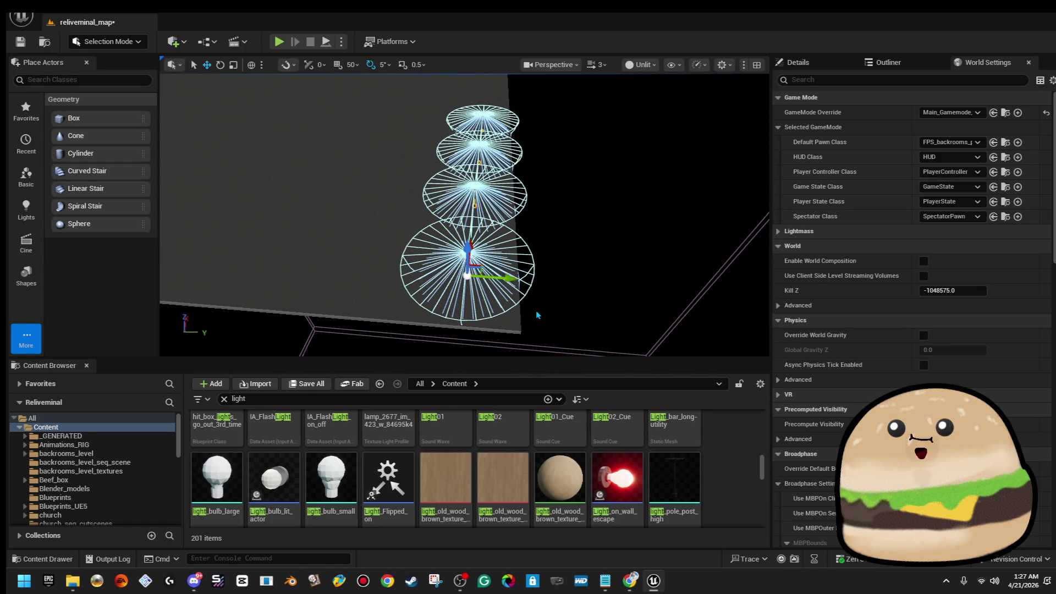
pyautogui.moveTo(511, 277); pyautogui.dragTo(412, 279)
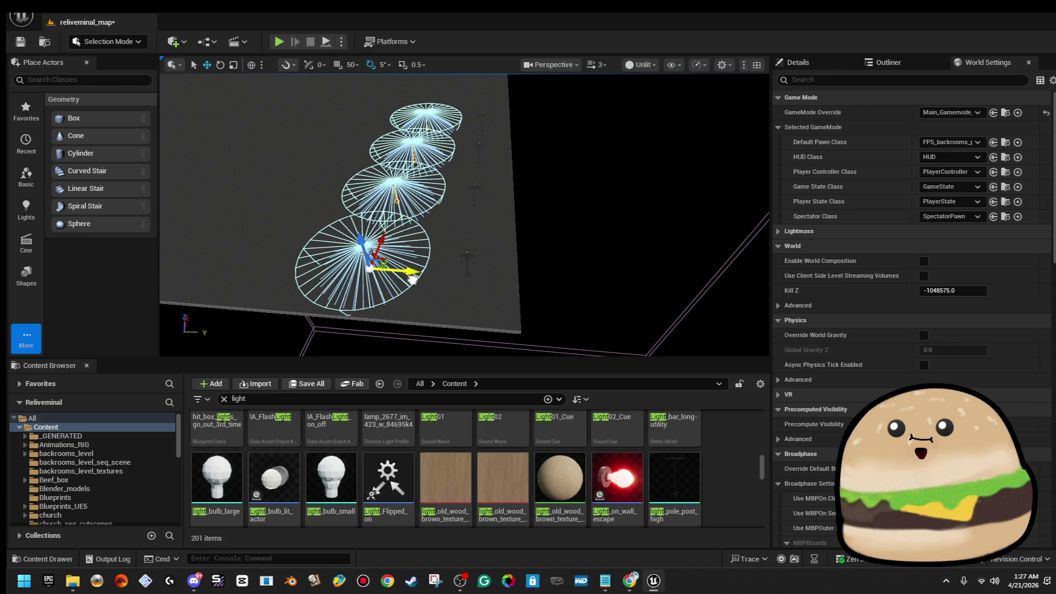
pyautogui.press('f')
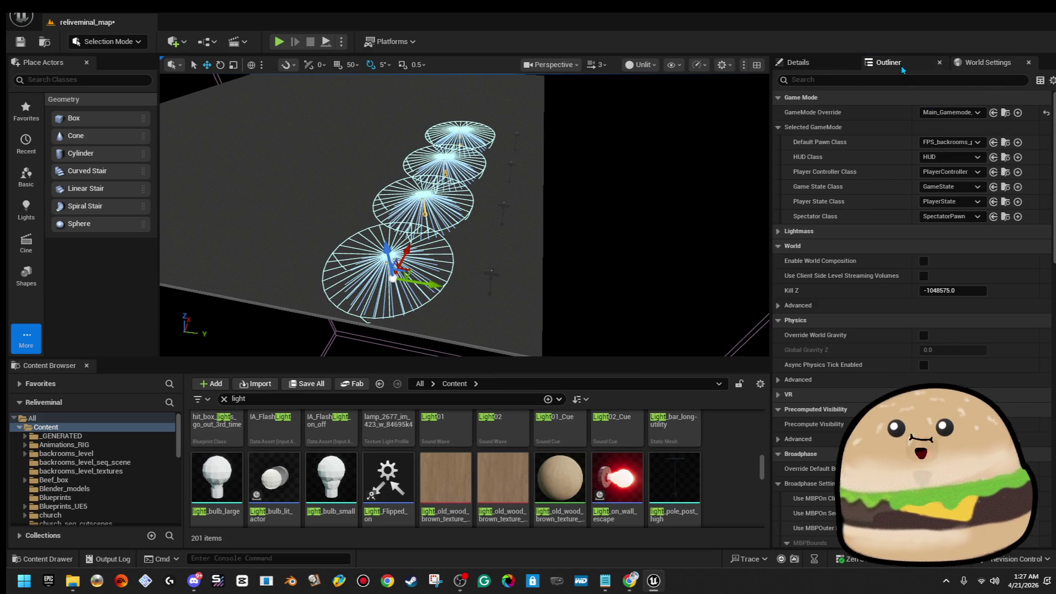
pyautogui.click(901, 65)
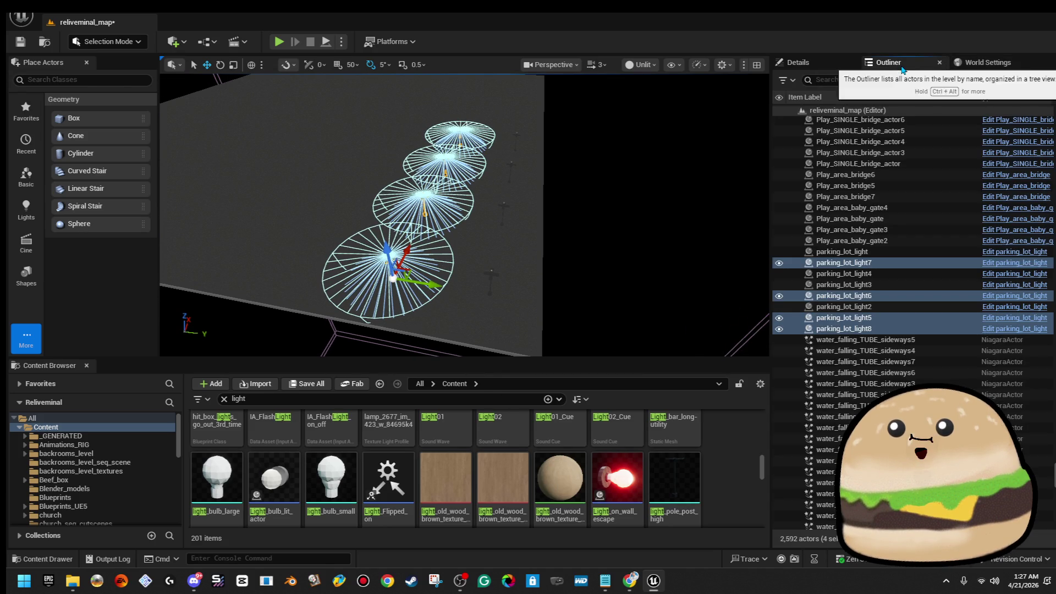
pyautogui.click(900, 256)
pyautogui.keyDown('shift'); pyautogui.click(879, 318); pyautogui.keyUp('shift')
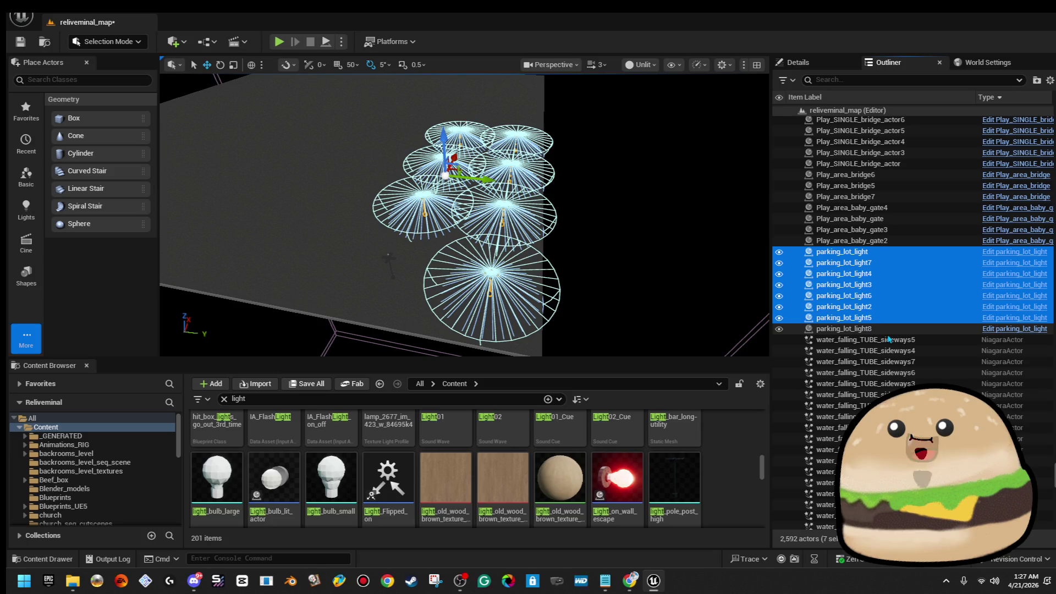
pyautogui.press('f')
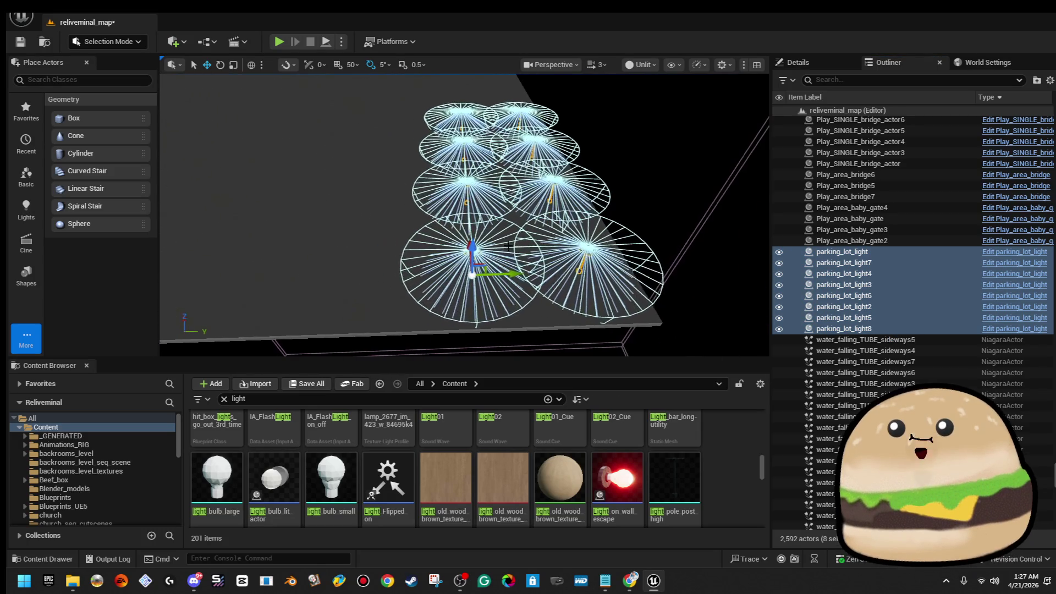
pyautogui.keyDown('alt'); pyautogui.moveTo(518, 275); pyautogui.dragTo(314, 281); pyautogui.keyUp('alt')
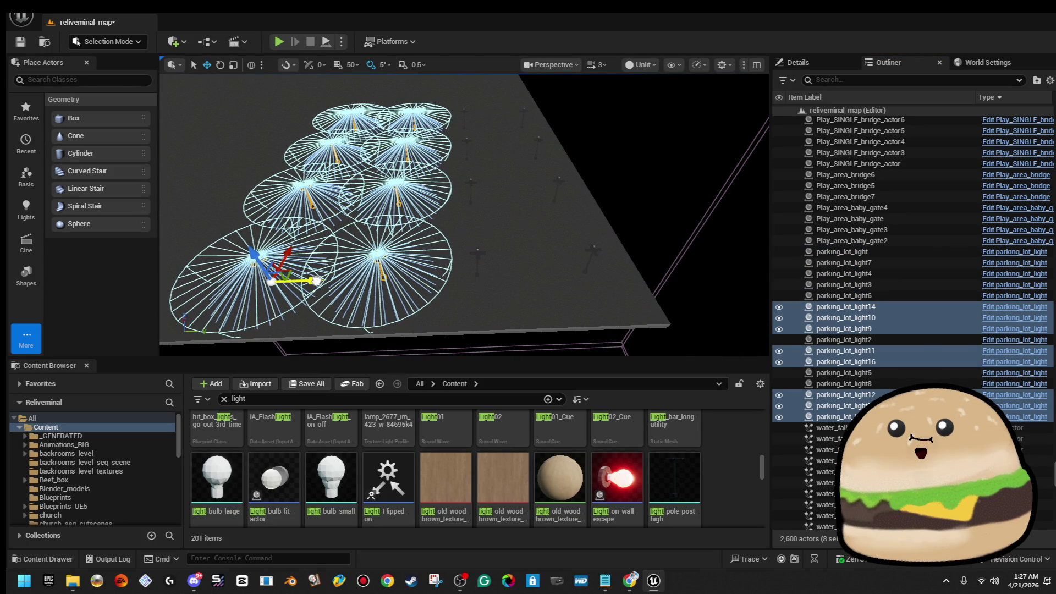
# Step: Select all sixteen lights and duplicate them into a new block, undoing one misplaced copy
pyautogui.click(919, 254)
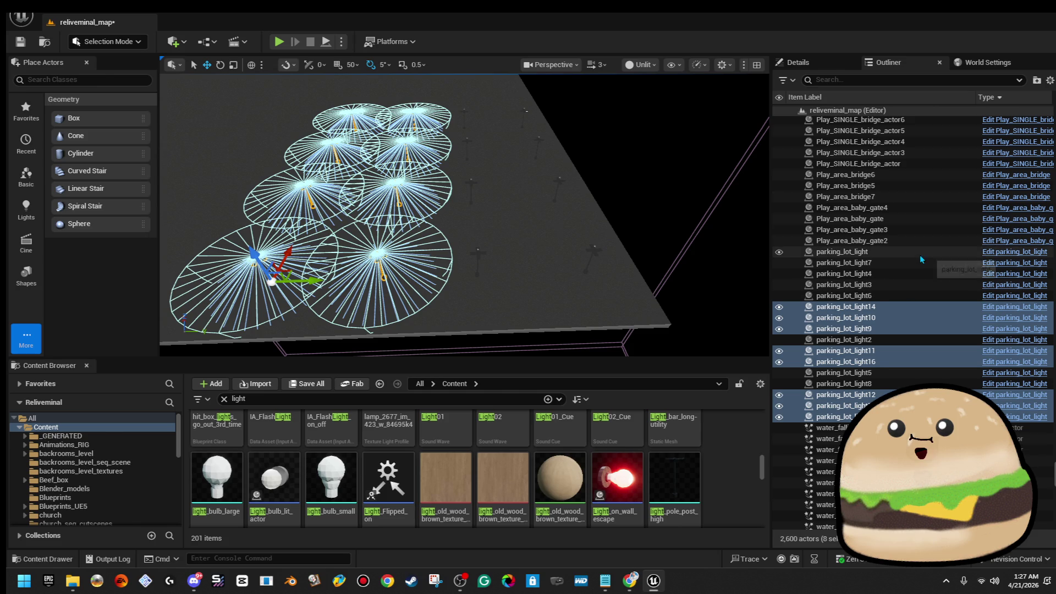
pyautogui.keyDown('shift'); pyautogui.click(907, 405); pyautogui.keyUp('shift')
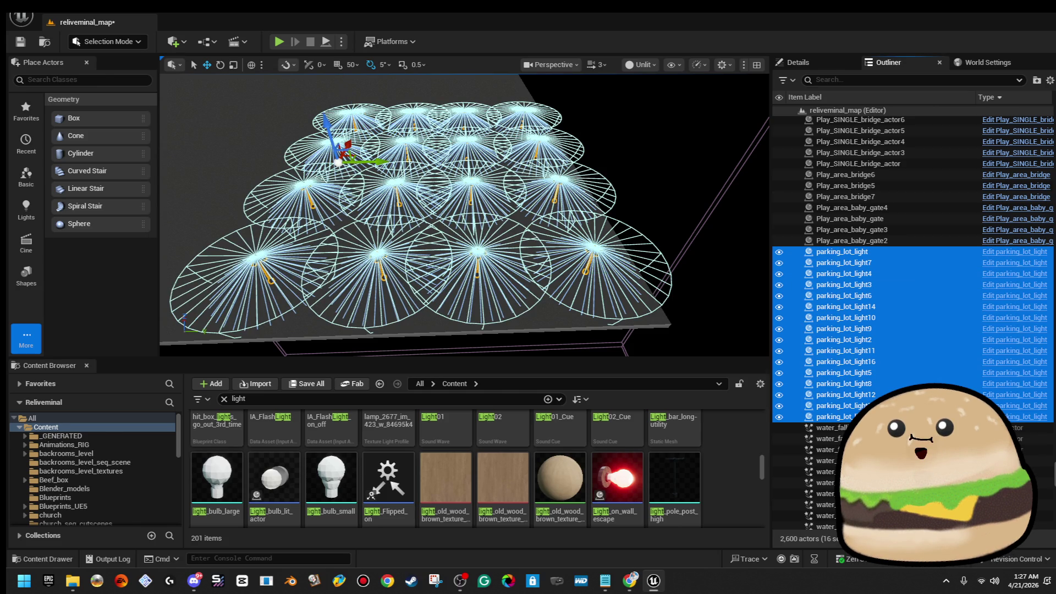
pyautogui.scroll(-2, 464, 215)
pyautogui.scroll(-3, 465, 215)
pyautogui.scroll(-3, 465, 214)
pyautogui.scroll(-2, 464, 214)
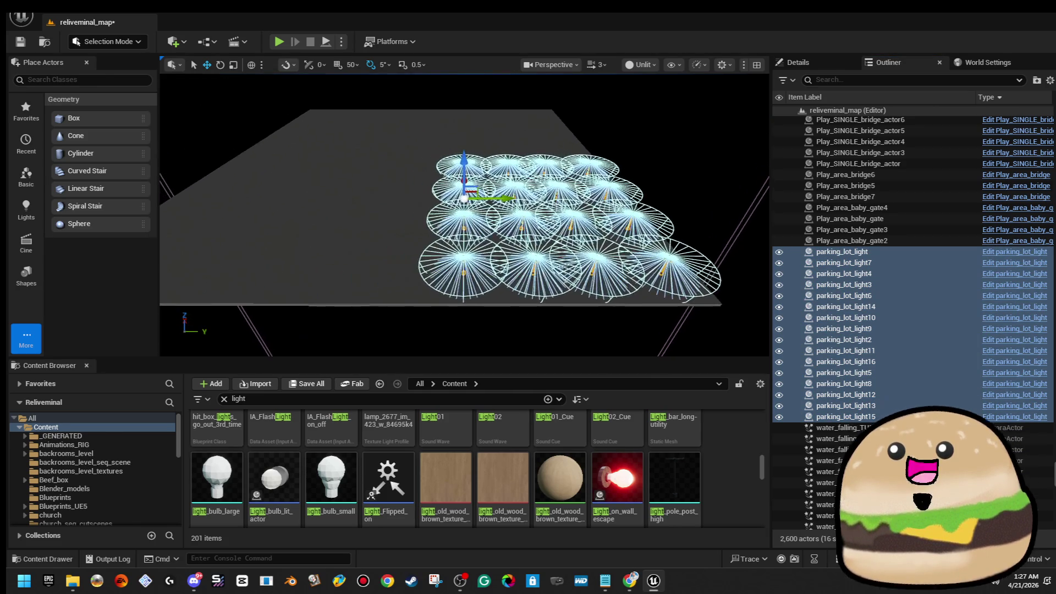
pyautogui.scroll(-2, 495, 207)
pyautogui.scroll(-1, 495, 207)
pyautogui.moveTo(528, 200); pyautogui.dragTo(363, 200)
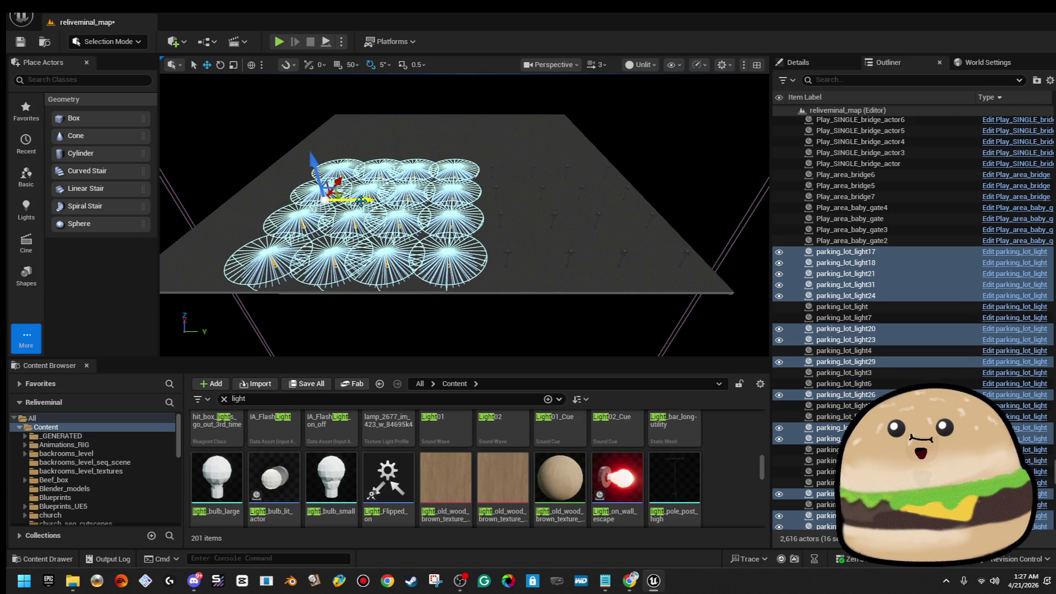
pyautogui.hotkey('ctrl', 'z')
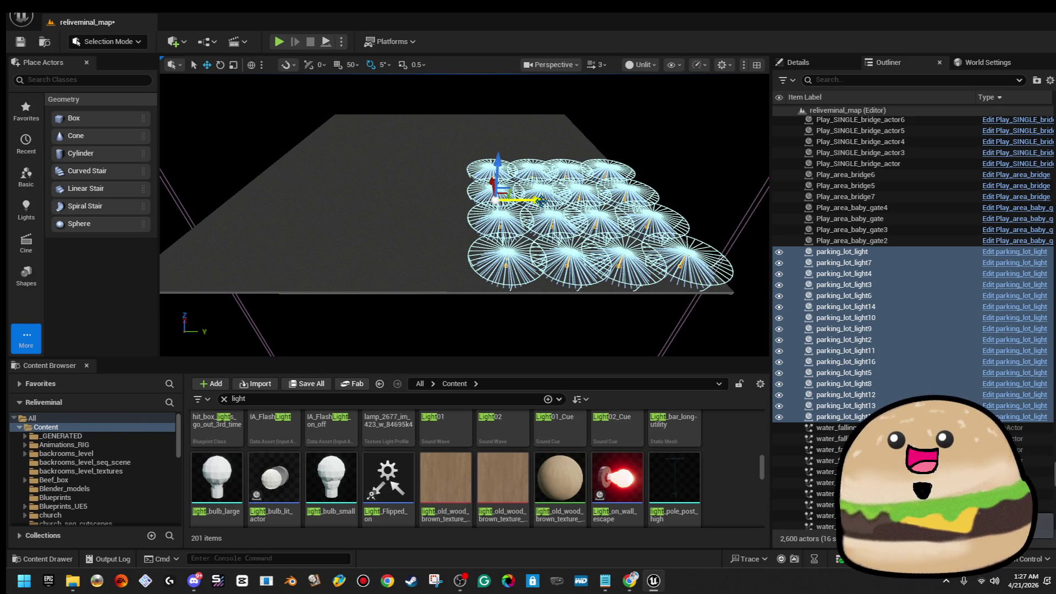
pyautogui.moveTo(535, 201)
pyautogui.mouseDown()
pyautogui.moveTo(357, 201)
pyautogui.moveTo(379, 165)
pyautogui.mouseUp()
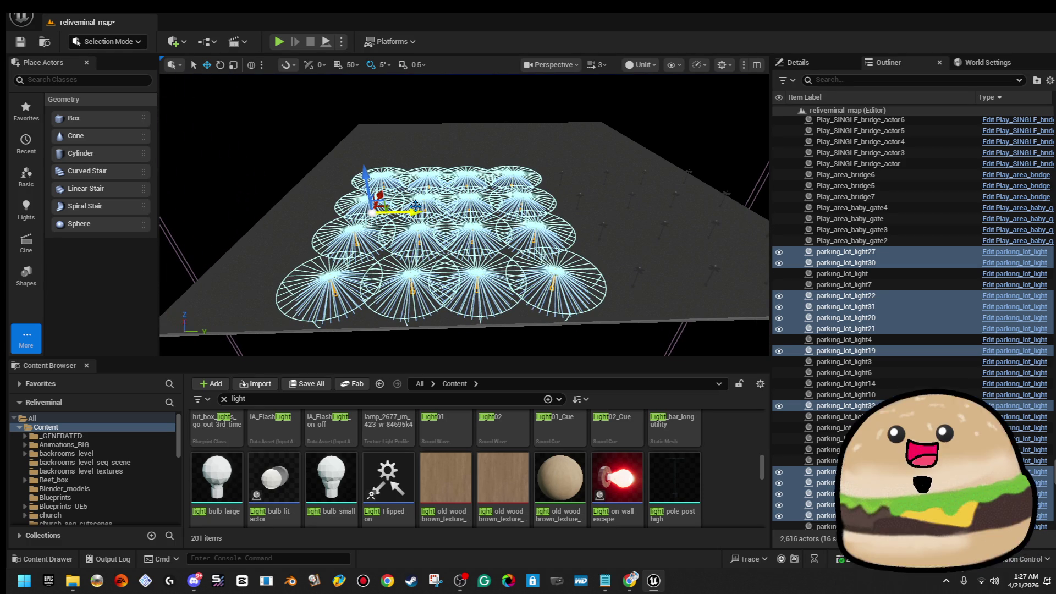
pyautogui.moveTo(450, 208); pyautogui.dragTo(452, 209)
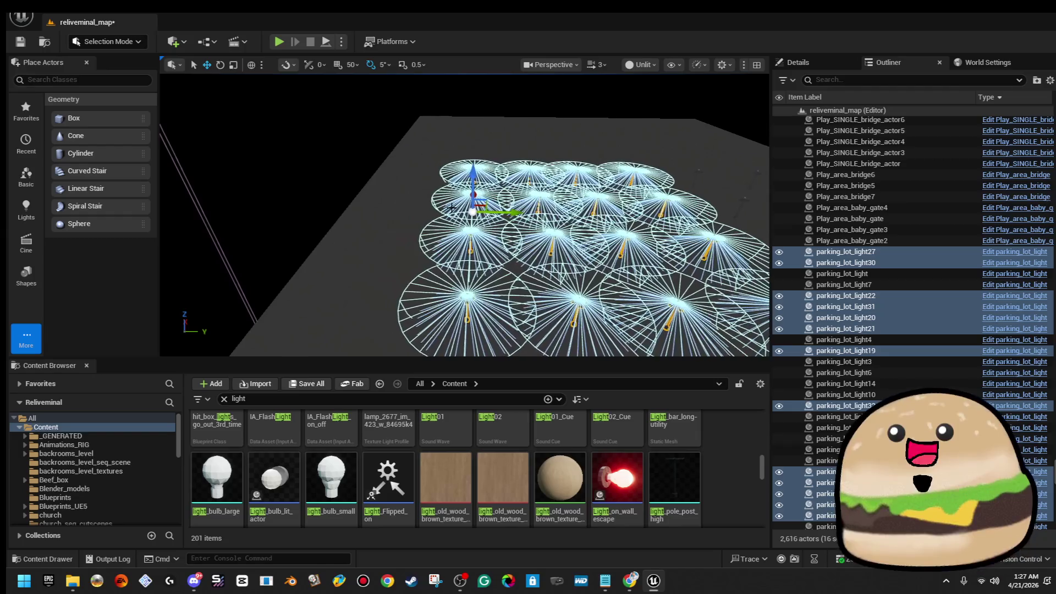
pyautogui.moveTo(453, 207); pyautogui.dragTo(304, 191)
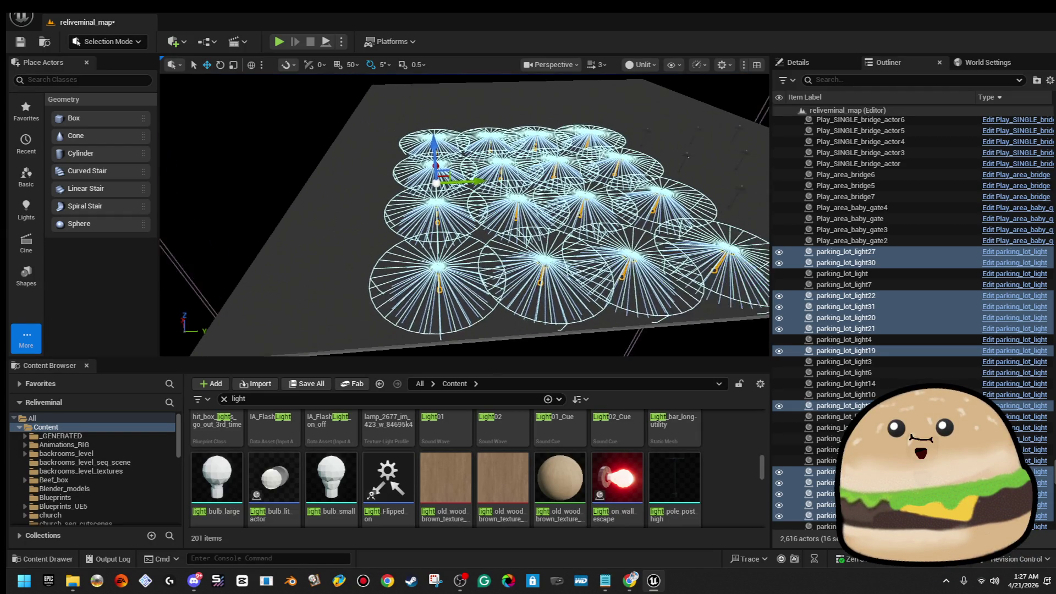
# Step: Save the map and duplicate the corner light parking_lot_light31 into several more lamps
pyautogui.hotkey('ctrl', 's')
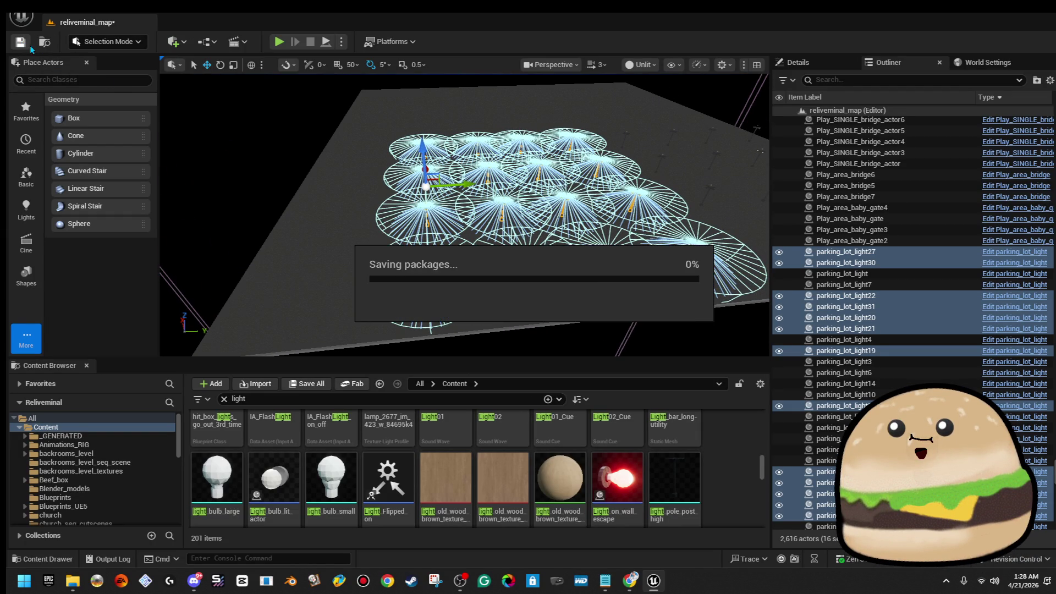
pyautogui.moveTo(527, 212); pyautogui.dragTo(527, 213)
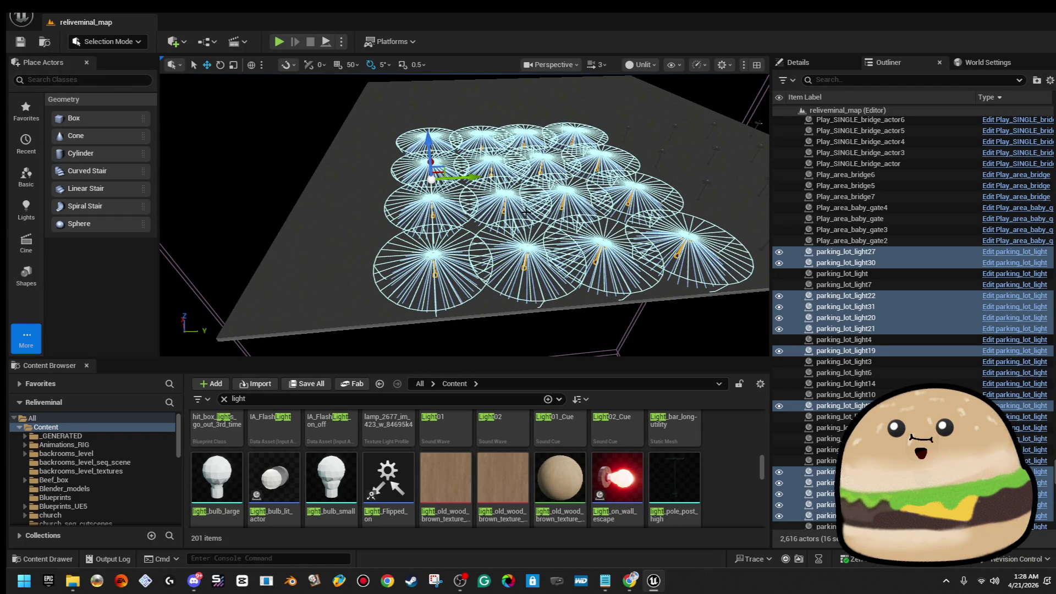
pyautogui.scroll(2, 435, 263)
pyautogui.scroll(2, 462, 264)
pyautogui.scroll(2, 490, 264)
pyautogui.scroll(2, 520, 266)
pyautogui.click(516, 260)
pyautogui.click(421, 173)
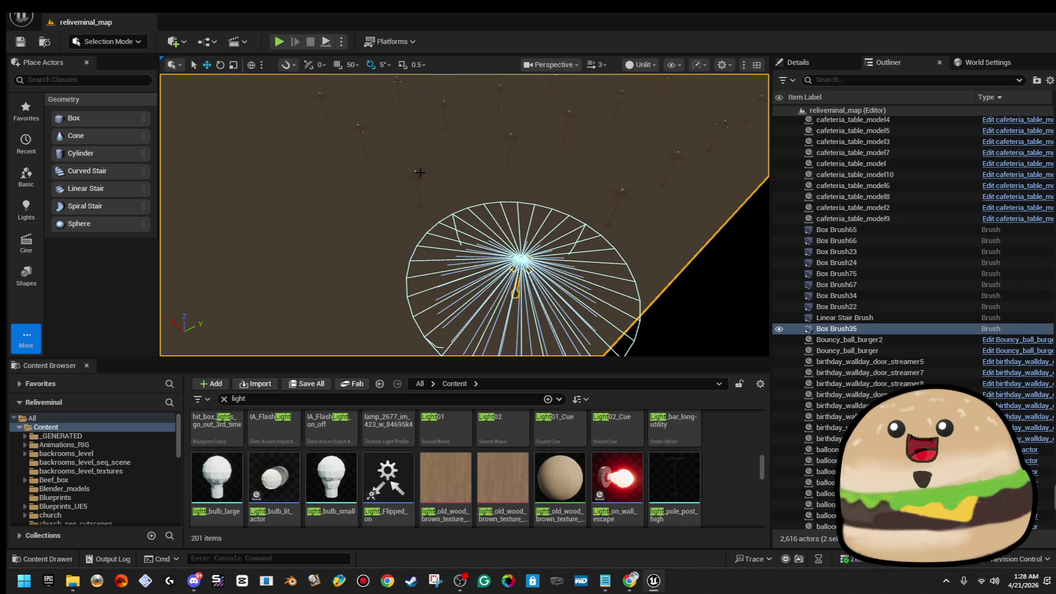
pyautogui.click(328, 120)
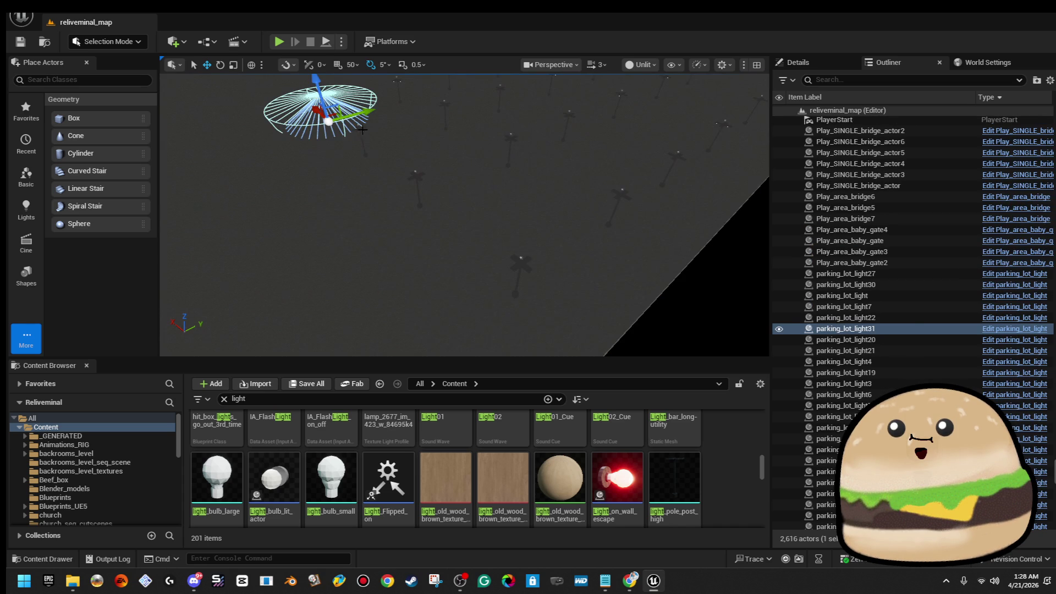
pyautogui.hotkey('ctrl', 'd')
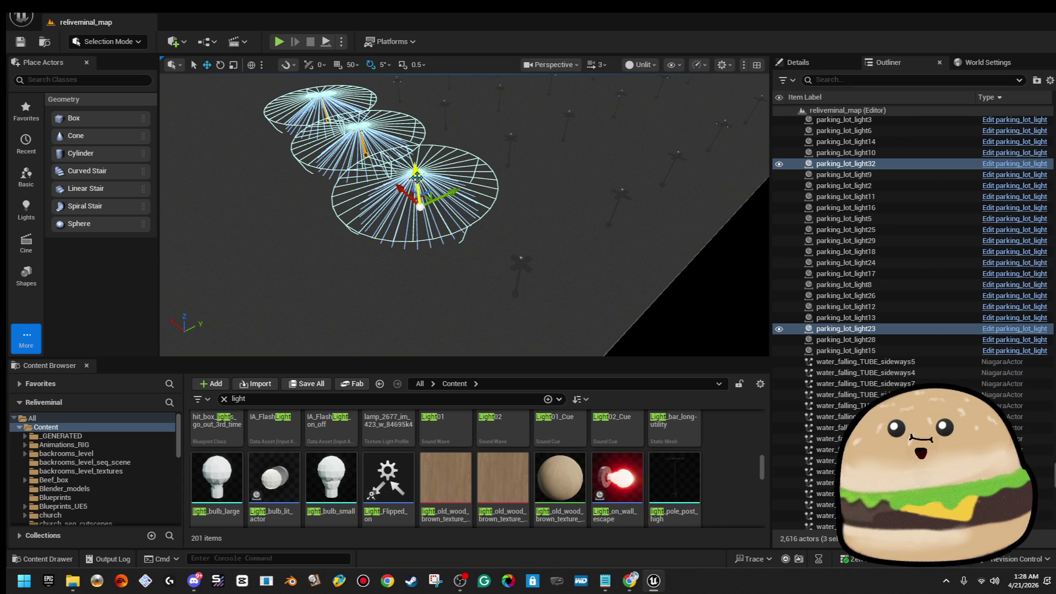
pyautogui.hotkey('ctrl', 'd')
pyautogui.press('f')
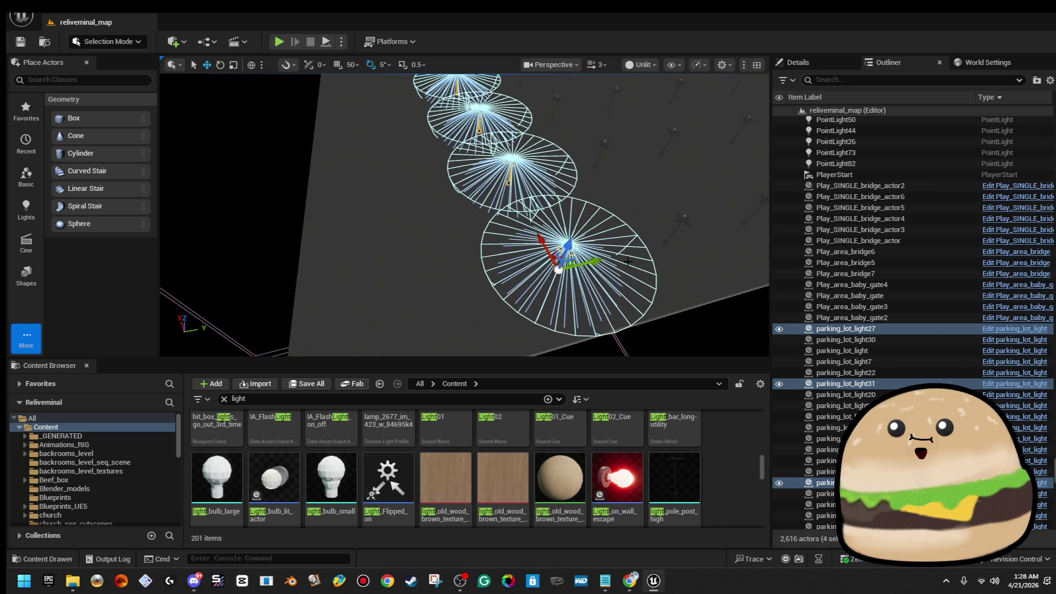
pyautogui.hotkey('ctrl', 'd')
pyautogui.press('f')
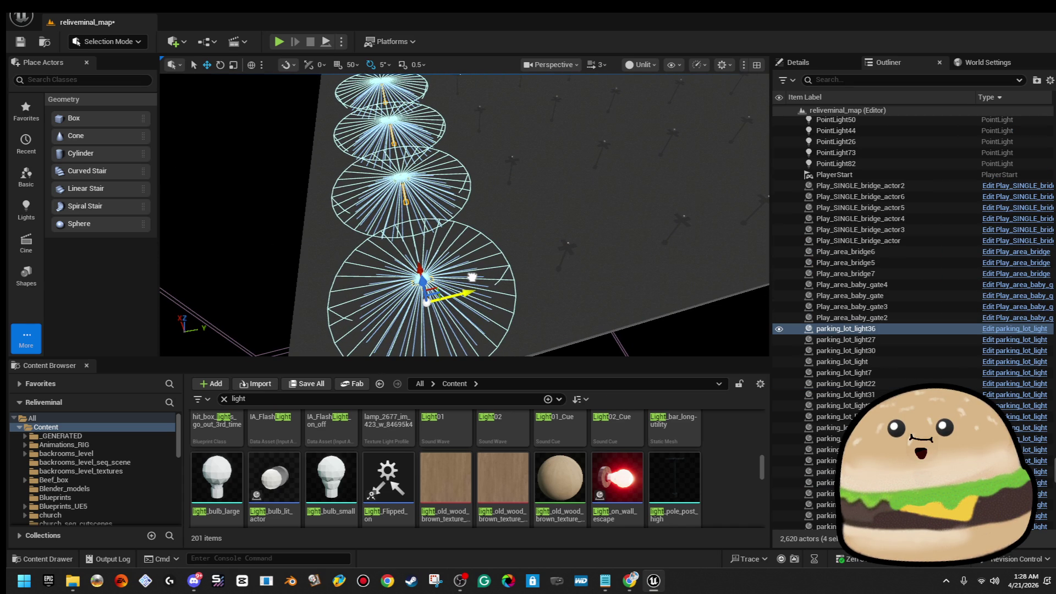
pyautogui.press('Escape')
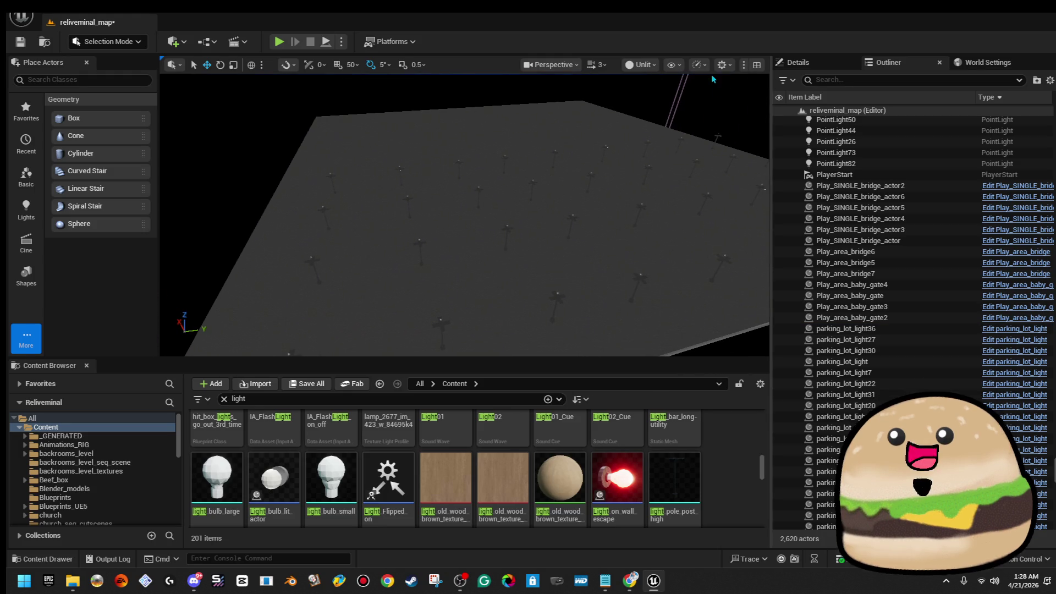
# Step: Switch the viewport back to Lit and fly back to see the whole grid casting light pools
pyautogui.click(640, 64)
pyautogui.click(652, 108)
pyautogui.press('s')
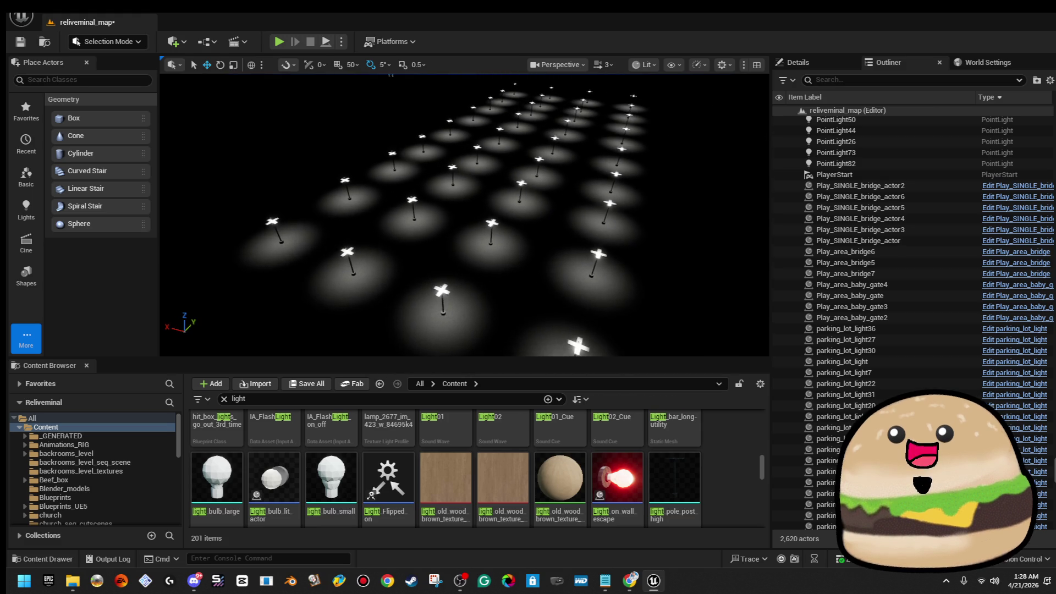
pyautogui.press('s')
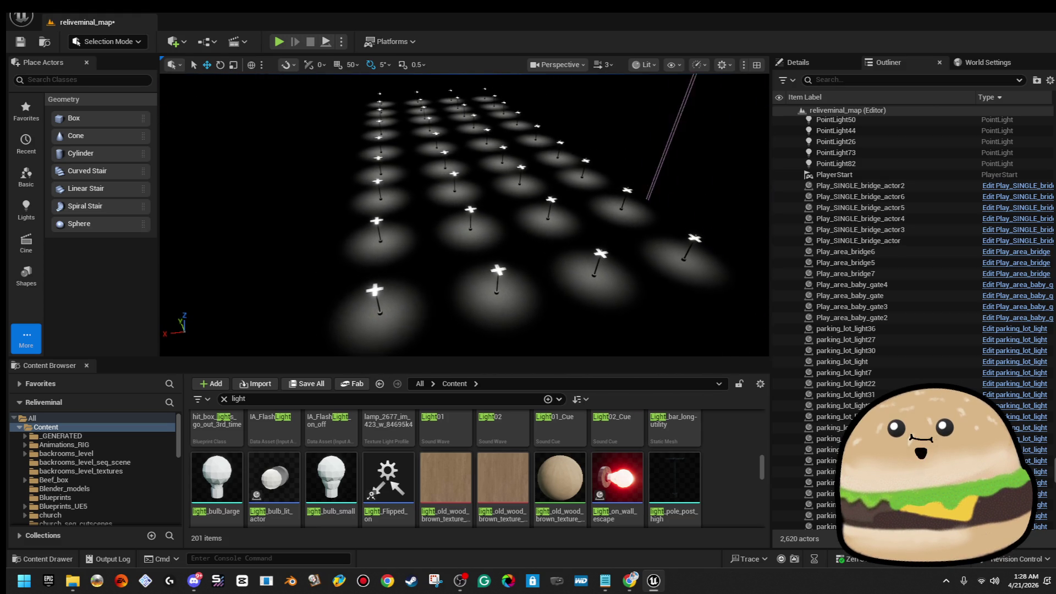
# Step: Fly down among the lamps and open parking_lot_light's blueprint full size with its 3D viewport
pyautogui.press('s')
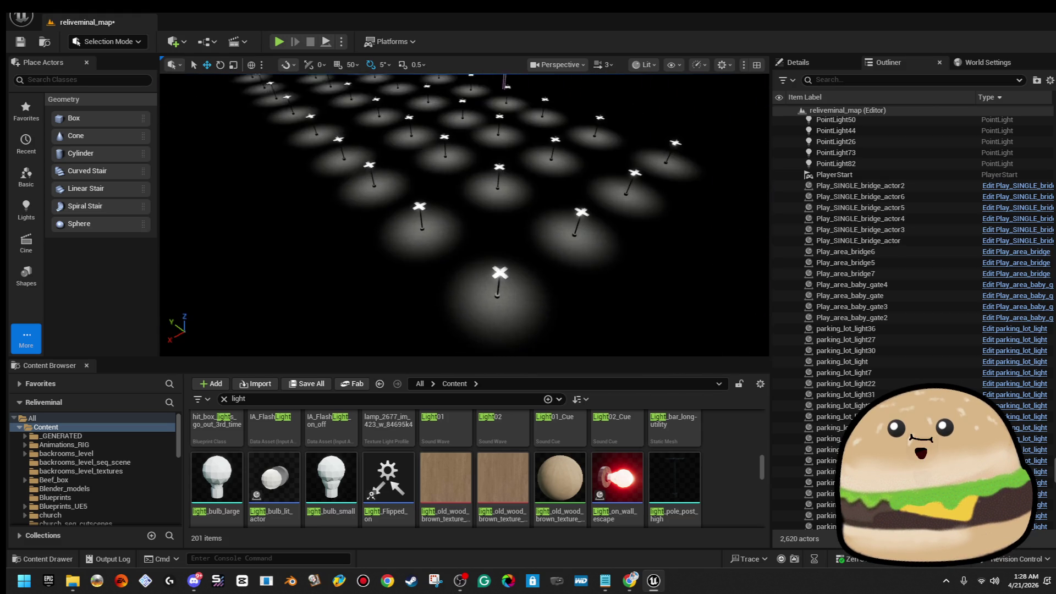
pyautogui.press('w')
pyautogui.press('w')
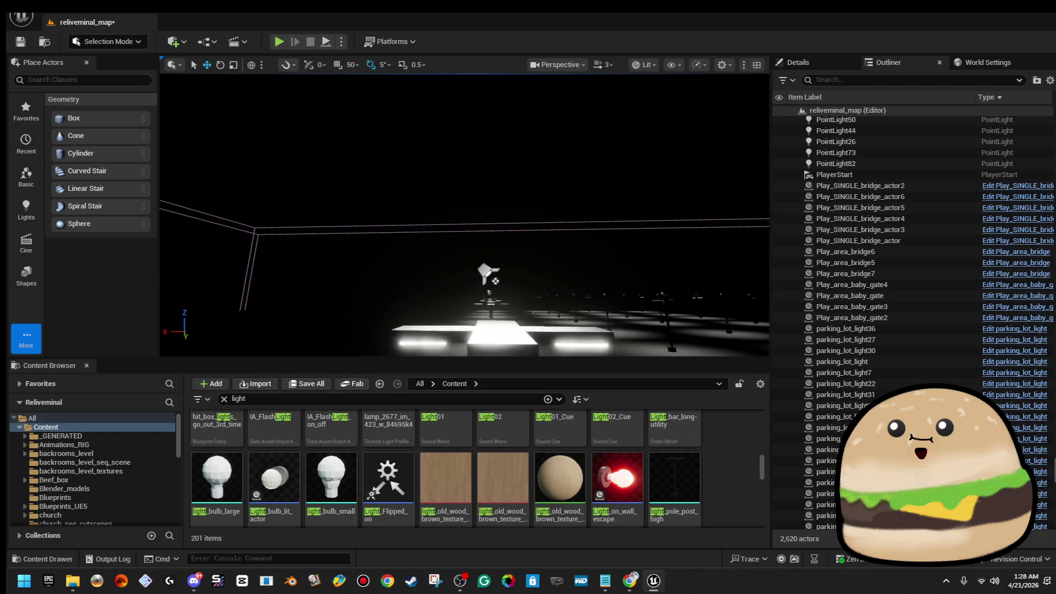
pyautogui.press('f')
pyautogui.rightClick(464, 227)
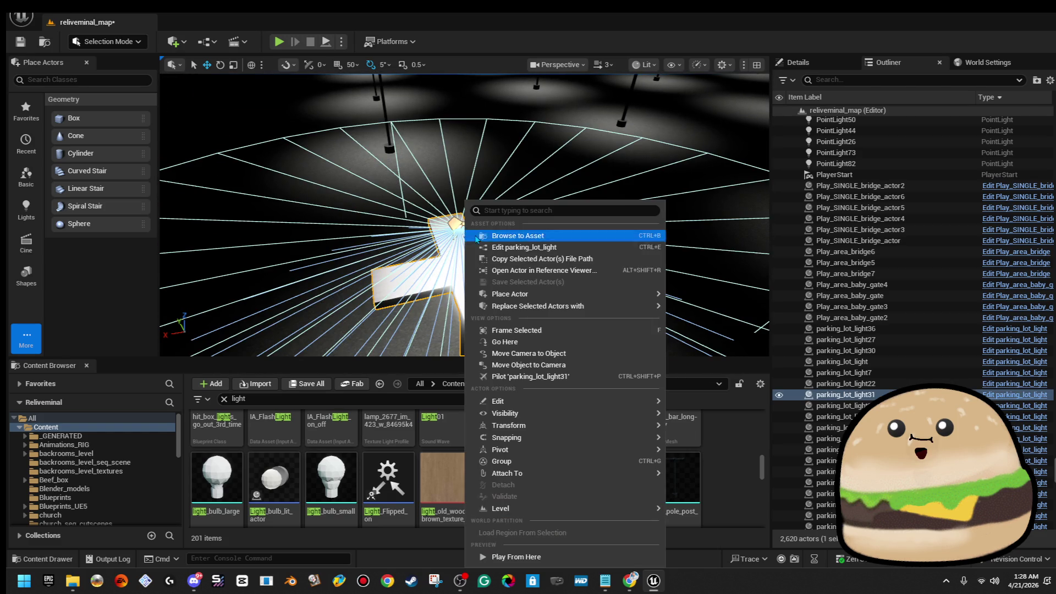
pyautogui.click(538, 247)
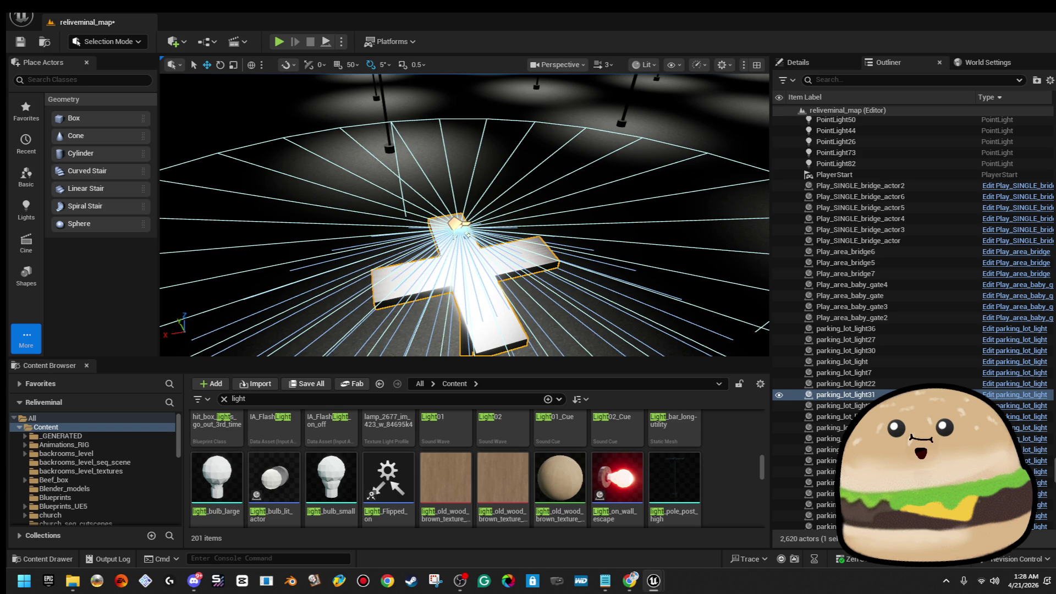
pyautogui.moveTo(603, 145); pyautogui.dragTo(446, 164)
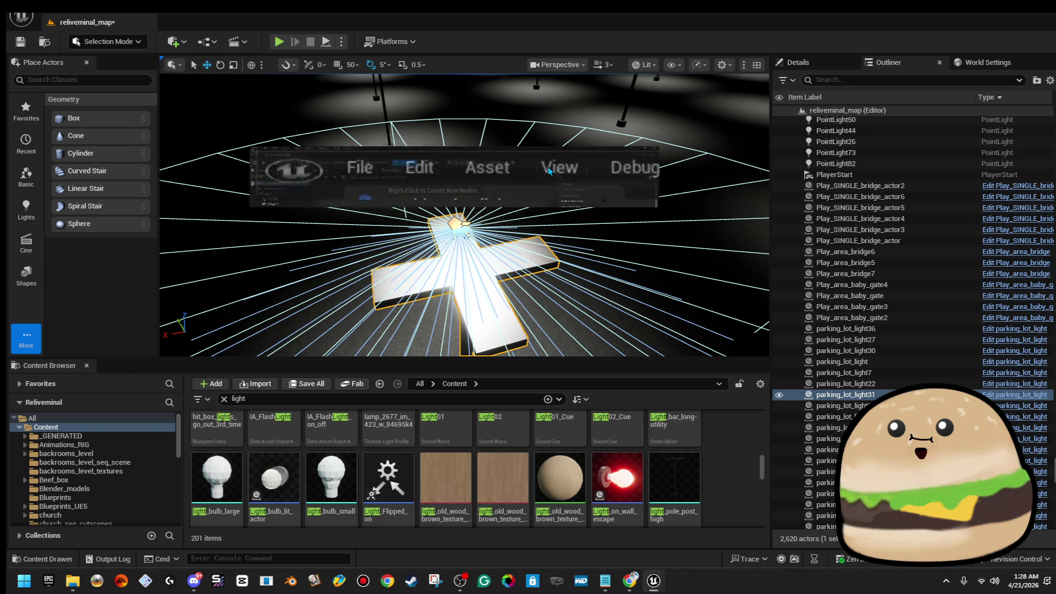
pyautogui.doubleClick(549, 171)
pyautogui.click(198, 62)
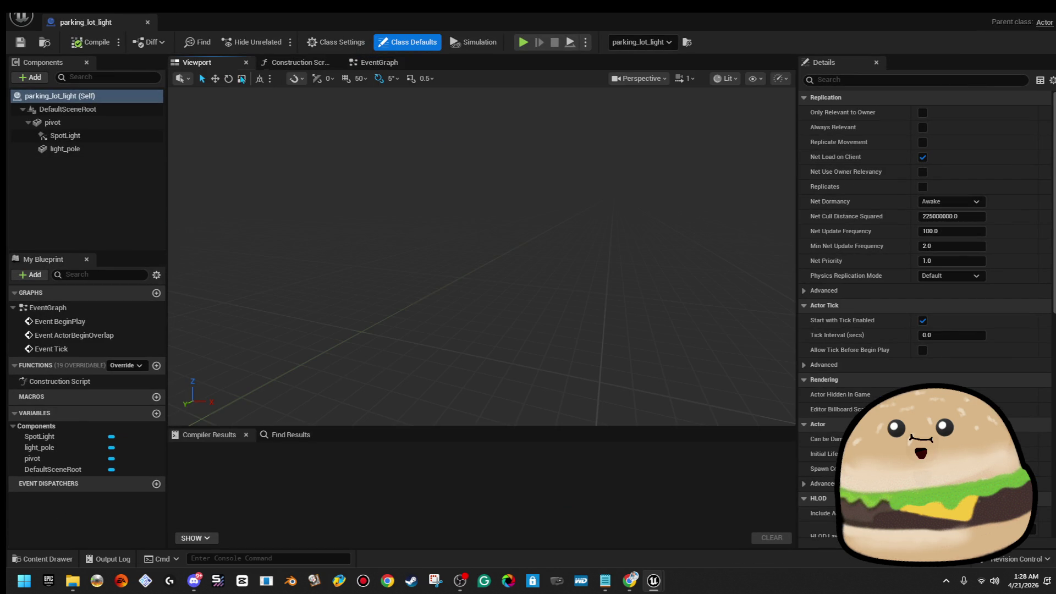
# Step: Lower the SpotLight down the pole, compile and save, and return to reliveminal_map
pyautogui.doubleClick(64, 136)
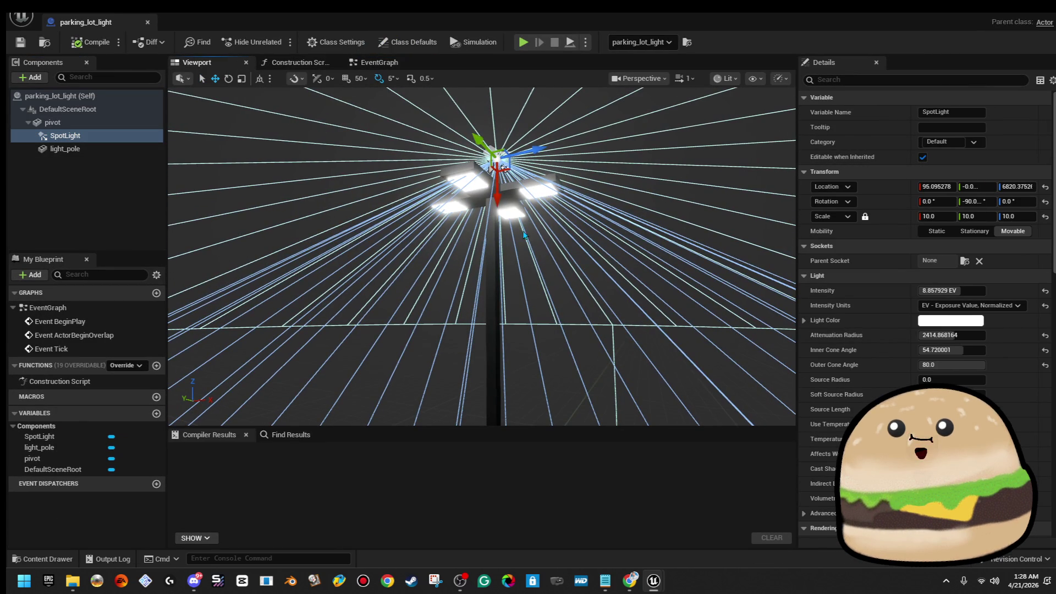
pyautogui.moveTo(497, 198); pyautogui.dragTo(497, 252)
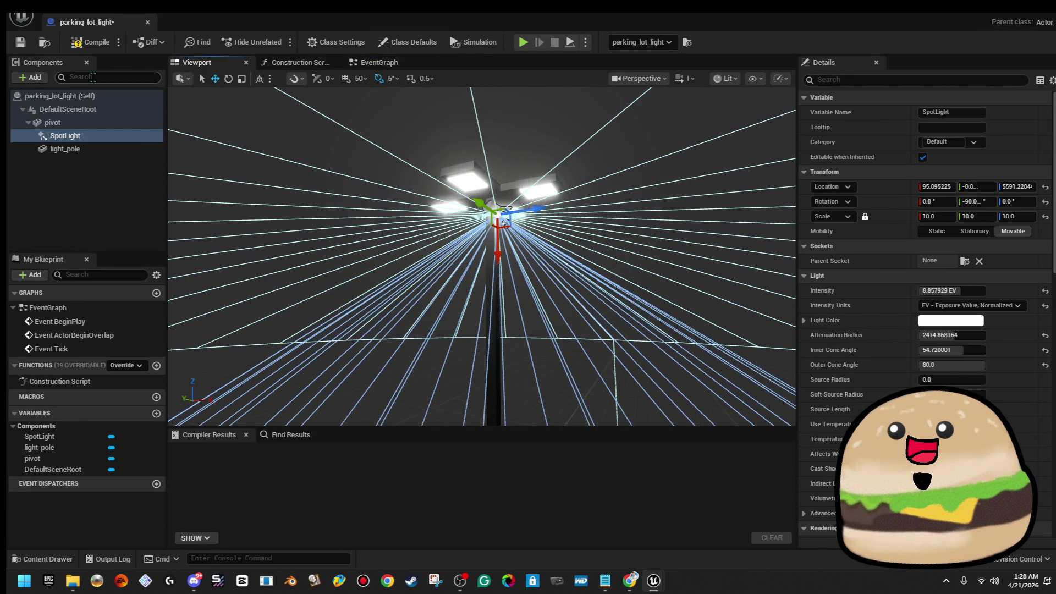
pyautogui.click(20, 41)
pyautogui.click(147, 21)
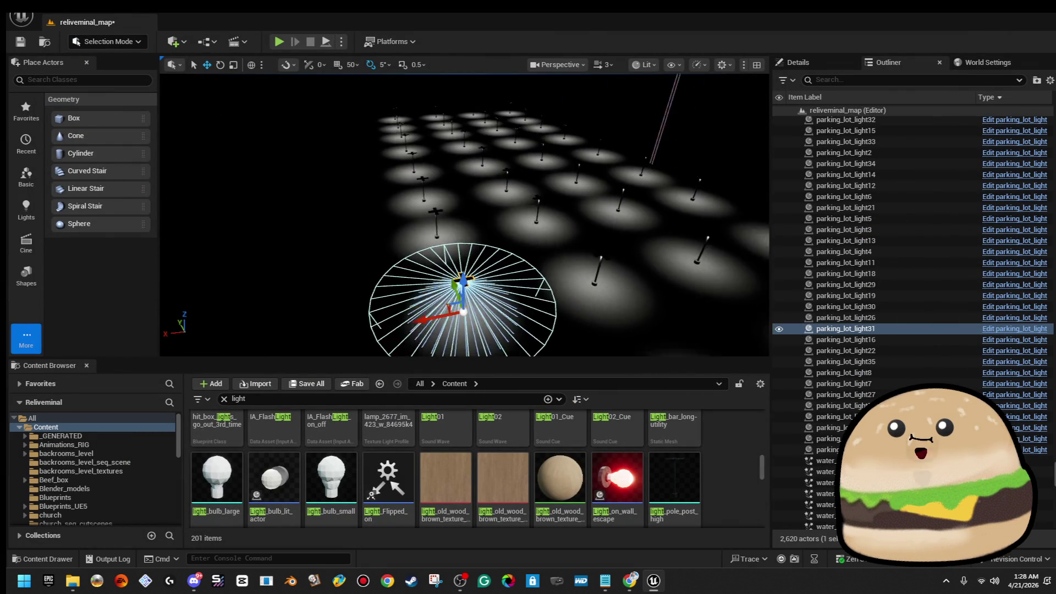
pyautogui.moveTo(845, 439)
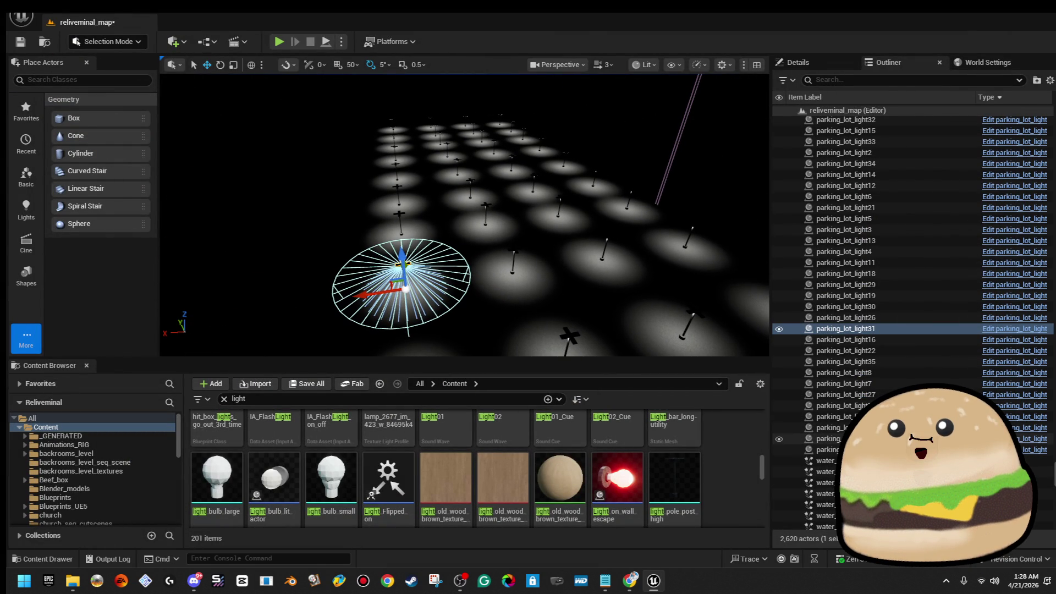
pyautogui.scroll(3, 892, 294)
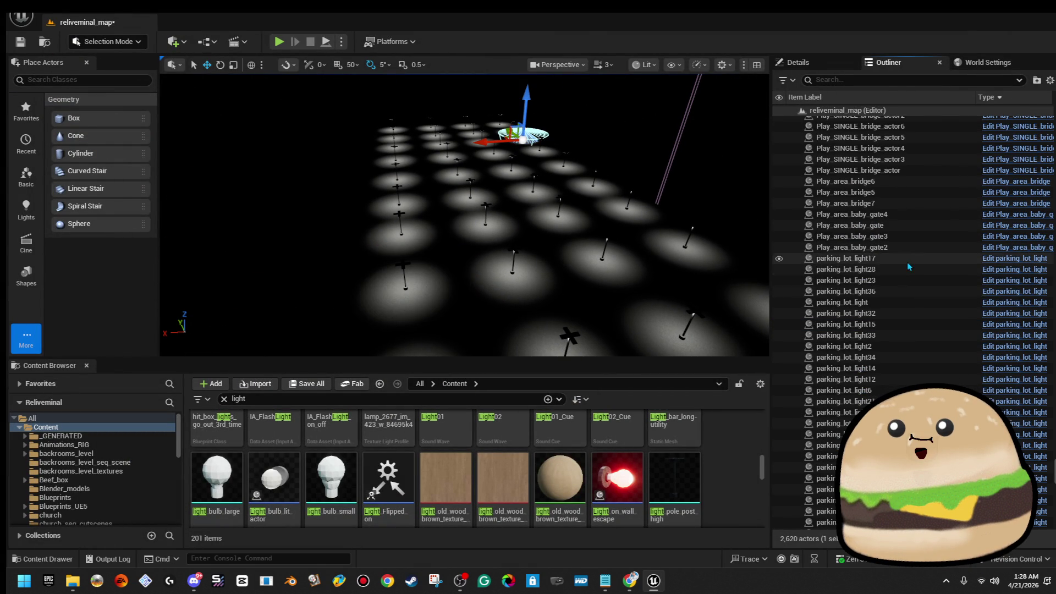
# Step: Duplicate the selected parking lot light rows sideways in Unlit view, then return to Lit view
pyautogui.keyDown('shift'); pyautogui.click(907, 261); pyautogui.keyUp('shift')
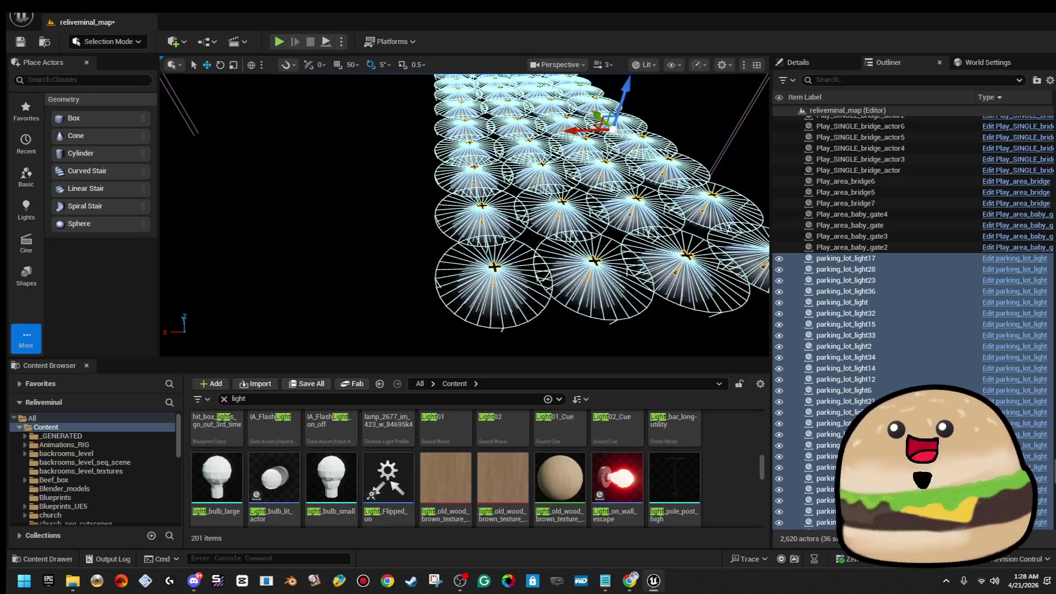
pyautogui.click(647, 66)
pyautogui.click(692, 121)
pyautogui.moveTo(549, 170); pyautogui.dragTo(376, 208)
pyautogui.press('Escape')
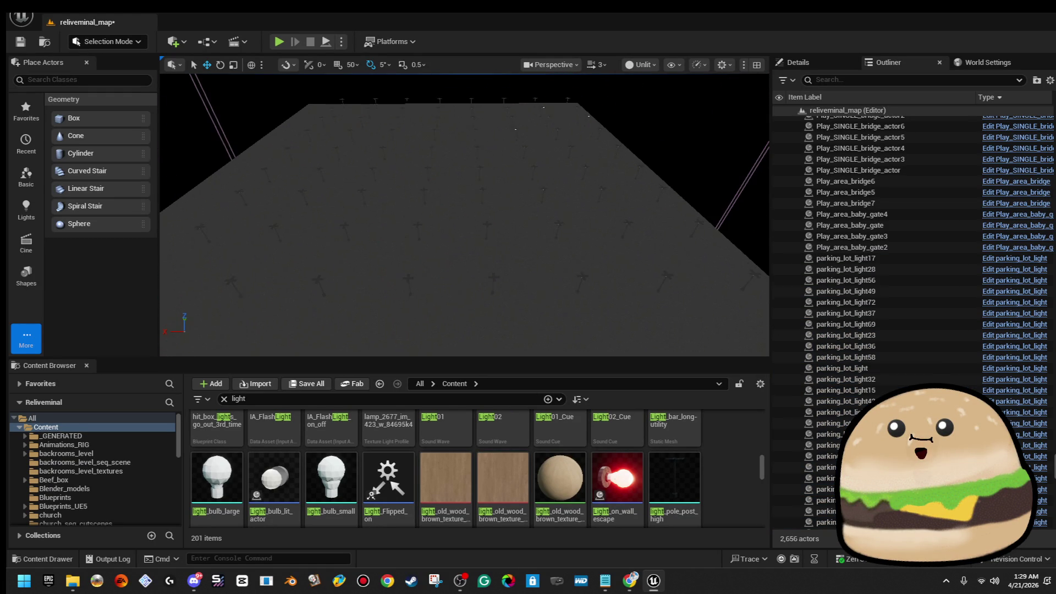
pyautogui.click(661, 65)
pyautogui.click(665, 108)
# Step: Start a fullscreen play session from the floor box brush
pyautogui.moveTo(462, 248)
pyautogui.mouseDown()
pyautogui.moveTo(462, 206)
pyautogui.moveTo(462, 247)
pyautogui.mouseUp()
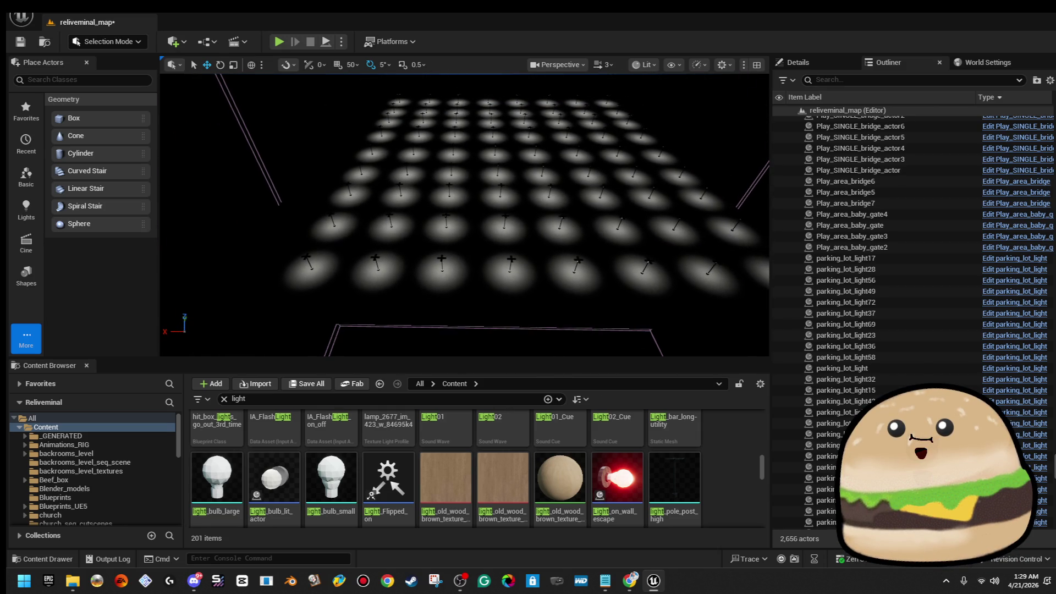
pyautogui.click(425, 196)
pyautogui.press('f')
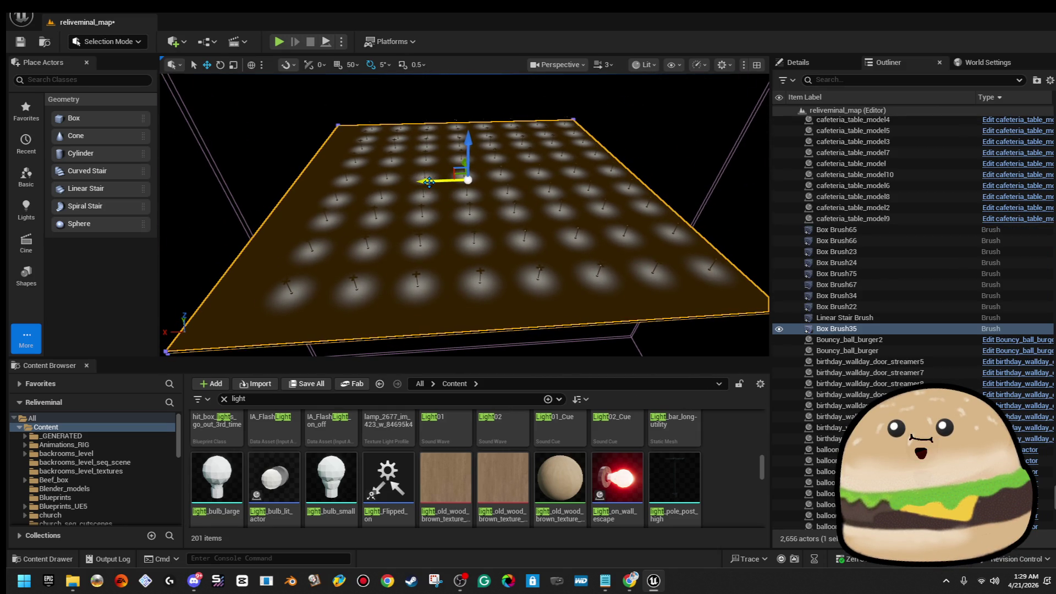
pyautogui.moveTo(442, 183); pyautogui.dragTo(577, 206)
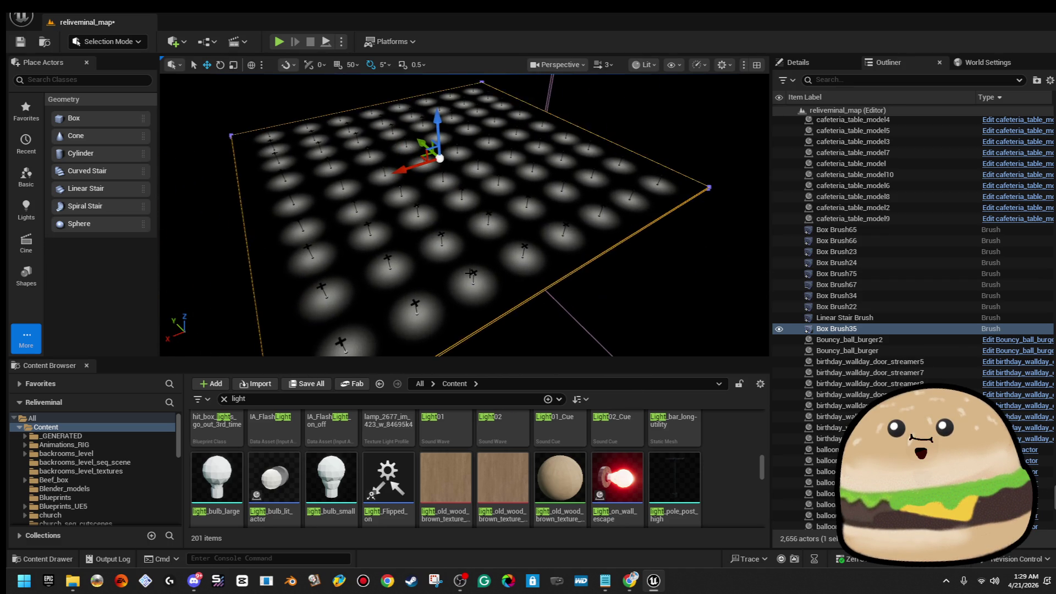
pyautogui.rightClick(453, 313)
pyautogui.click(527, 553)
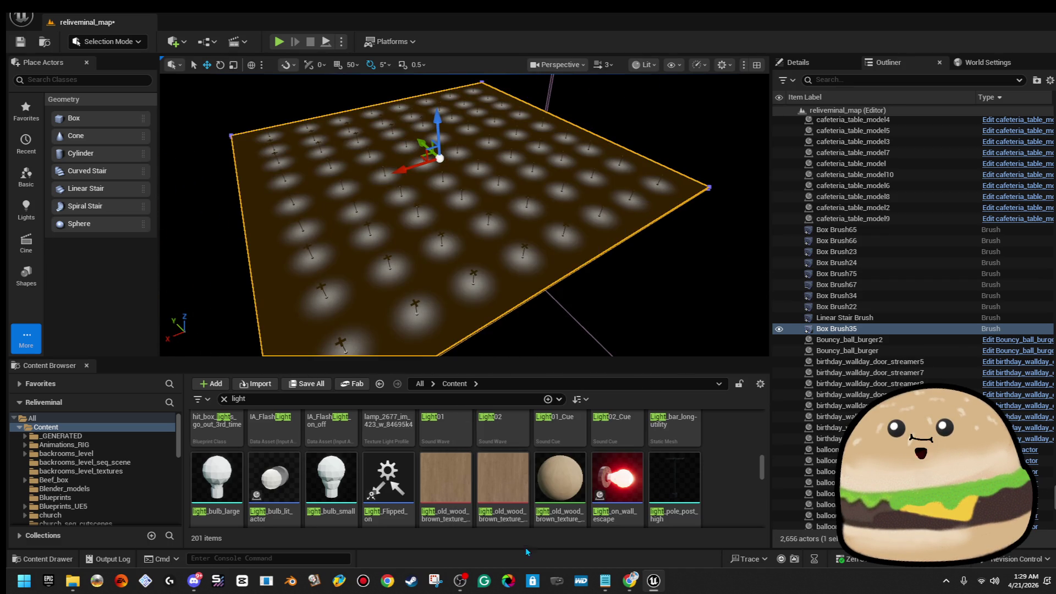
pyautogui.press('F11')
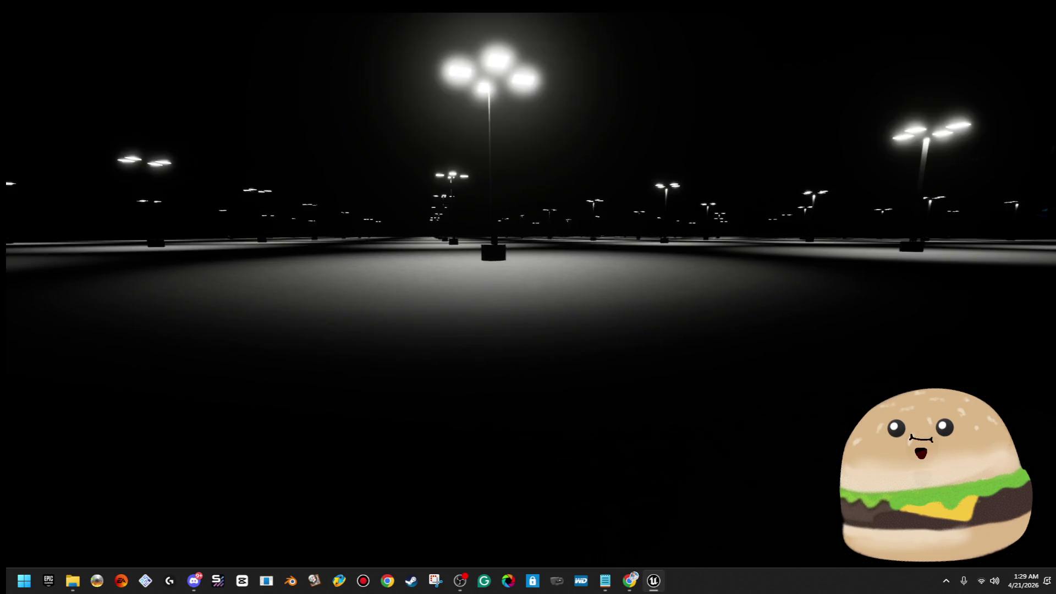
# Step: Walk to the lamp post's octagonal base in play mode, then eject to the editor camera
pyautogui.press('w')
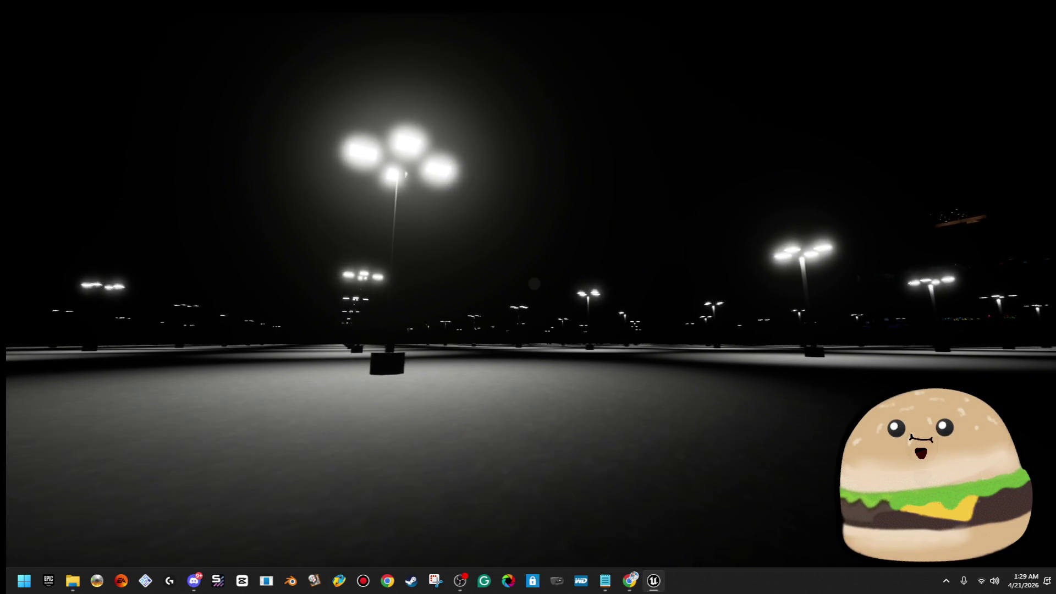
pyautogui.press('w')
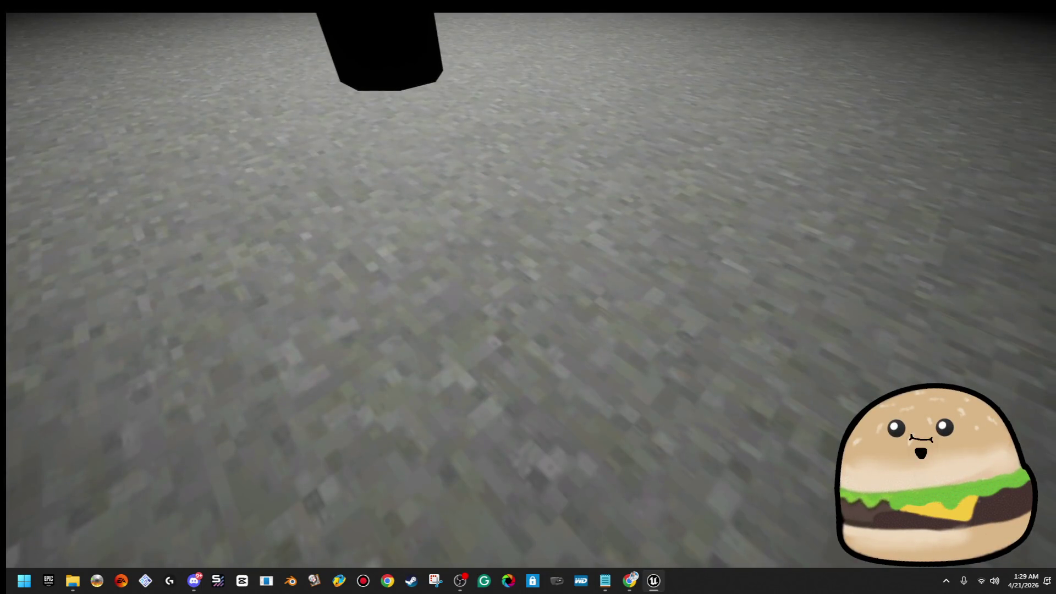
pyautogui.press('F8')
# Step: Return from the SUBLIMINI folder to Unreal's full editor layout with the floor brush's Details shown
pyautogui.click(460, 581)
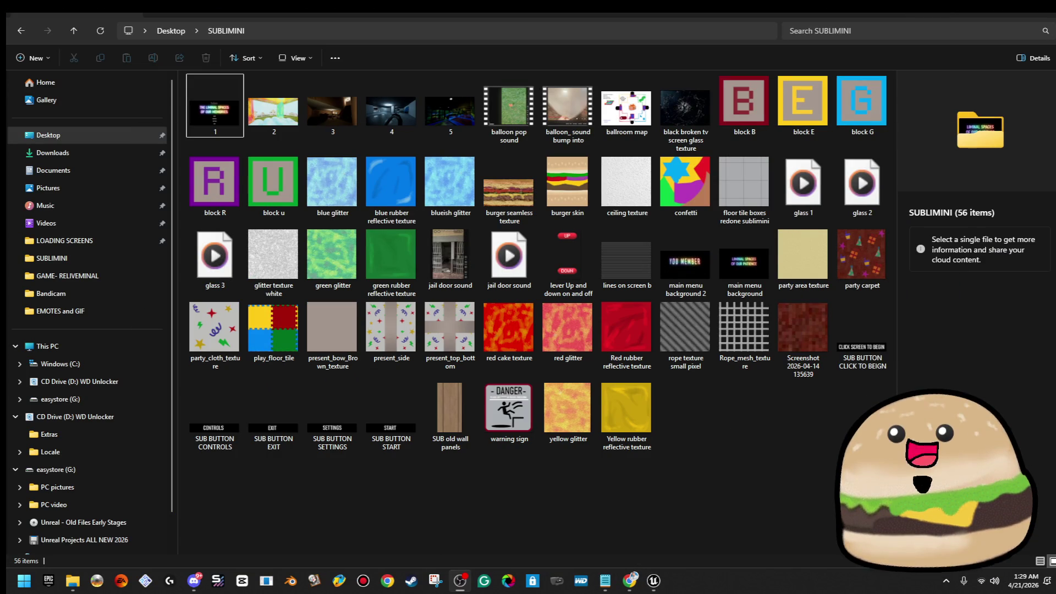
pyautogui.press('super+d')
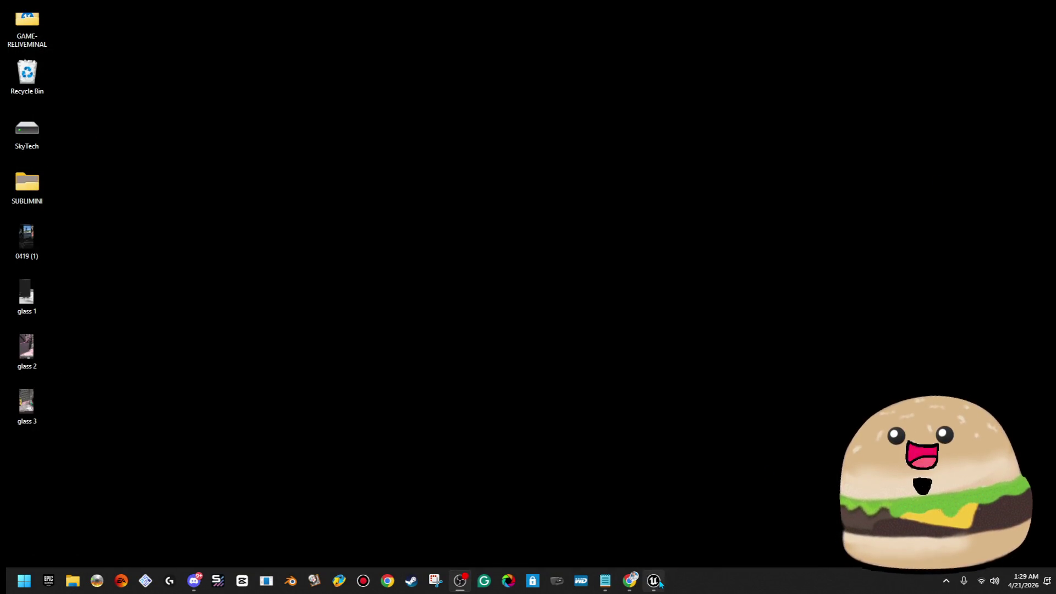
pyautogui.click(657, 583)
pyautogui.click(645, 374)
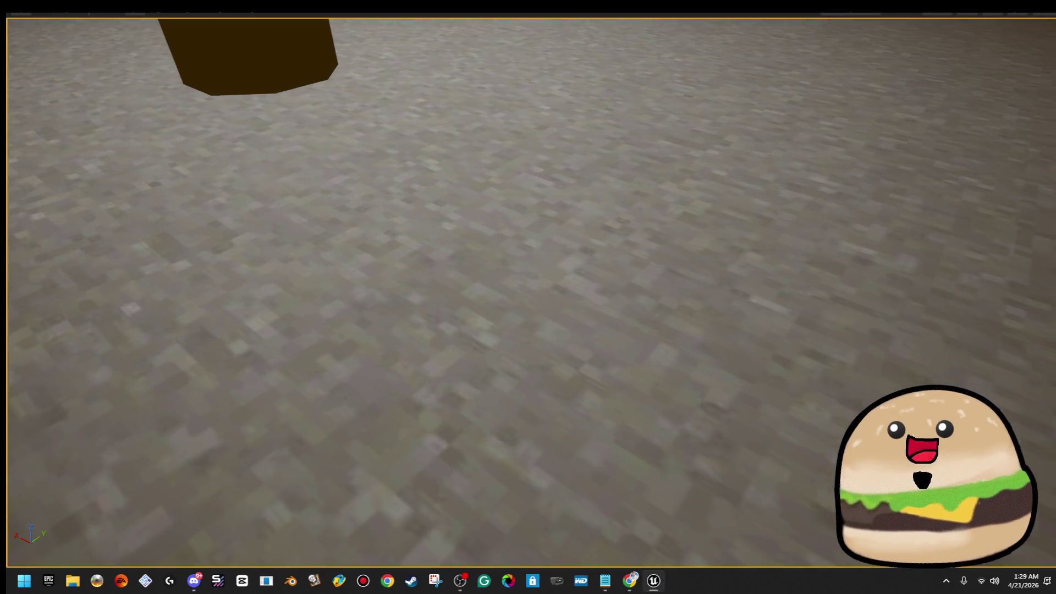
pyautogui.press('F11')
pyautogui.click(820, 63)
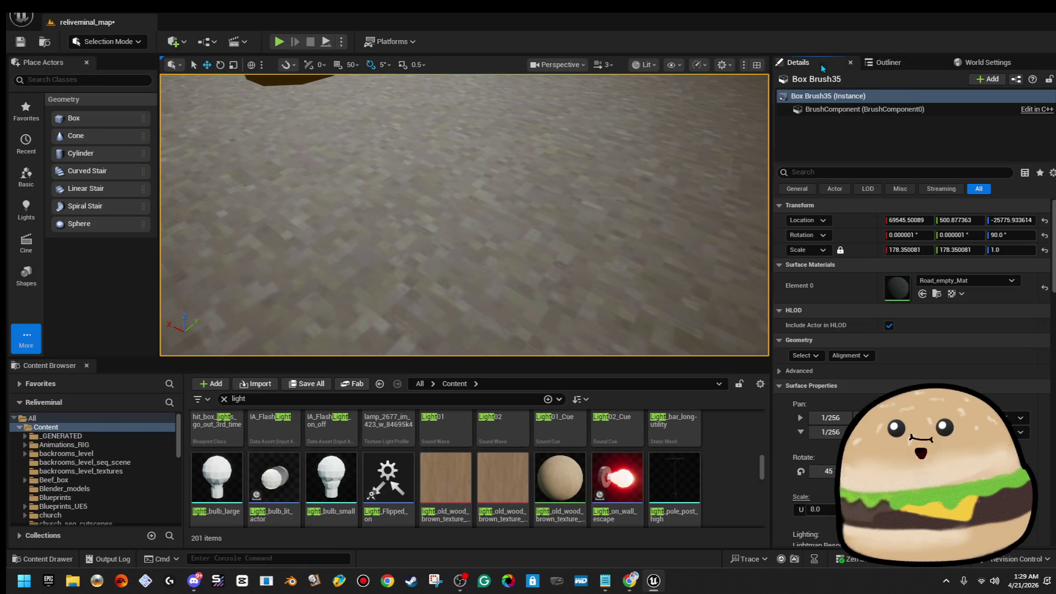
pyautogui.scroll(-2, 907, 330)
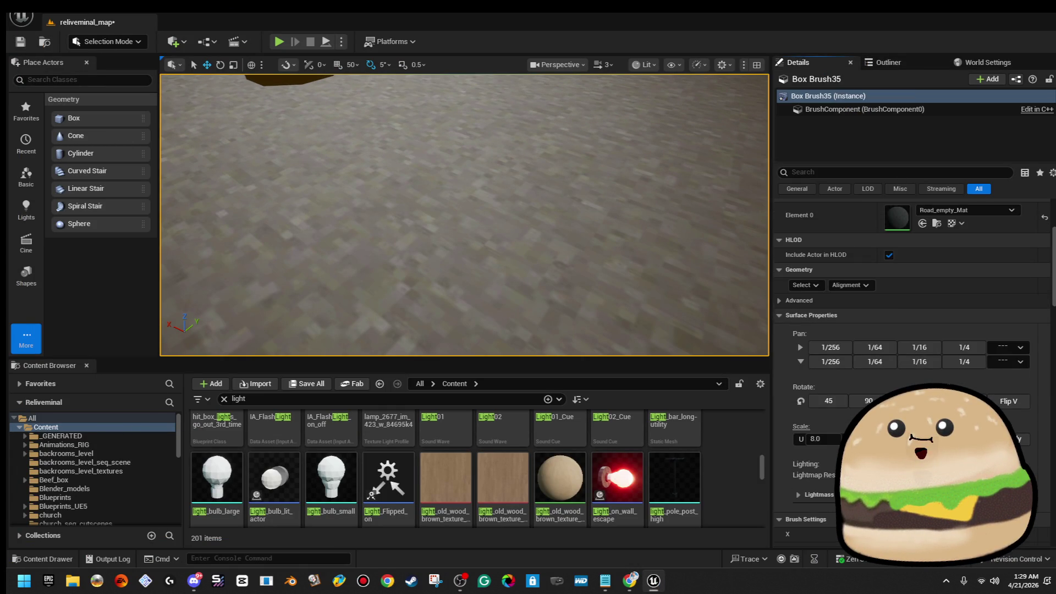
pyautogui.write('2')
# Step: Apply a surface texture scale of 4.0 to the floor and start playing from it
pyautogui.press('Return')
pyautogui.click(1023, 441)
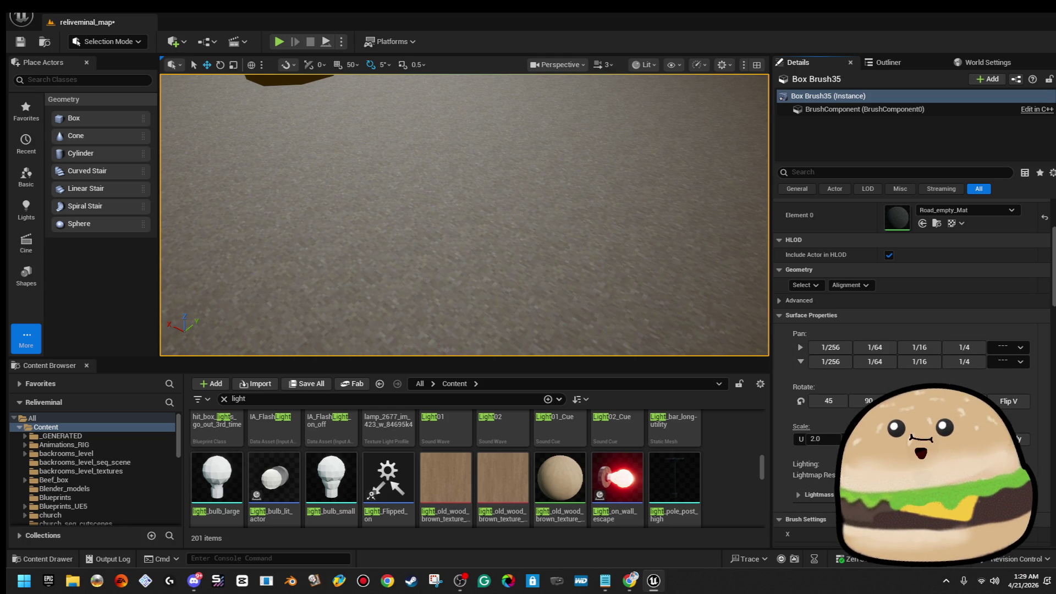
pyautogui.write('4.0')
pyautogui.click(1017, 443)
pyautogui.rightClick(543, 270)
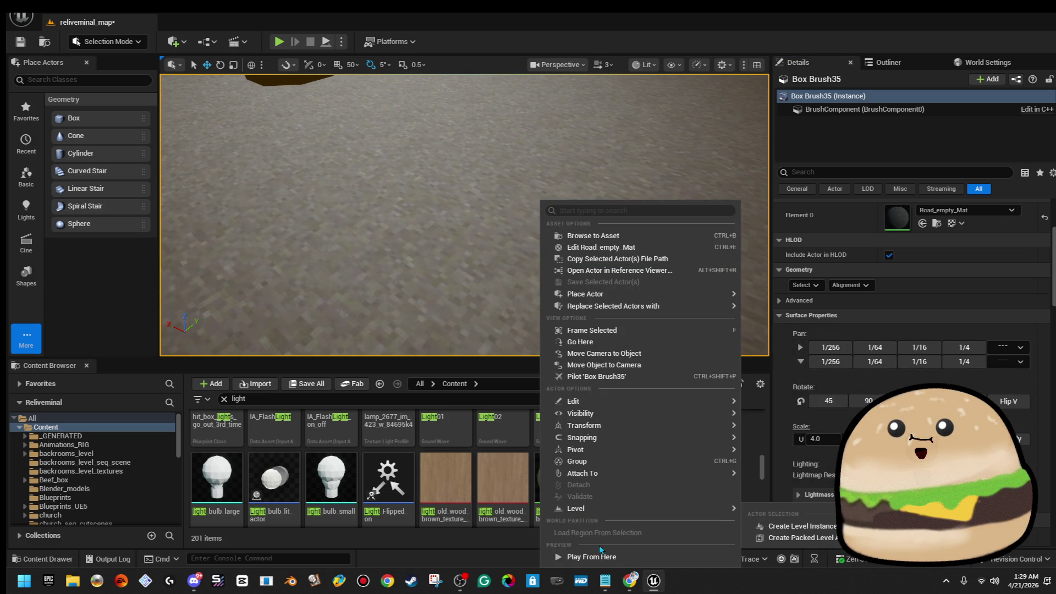
pyautogui.click(598, 555)
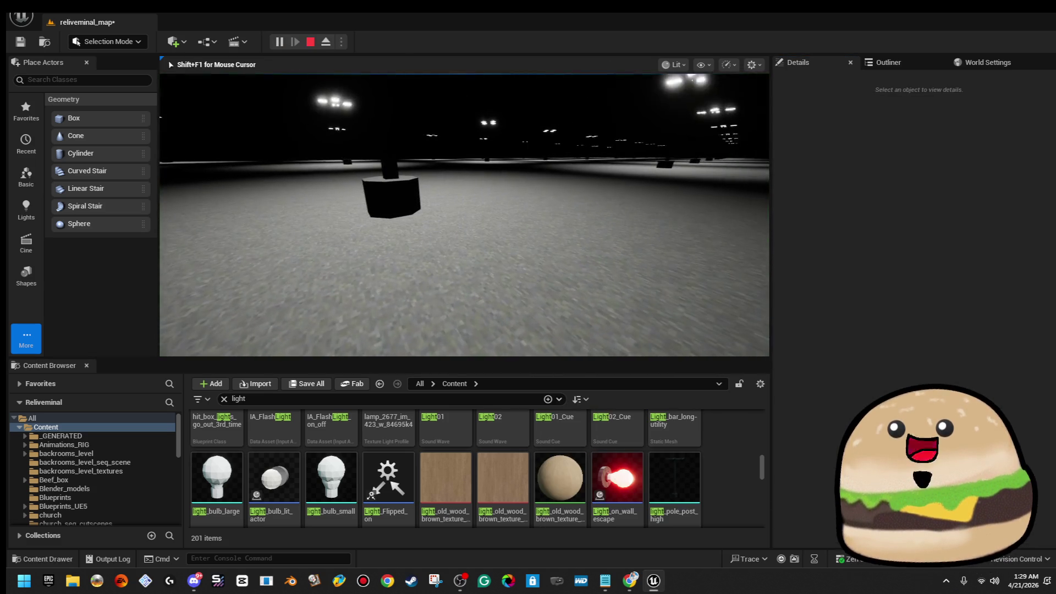
# Step: Preview the retextured floor in fullscreen play, then restore the full editor layout
pyautogui.press('F11')
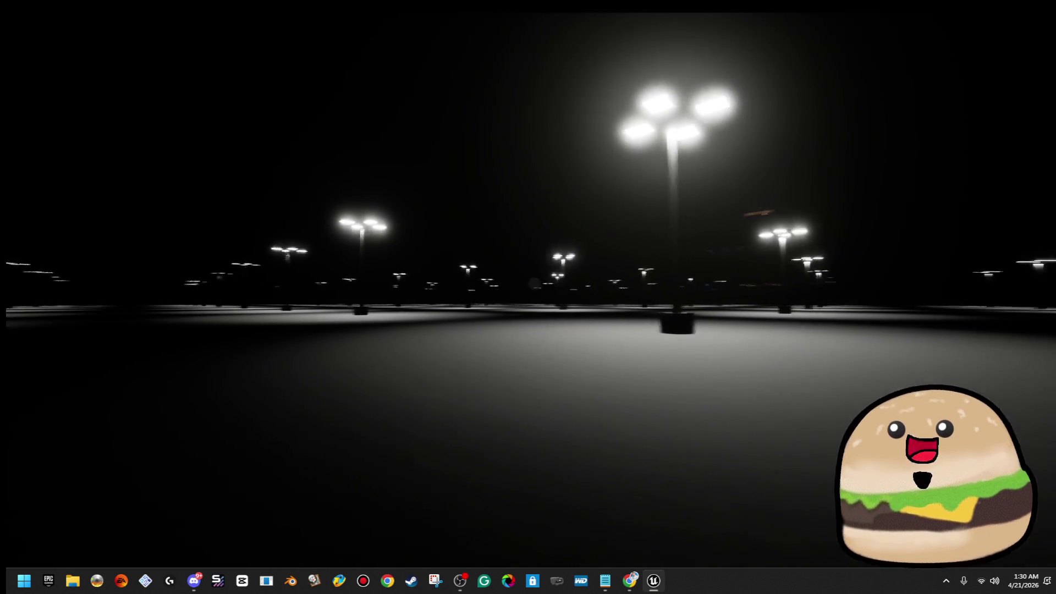
pyautogui.press('g')
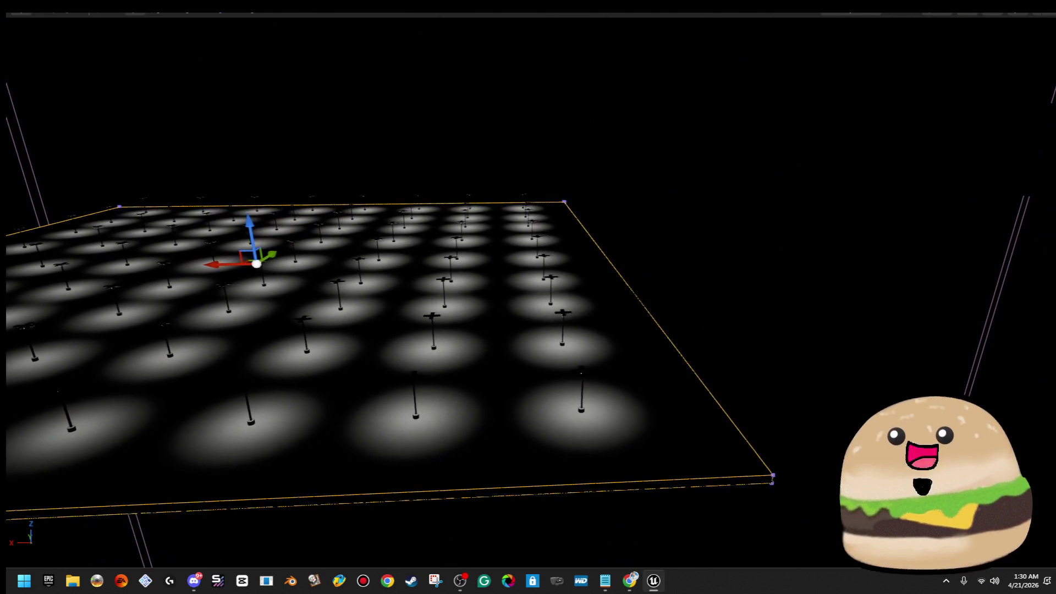
pyautogui.press('F11')
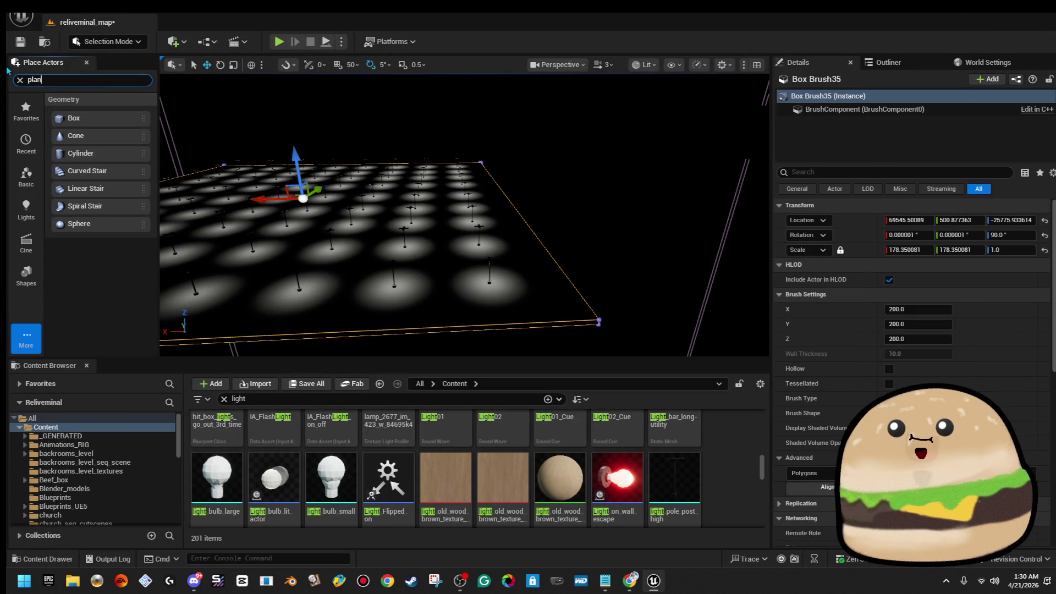
pyautogui.write('e')
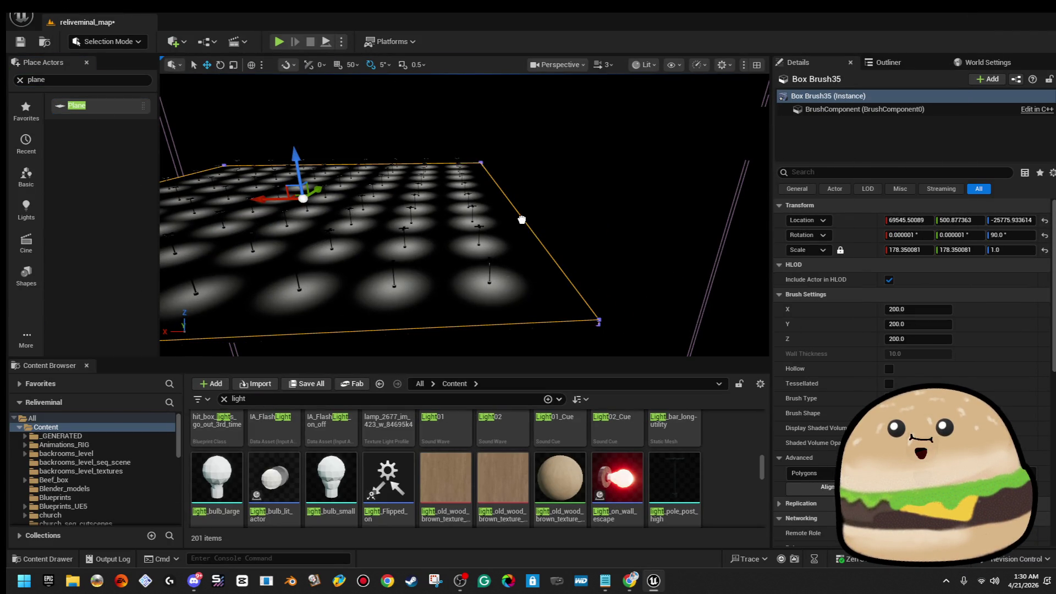
# Step: Place a Plane actor (Plane8), enlarge it and tip it upright as a wall
pyautogui.moveTo(511, 215); pyautogui.dragTo(510, 232)
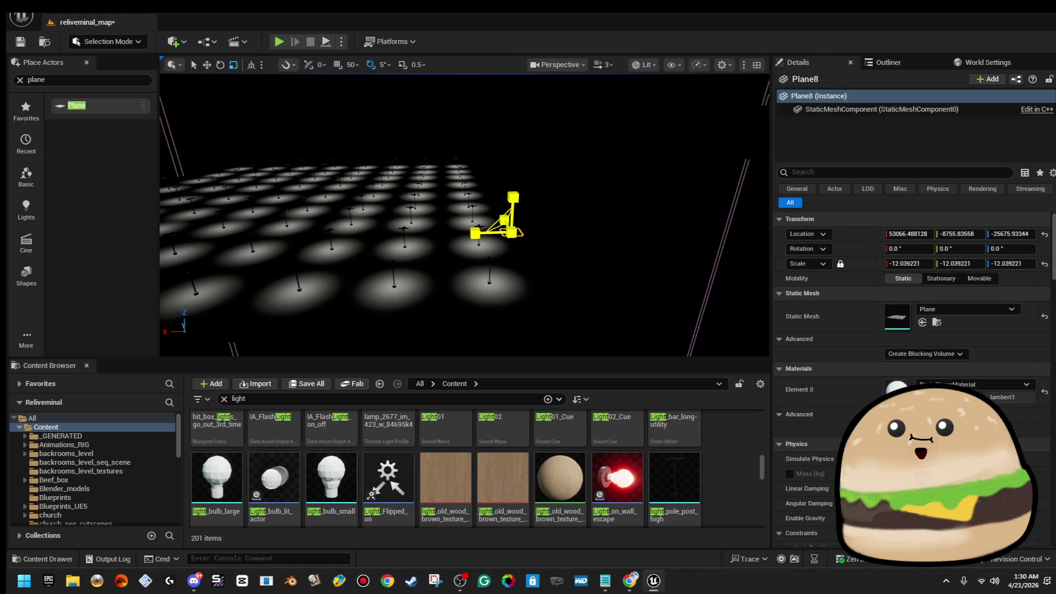
pyautogui.press('e')
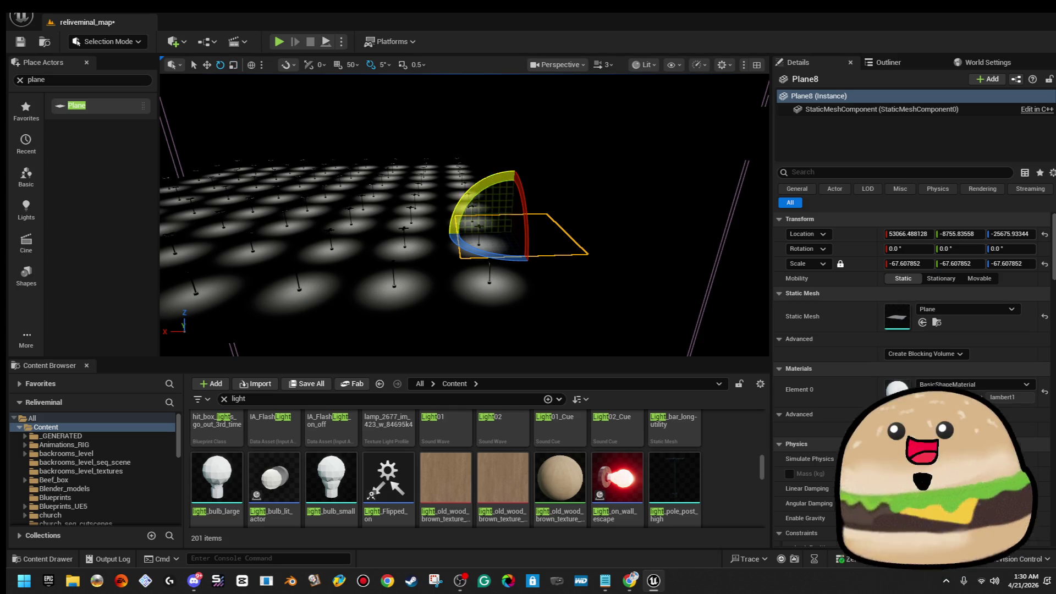
pyautogui.moveTo(528, 189)
pyautogui.mouseDown()
pyautogui.moveTo(454, 201)
pyautogui.moveTo(503, 289)
pyautogui.mouseUp()
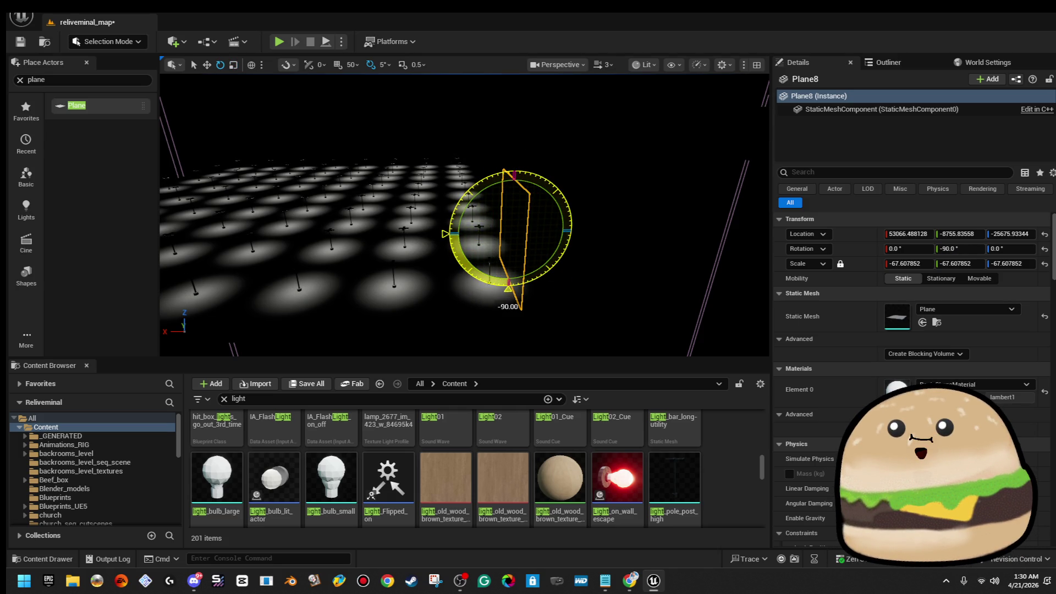
# Step: Spin the wall plane to 180 degrees and nudge it slightly upward
pyautogui.press('w')
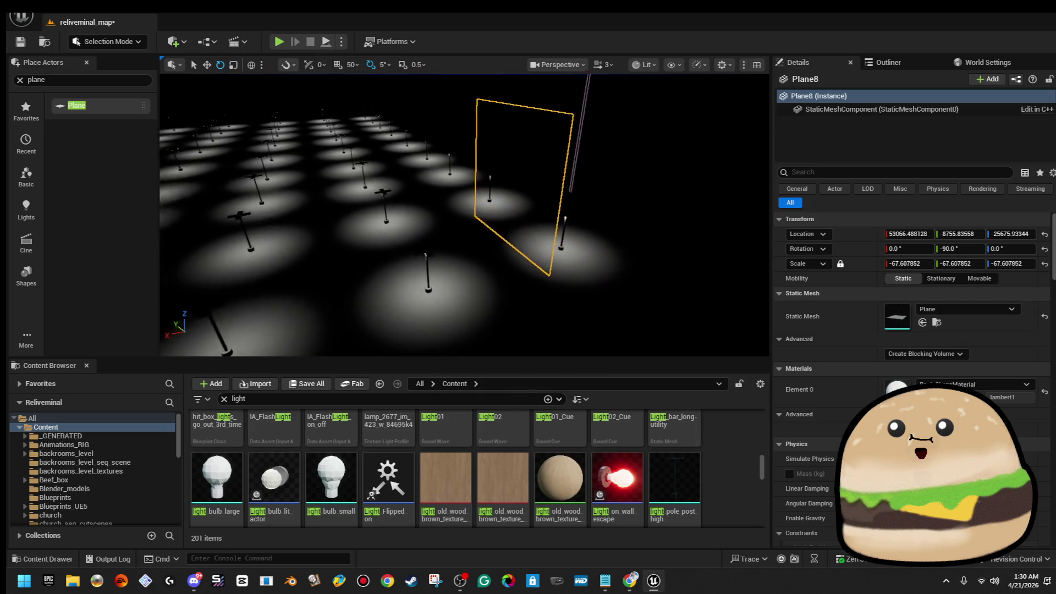
pyautogui.press('w')
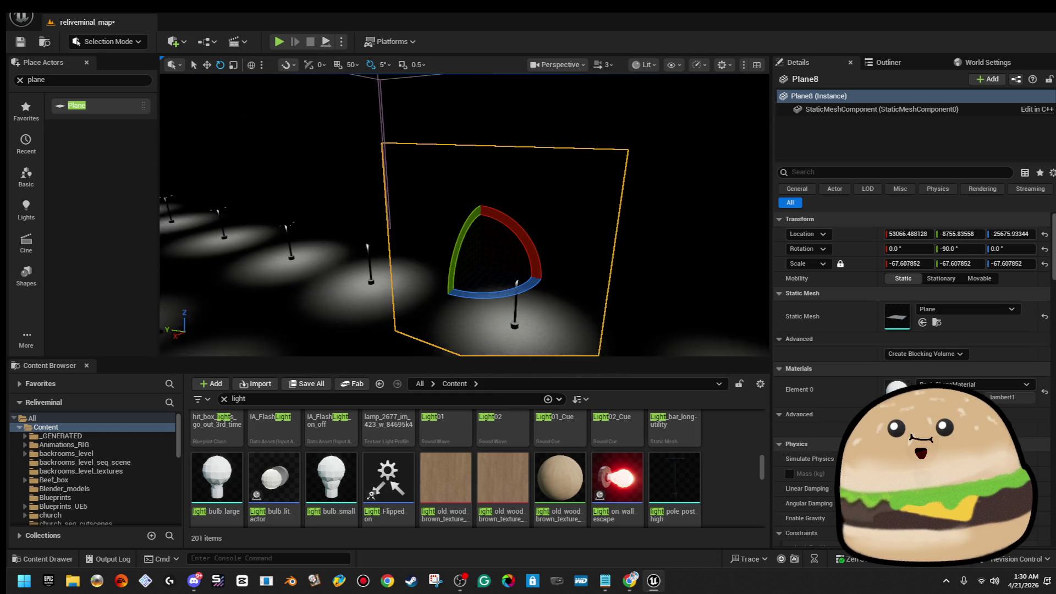
pyautogui.press('w')
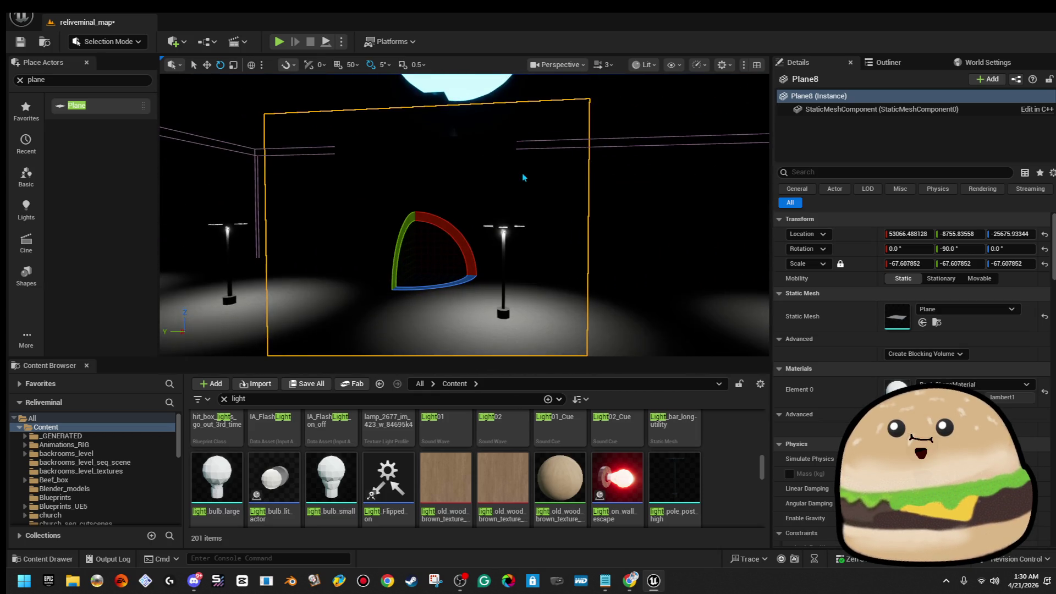
pyautogui.moveTo(354, 279); pyautogui.dragTo(435, 263)
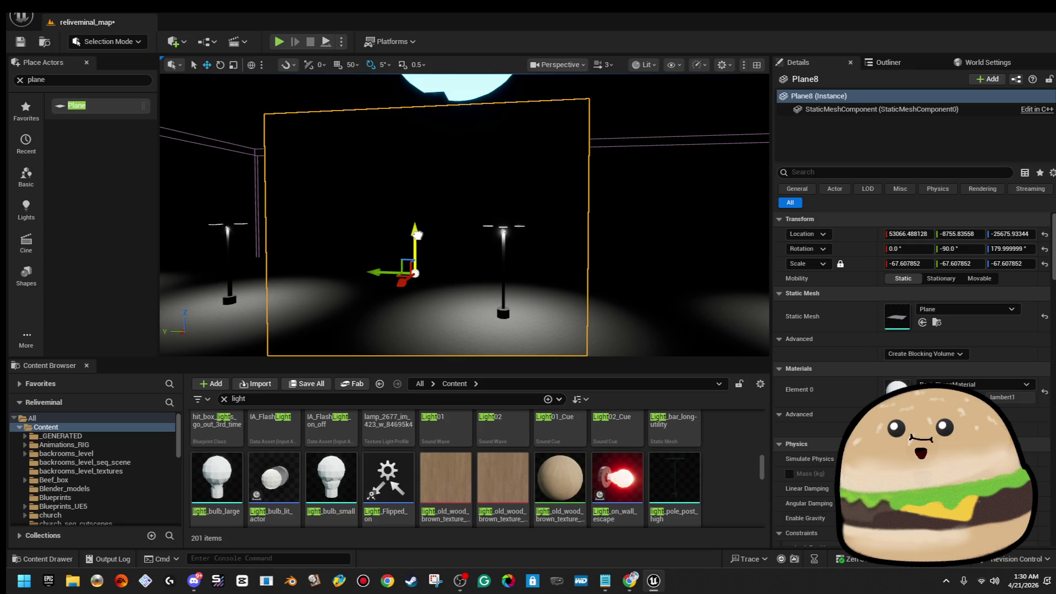
pyautogui.moveTo(415, 134); pyautogui.dragTo(415, 124)
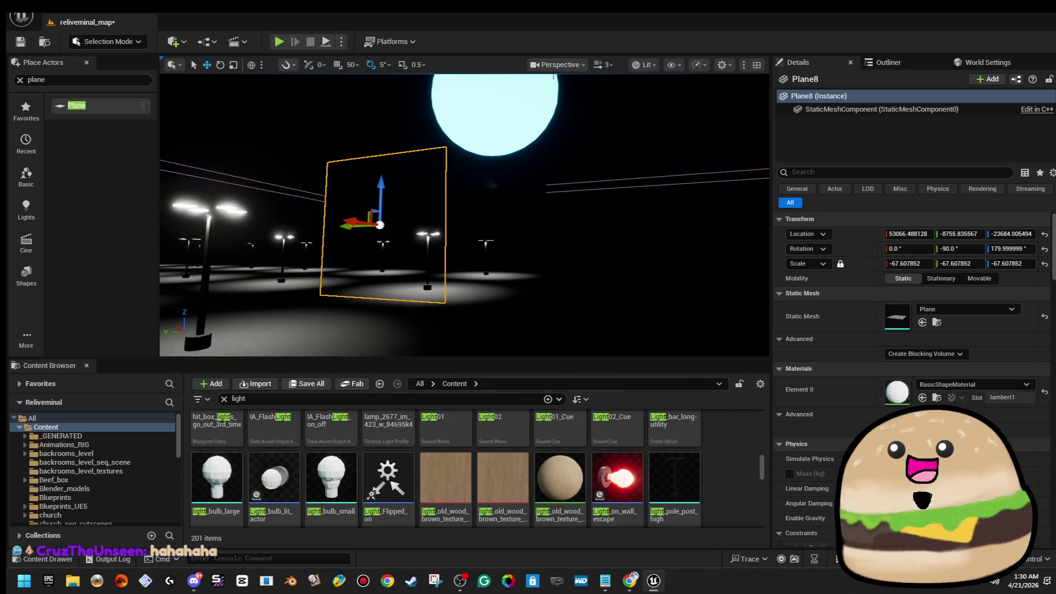
# Step: Stretch and raise Plane8 into a large wall spanning the lot, viewing the scene Unlit
pyautogui.press('r')
pyautogui.moveTo(398, 224); pyautogui.dragTo(445, 225)
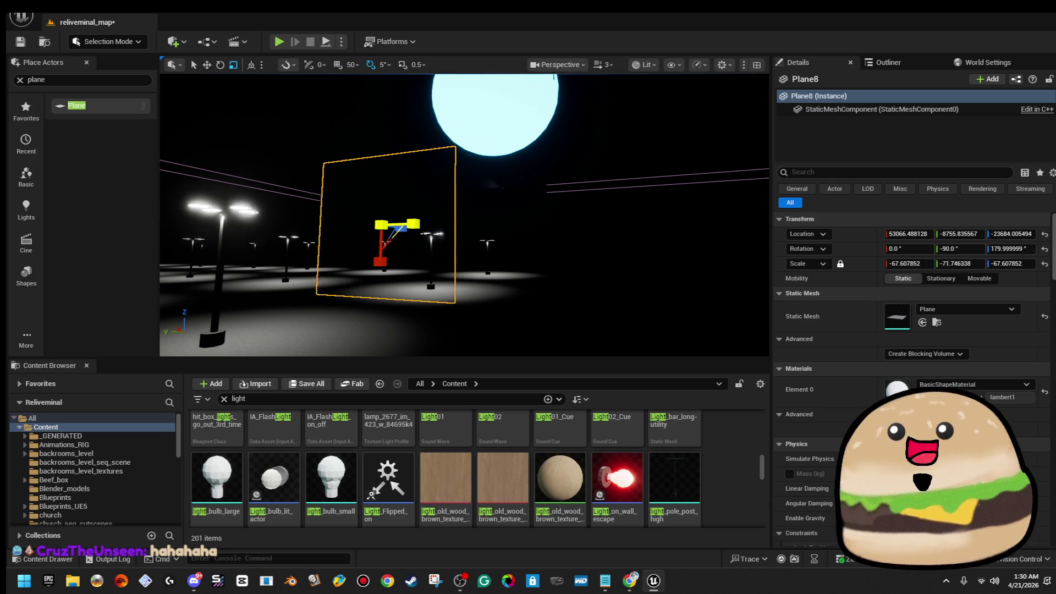
pyautogui.click(646, 65)
pyautogui.click(668, 119)
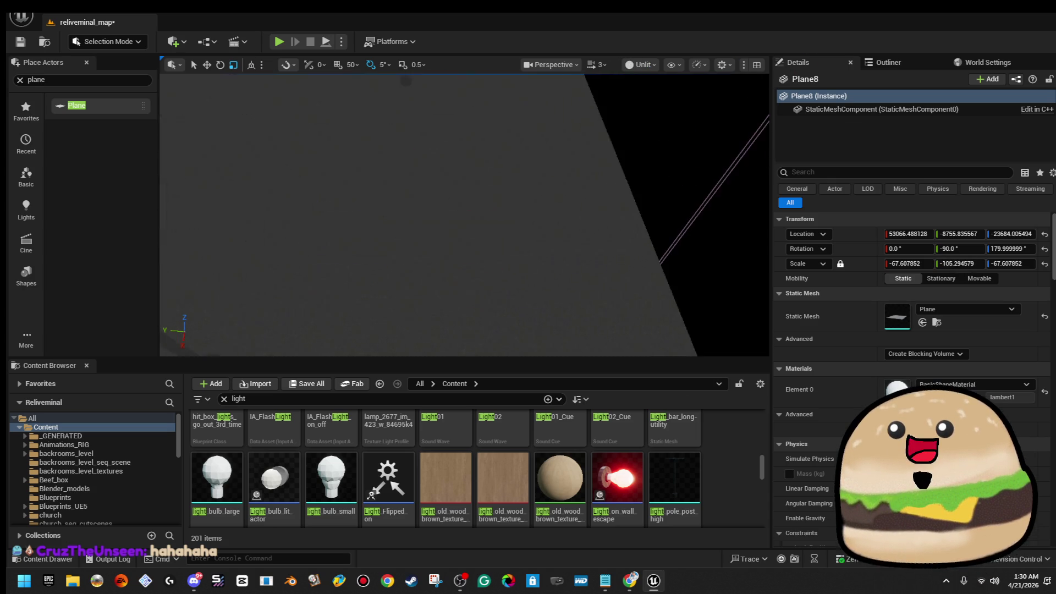
pyautogui.press('s')
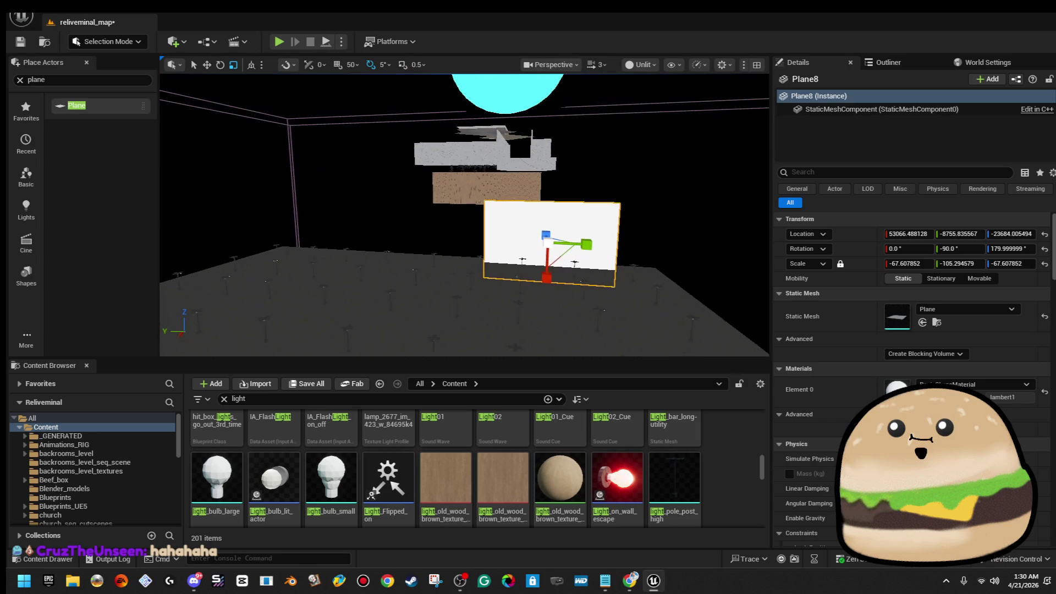
pyautogui.press('w')
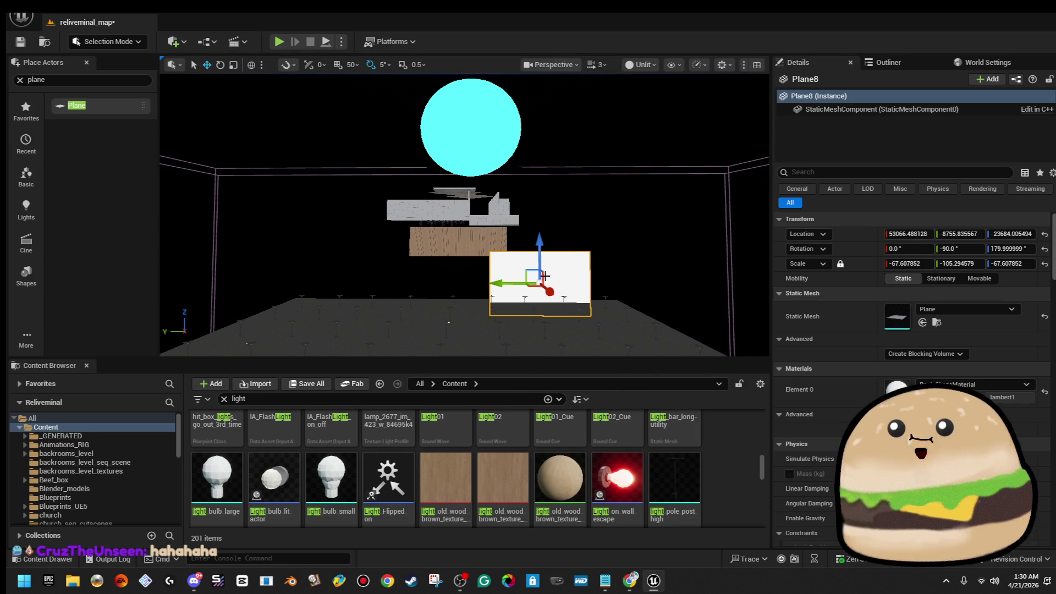
pyautogui.moveTo(523, 274); pyautogui.dragTo(434, 207)
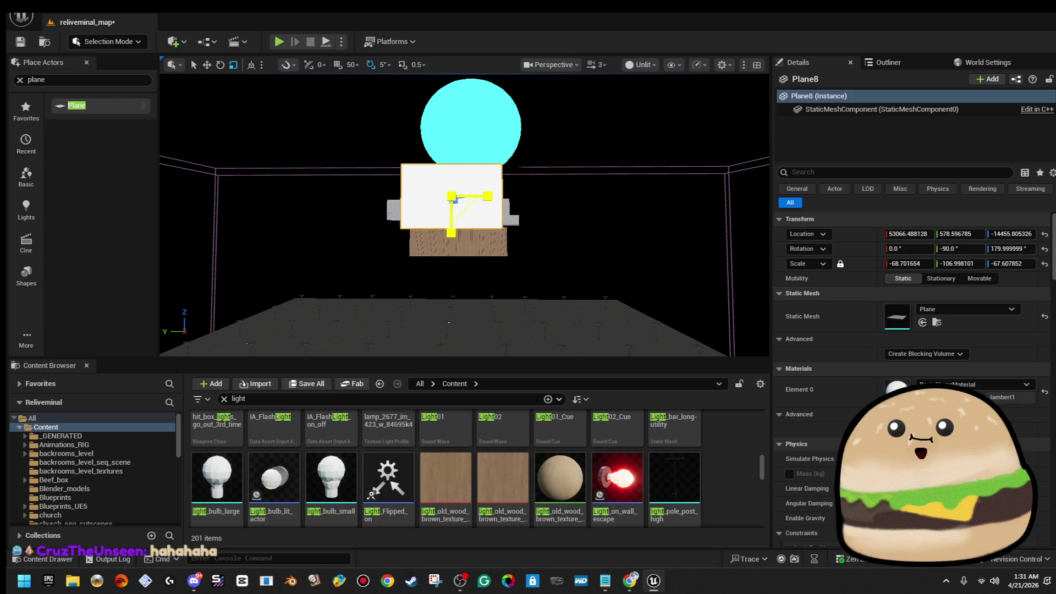
pyautogui.moveTo(464, 210); pyautogui.dragTo(503, 248)
pyautogui.moveTo(469, 214)
pyautogui.mouseDown()
pyautogui.moveTo(495, 239)
pyautogui.moveTo(474, 221)
pyautogui.moveTo(482, 280)
pyautogui.moveTo(412, 247)
pyautogui.moveTo(450, 206)
pyautogui.mouseUp()
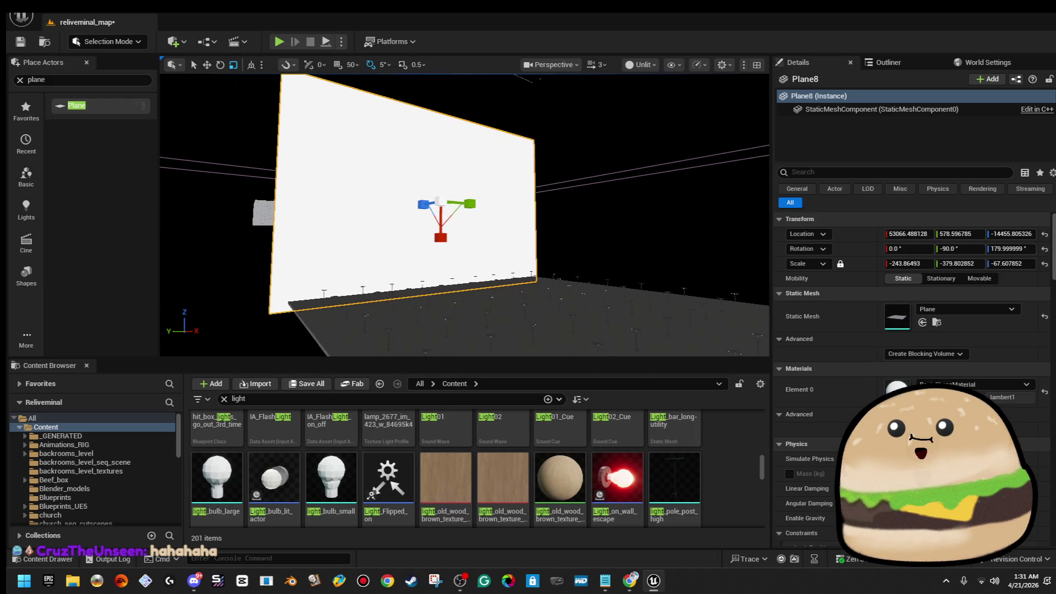
# Step: Duplicate the wall along X as Plane12, push it farther out and select both walls
pyautogui.moveTo(446, 265); pyautogui.dragTo(503, 281)
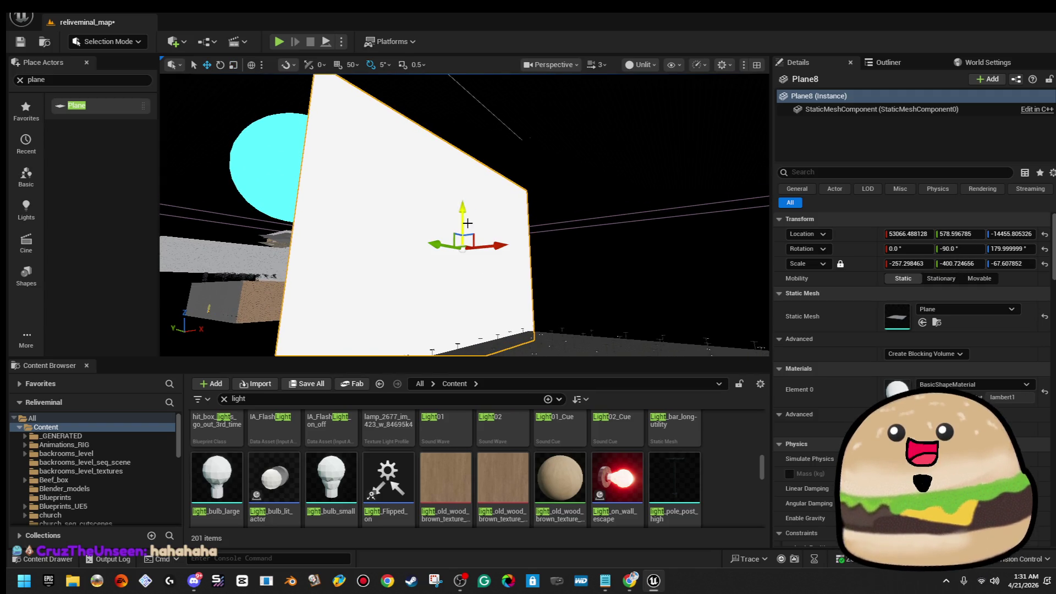
pyautogui.moveTo(465, 207); pyautogui.dragTo(467, 232)
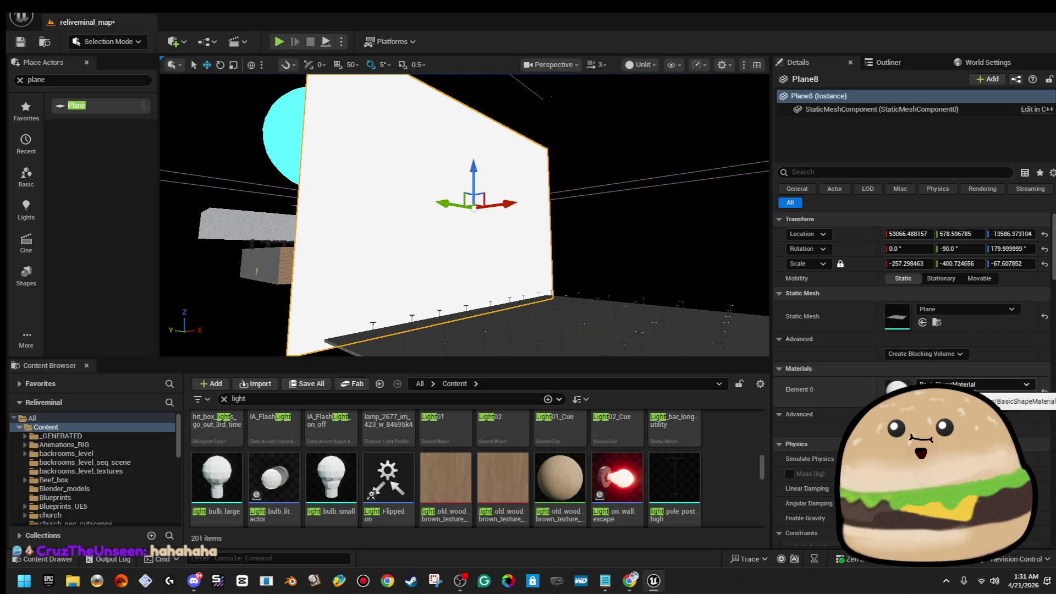
pyautogui.moveTo(581, 246); pyautogui.dragTo(505, 217)
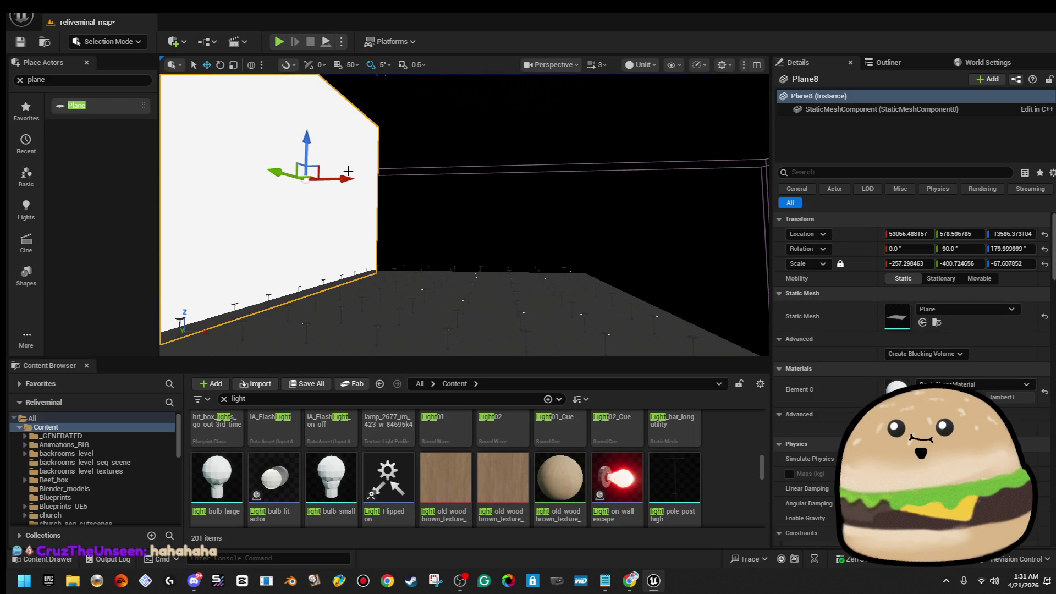
pyautogui.moveTo(351, 168); pyautogui.dragTo(627, 170)
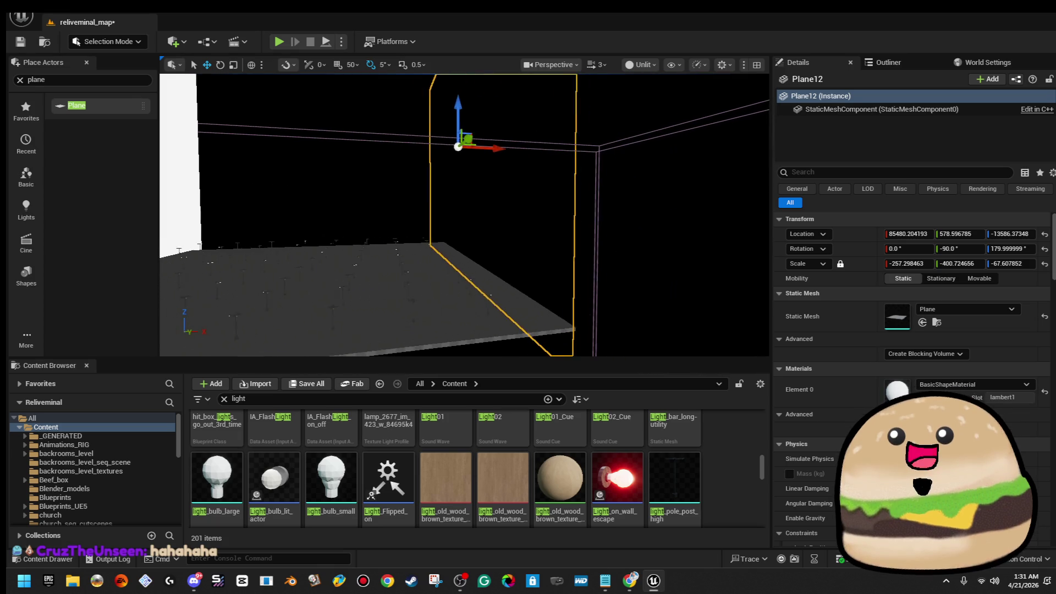
pyautogui.moveTo(560, 239); pyautogui.dragTo(559, 238)
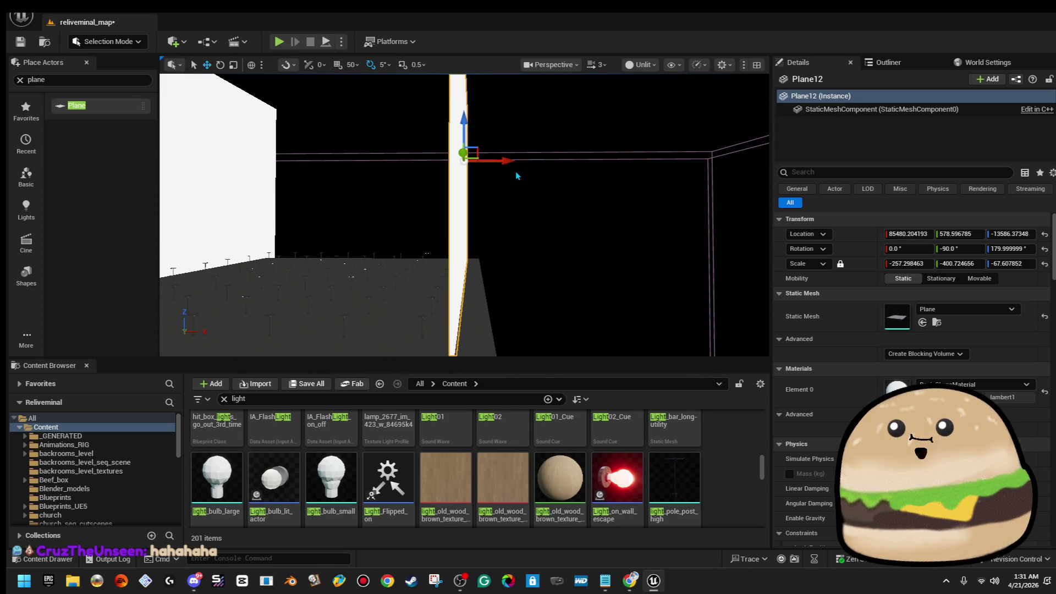
pyautogui.moveTo(504, 159)
pyautogui.mouseDown()
pyautogui.moveTo(516, 160)
pyautogui.moveTo(416, 161)
pyautogui.mouseUp()
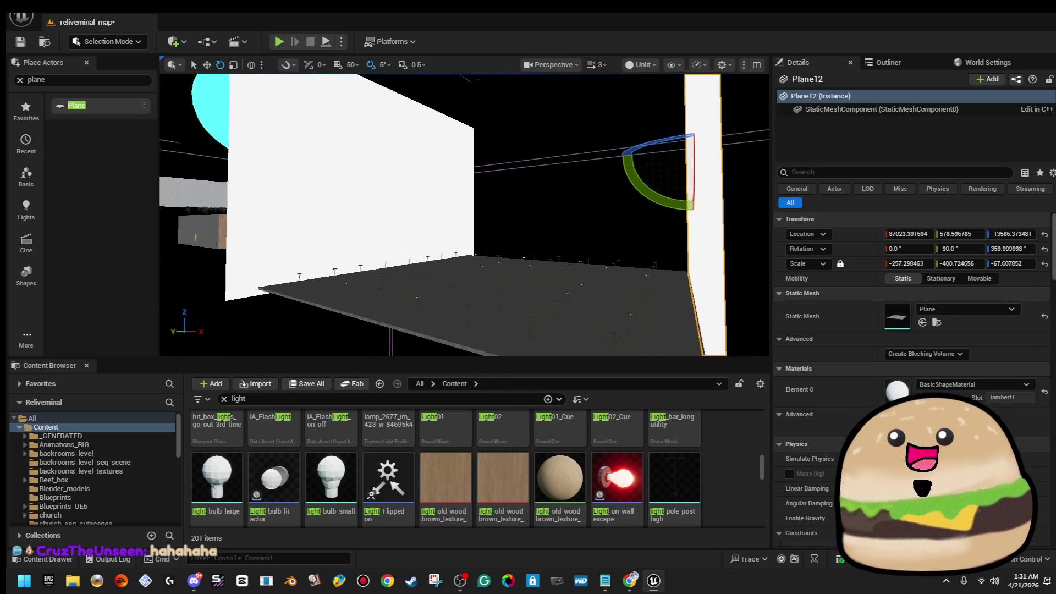
pyautogui.keyDown('ctrl'); pyautogui.click(473, 177); pyautogui.keyUp('ctrl')
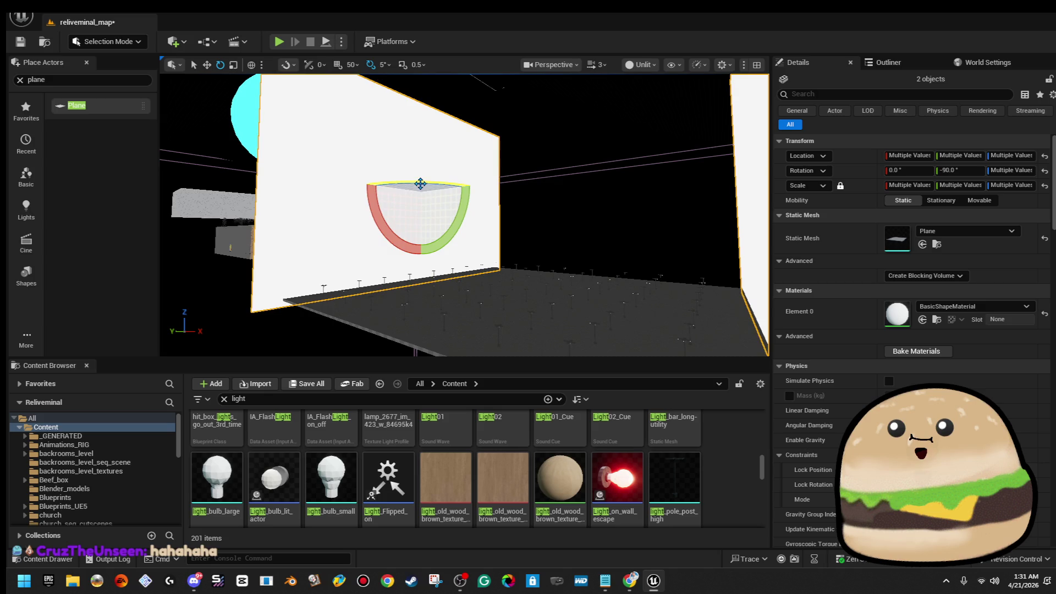
# Step: Rotate both wall planes a quarter turn and shift the selected wall into place
pyautogui.moveTo(422, 184); pyautogui.dragTo(477, 192)
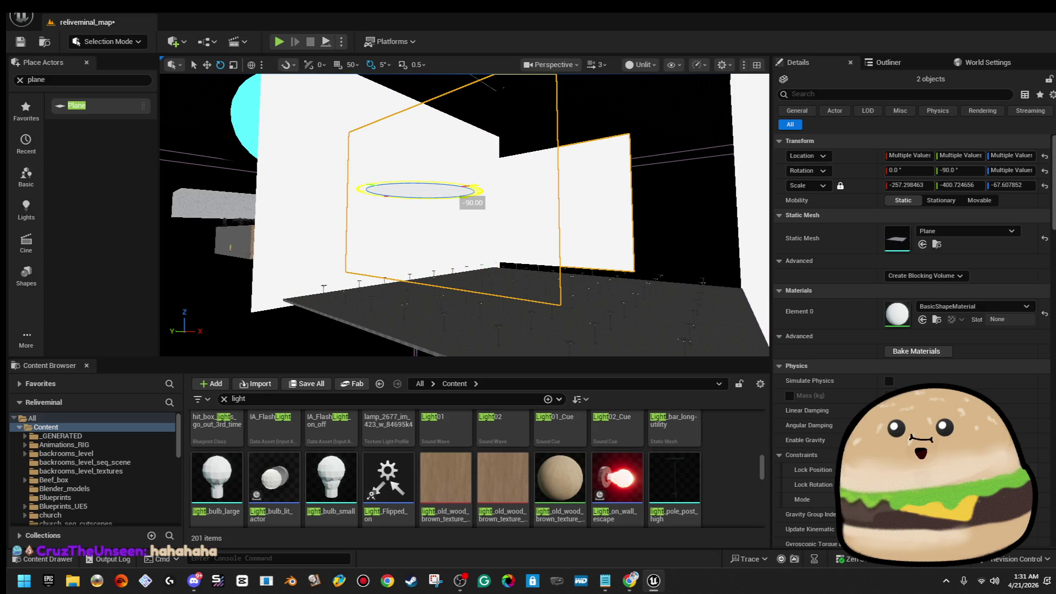
pyautogui.moveTo(420, 189); pyautogui.dragTo(464, 214)
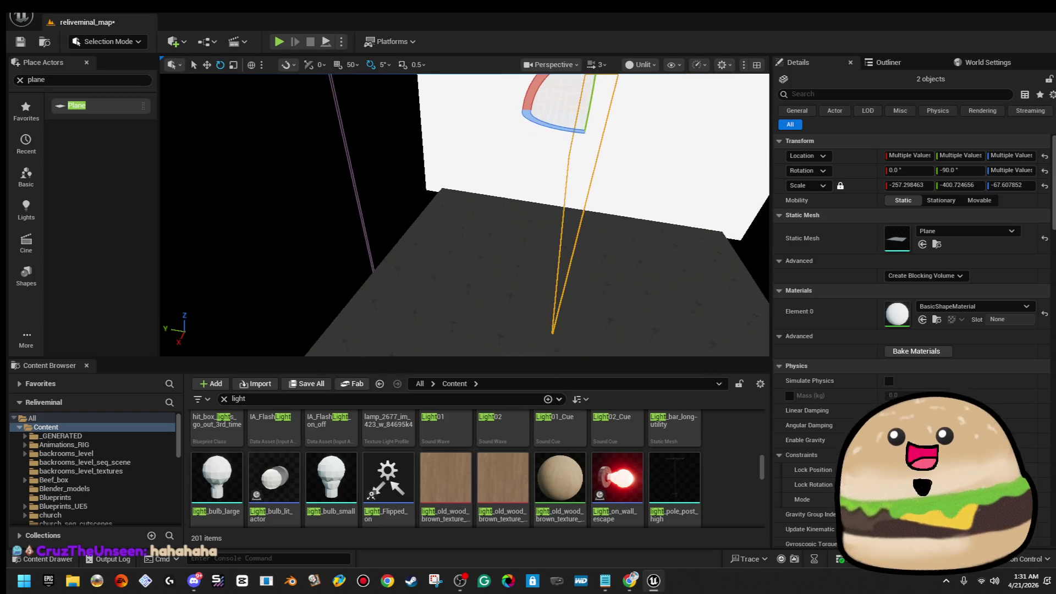
pyautogui.moveTo(464, 214); pyautogui.dragTo(517, 209)
pyautogui.moveTo(700, 113); pyautogui.dragTo(429, 83)
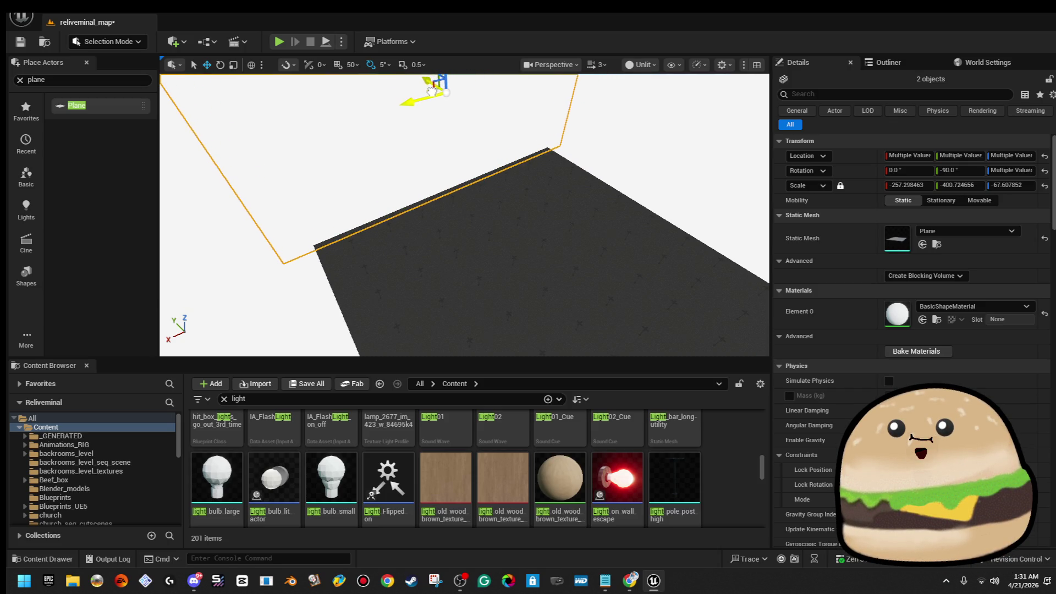
pyautogui.moveTo(465, 214); pyautogui.dragTo(464, 214)
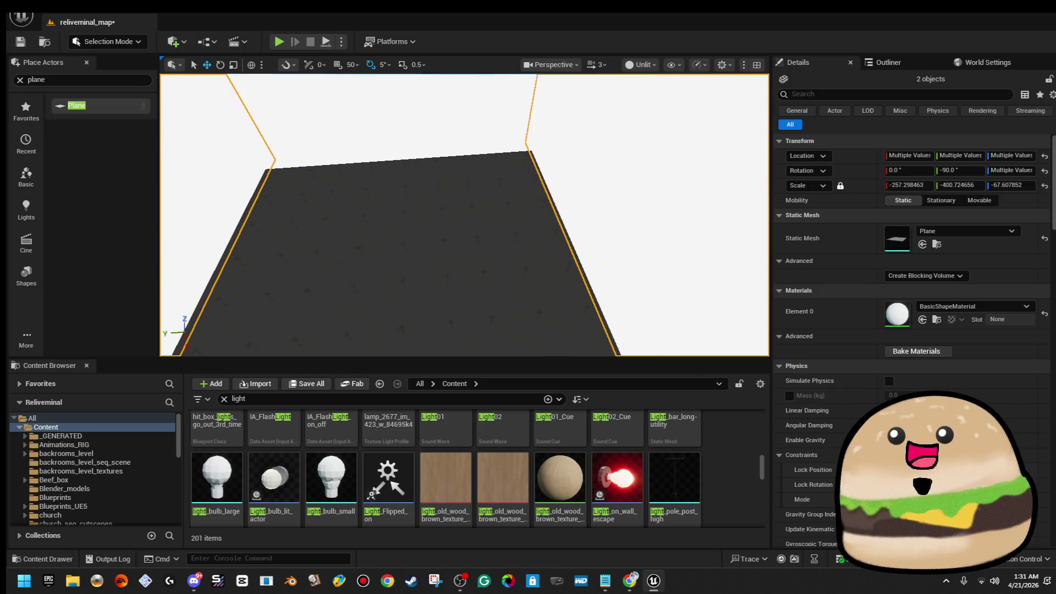
# Step: Add the back and right walls to the selection so all four walls are selected
pyautogui.keyDown('ctrl'); pyautogui.click(478, 120); pyautogui.keyUp('ctrl')
pyautogui.moveTo(478, 120); pyautogui.dragTo(521, 129)
pyautogui.keyDown('ctrl'); pyautogui.click(521, 130); pyautogui.keyUp('ctrl')
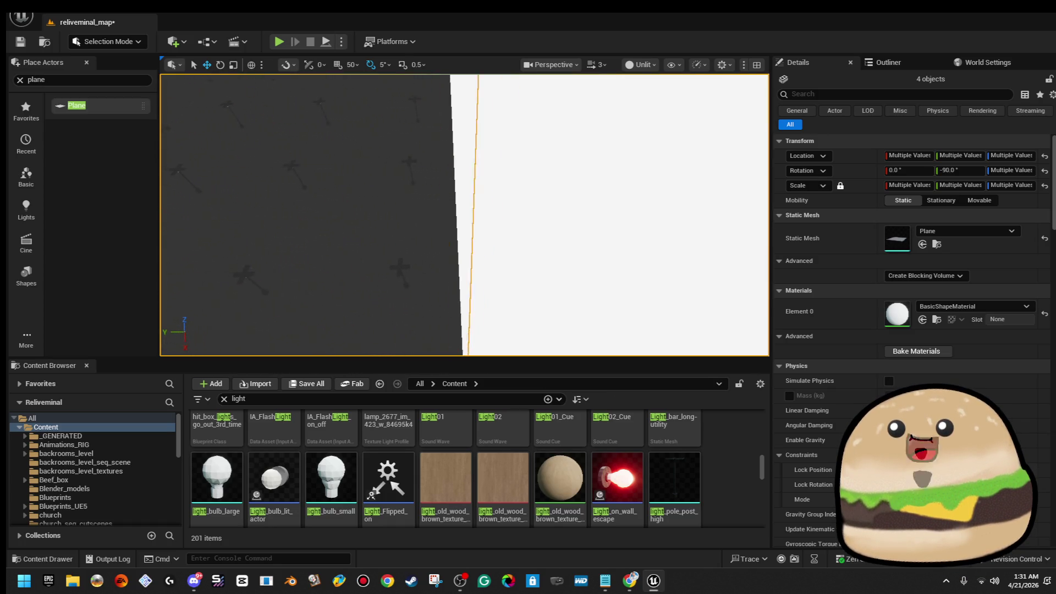
pyautogui.moveTo(549, 164); pyautogui.dragTo(550, 164)
# Step: Assign the Black_plain material to Element 0 of all four wall planes
pyautogui.click(973, 307)
pyautogui.write('h')
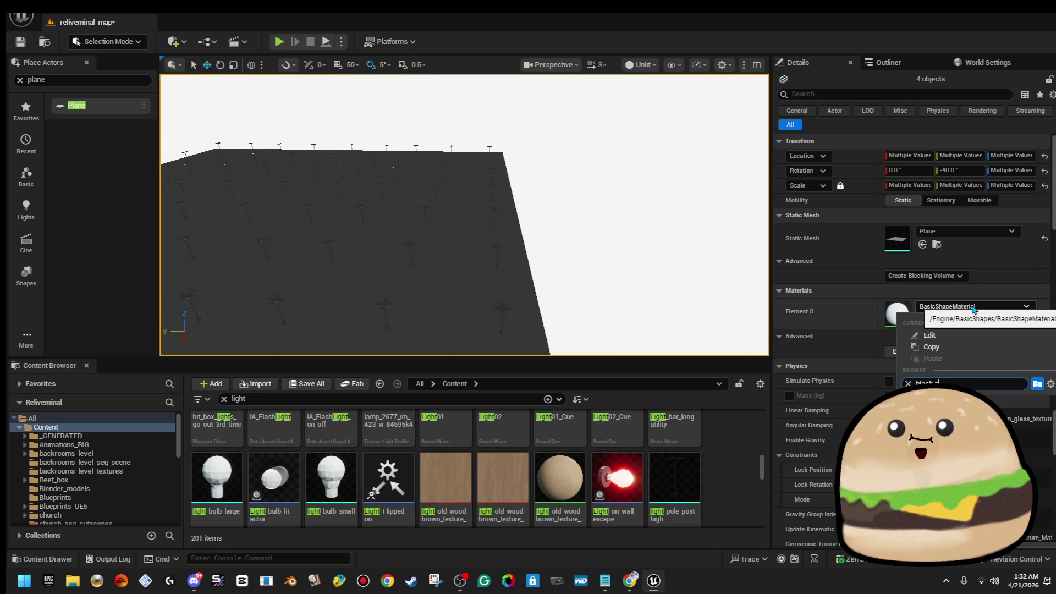
pyautogui.press('Return')
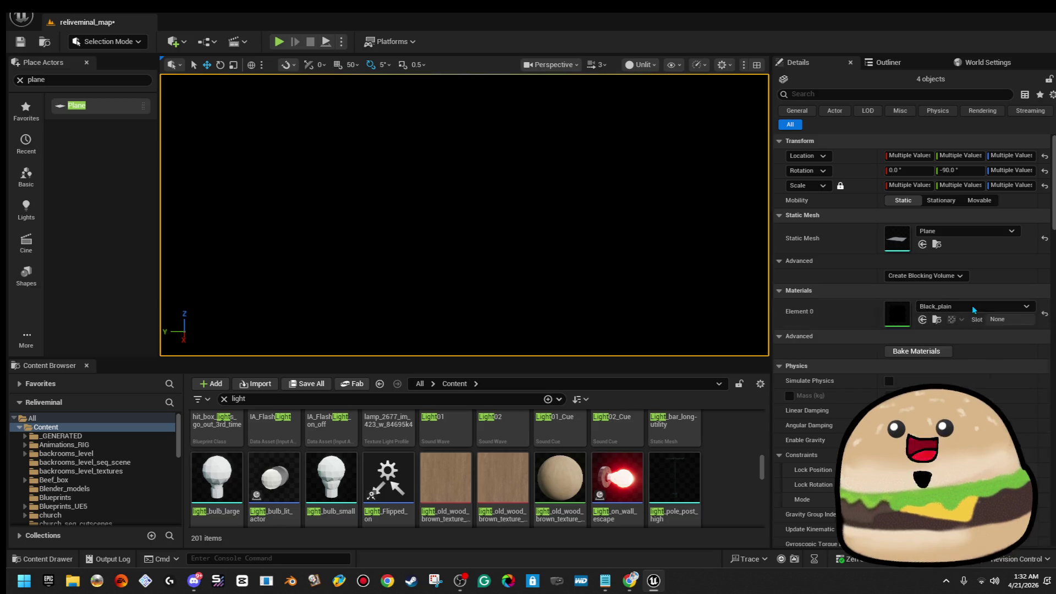
pyautogui.moveTo(501, 217); pyautogui.dragTo(501, 216)
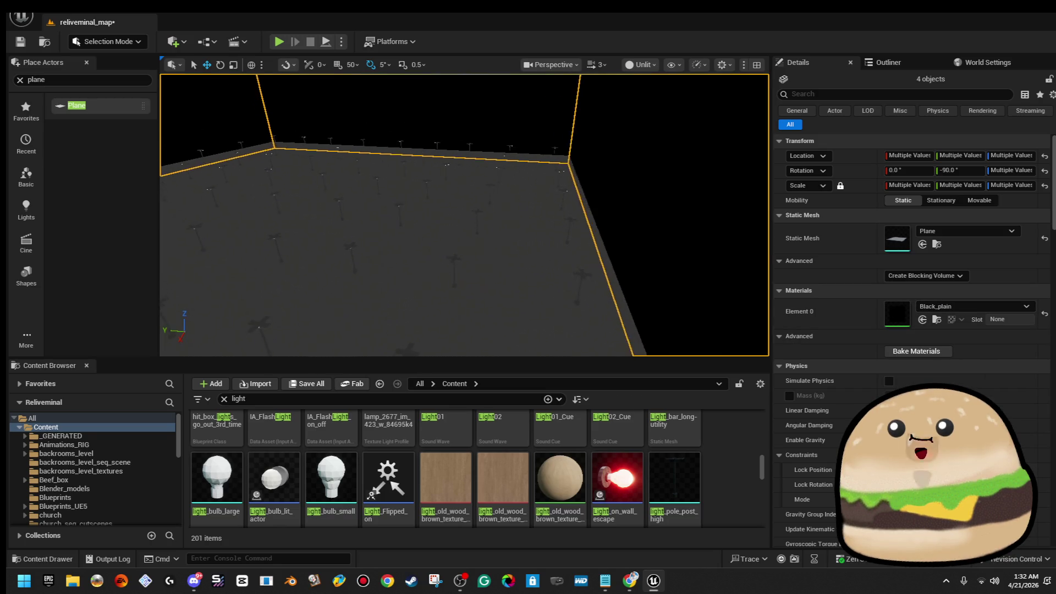
# Step: Play the black-walled lot fullscreen from the floor, then stop the preview
pyautogui.rightClick(501, 216)
pyautogui.moveTo(536, 508)
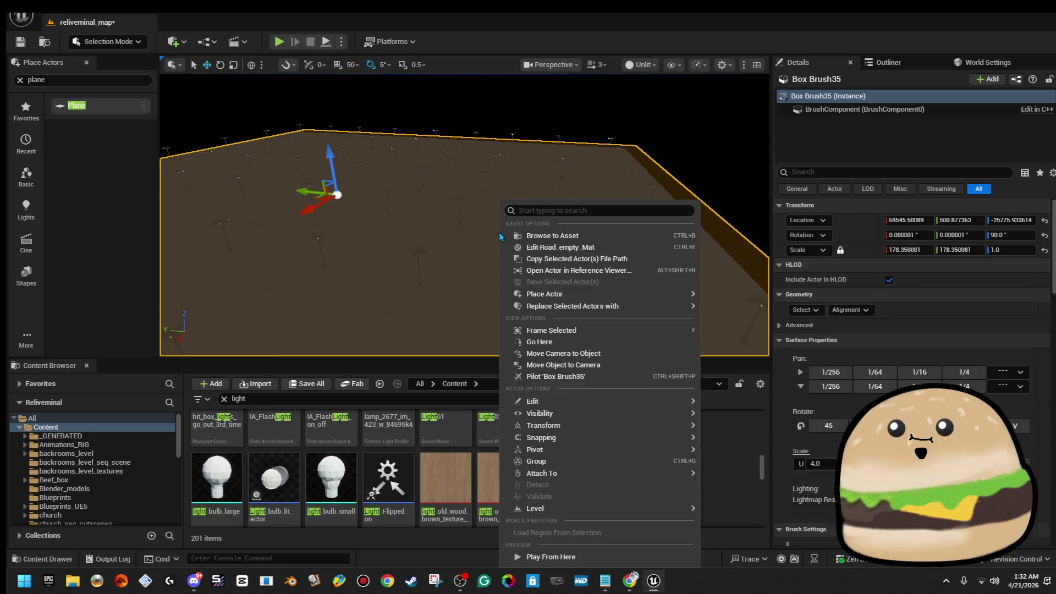
pyautogui.click(551, 557)
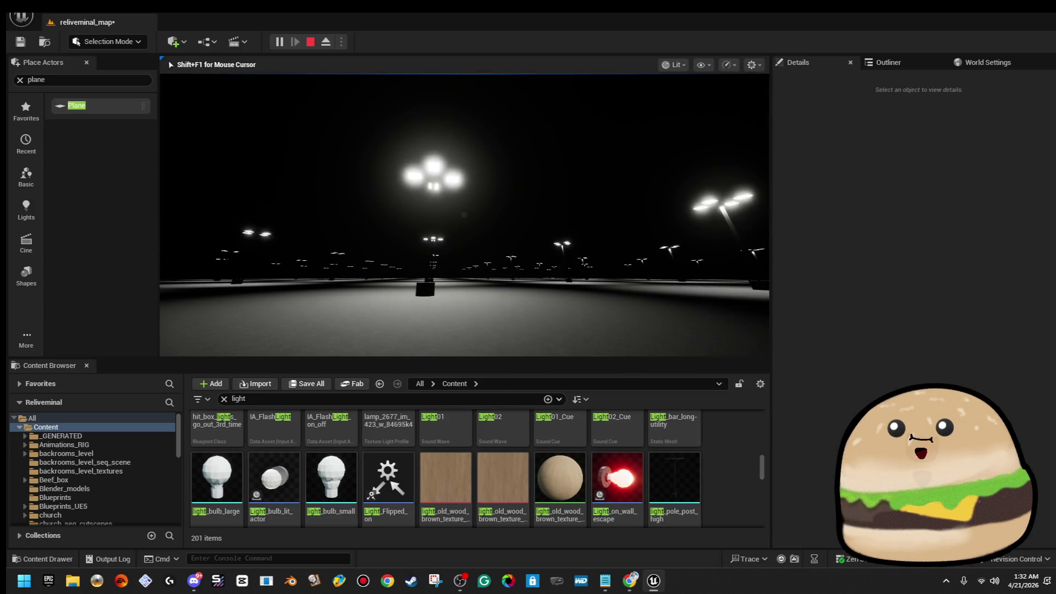
pyautogui.press('F11')
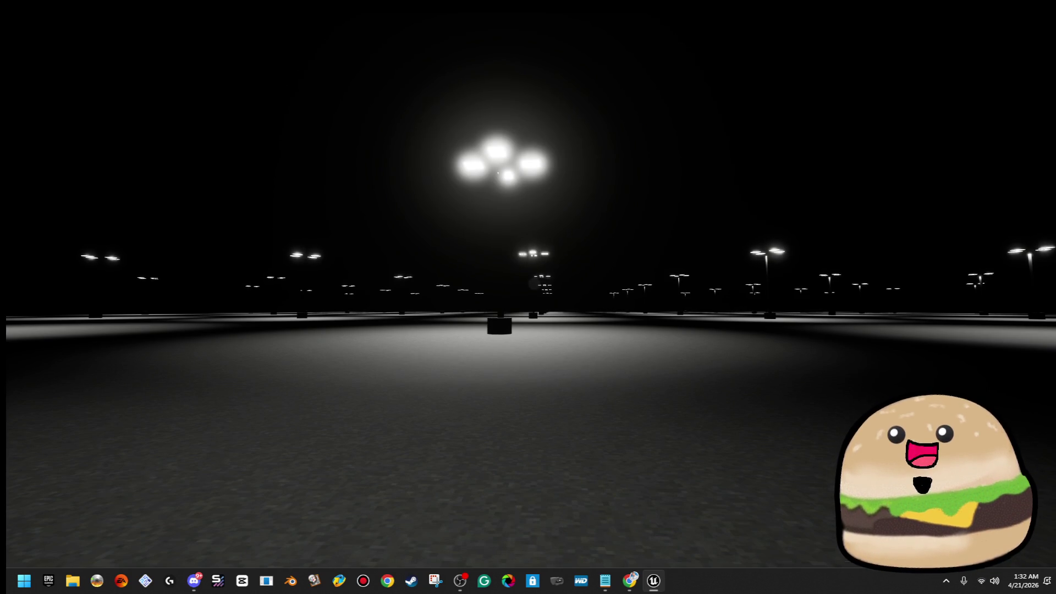
pyautogui.press('Escape')
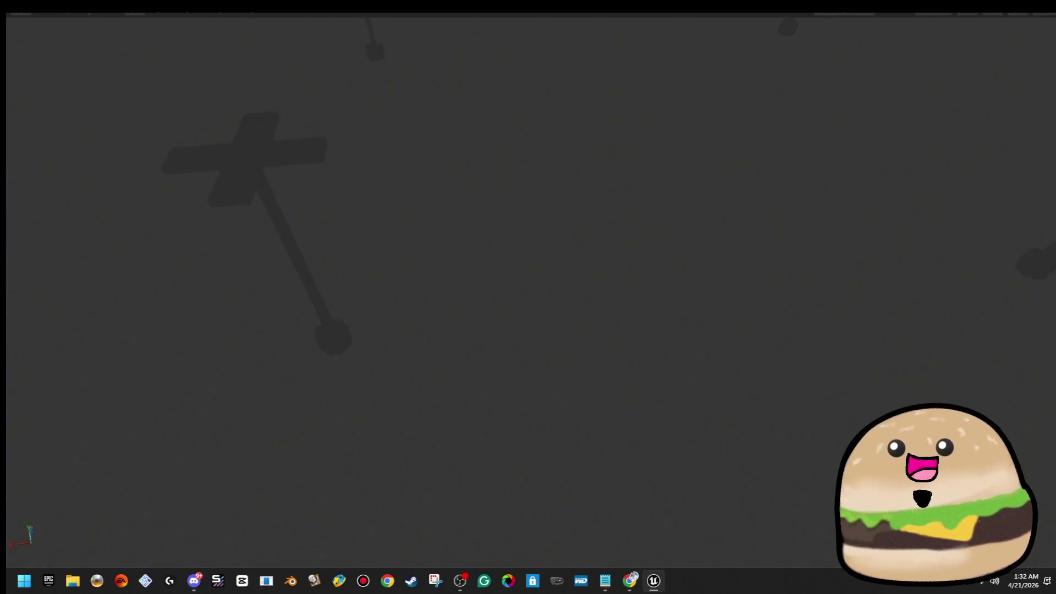
# Step: Frame the floor, orbit around it and restore the full editor layout
pyautogui.press('f')
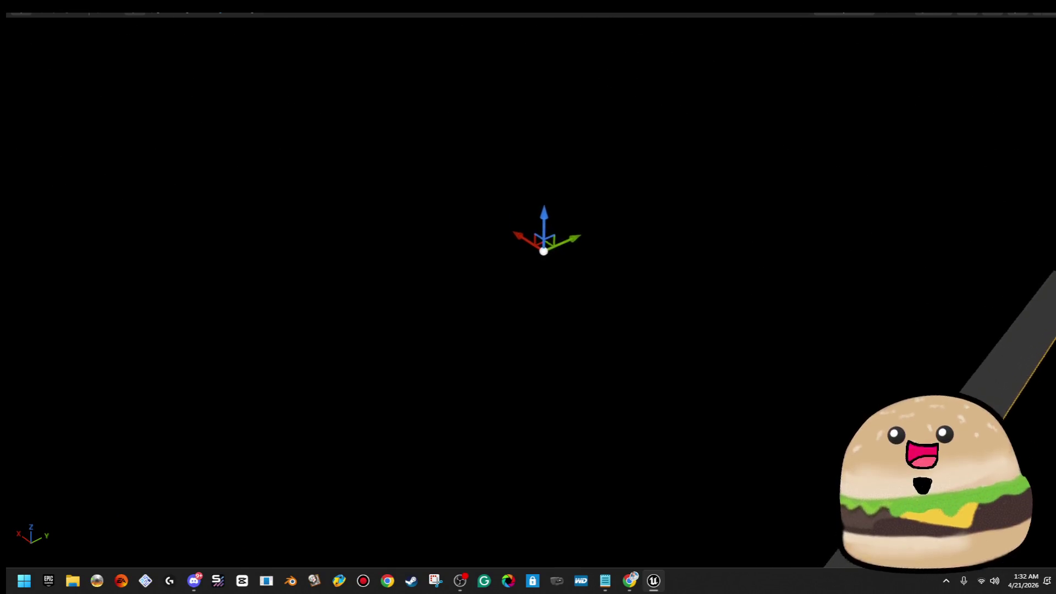
pyautogui.moveTo(647, 214); pyautogui.dragTo(647, 191)
pyautogui.press('F11')
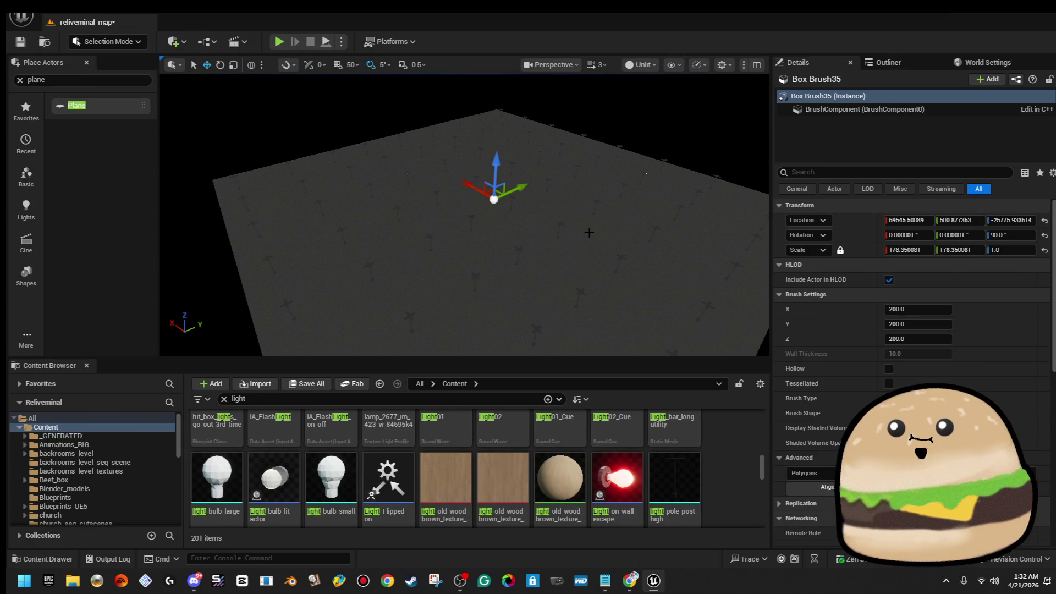
# Step: Select the floor brush, delete it accidentally and undo the deletion
pyautogui.click(561, 225)
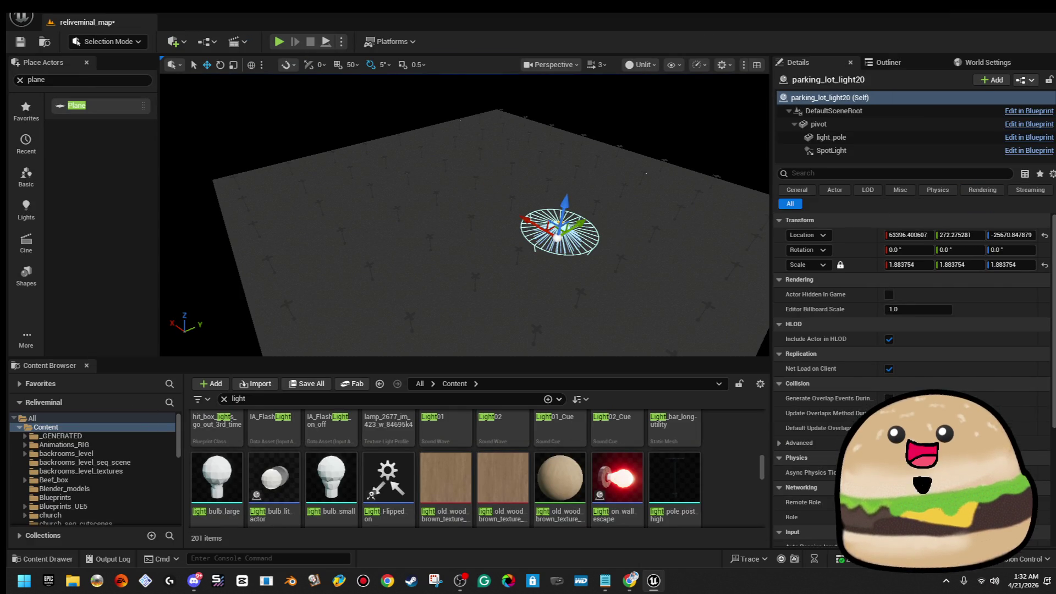
pyautogui.click(613, 235)
pyautogui.press('Delete')
pyautogui.click(645, 173)
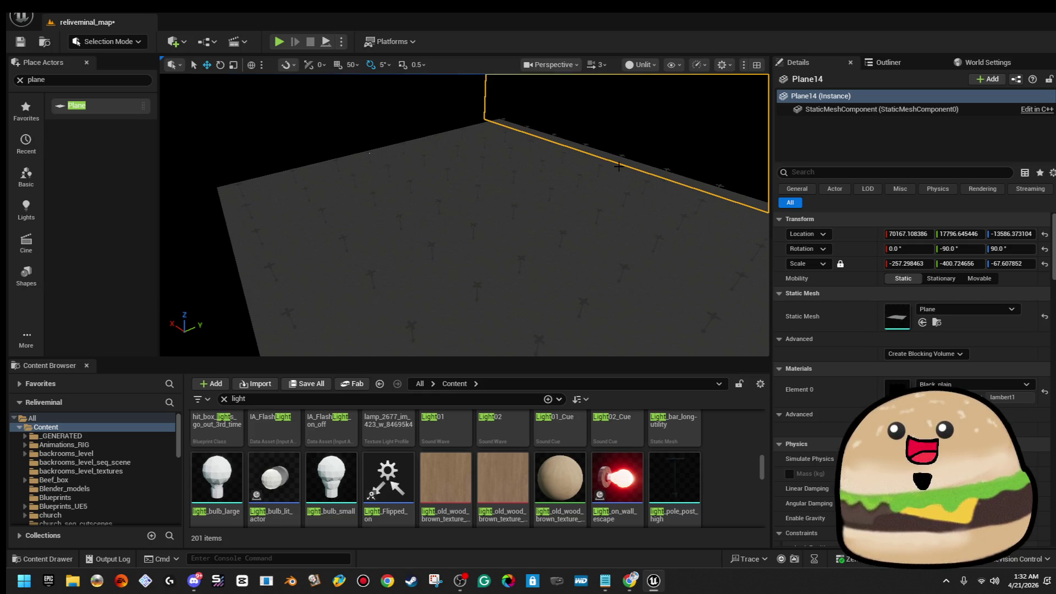
pyautogui.hotkey('ctrl', 'z')
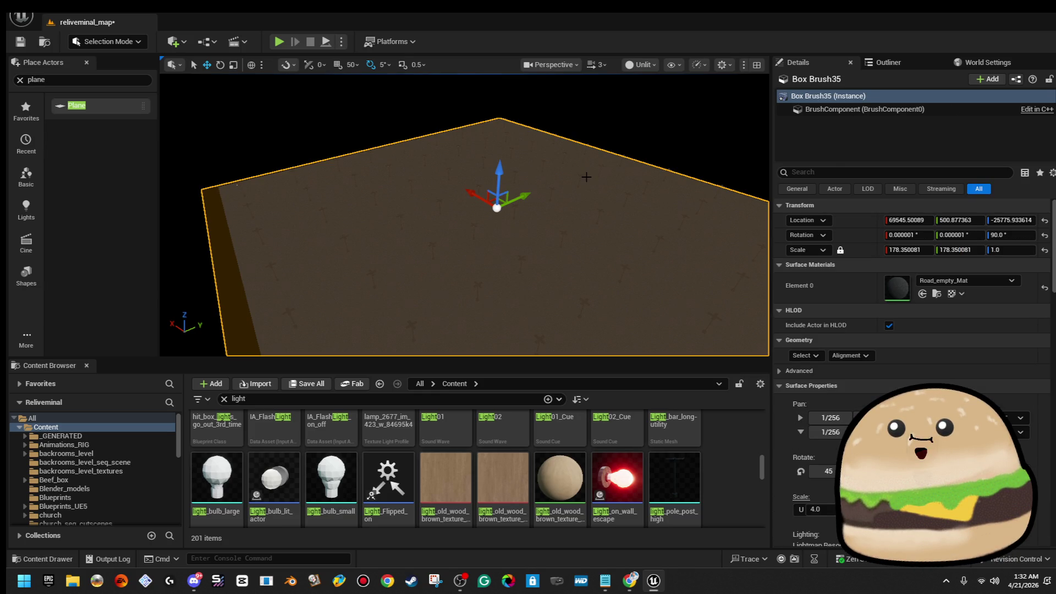
# Step: Rename the floor brush to parking_lot_floor_BRUSH from the Outliner
pyautogui.click(887, 63)
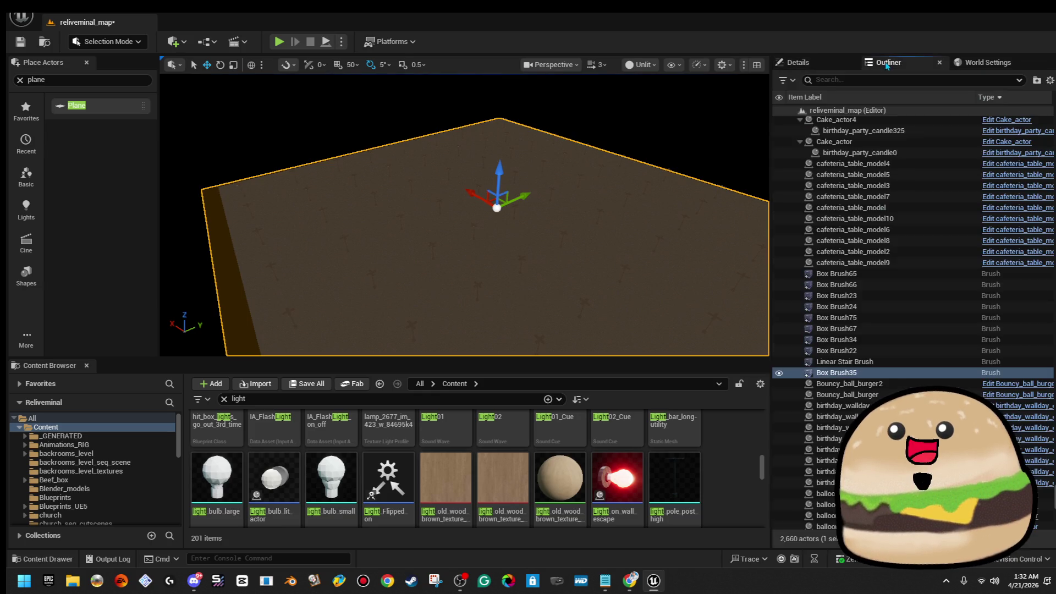
pyautogui.rightClick(920, 377)
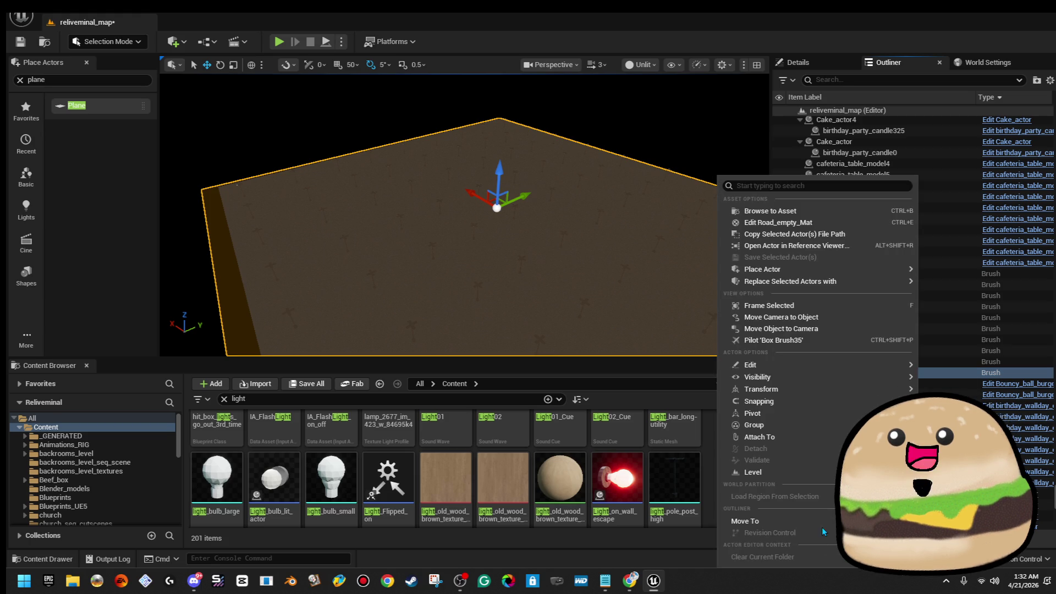
pyautogui.click(878, 368)
pyautogui.rightClick(877, 368)
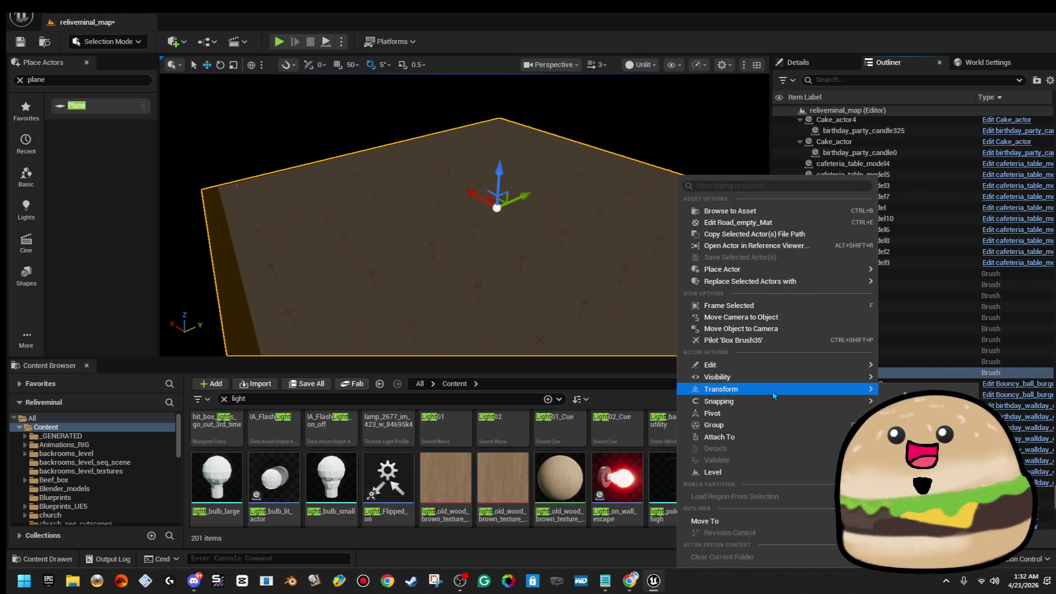
pyautogui.moveTo(750, 365)
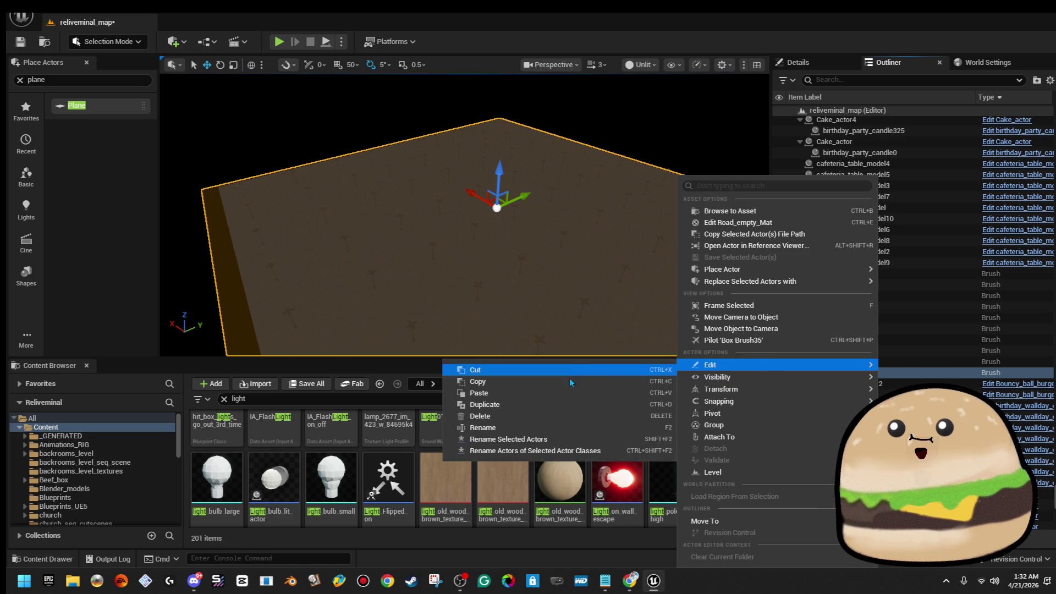
pyautogui.click(554, 427)
pyautogui.write('ng_lot_floor_B')
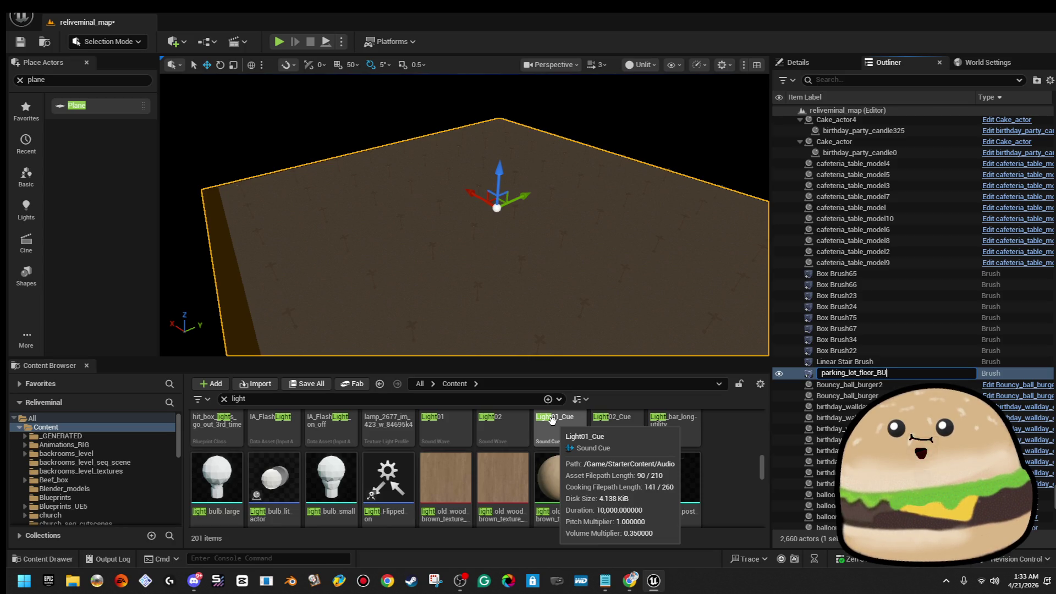
pyautogui.write('USH')
pyautogui.press('Return')
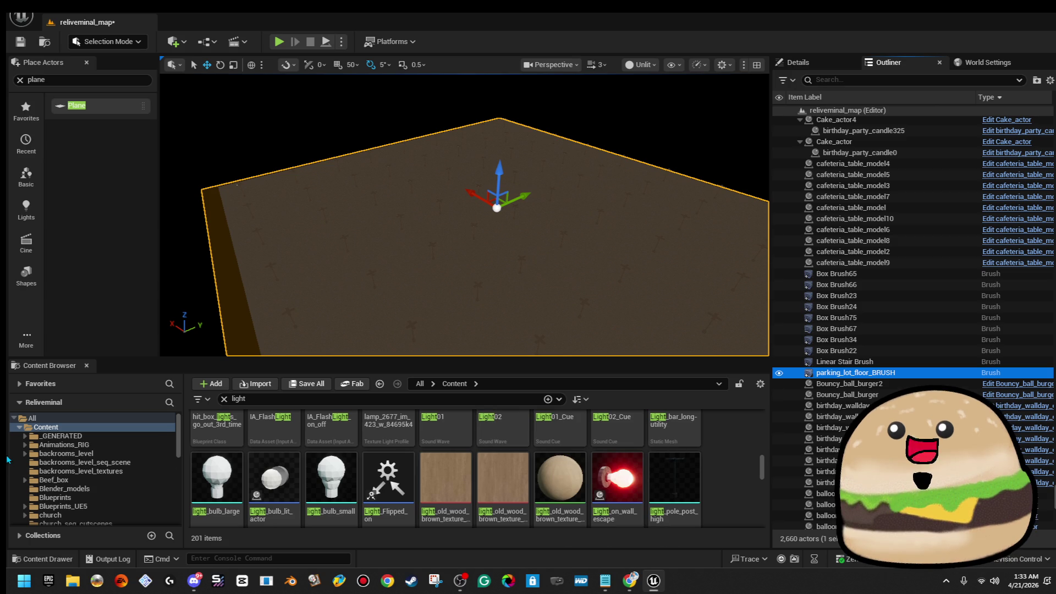
pyautogui.moveTo(329, 286)
pyautogui.mouseDown()
pyautogui.moveTo(206, 289)
pyautogui.moveTo(330, 273)
pyautogui.mouseUp()
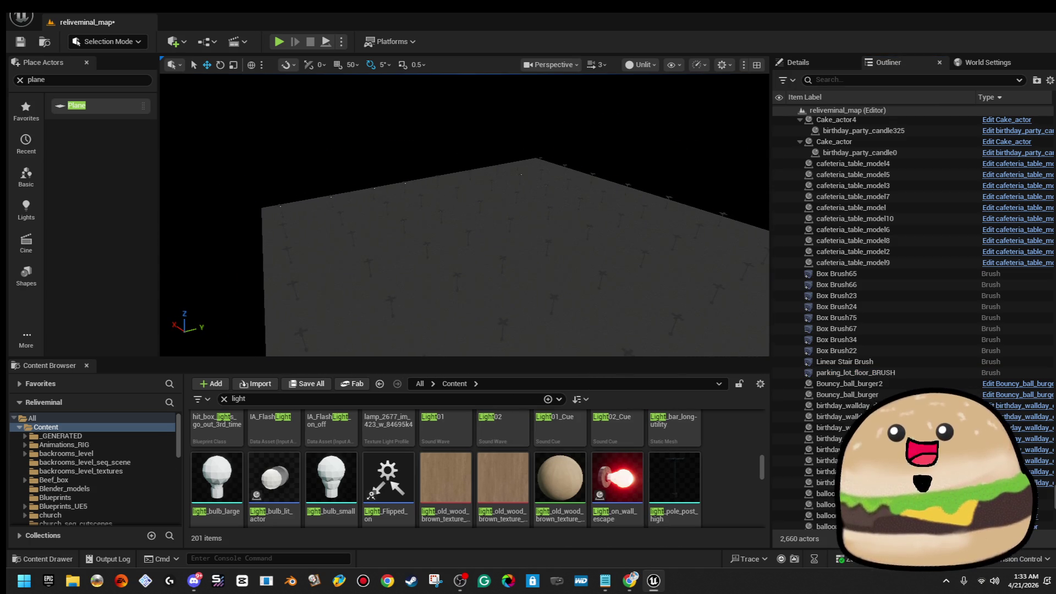
# Step: Inspect Plane12, the upright wall plane and the large floor plane, then filter the Outliner by 'lig'
pyautogui.click(459, 176)
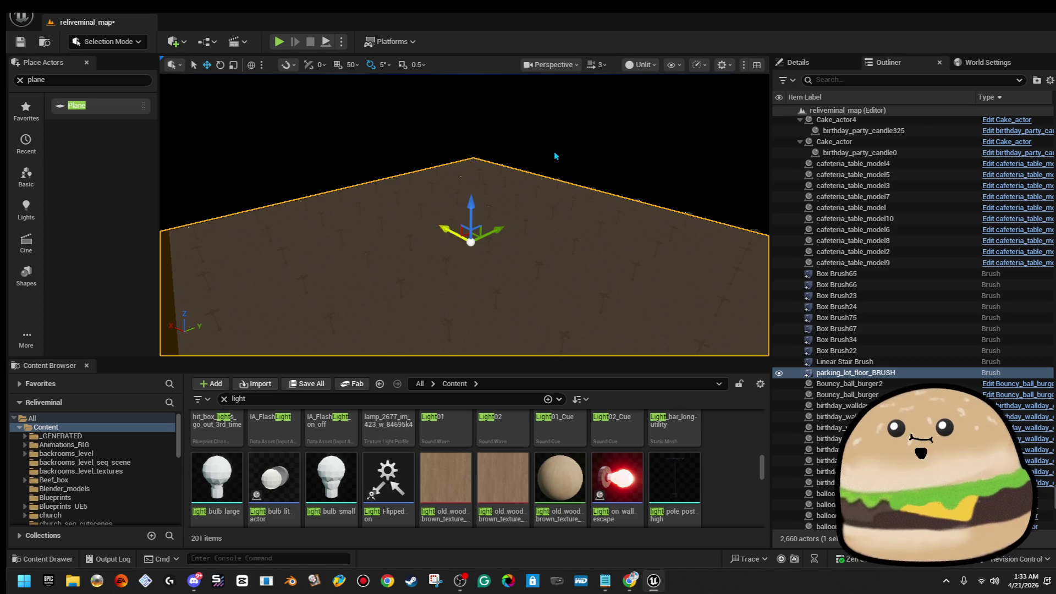
pyautogui.click(403, 109)
pyautogui.moveTo(403, 109); pyautogui.dragTo(363, 115)
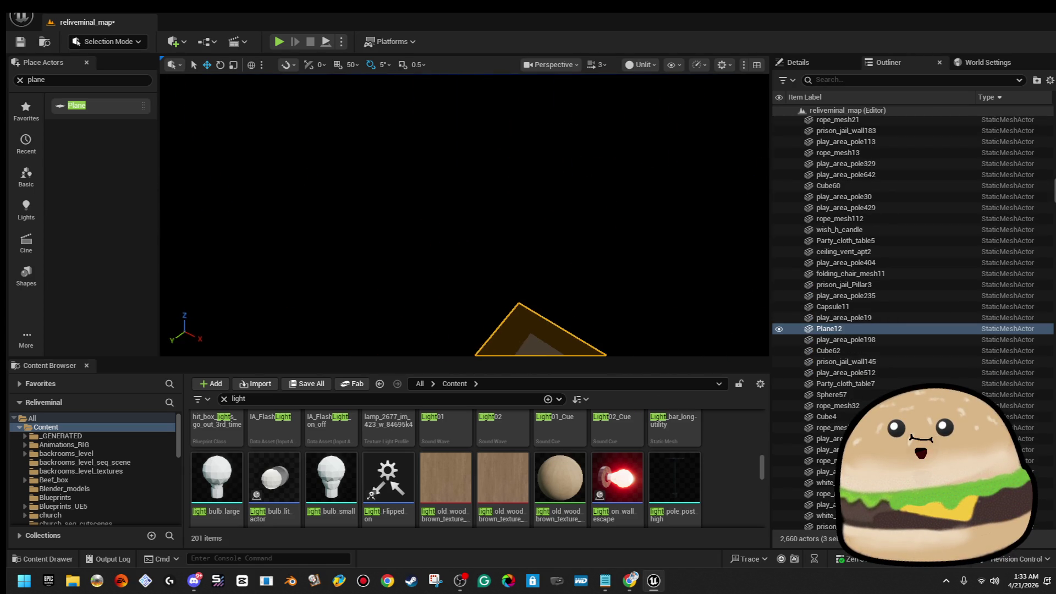
pyautogui.click(478, 197)
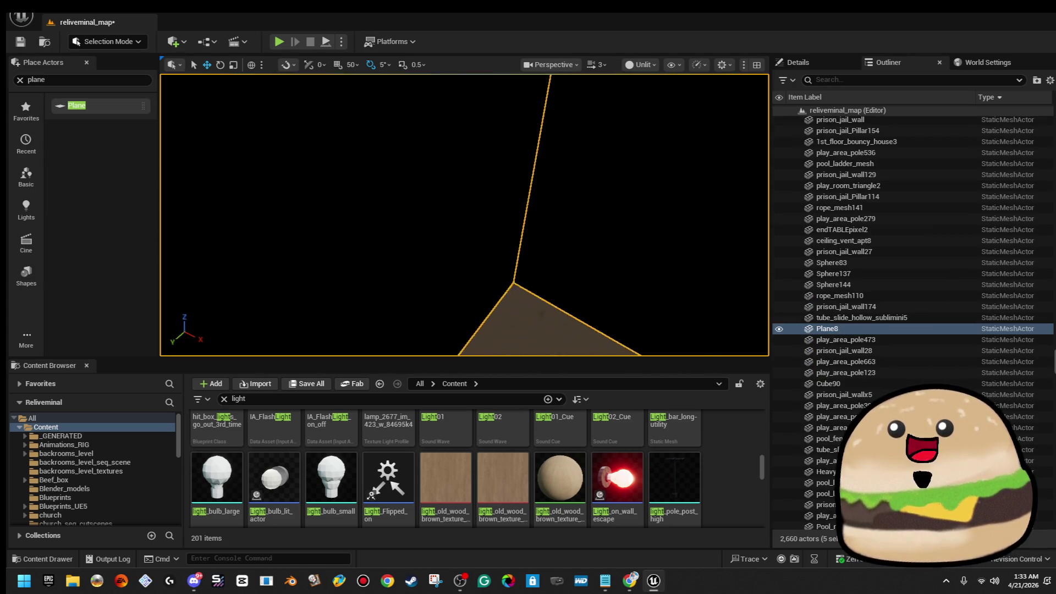
pyautogui.click(477, 196)
pyautogui.scroll(-5, 957, 370)
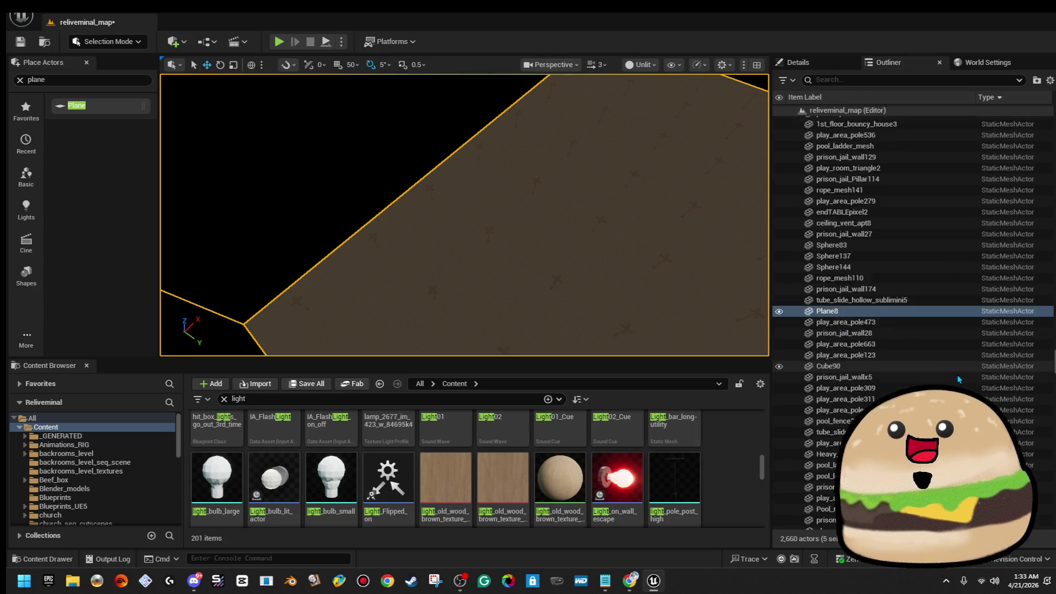
pyautogui.scroll(-3, 959, 377)
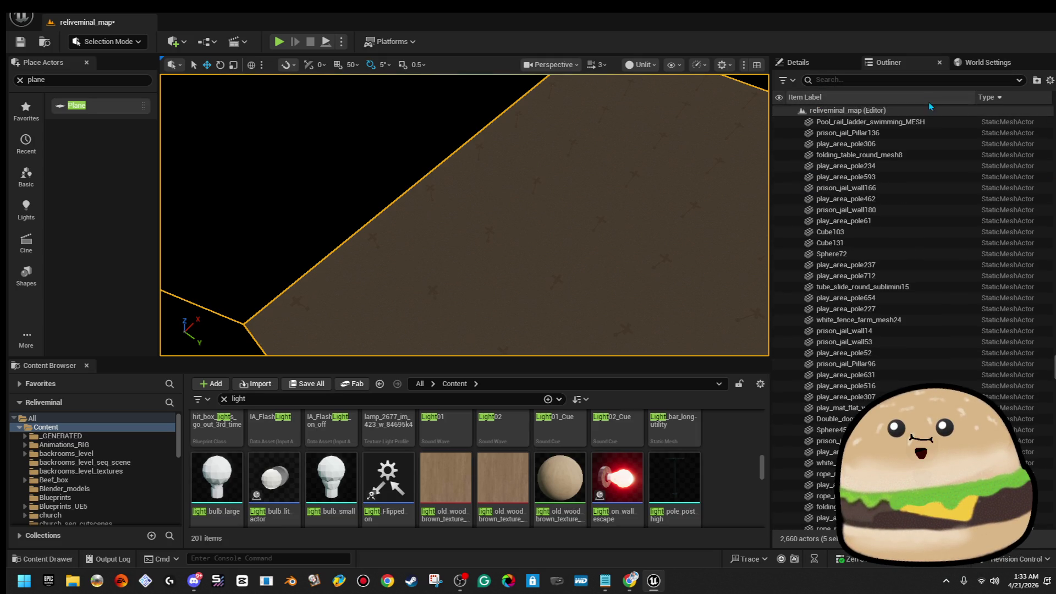
pyautogui.click(927, 80)
pyautogui.write('lig')
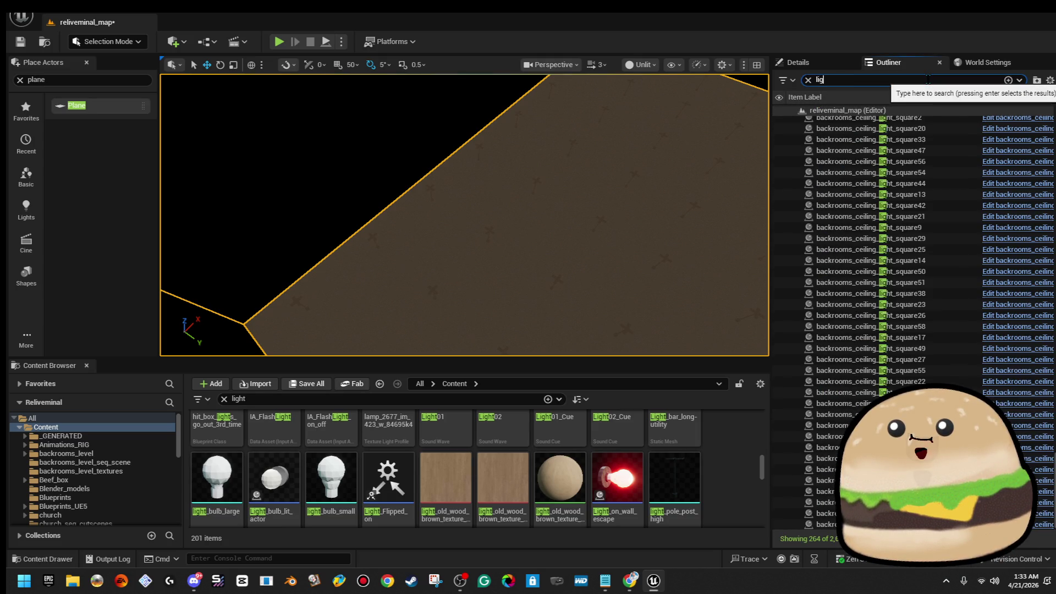
# Step: Filter the Outliner to 'parki' and select all 73 parking_lot_light actors, framed in view
pyautogui.press('BackSpace')
pyautogui.press('BackSpace')
pyautogui.press('BackSpace')
pyautogui.write('parki')
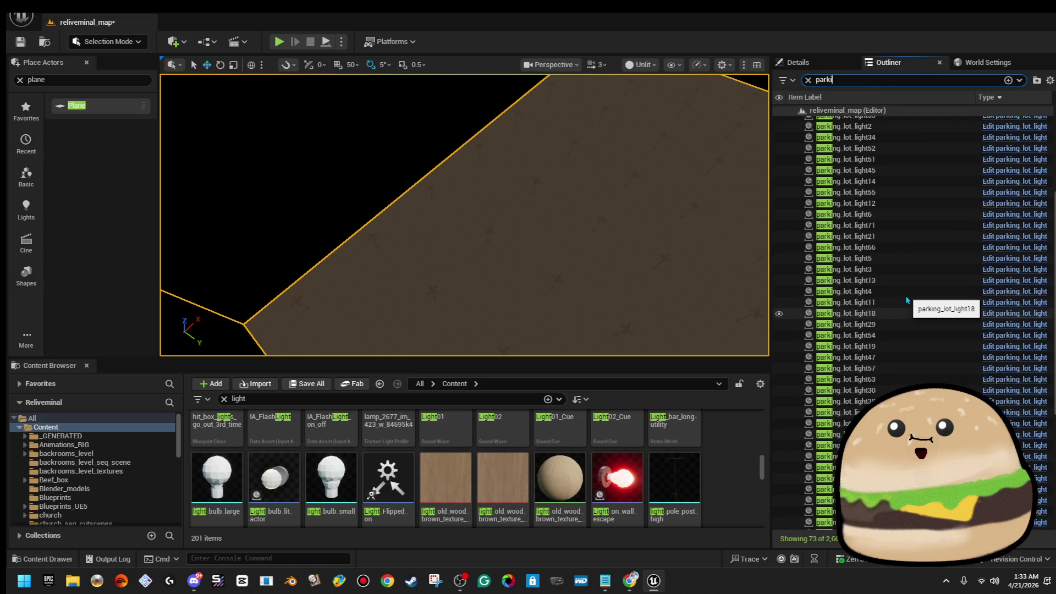
pyautogui.click(929, 122)
pyautogui.hotkey('ctrl', 'a')
pyautogui.press('f')
# Step: Raise camera speed to 8, look down on the lights and slide the group along X
pyautogui.moveTo(462, 215); pyautogui.dragTo(379, 248)
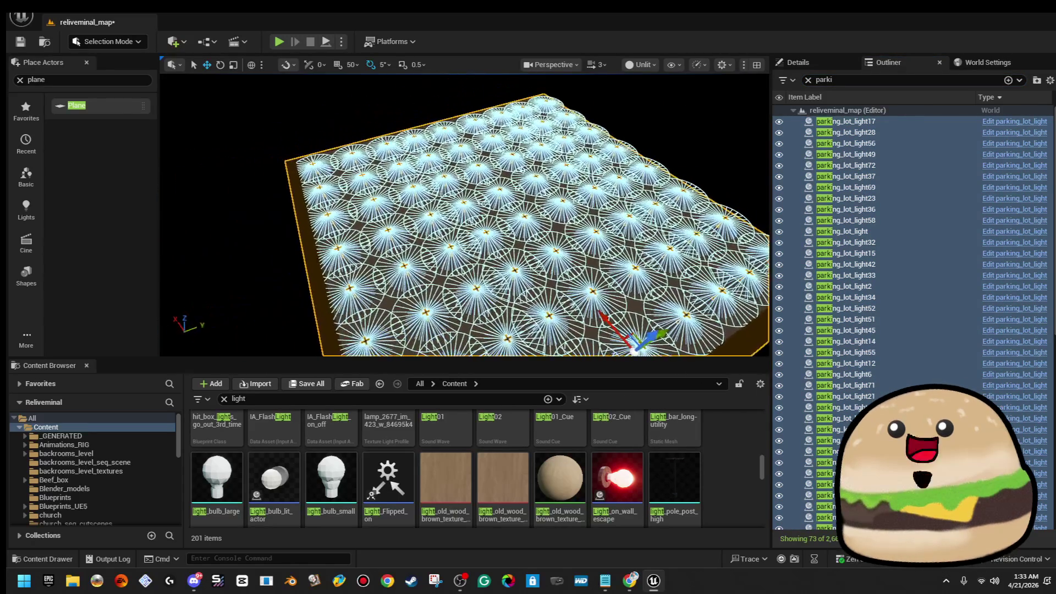
pyautogui.click(596, 65)
pyautogui.moveTo(581, 102); pyautogui.dragTo(586, 103)
pyautogui.moveTo(566, 157)
pyautogui.mouseDown()
pyautogui.moveTo(522, 286)
pyautogui.moveTo(557, 284)
pyautogui.mouseUp()
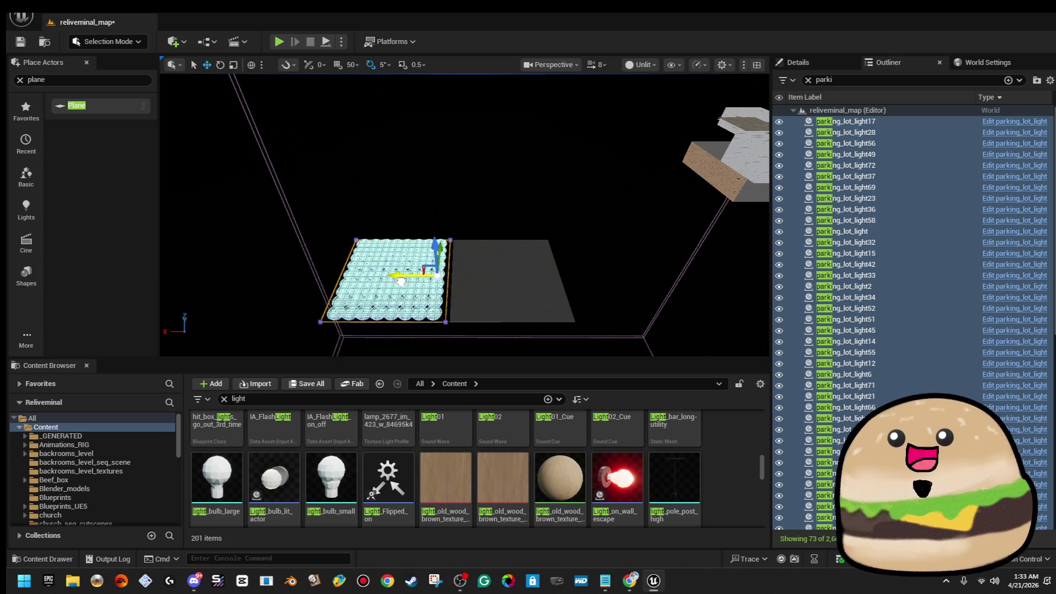
pyautogui.moveTo(510, 274); pyautogui.dragTo(395, 274)
# Step: Shift the light group further left after checking from other angles, and save the level
pyautogui.moveTo(462, 215)
pyautogui.mouseDown()
pyautogui.moveTo(511, 206)
pyautogui.moveTo(495, 211)
pyautogui.moveTo(462, 264)
pyautogui.mouseUp()
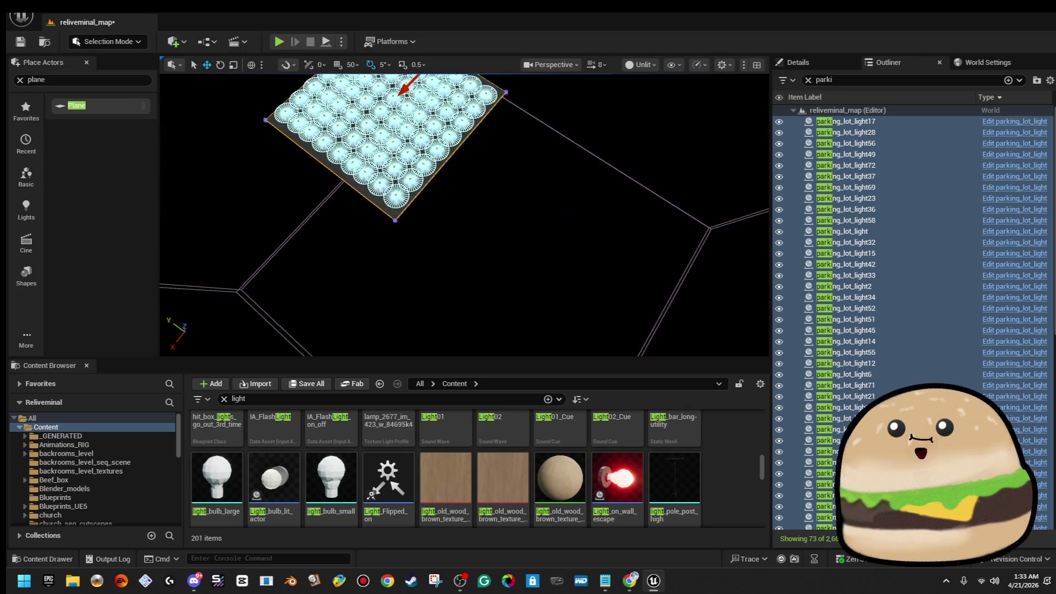
pyautogui.moveTo(462, 215)
pyautogui.mouseDown()
pyautogui.moveTo(495, 231)
pyautogui.moveTo(470, 206)
pyautogui.mouseUp()
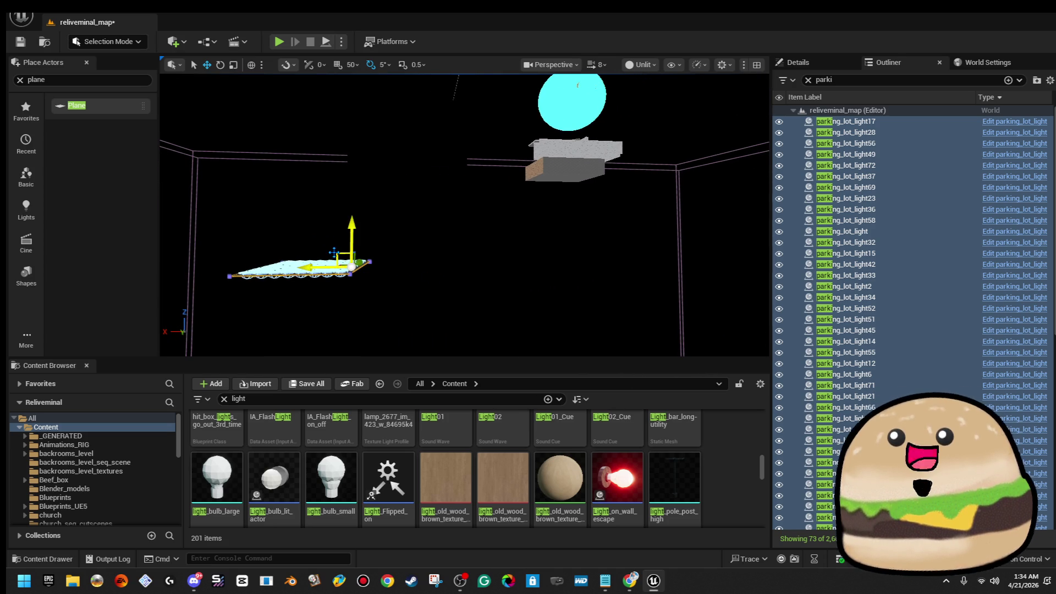
pyautogui.moveTo(462, 215); pyautogui.dragTo(471, 207)
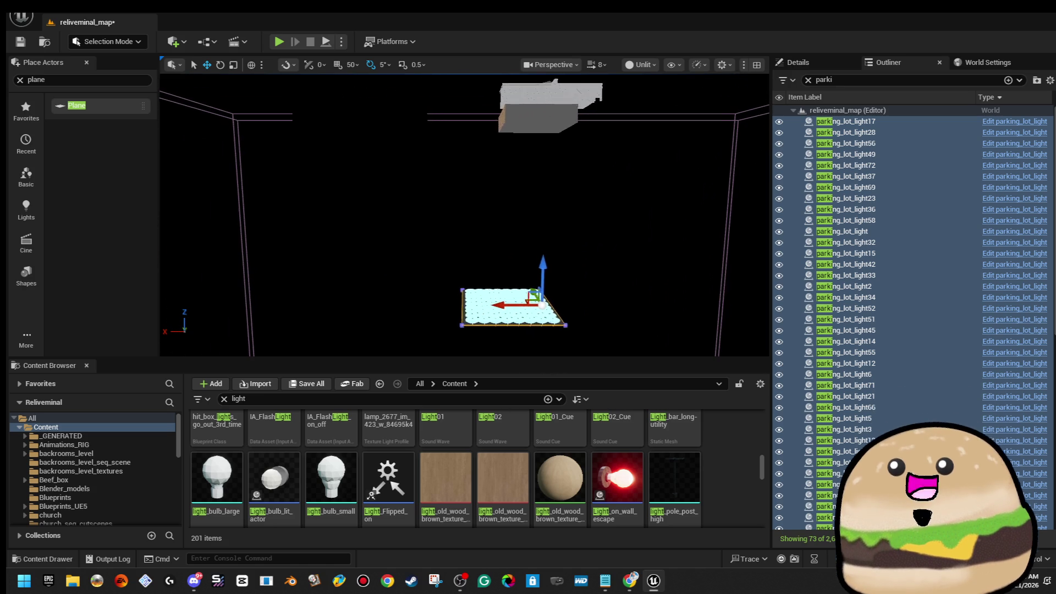
pyautogui.moveTo(506, 352); pyautogui.dragTo(505, 330)
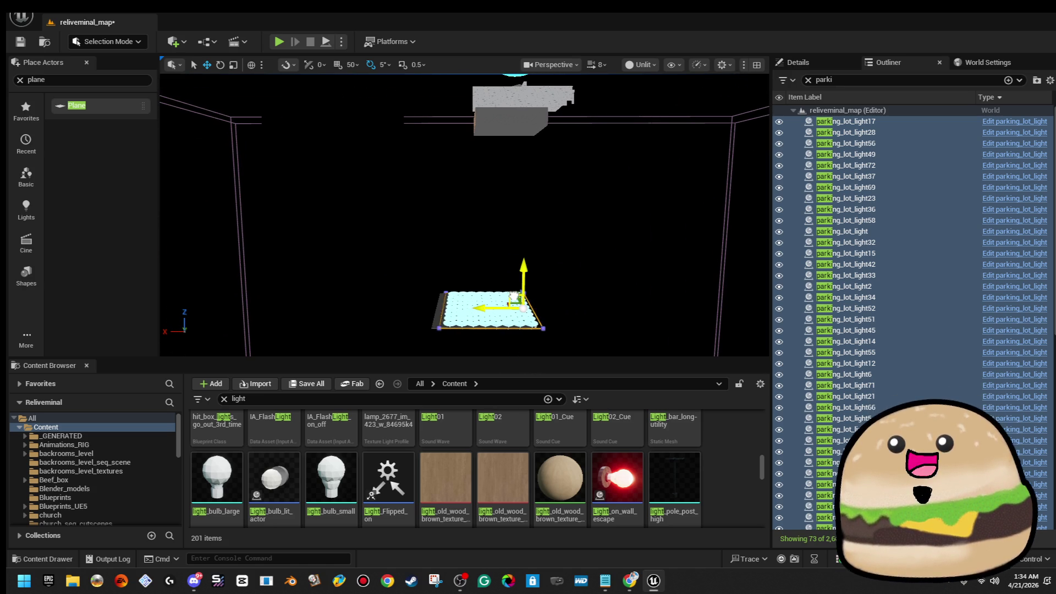
pyautogui.moveTo(538, 290); pyautogui.dragTo(453, 289)
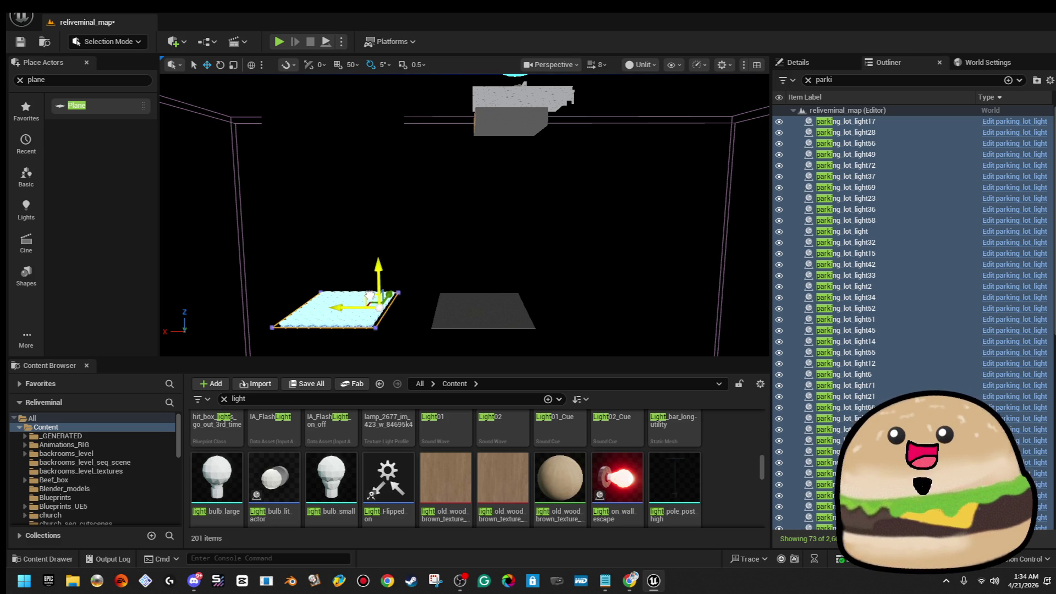
pyautogui.moveTo(461, 215); pyautogui.dragTo(413, 222)
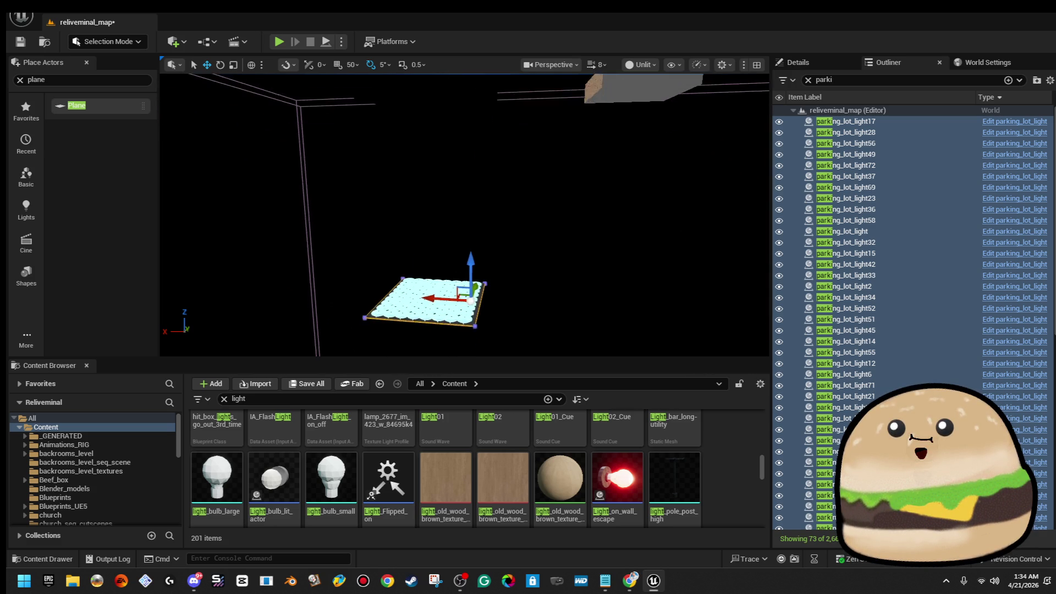
pyautogui.moveTo(185, 166); pyautogui.dragTo(185, 149)
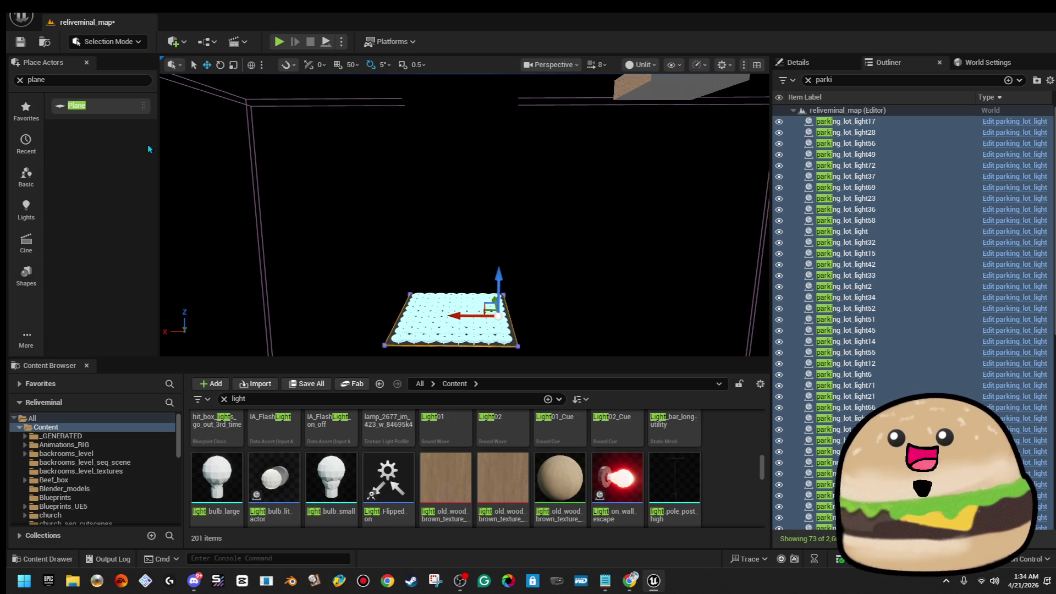
pyautogui.hotkey('ctrl', 's')
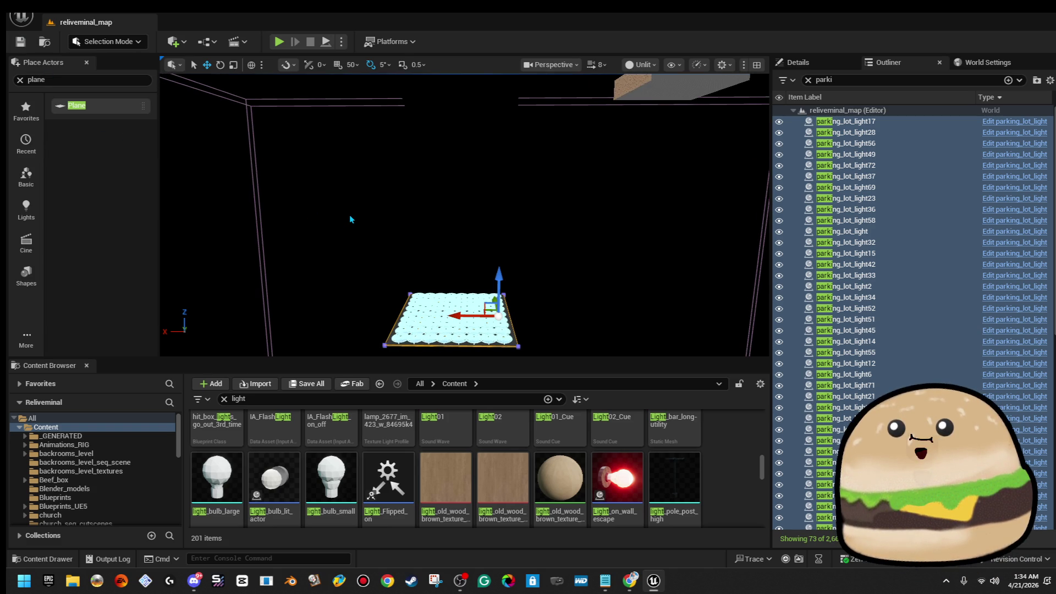
# Step: Deselect the parking lot lights and bring up the File menu to exit the editor
pyautogui.press('Escape')
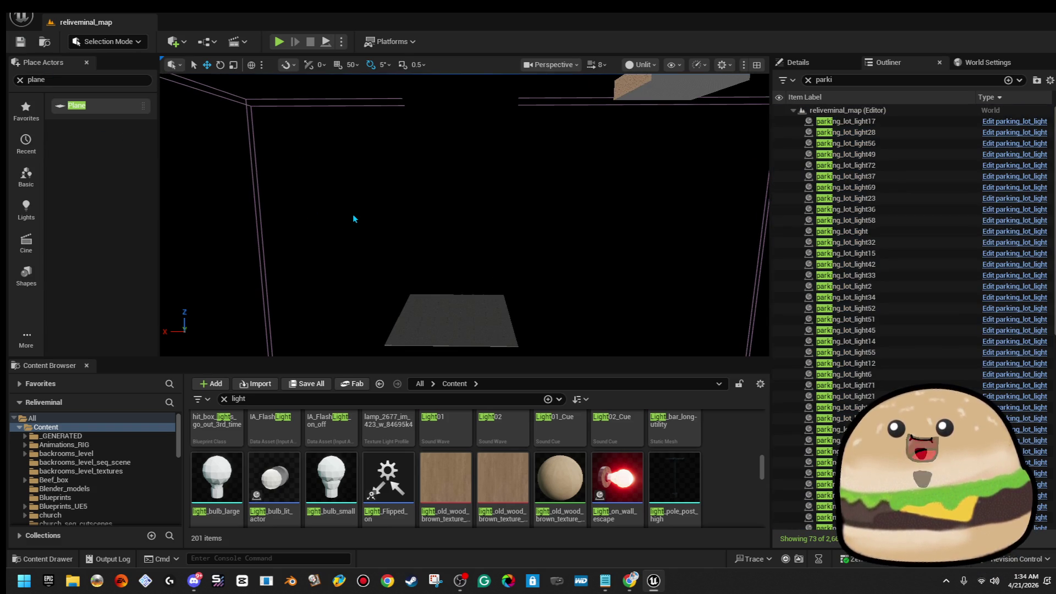
pyautogui.click(20, 19)
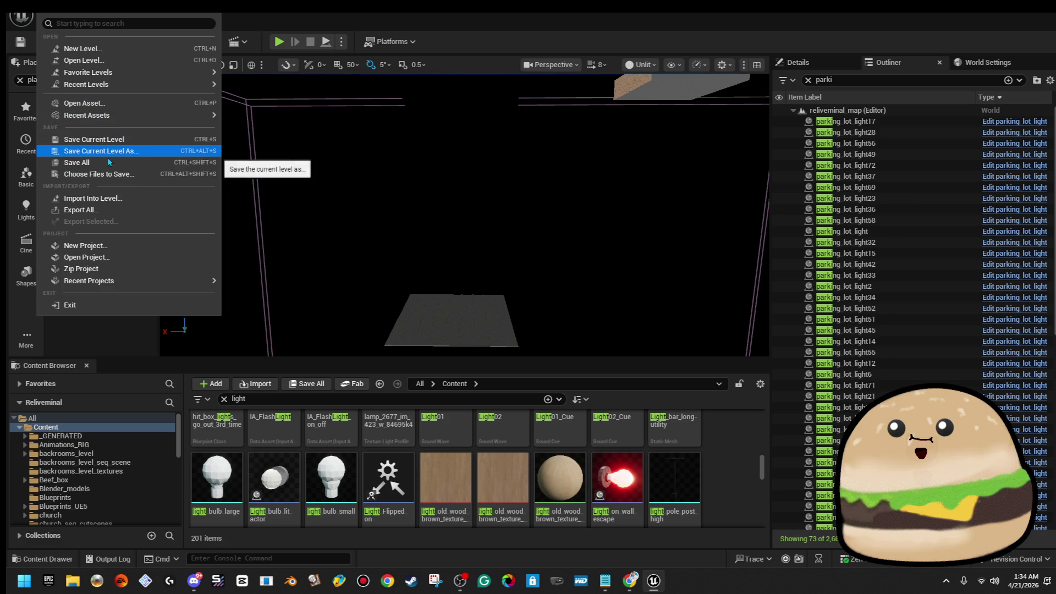
pyautogui.click(488, 159)
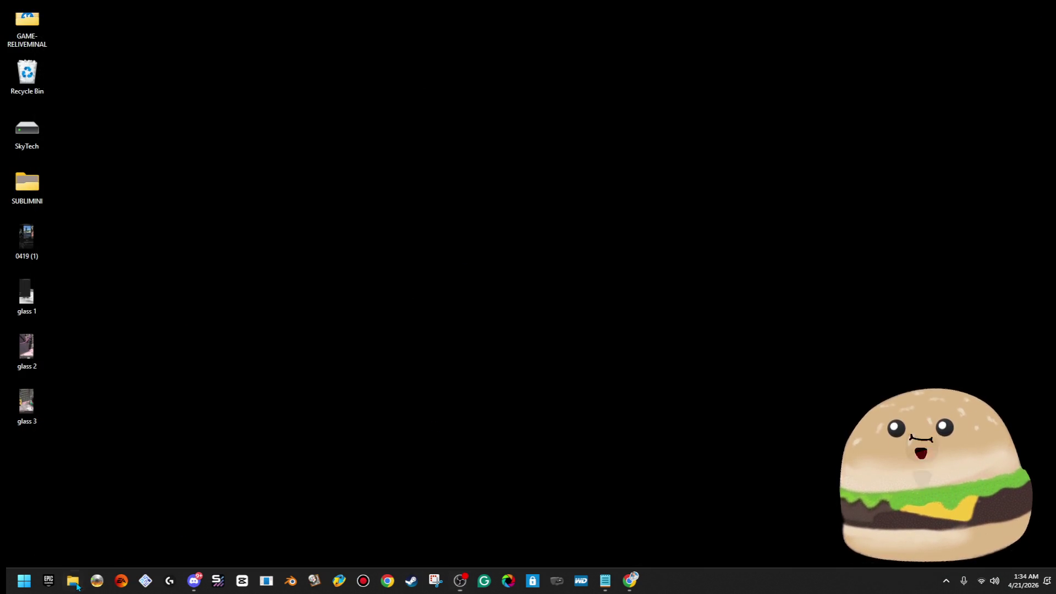
# Step: Browse Documents to GAME- CARDS OF NATURE and launch the Cars of Nature project
pyautogui.click(73, 581)
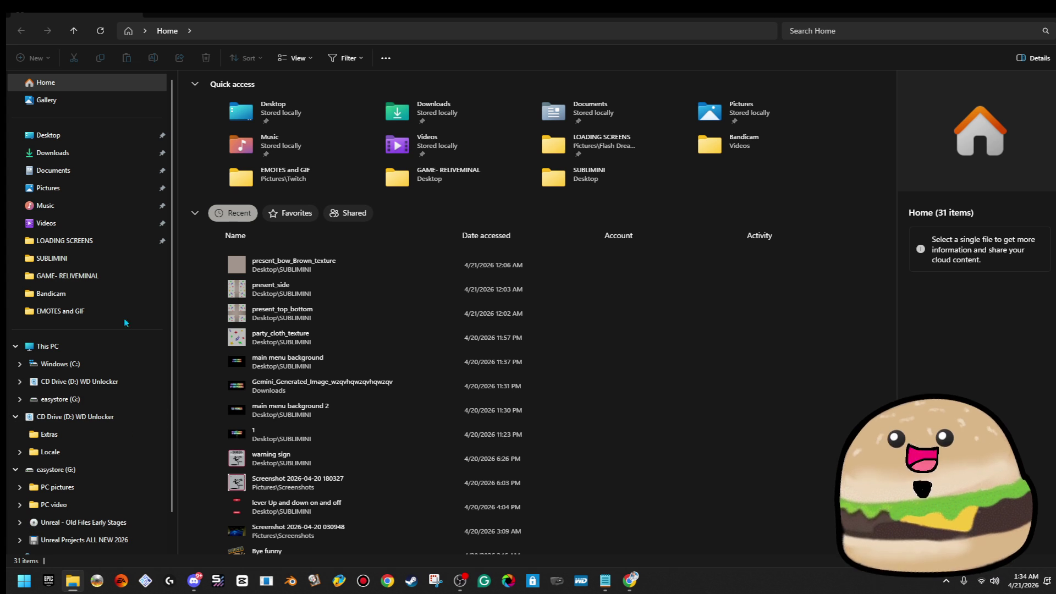
pyautogui.click(114, 277)
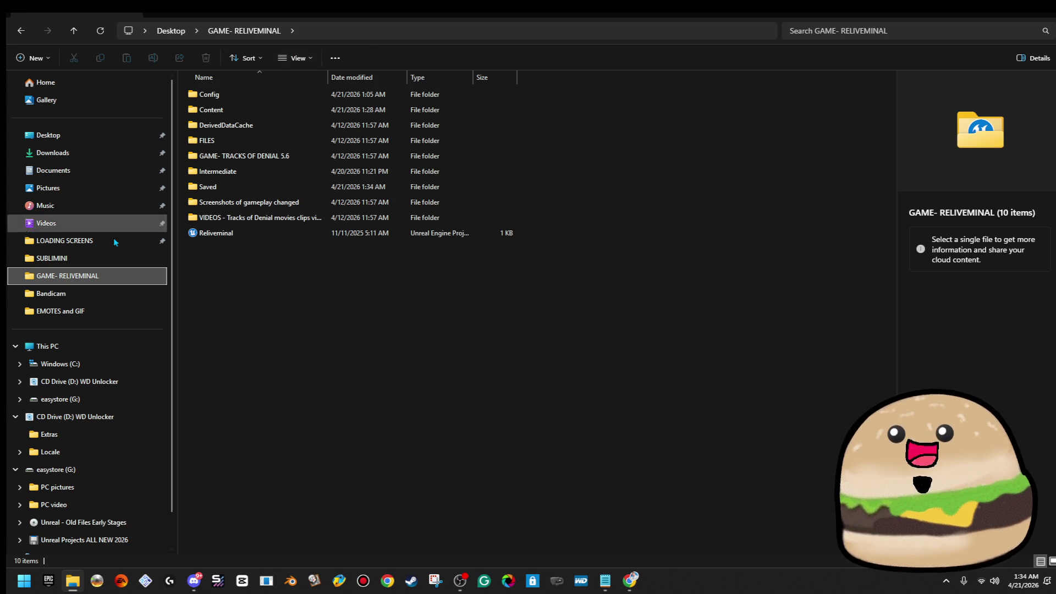
pyautogui.click(112, 171)
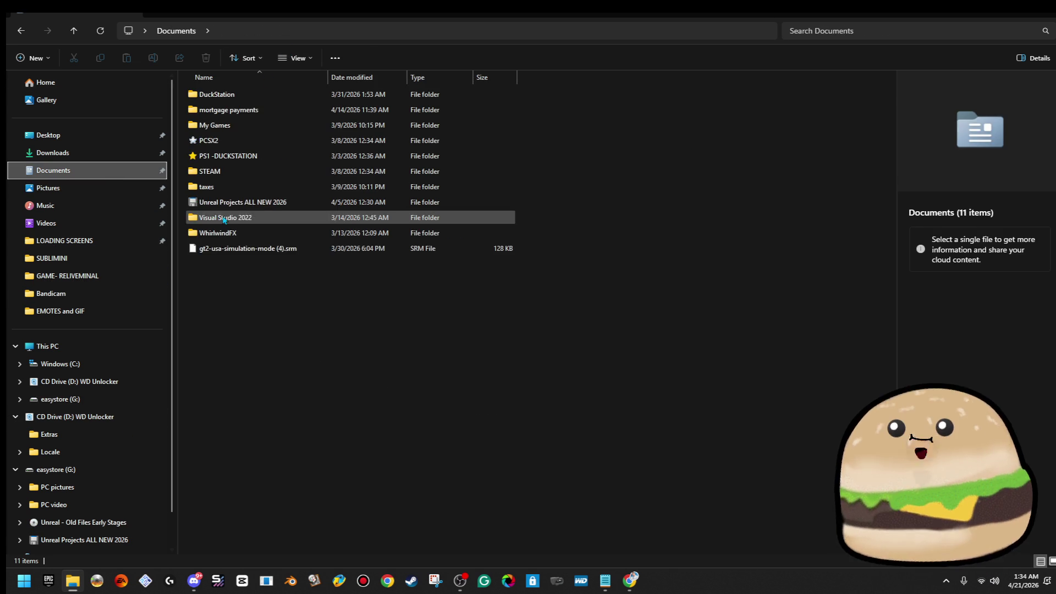
pyautogui.click(238, 206)
pyautogui.doubleClick(238, 203)
pyautogui.doubleClick(276, 110)
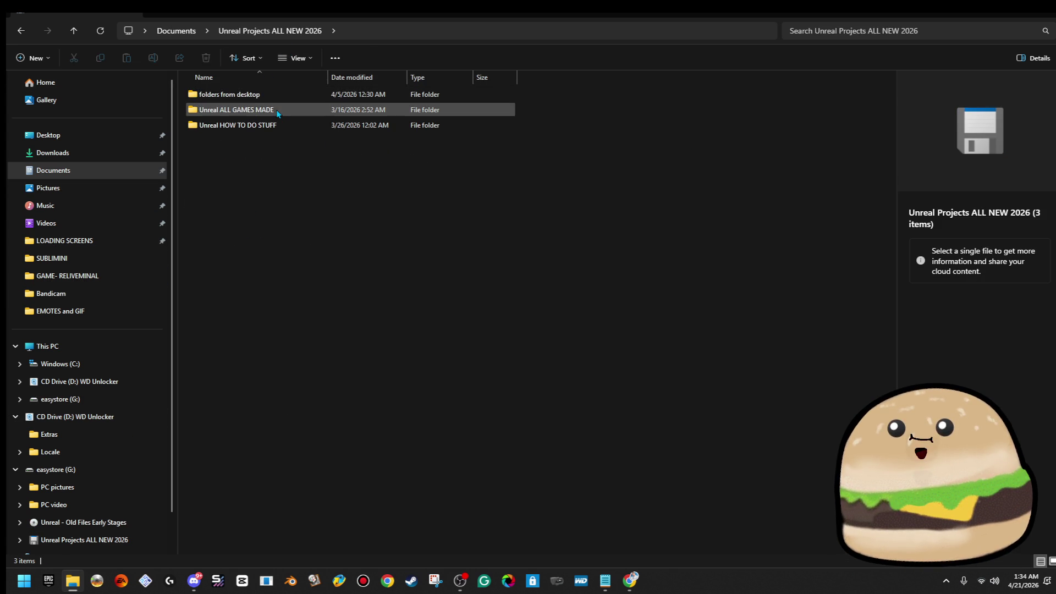
pyautogui.doubleClick(291, 156)
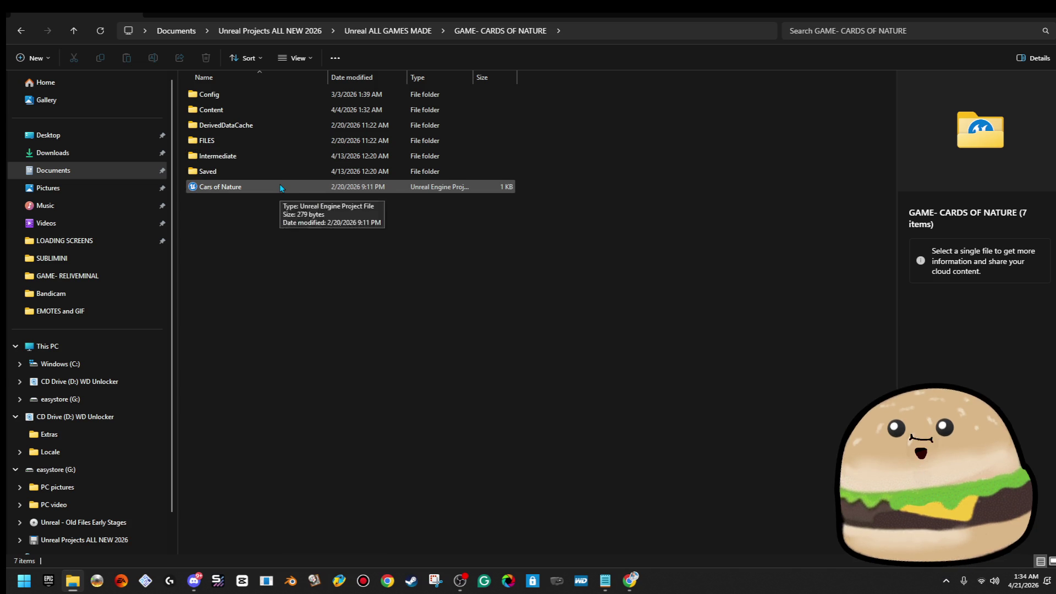
pyautogui.click(279, 184)
pyautogui.click(1004, 16)
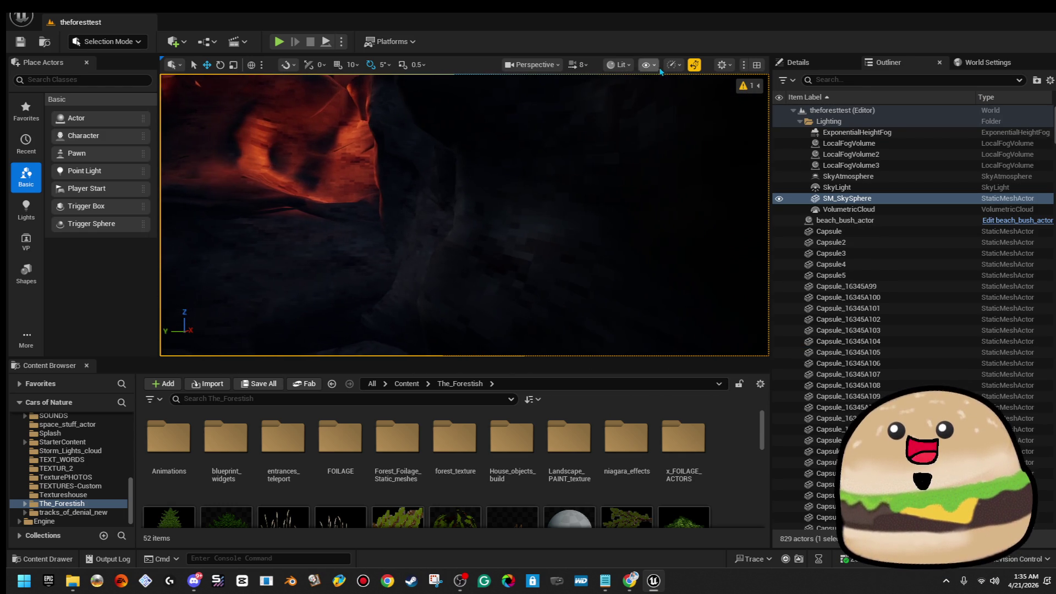
# Step: Switch the viewport to Unlit view and fly the camera out of the rock
pyautogui.click(631, 66)
pyautogui.click(631, 66)
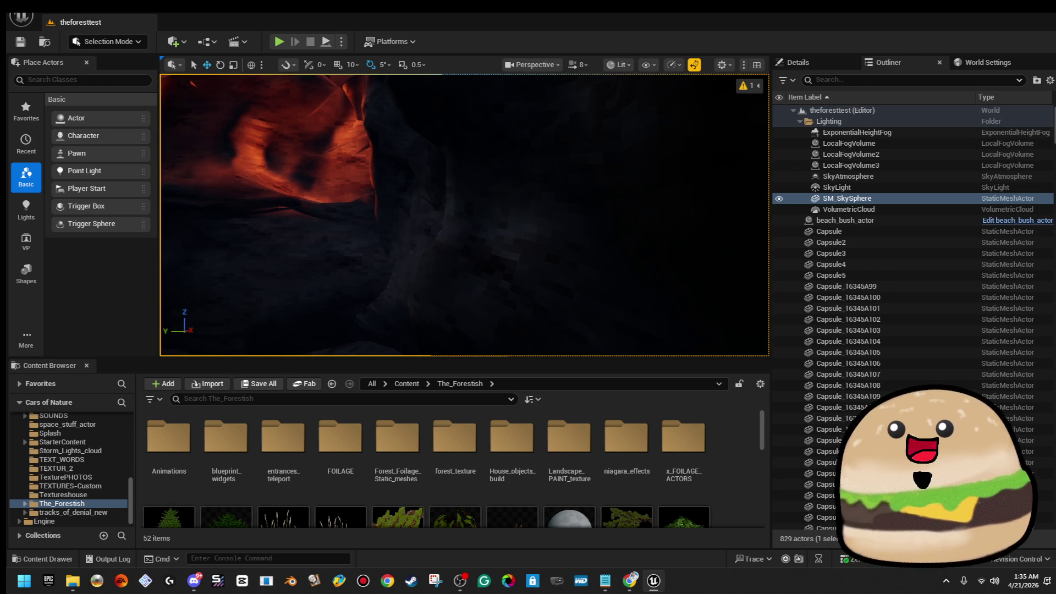
pyautogui.click(631, 67)
pyautogui.click(639, 118)
pyautogui.press('s')
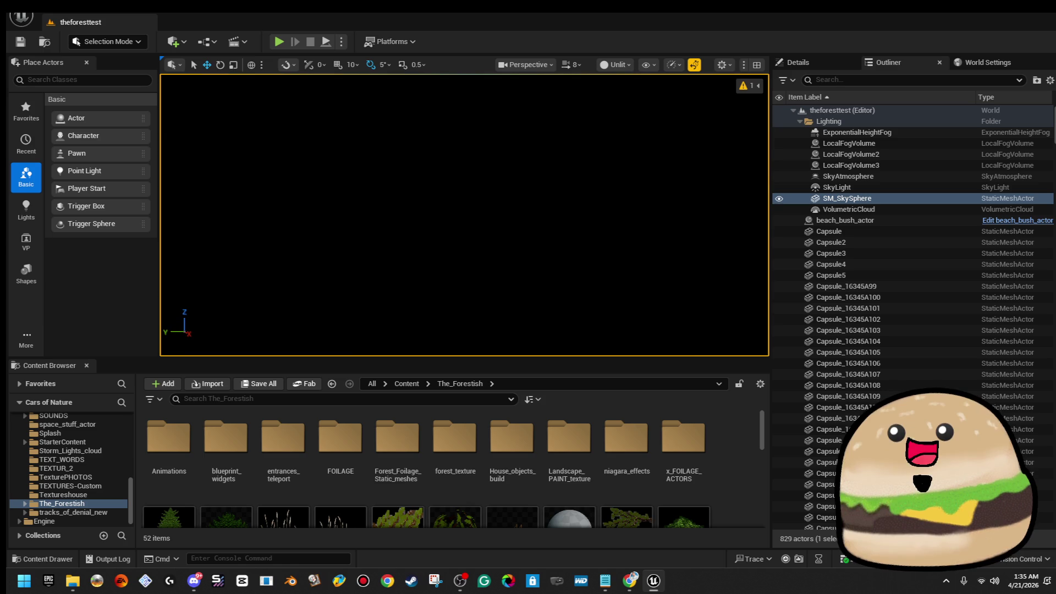
pyautogui.press('s')
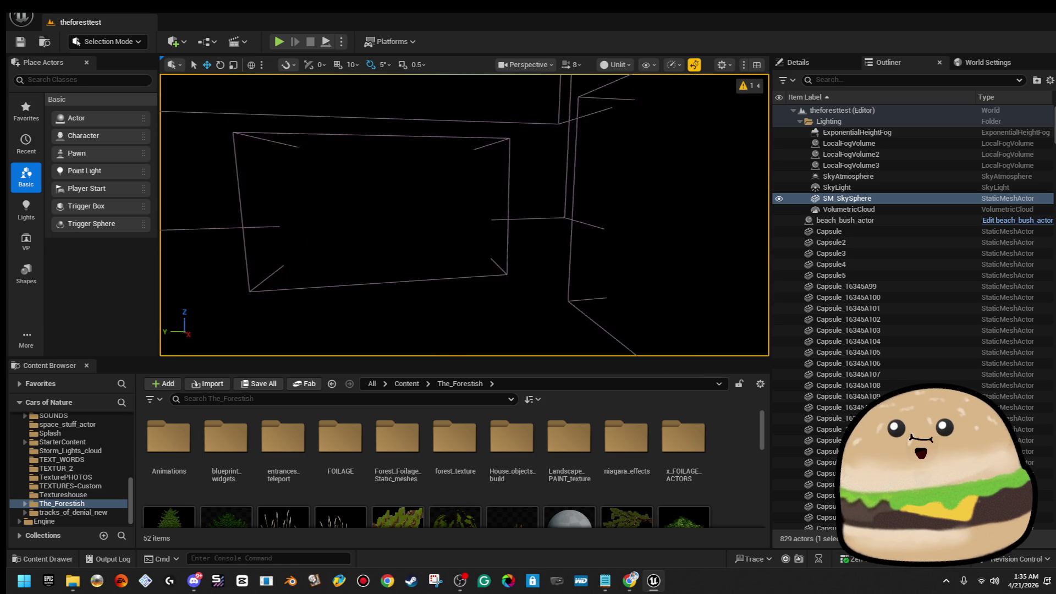
# Step: Select PostProcessVolume - Cave_darkblue2 and glance at its Details properties
pyautogui.click(495, 211)
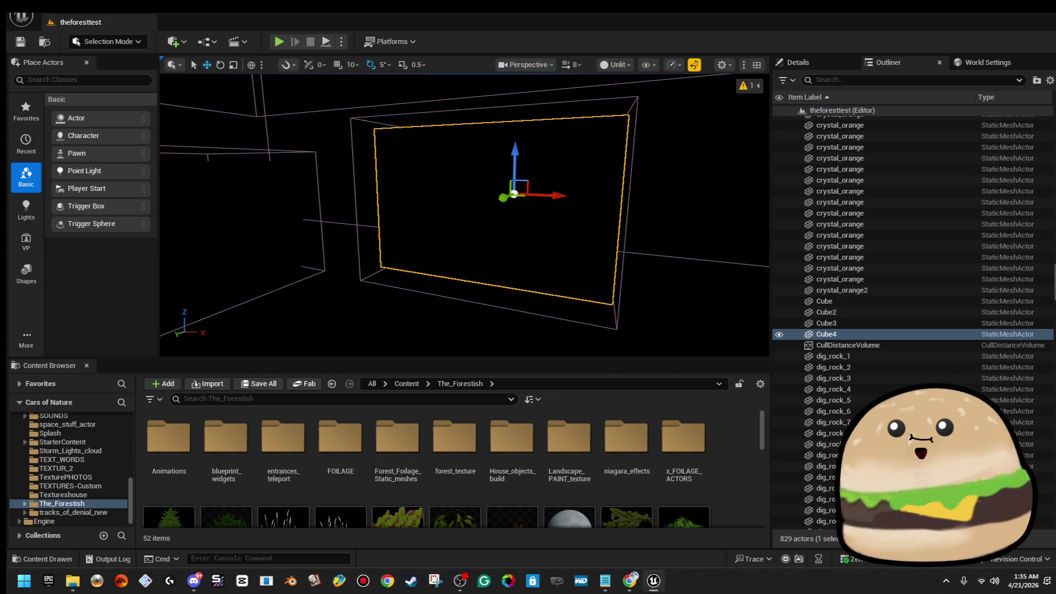
pyautogui.hotkey('ctrl', 'z')
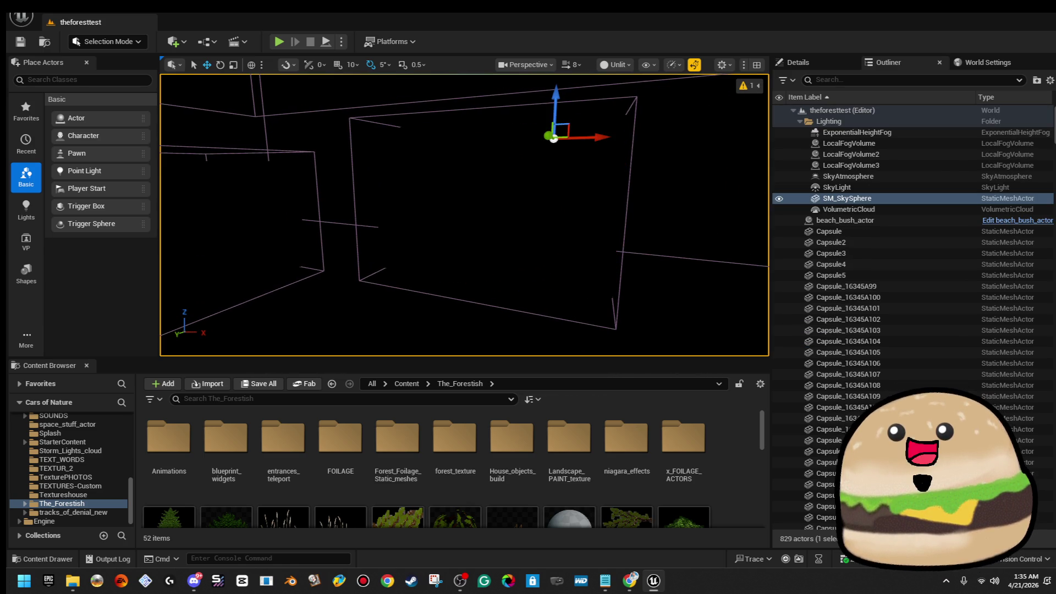
pyautogui.hotkey('ctrl', 'z')
pyautogui.moveTo(462, 214); pyautogui.dragTo(462, 198)
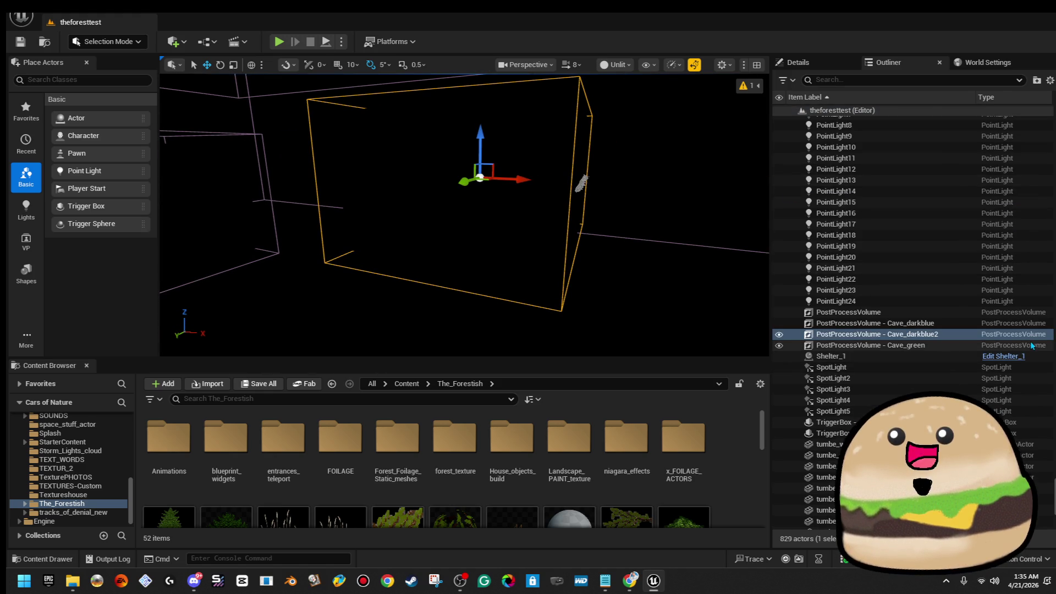
pyautogui.click(841, 63)
pyautogui.click(917, 63)
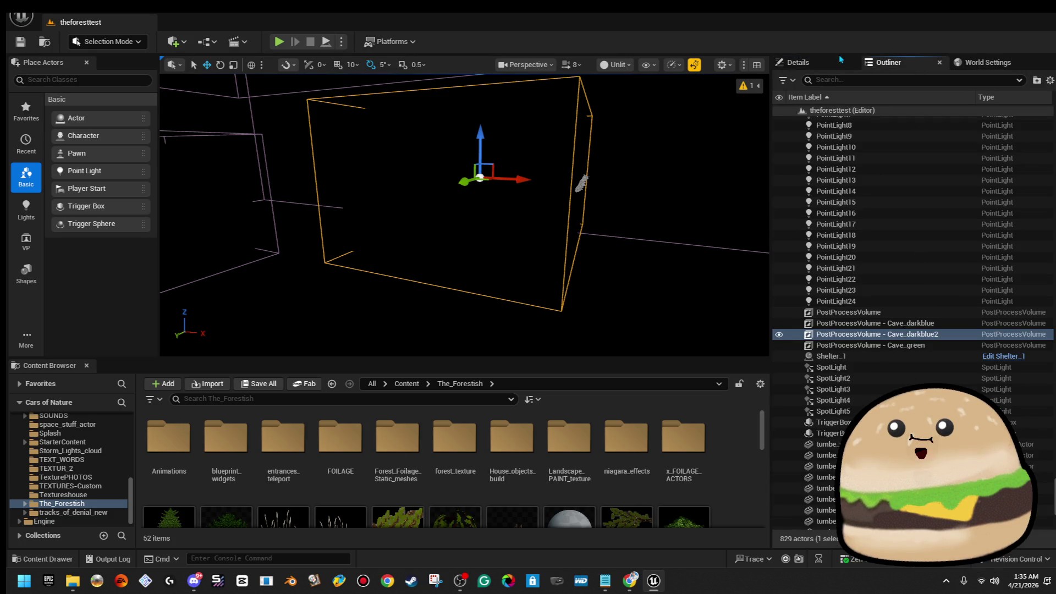
# Step: Fly through the post process volume and pull back to see it whole
pyautogui.press('w')
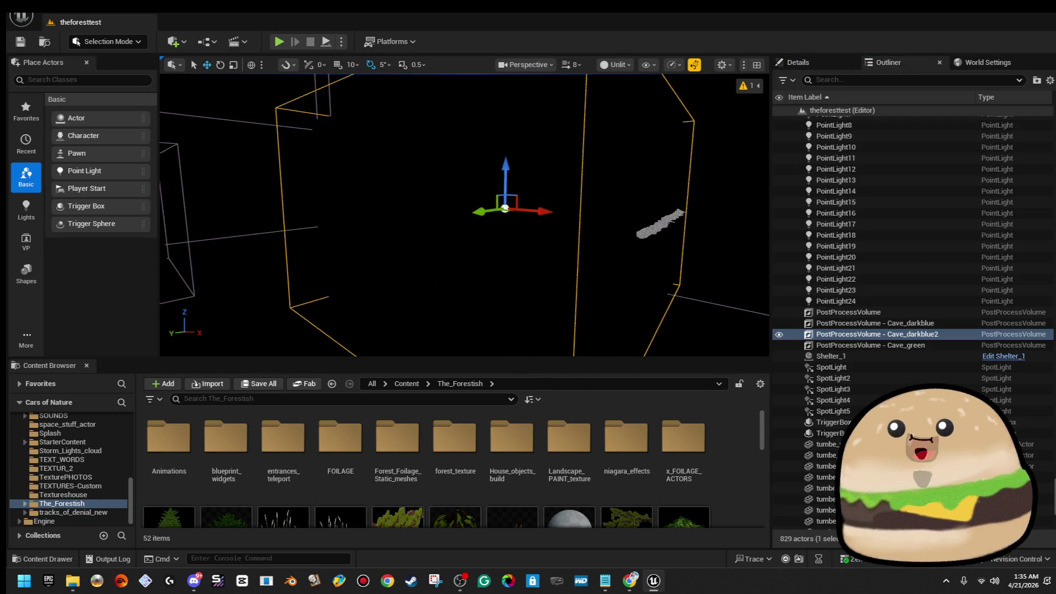
pyautogui.press('w')
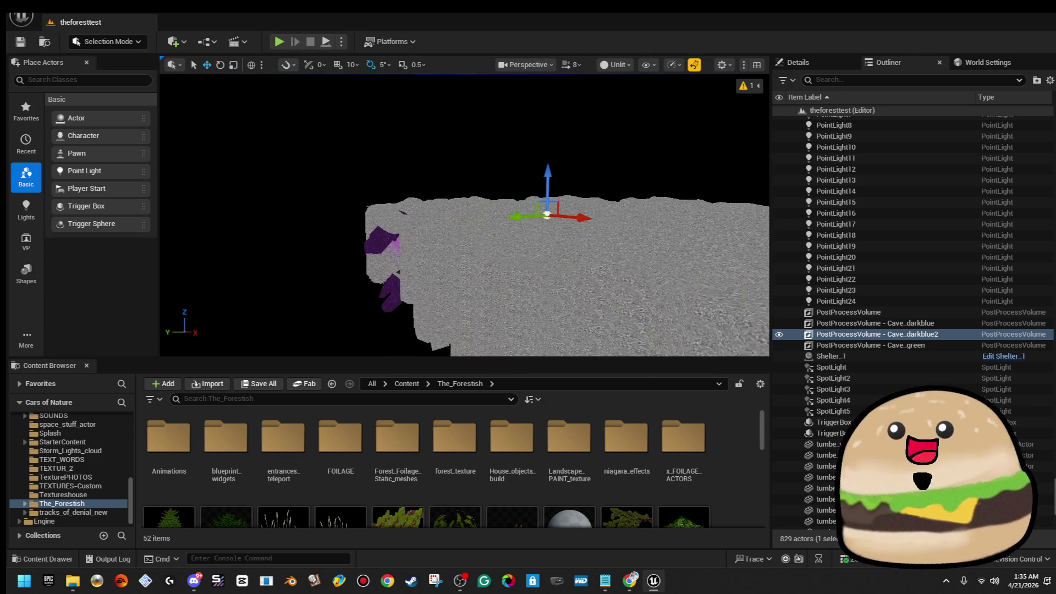
pyautogui.press('w')
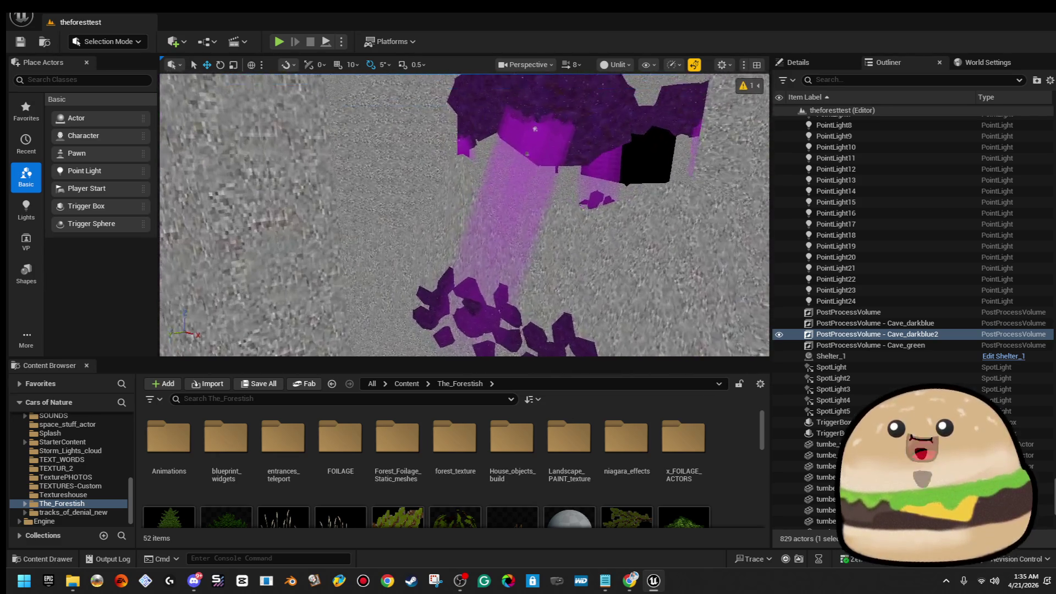
pyautogui.press('w')
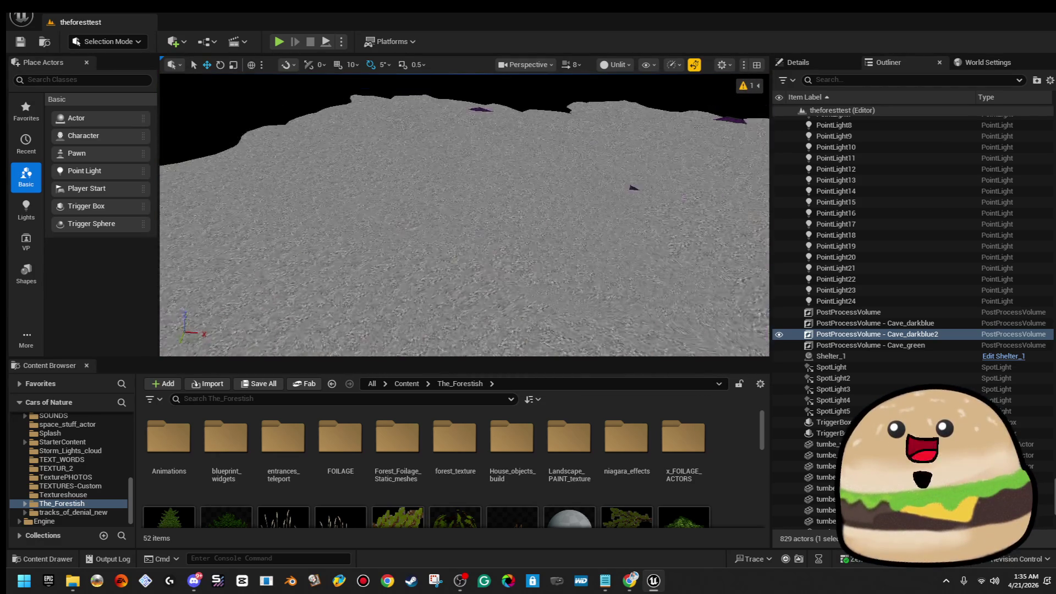
pyautogui.press('q')
pyautogui.press('s')
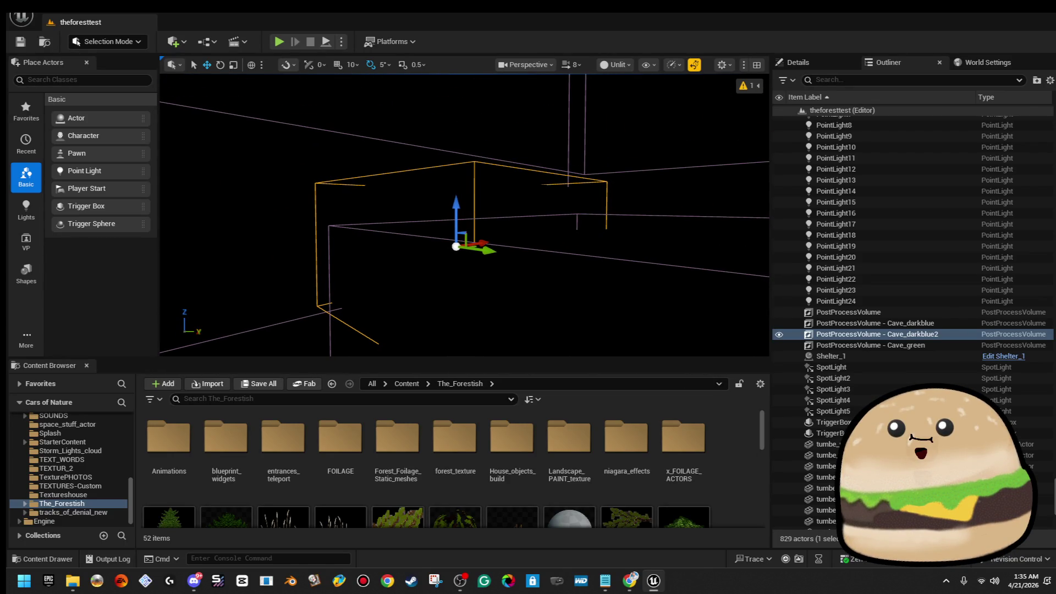
pyautogui.click(619, 64)
# Step: Return to Lit view, filter the Outliner by 'fog' and frame each of the six fog actors
pyautogui.click(648, 111)
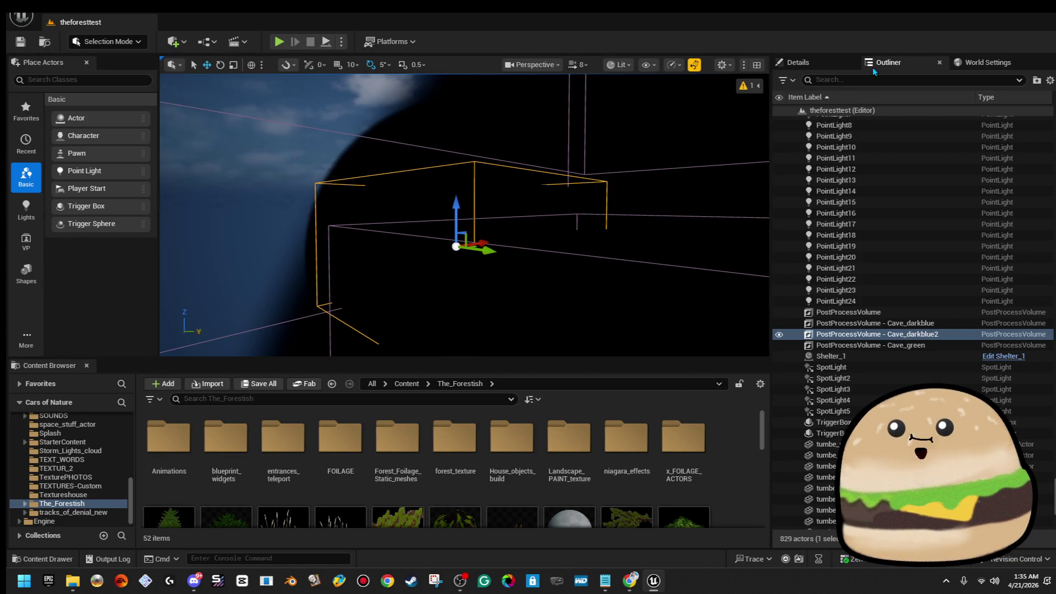
pyautogui.click(868, 80)
pyautogui.write('fog')
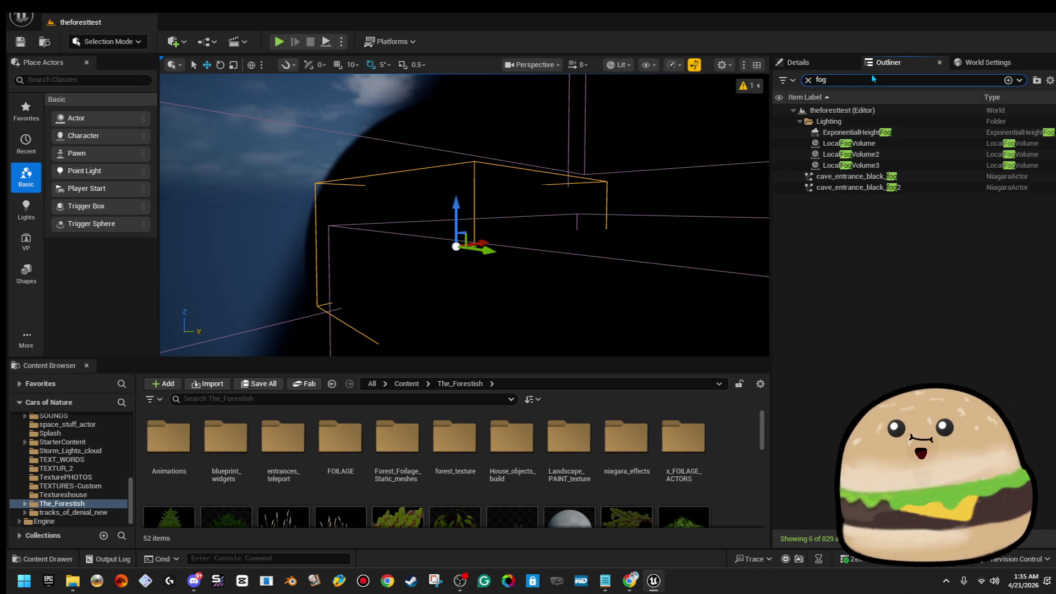
pyautogui.doubleClick(895, 165)
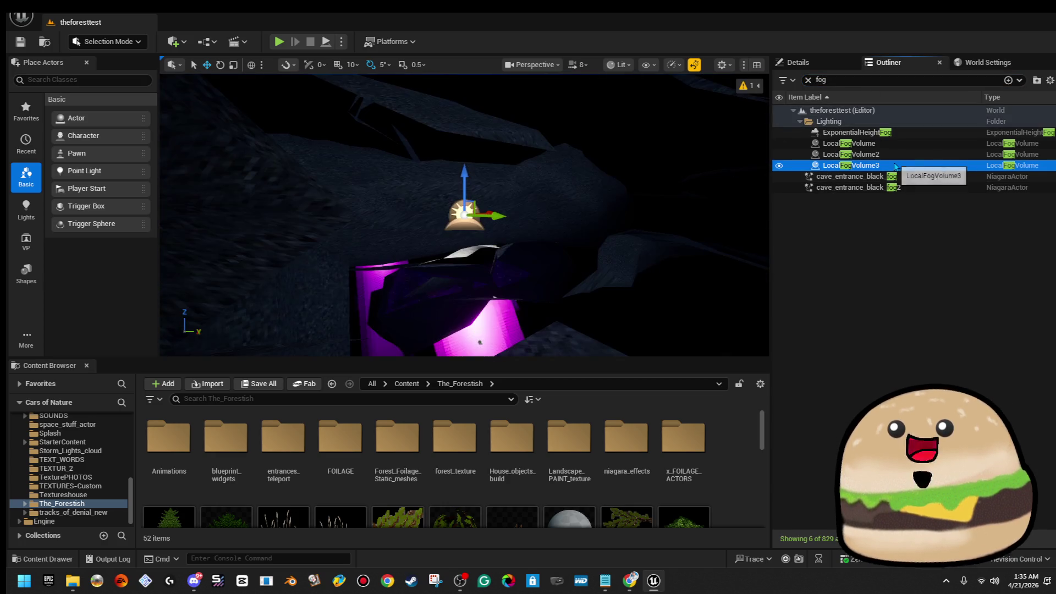
pyautogui.doubleClick(899, 175)
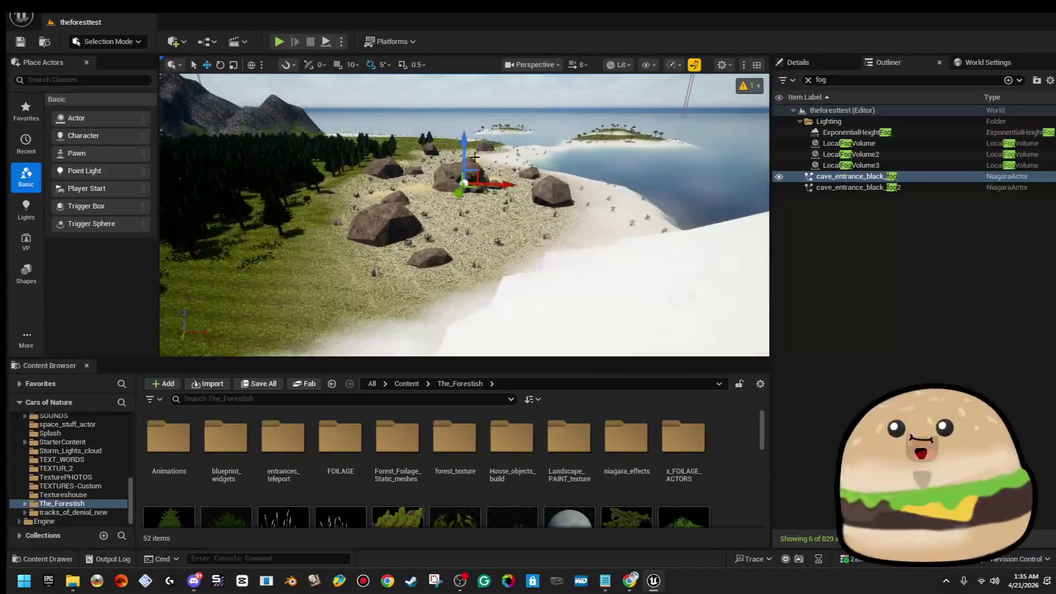
pyautogui.click(906, 145)
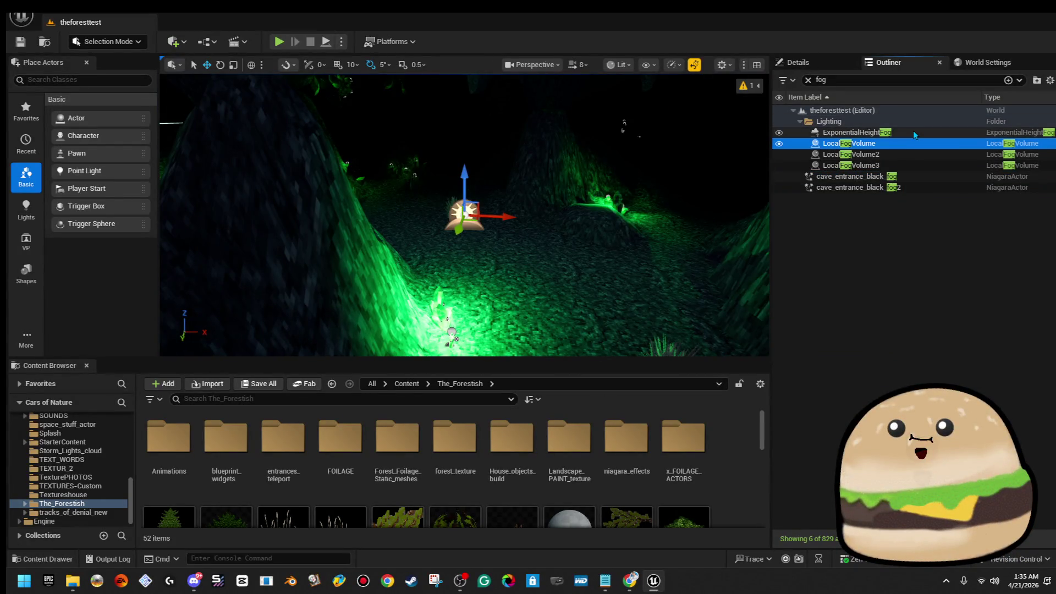
pyautogui.doubleClick(914, 133)
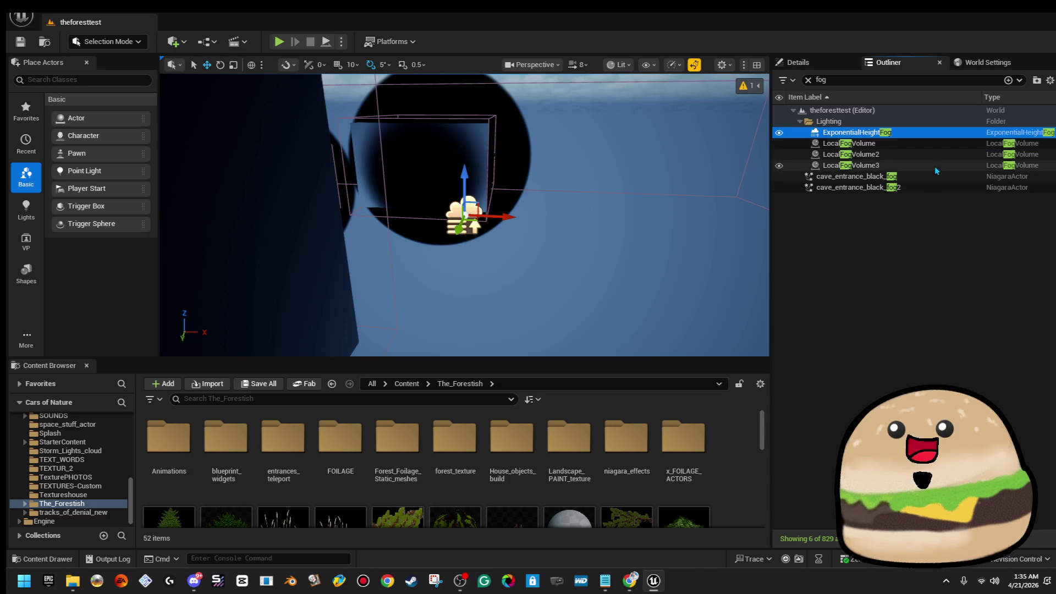
pyautogui.doubleClick(850, 154)
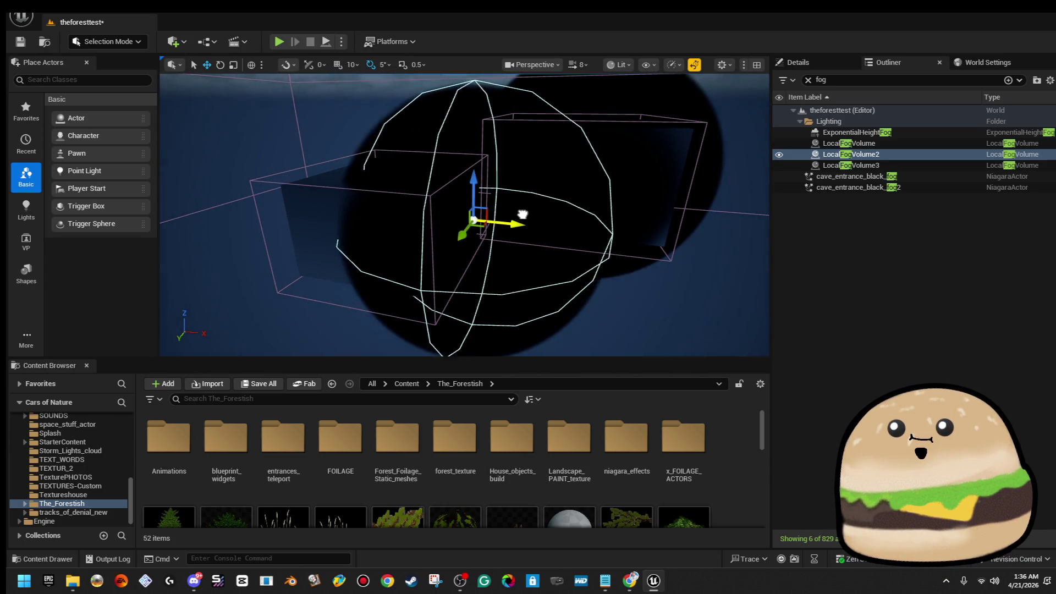
# Step: Undo LocalFogVolume2's accidental move and return the Content Browser to the top Content folder
pyautogui.hotkey('ctrl', 'z')
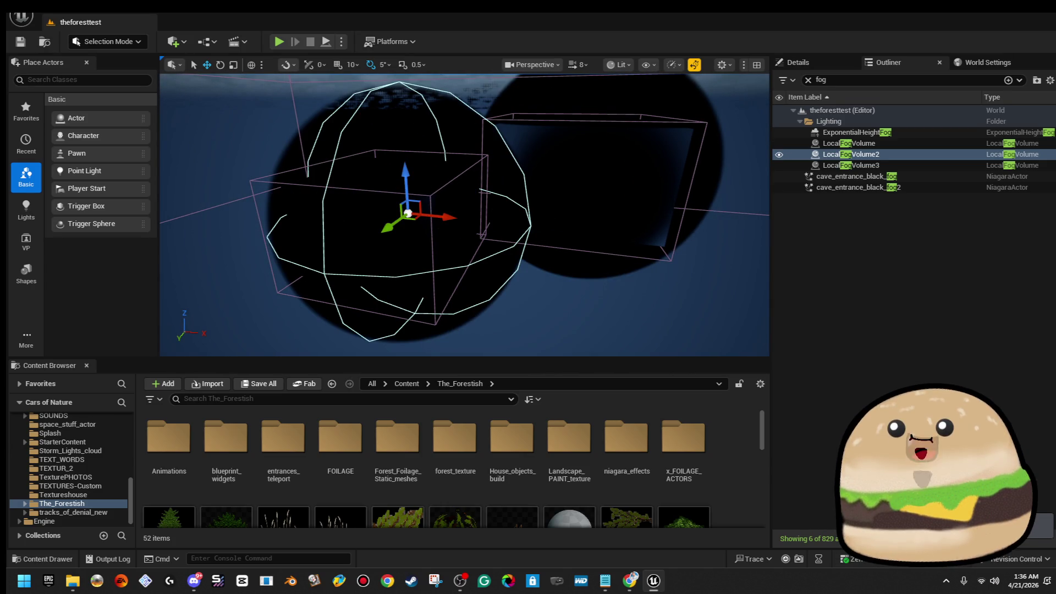
pyautogui.rightClick(872, 158)
pyautogui.moveTo(905, 343)
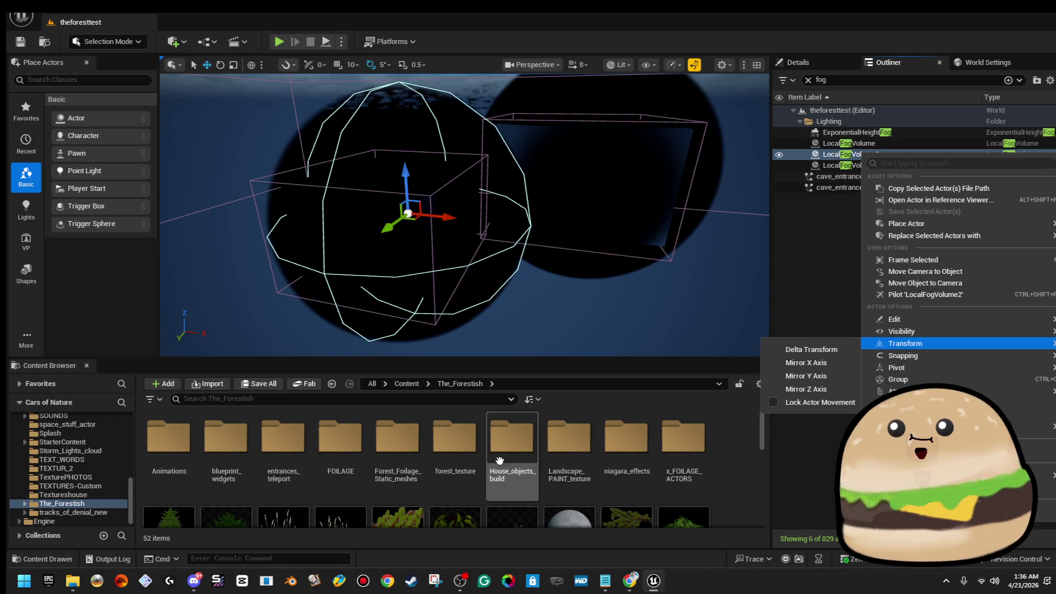
pyautogui.click(425, 398)
pyautogui.write('local')
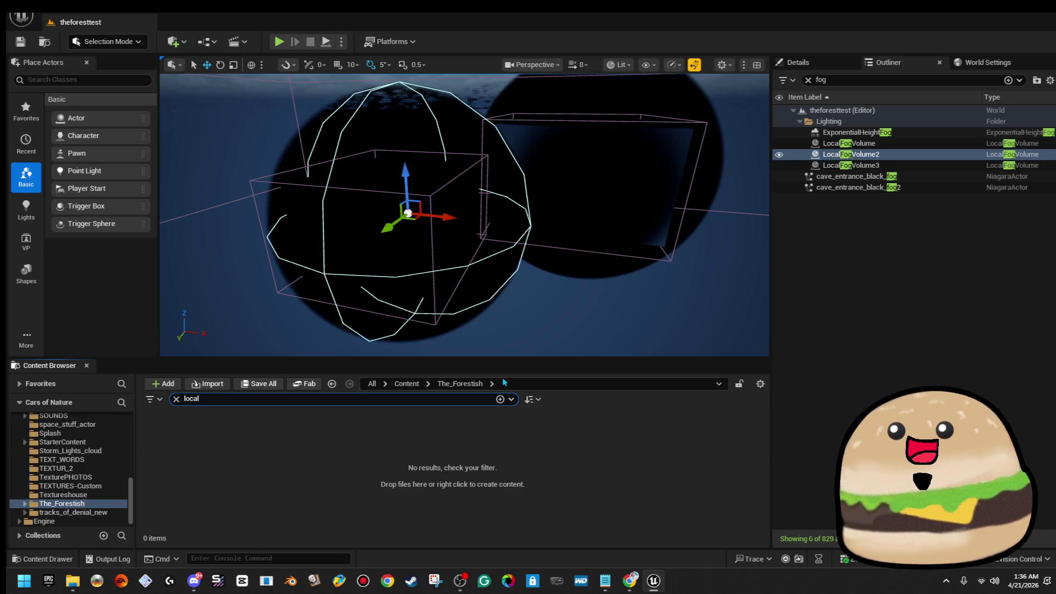
pyautogui.click(406, 384)
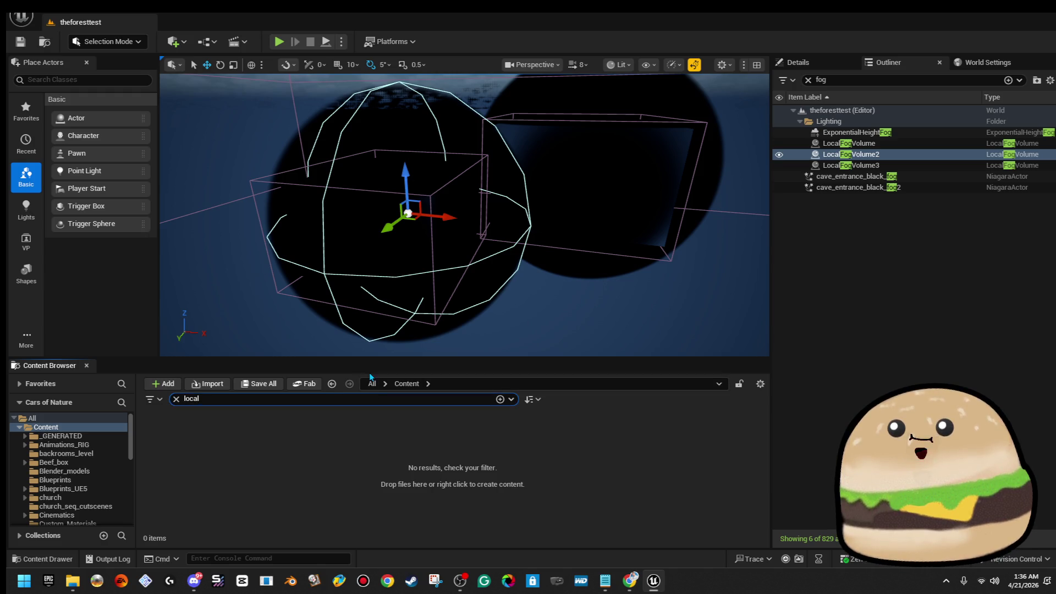
pyautogui.write('fog')
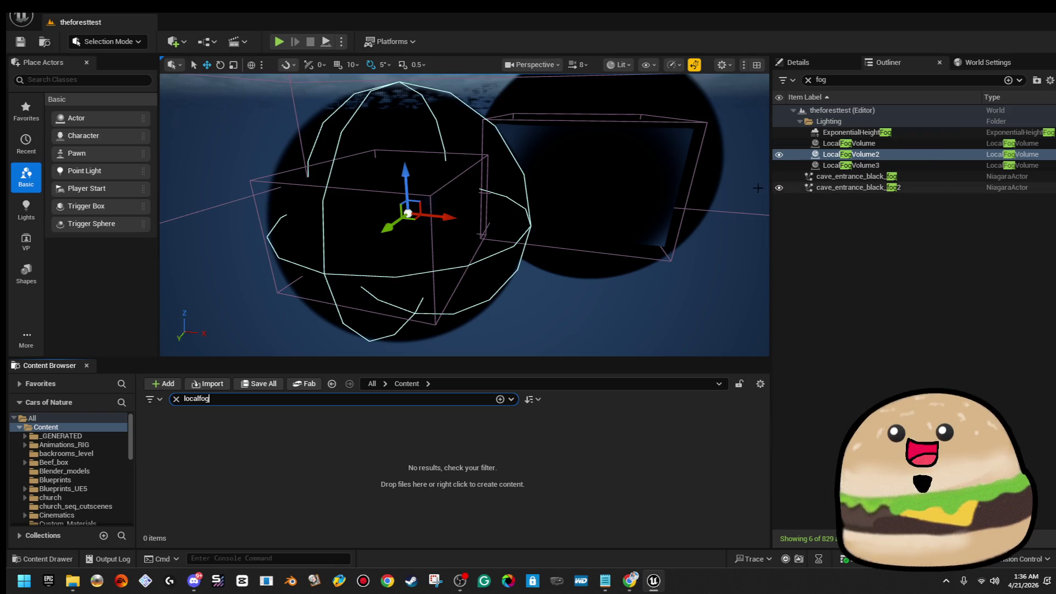
# Step: Review LocalFogVolume2's fog properties in Details and start a Windows search for Snipping Tool
pyautogui.click(814, 67)
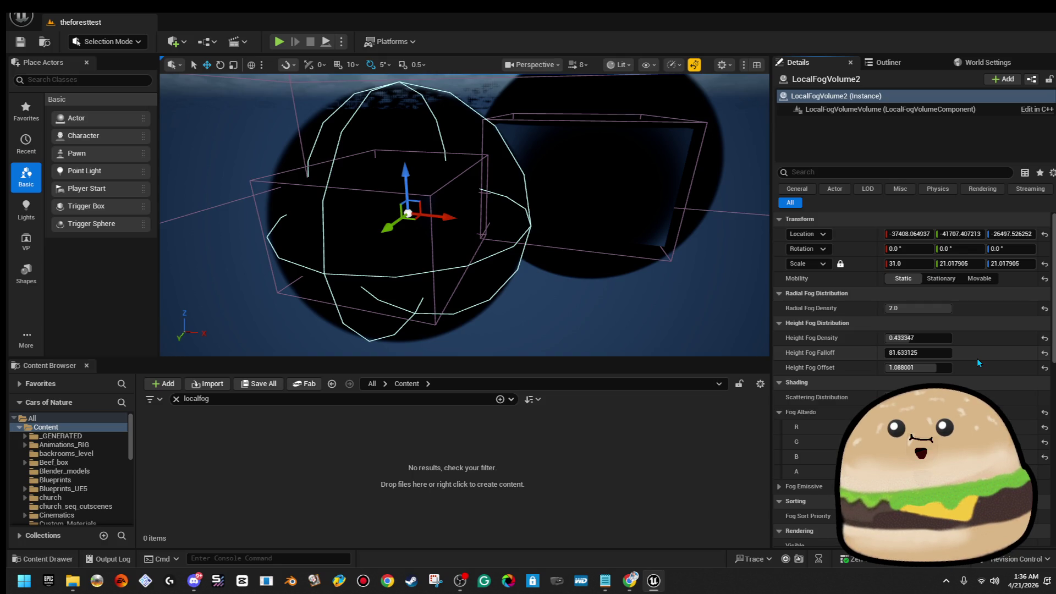
pyautogui.moveTo(889, 162); pyautogui.dragTo(909, 127)
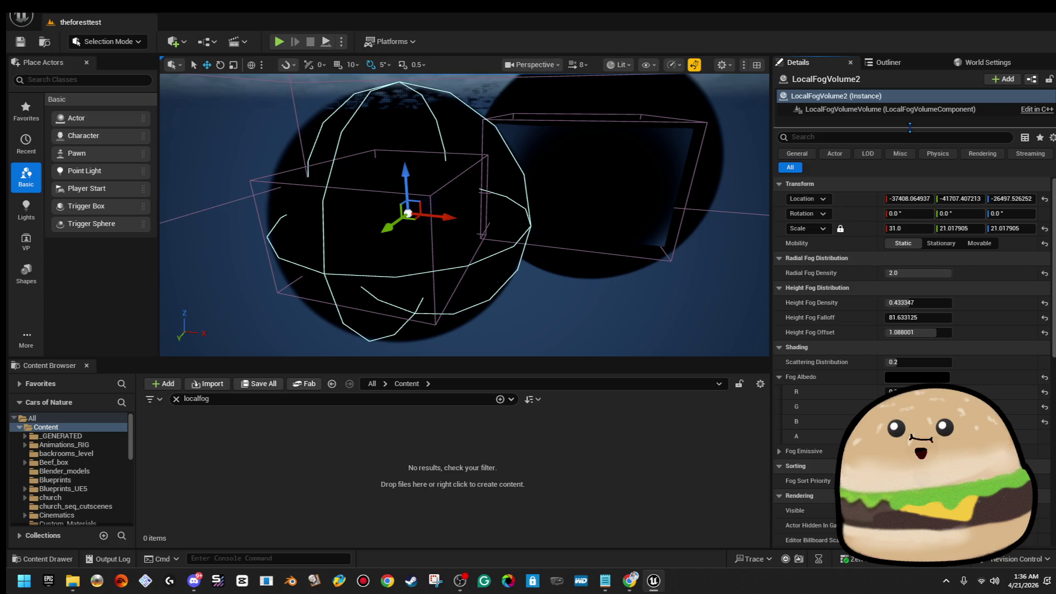
pyautogui.scroll(-3, 915, 189)
pyautogui.scroll(-3, 924, 247)
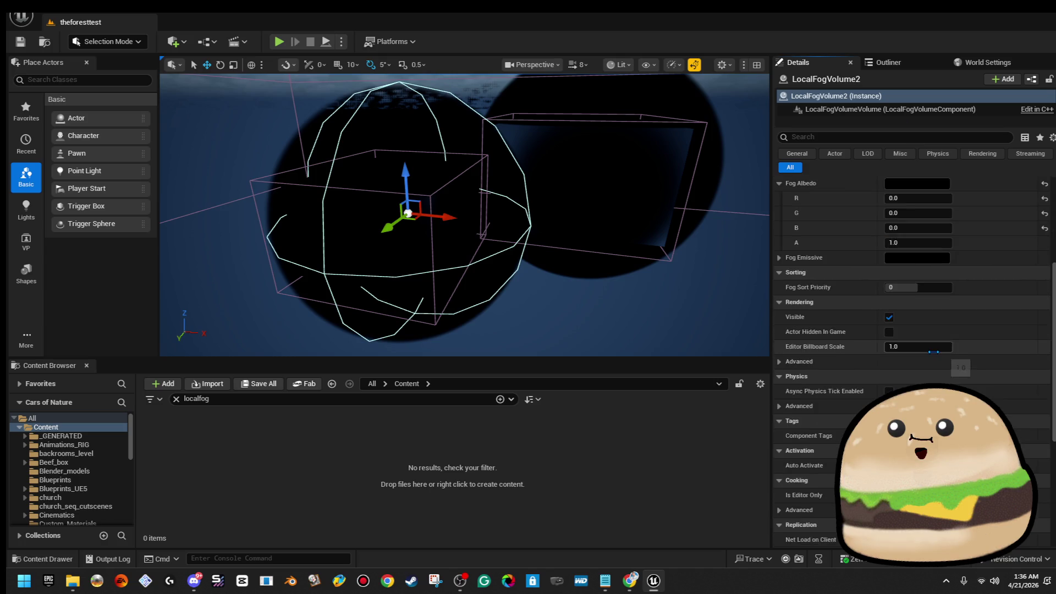
pyautogui.scroll(-3, 932, 313)
pyautogui.scroll(-3, 936, 356)
pyautogui.scroll(3, 936, 356)
pyautogui.scroll(5, 935, 357)
pyautogui.scroll(3, 911, 330)
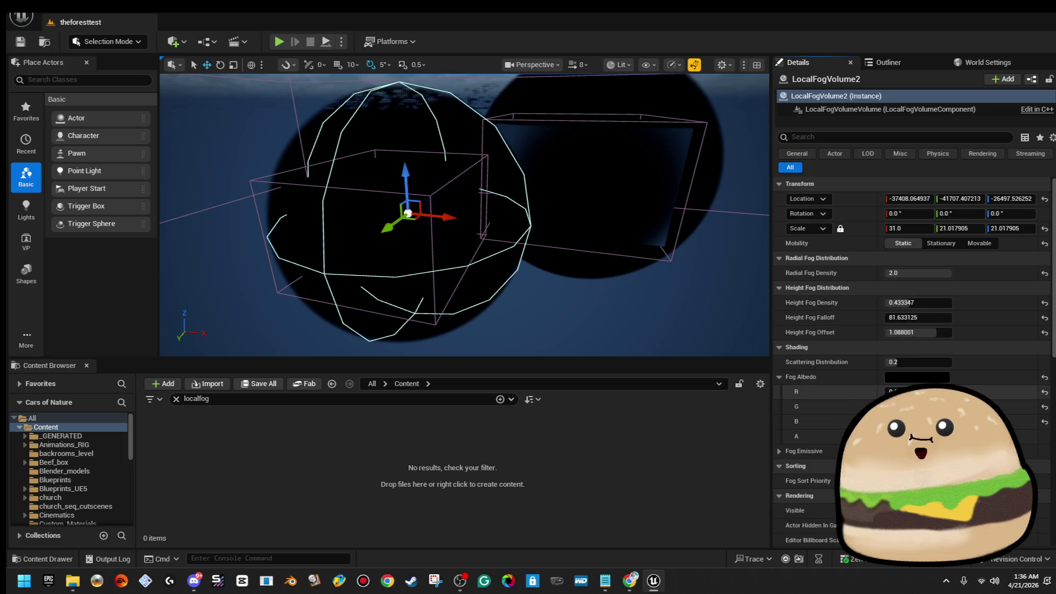
pyautogui.click(24, 580)
pyautogui.write('sn')
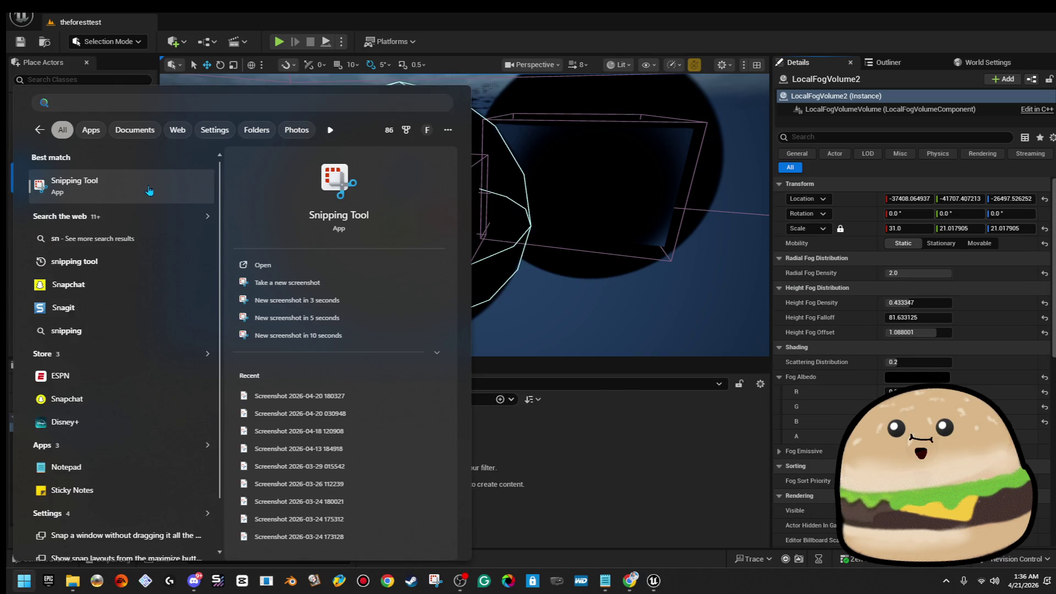
# Step: Snip LocalFogVolume2's Details panel with Snipping Tool
pyautogui.click(149, 190)
pyautogui.press('super+shift+s')
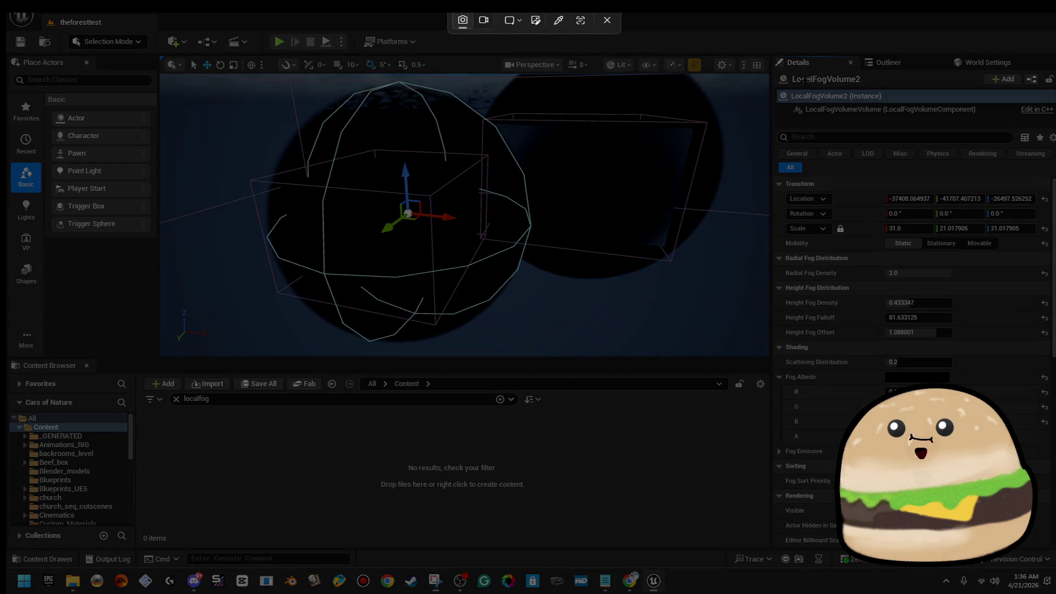
pyautogui.moveTo(769, 51); pyautogui.dragTo(1051, 514)
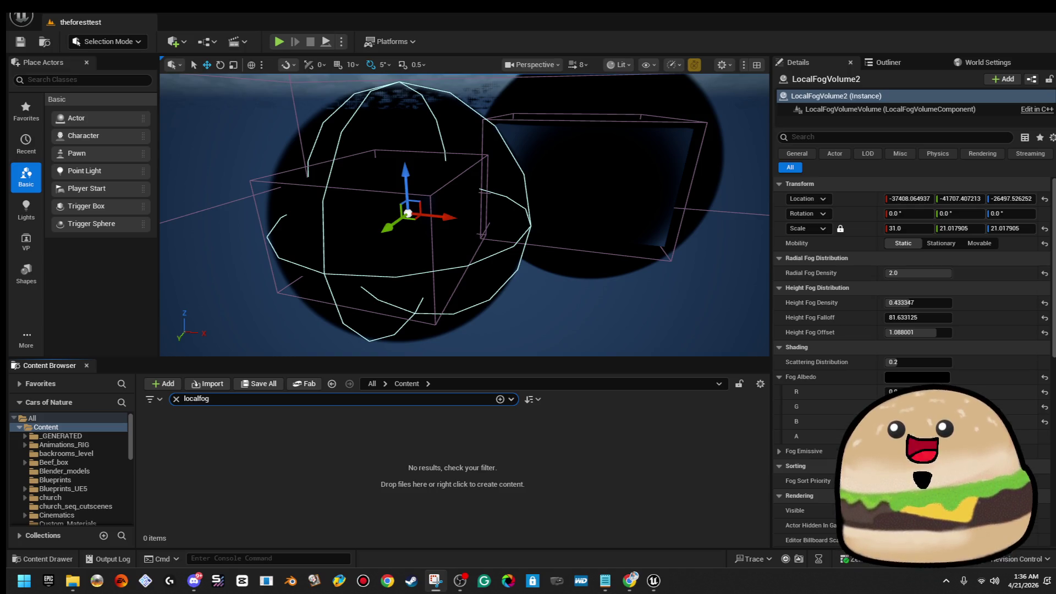
# Step: Paste the fog settings capture onto a blank Paint canvas and return to Unreal
pyautogui.press('super')
pyautogui.write('pai')
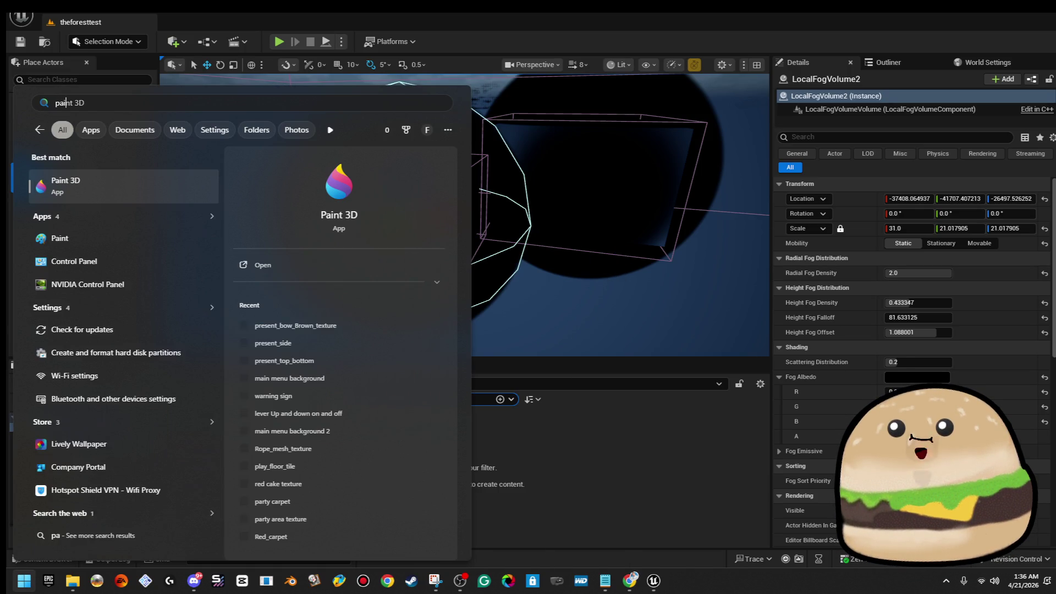
pyautogui.click(62, 239)
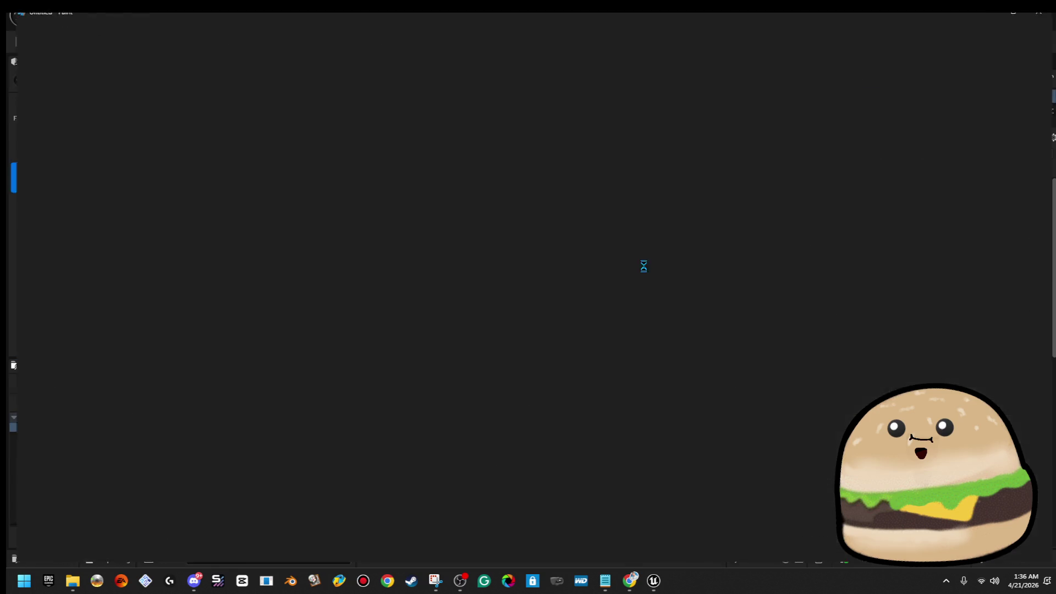
pyautogui.click(27, 55)
pyautogui.moveTo(314, 209); pyautogui.dragTo(316, 211)
pyautogui.hotkey('ctrl', 'v')
pyautogui.scroll(-5, 350, 216)
pyautogui.hotkey('ctrl', 'v')
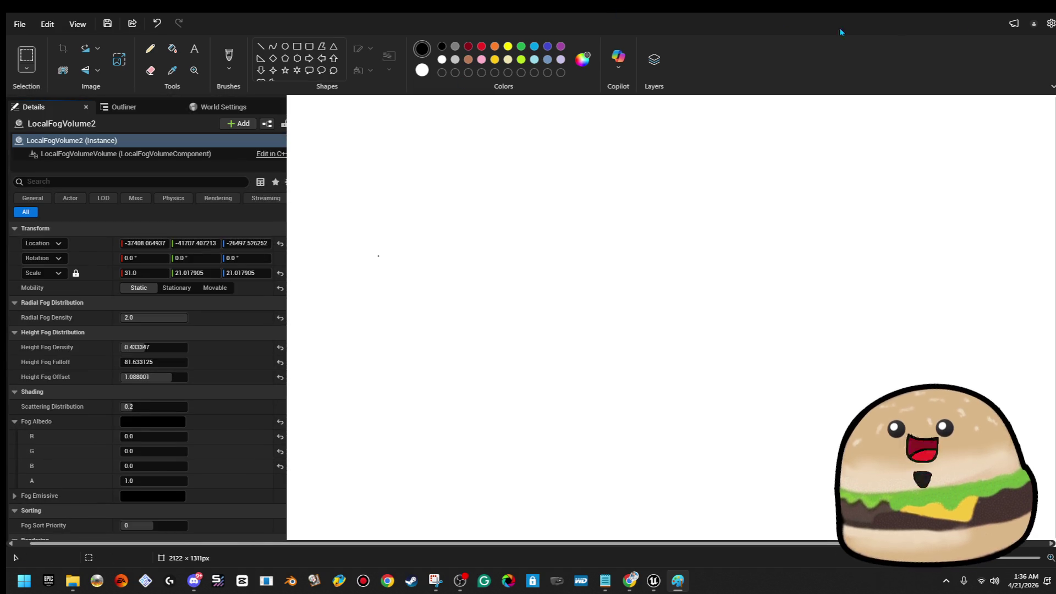
pyautogui.hotkey('alt', 'Tab')
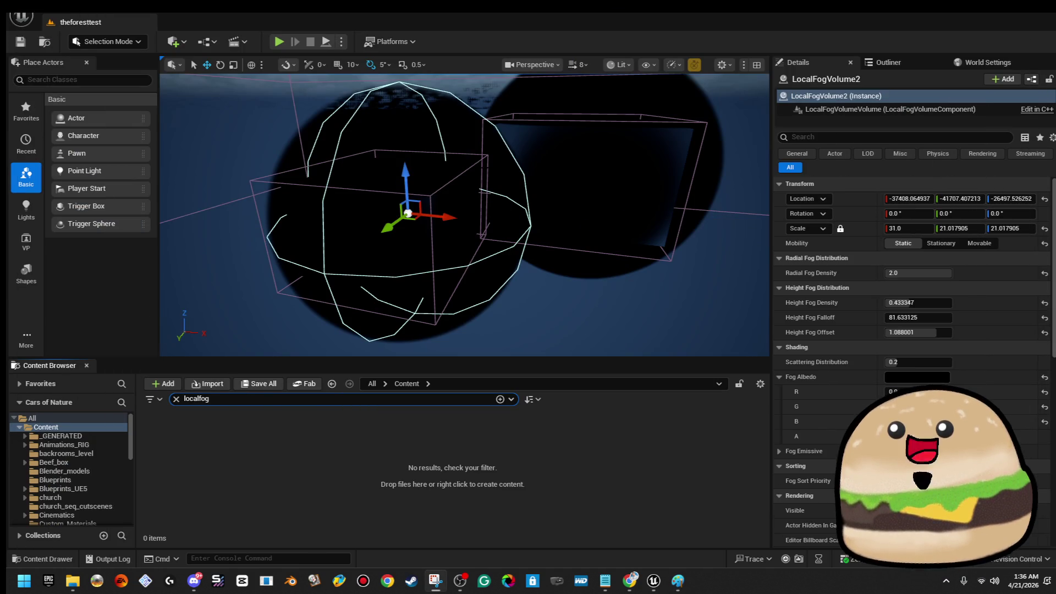
# Step: Select the Cave_darkblue post process volume and snip its Exposure settings, then bring Paint back up
pyautogui.click(594, 190)
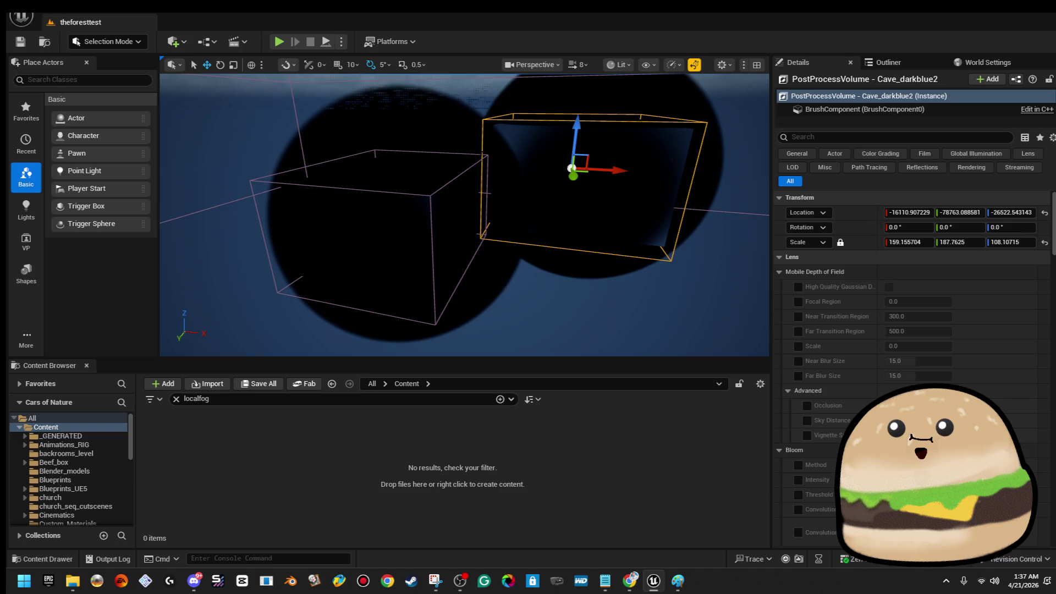
pyautogui.click(363, 240)
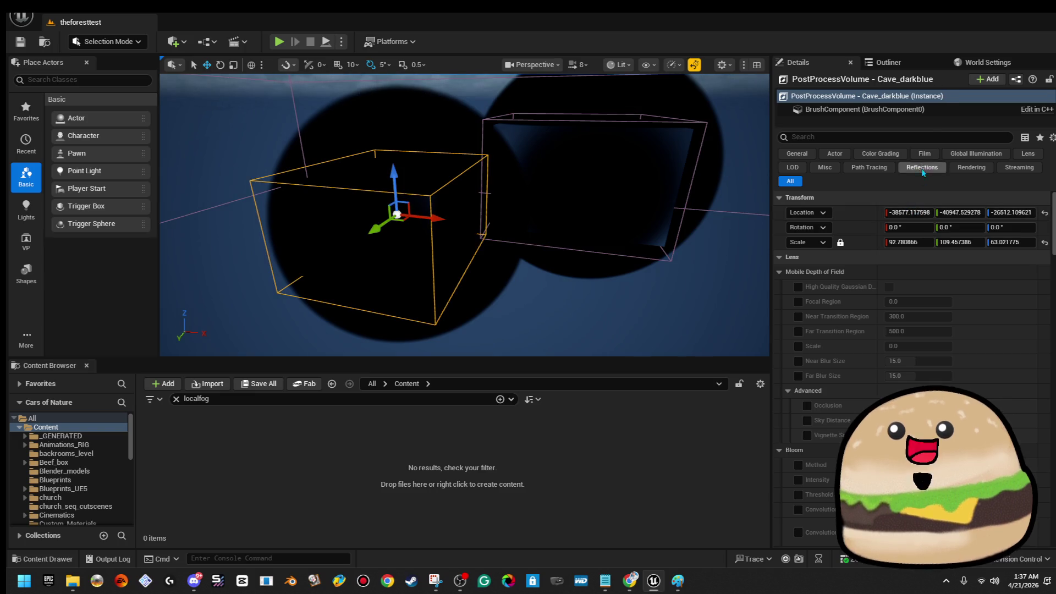
pyautogui.scroll(-2, 952, 346)
pyautogui.scroll(-3, 952, 346)
pyautogui.scroll(-3, 952, 346)
pyautogui.scroll(-3, 952, 345)
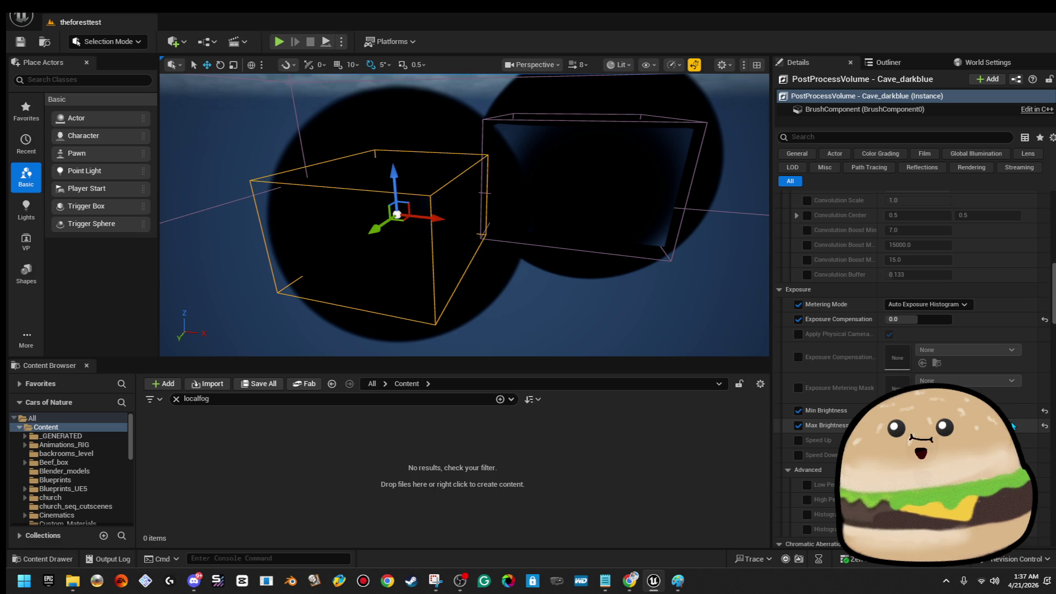
pyautogui.scroll(-2, 1013, 425)
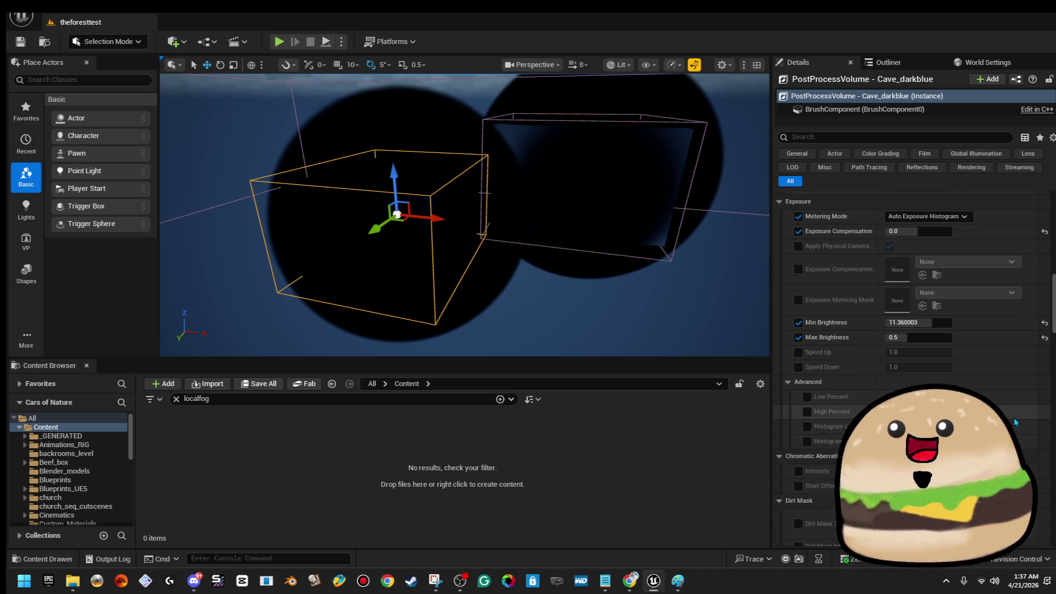
pyautogui.press('super+shift+s')
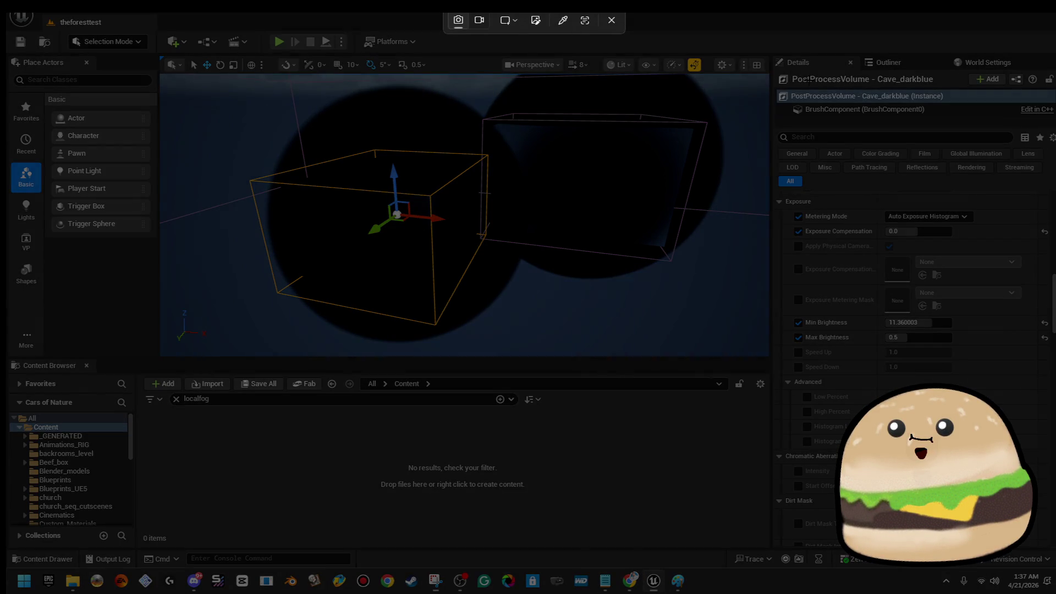
pyautogui.moveTo(771, 52)
pyautogui.mouseDown()
pyautogui.moveTo(1031, 408)
pyautogui.moveTo(1055, 392)
pyautogui.mouseUp()
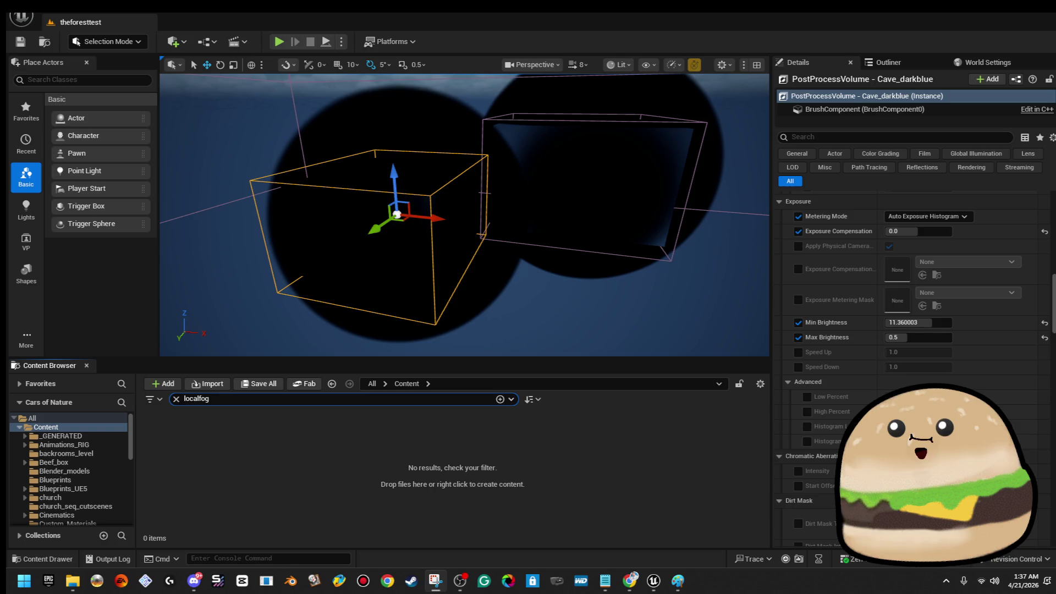
pyautogui.hotkey('alt', 'Tab')
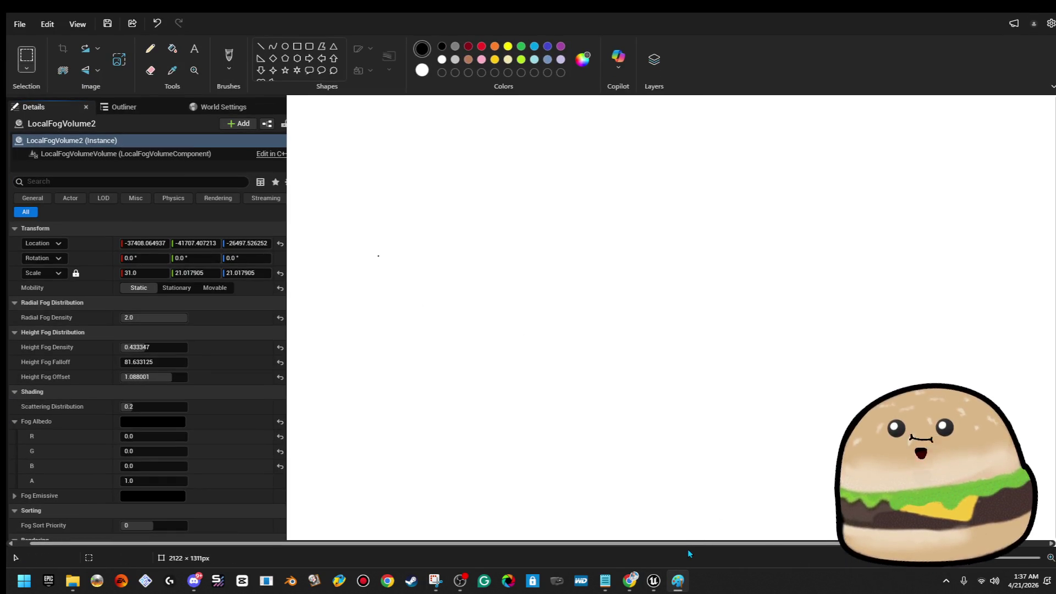
# Step: Paste the Exposure capture beside the fog capture in Paint and close the forest test editor to the desktop
pyautogui.hotkey('ctrl', 'v')
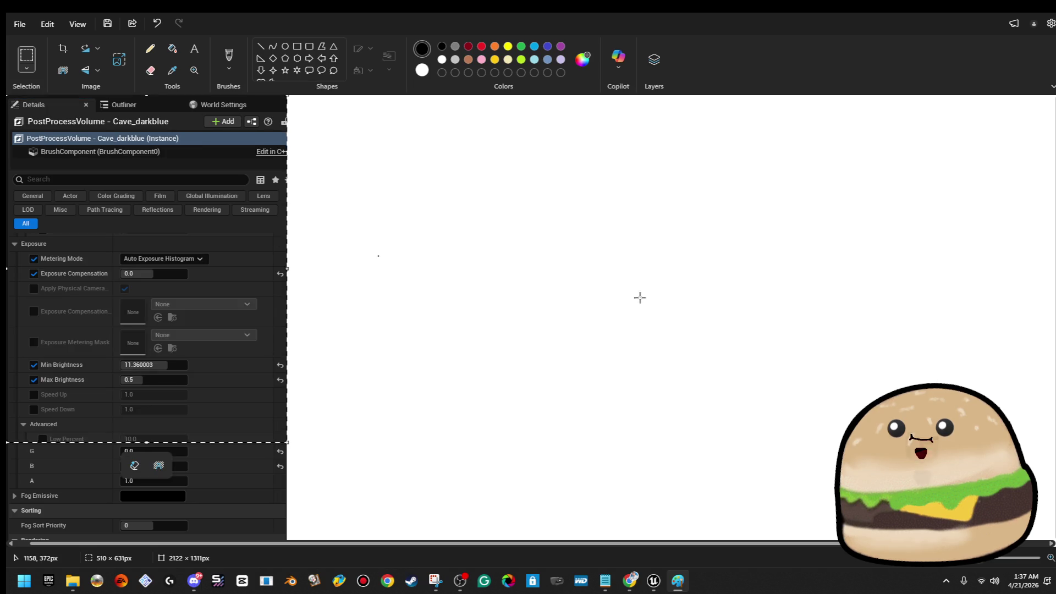
pyautogui.moveTo(248, 298); pyautogui.dragTo(538, 321)
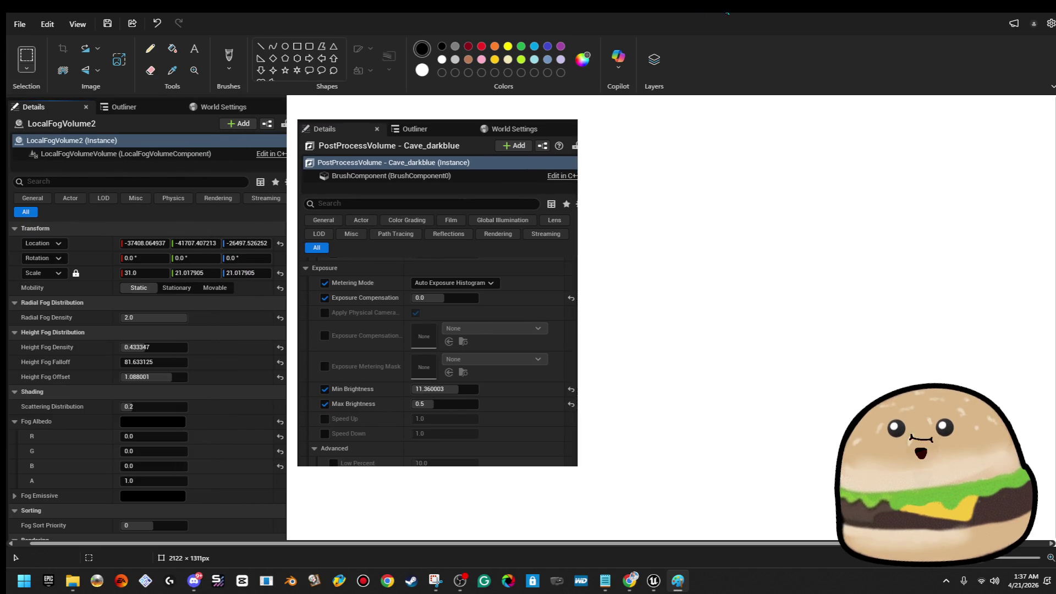
pyautogui.press('super+Down')
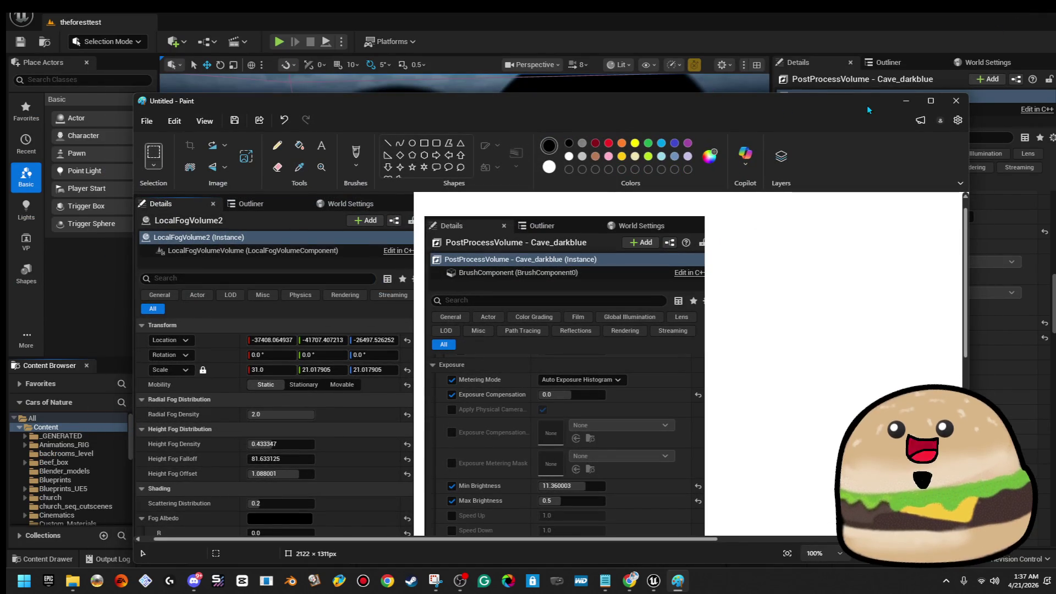
pyautogui.hotkey('alt', 'Tab')
pyautogui.click(83, 21)
pyautogui.press('super+d')
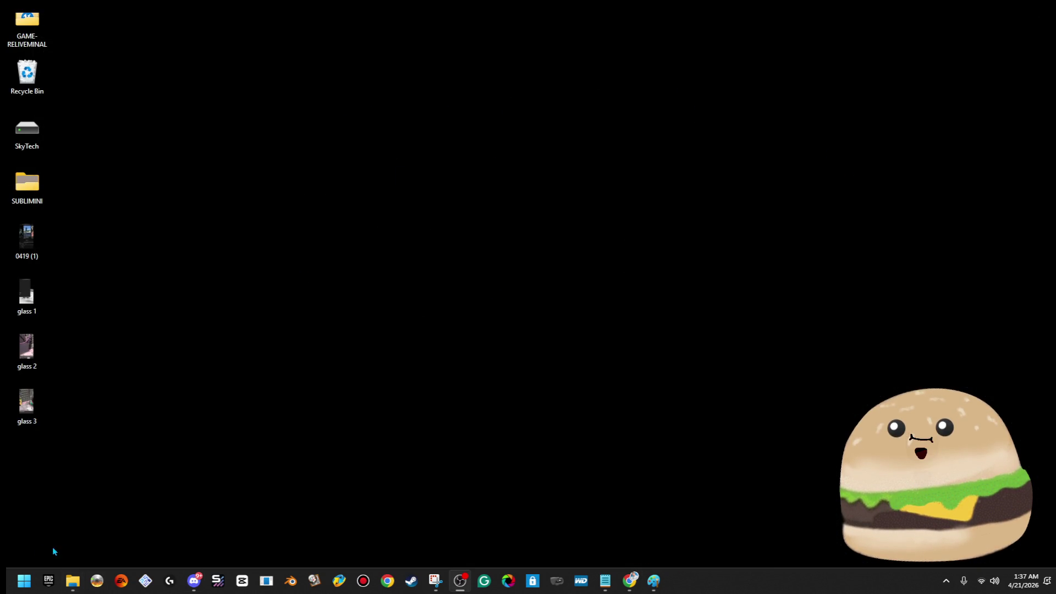
# Step: Launch the Reliveminal .uproject from the Desktop's GAME- RELIVEMINAL folder in File Explorer
pyautogui.click(69, 577)
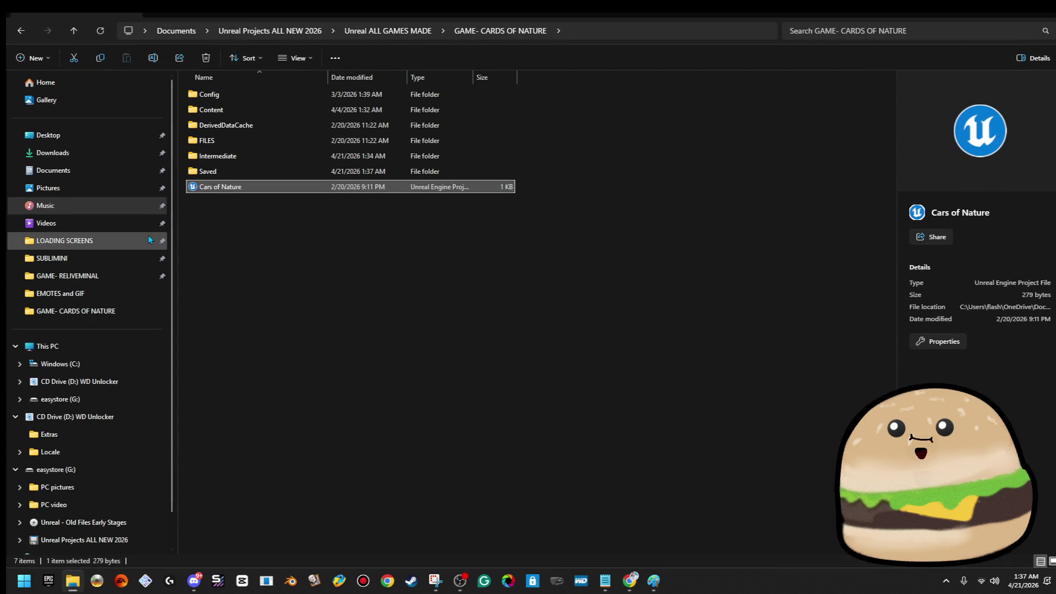
pyautogui.click(117, 273)
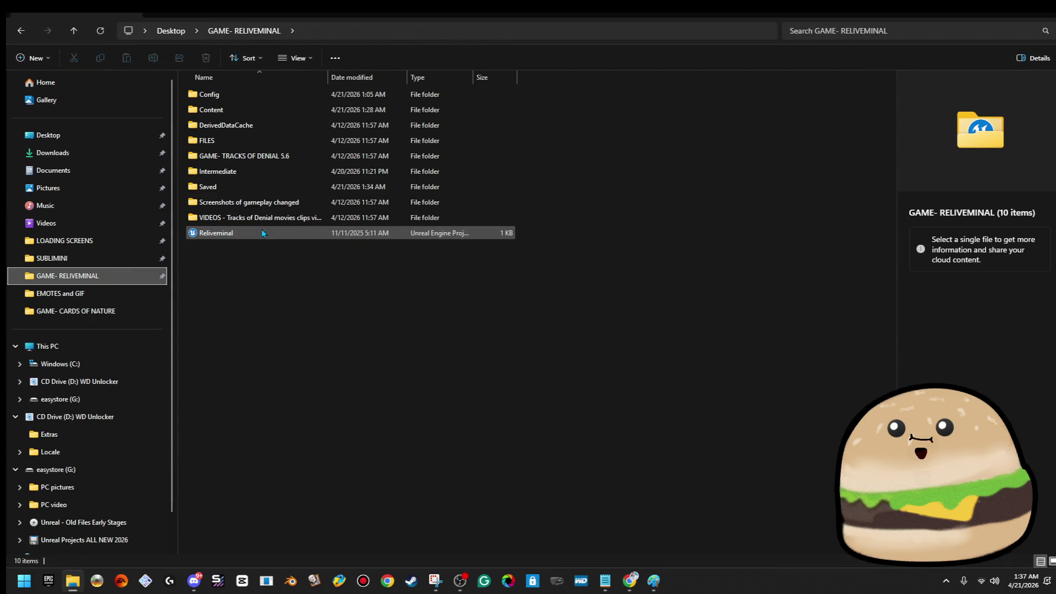
pyautogui.click(262, 233)
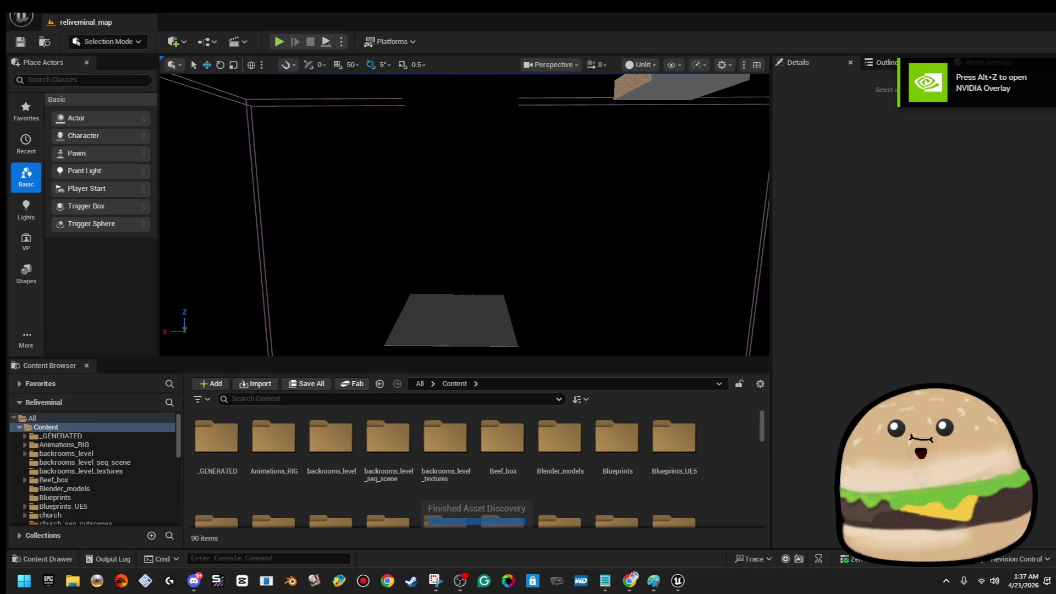
# Step: Fly to the grey floor slab, glance at the fog and exposure captures in Paint, then hide them
pyautogui.moveTo(463, 215); pyautogui.dragTo(462, 165)
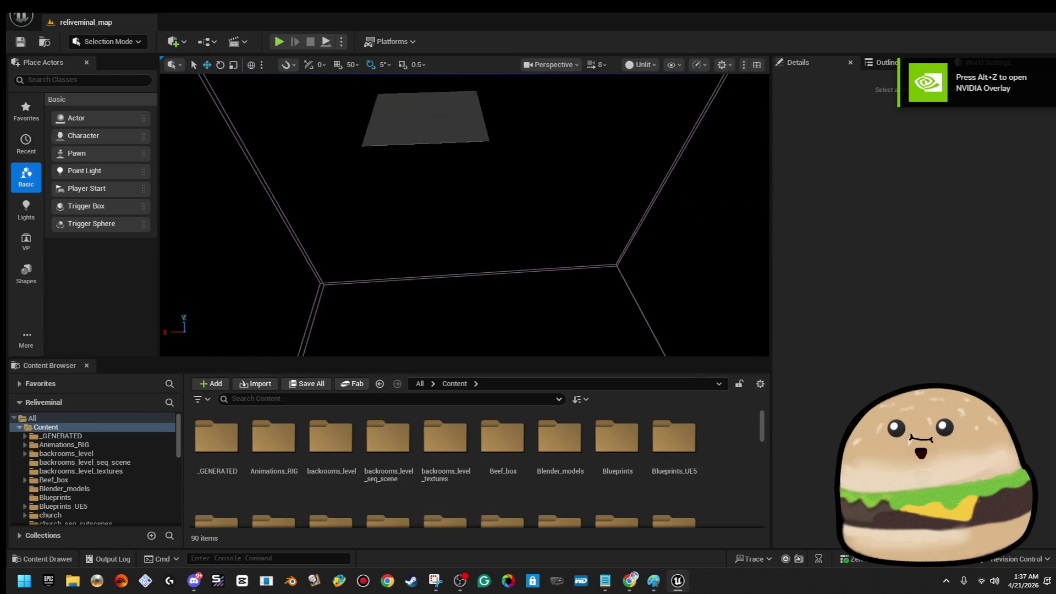
pyautogui.moveTo(462, 214); pyautogui.dragTo(462, 165)
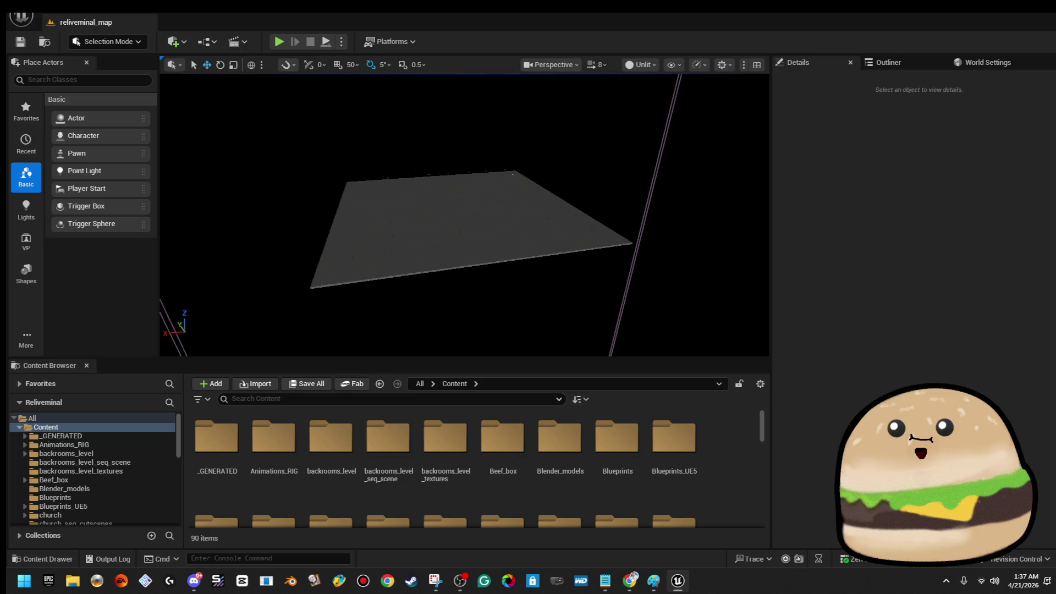
pyautogui.moveTo(462, 214); pyautogui.dragTo(505, 242)
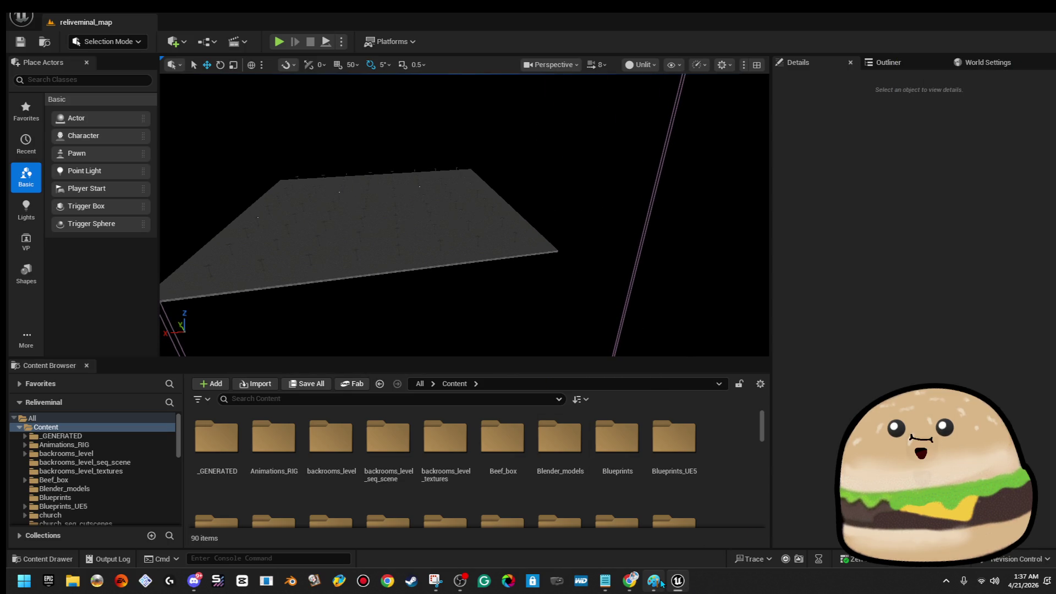
pyautogui.click(659, 581)
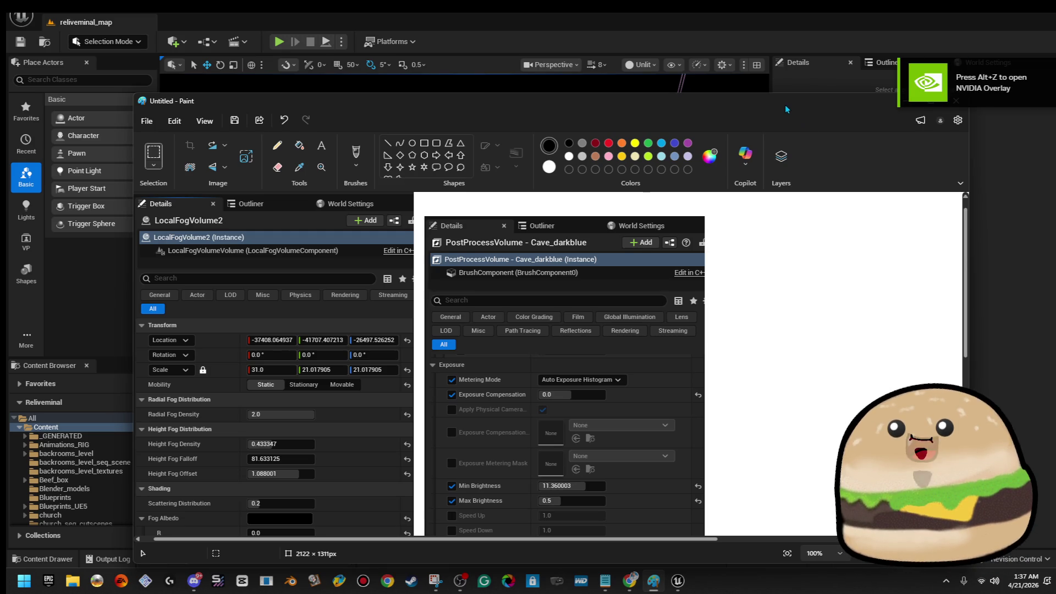
pyautogui.click(264, 220)
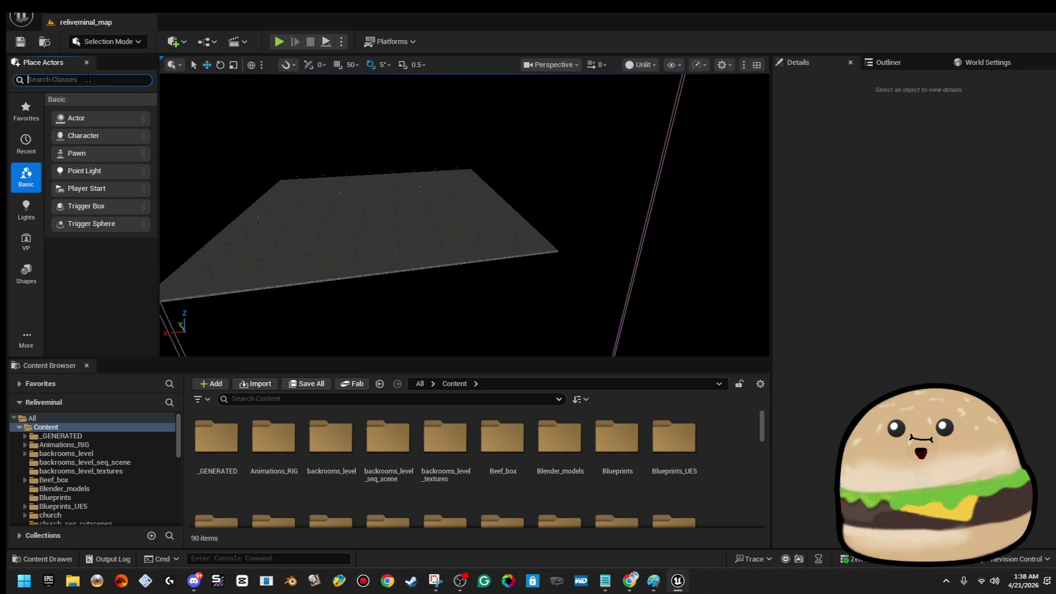
pyautogui.write('post')
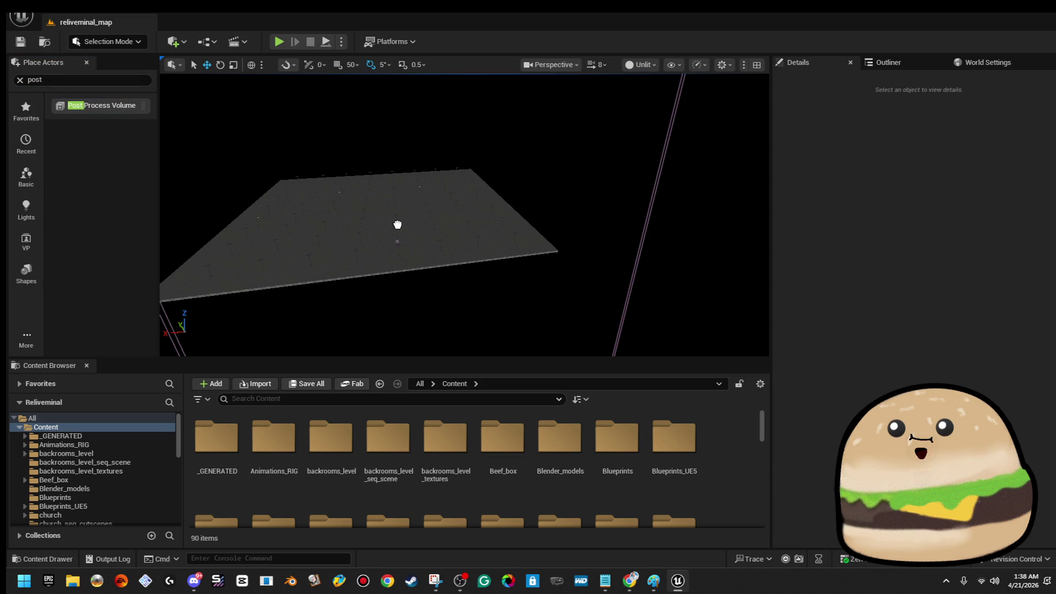
# Step: Drop a Post Process Volume into the level and scale it up to a large size
pyautogui.moveTo(365, 195); pyautogui.dragTo(366, 198)
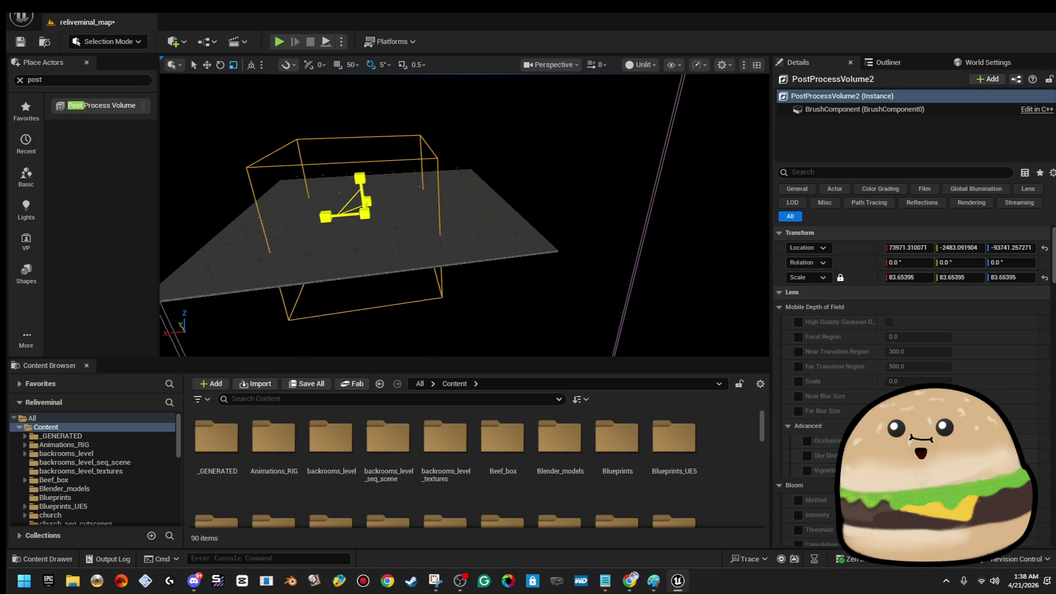
pyautogui.moveTo(364, 214); pyautogui.dragTo(364, 165)
pyautogui.moveTo(364, 214); pyautogui.dragTo(364, 158)
pyautogui.moveTo(461, 248); pyautogui.dragTo(512, 247)
pyautogui.moveTo(463, 215); pyautogui.dragTo(430, 248)
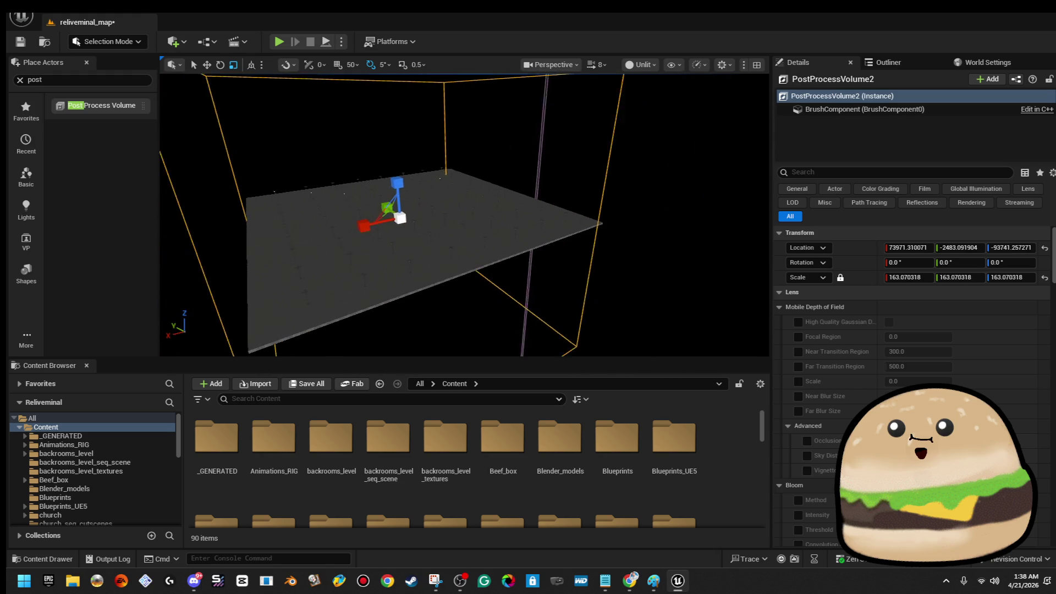
pyautogui.moveTo(462, 215); pyautogui.dragTo(494, 231)
pyautogui.moveTo(423, 219)
pyautogui.mouseDown()
pyautogui.moveTo(422, 206)
pyautogui.moveTo(444, 230)
pyautogui.mouseUp()
# Step: Move the volume over the parking lot floor and flatten its height to fit the slab
pyautogui.press('w')
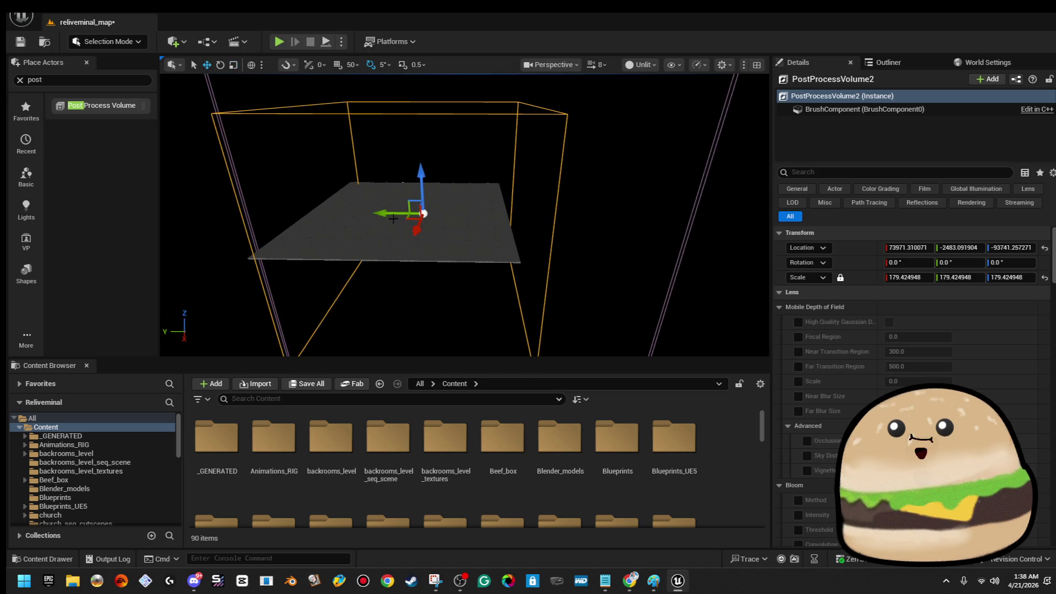
pyautogui.moveTo(381, 213); pyautogui.dragTo(290, 196)
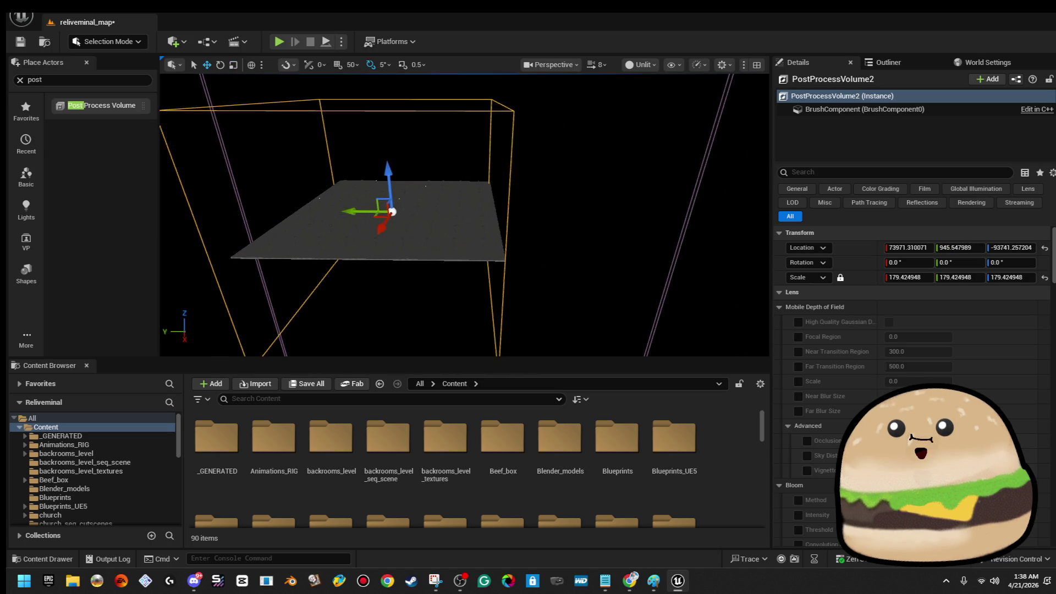
pyautogui.moveTo(463, 215)
pyautogui.mouseDown()
pyautogui.moveTo(578, 207)
pyautogui.moveTo(383, 209)
pyautogui.moveTo(416, 203)
pyautogui.mouseUp()
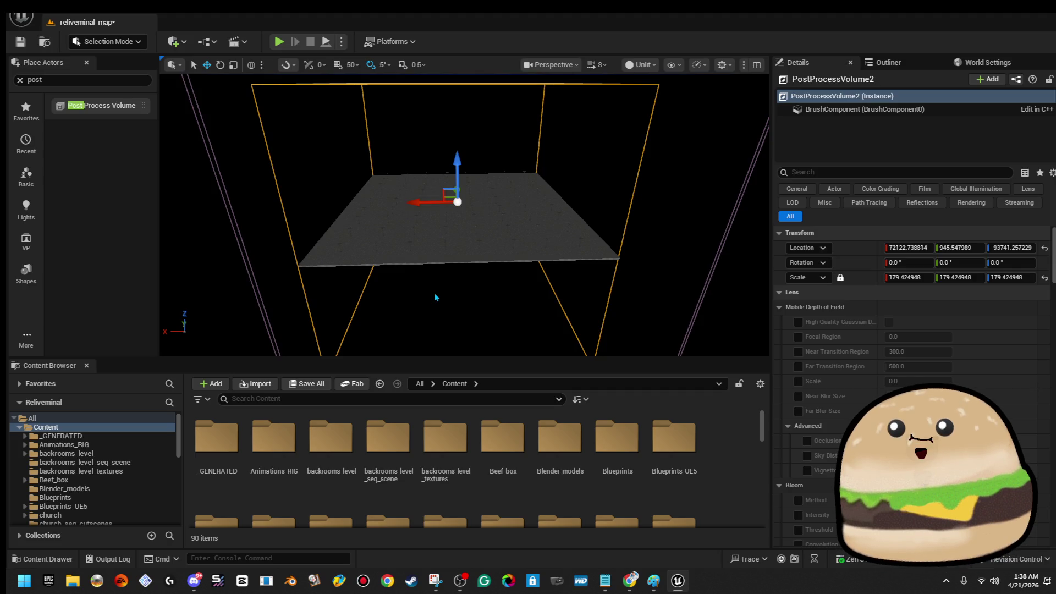
pyautogui.press('r')
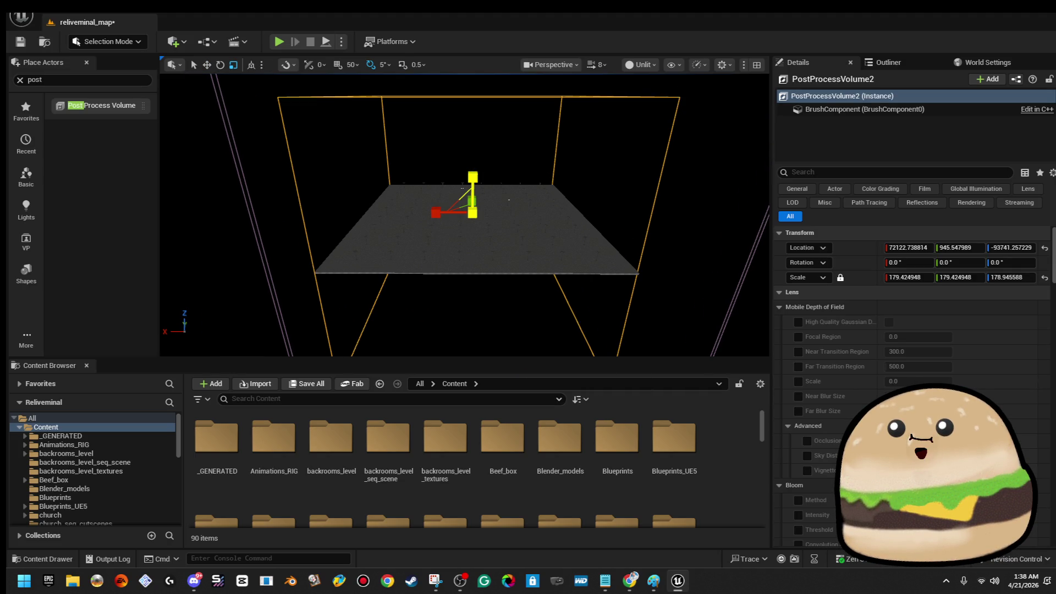
pyautogui.moveTo(472, 177)
pyautogui.mouseDown()
pyautogui.moveTo(456, 193)
pyautogui.moveTo(480, 121)
pyautogui.mouseUp()
pyautogui.press('w')
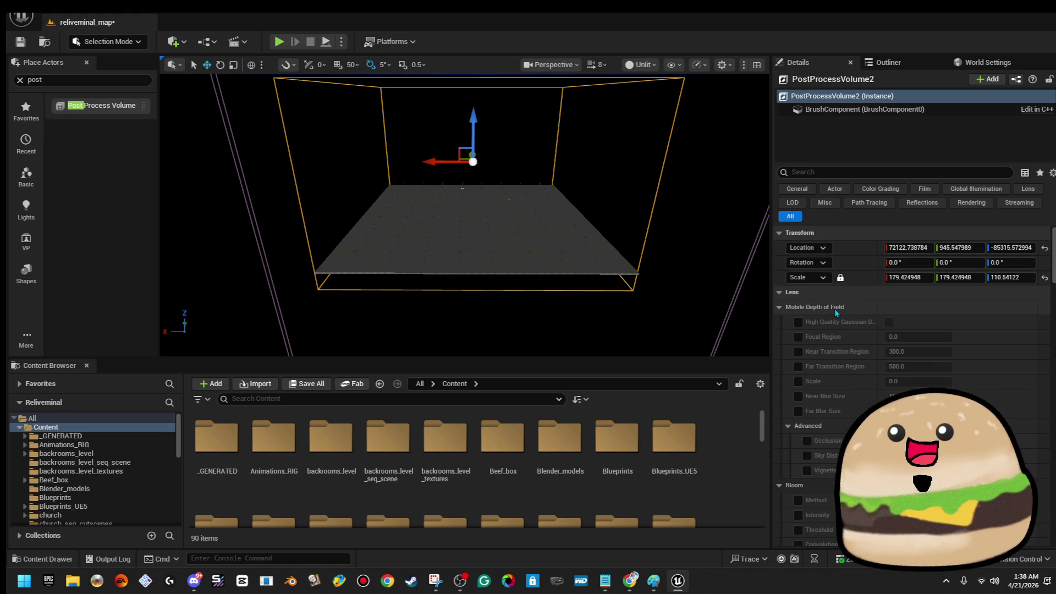
# Step: Enable the volume's Metering Mode, Exposure Compensation and Min/Max Brightness overrides in Details
pyautogui.click(779, 307)
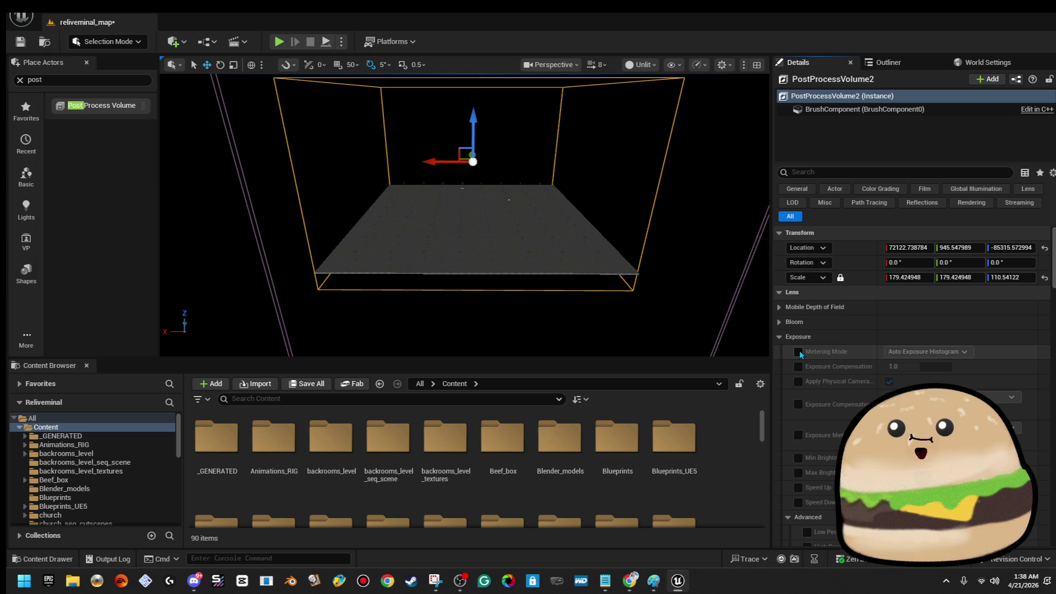
pyautogui.click(799, 350)
pyautogui.click(801, 365)
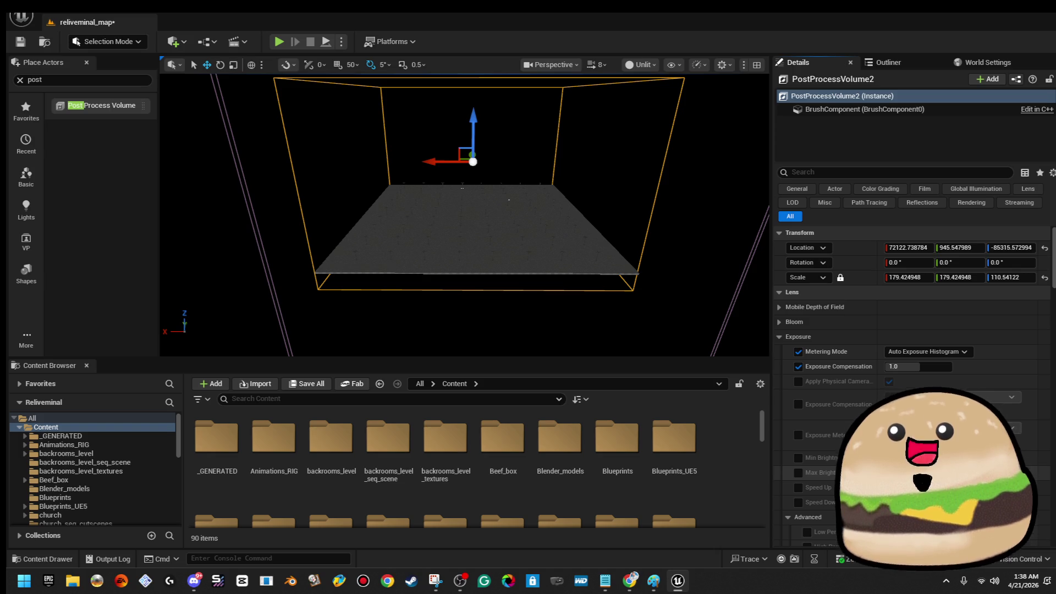
pyautogui.click(800, 460)
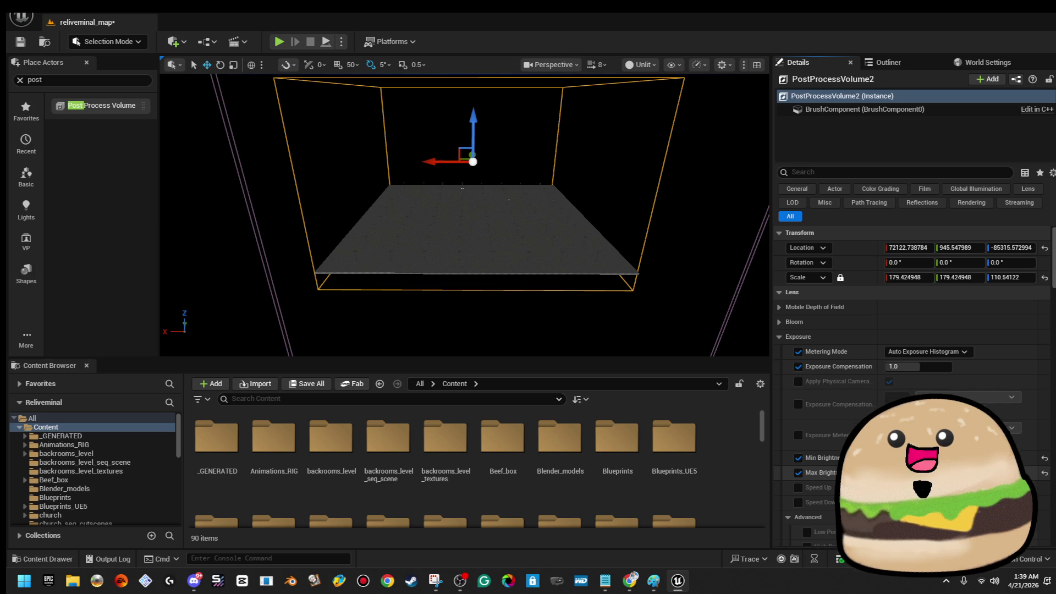
# Step: Save reliveminal_map with Ctrl+S and start a new Place Actors search
pyautogui.press('Up')
pyautogui.hotkey('ctrl', 's')
pyautogui.press('Right')
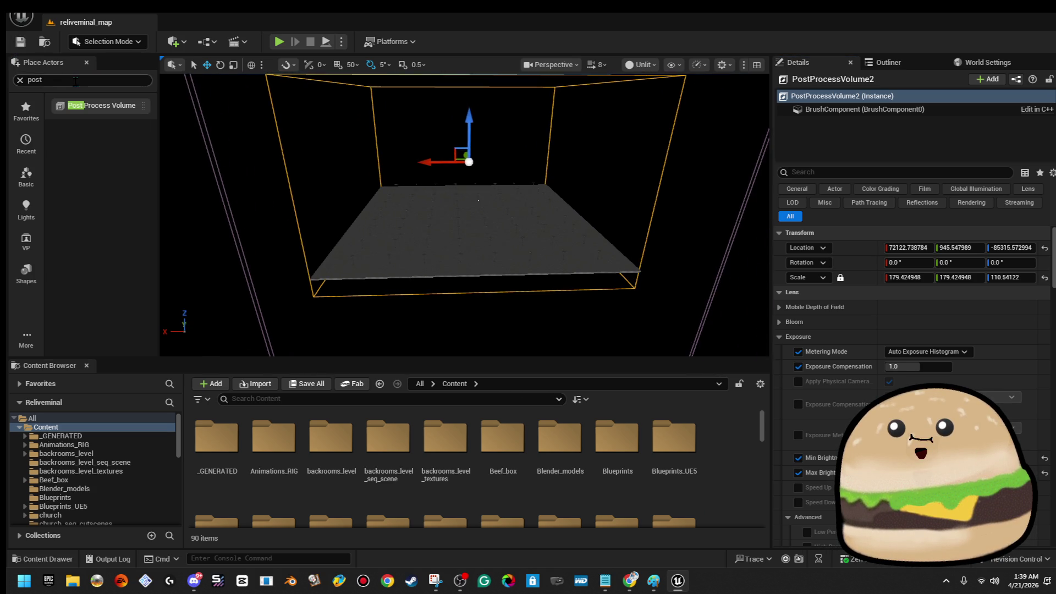
pyautogui.click(76, 81)
pyautogui.write('localfo')
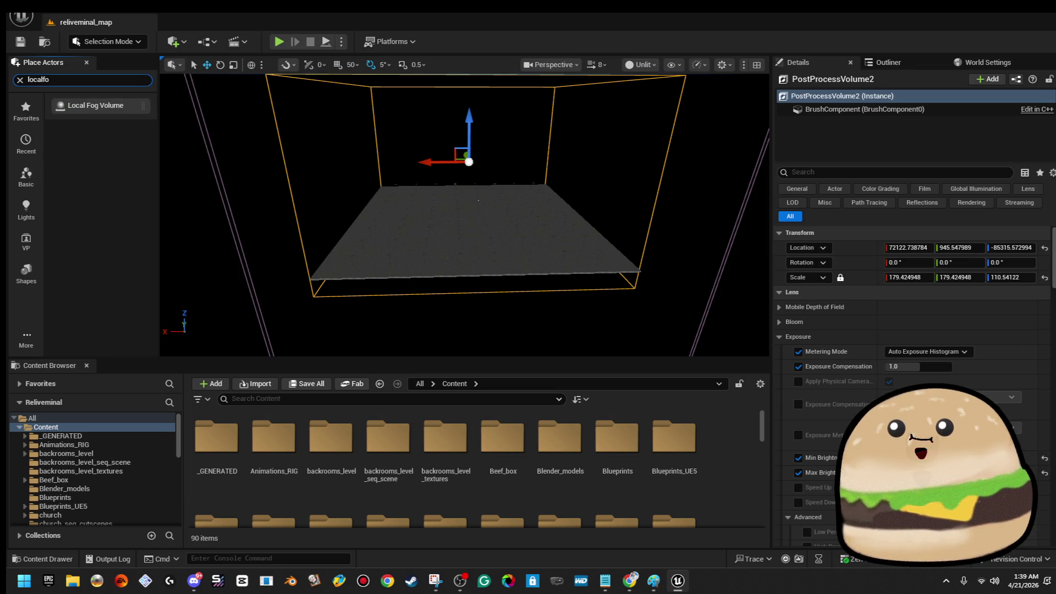
# Step: Place a Local Fog Volume and scale it to about 77.7 around the floor slab
pyautogui.moveTo(83, 105)
pyautogui.mouseDown()
pyautogui.moveTo(481, 201)
pyautogui.moveTo(462, 227)
pyautogui.moveTo(433, 219)
pyautogui.mouseUp()
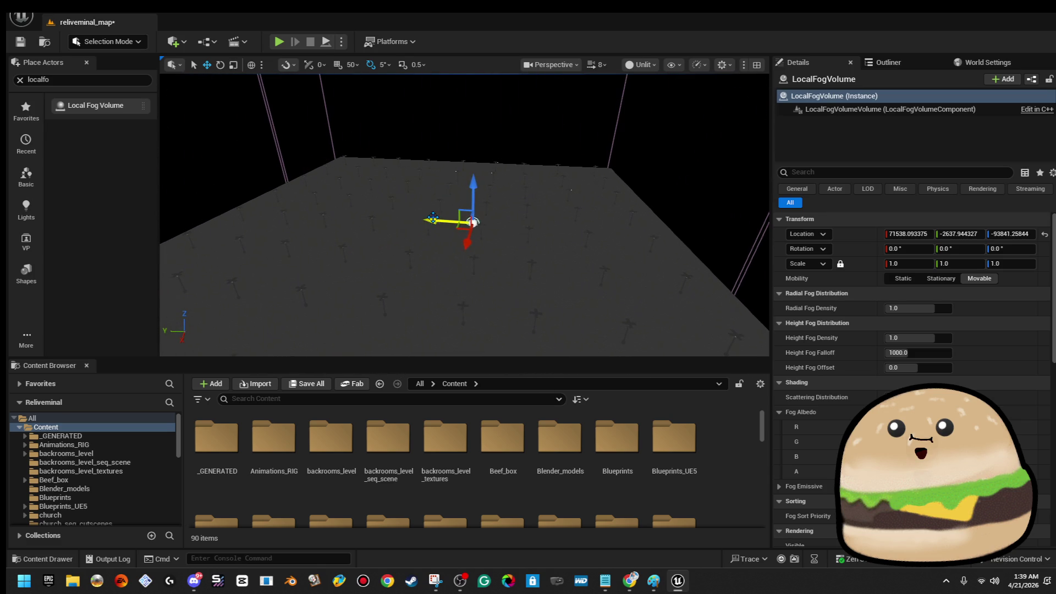
pyautogui.moveTo(428, 218)
pyautogui.mouseDown()
pyautogui.moveTo(478, 190)
pyautogui.moveTo(462, 247)
pyautogui.moveTo(461, 181)
pyautogui.moveTo(463, 248)
pyautogui.mouseUp()
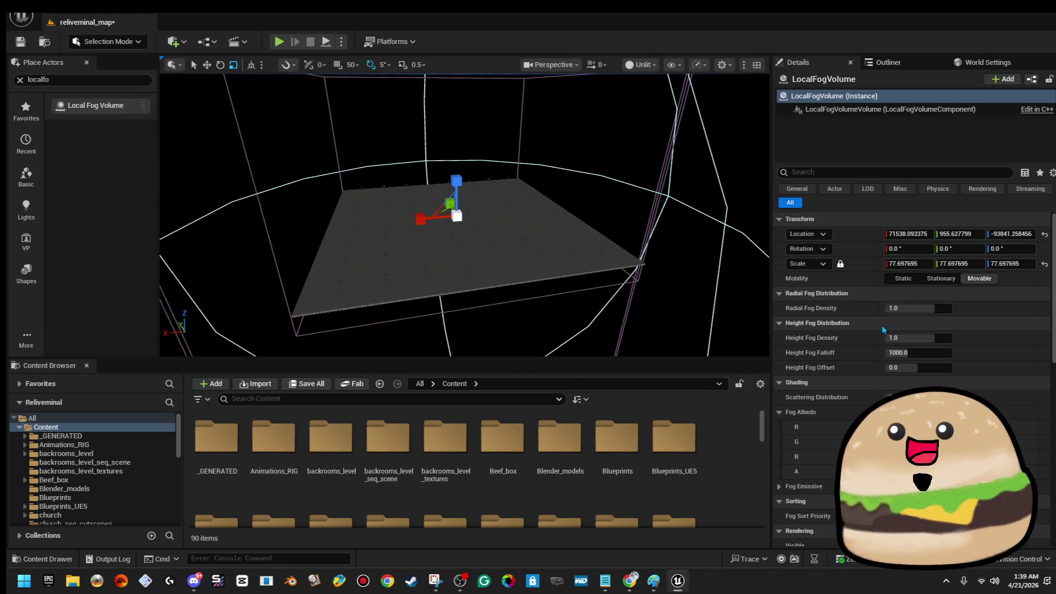
pyautogui.click(938, 310)
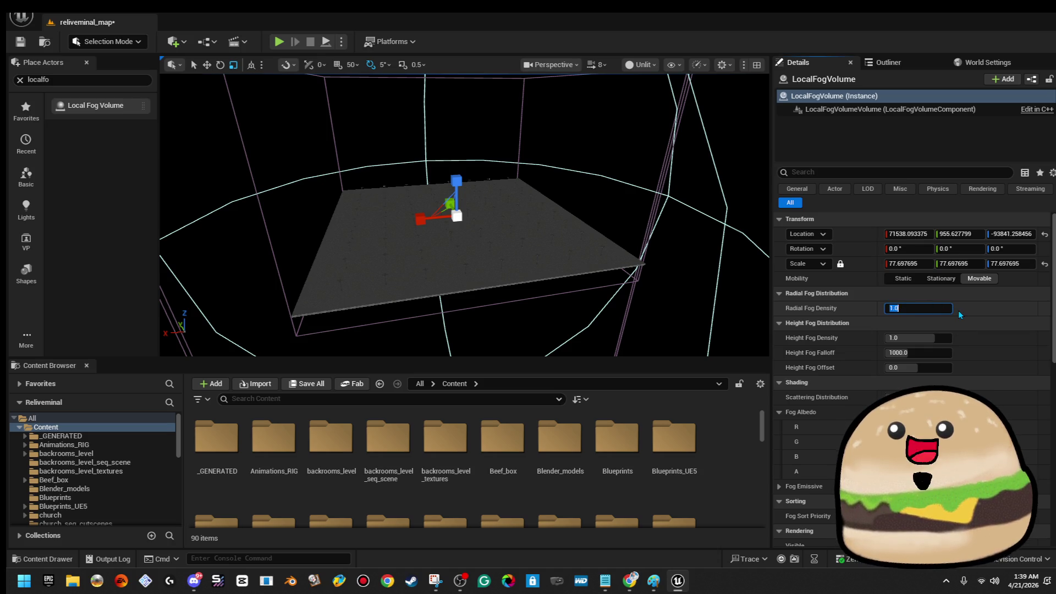
pyautogui.write('2')
# Step: Give the fog volume radial density 2.0, height density 0.5, falloff 80 and offset 1.0
pyautogui.press('Tab')
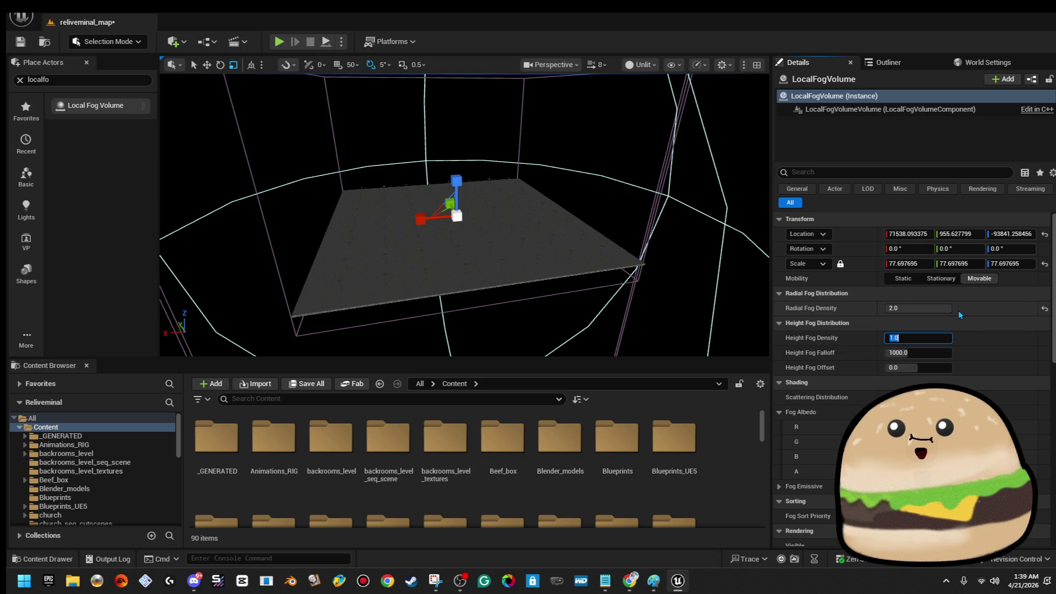
pyautogui.write('0.5')
pyautogui.press('Tab')
pyautogui.write('80')
pyautogui.press('Tab')
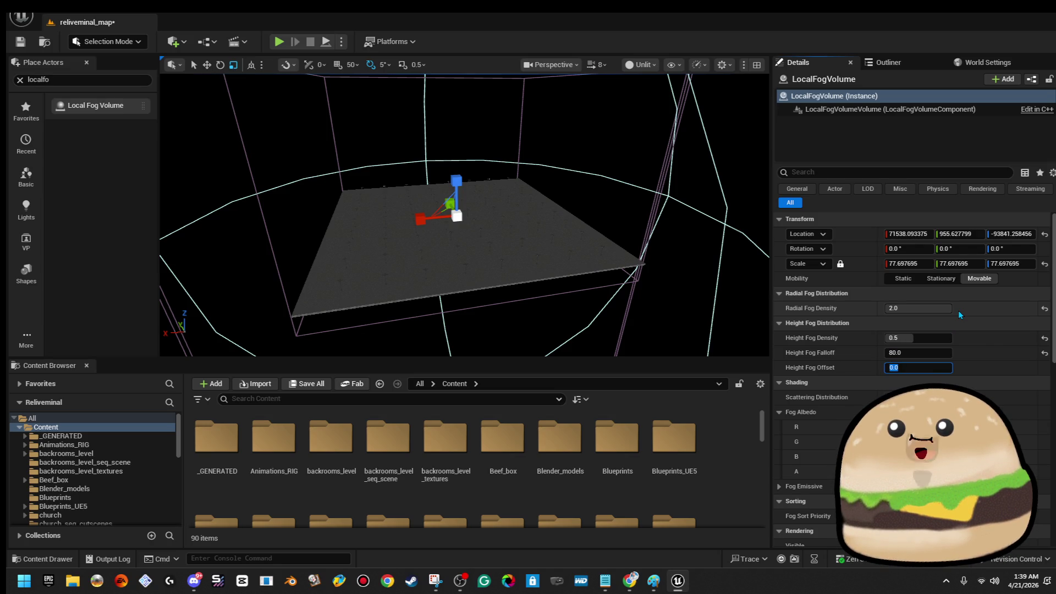
pyautogui.write('1')
pyautogui.press('Return')
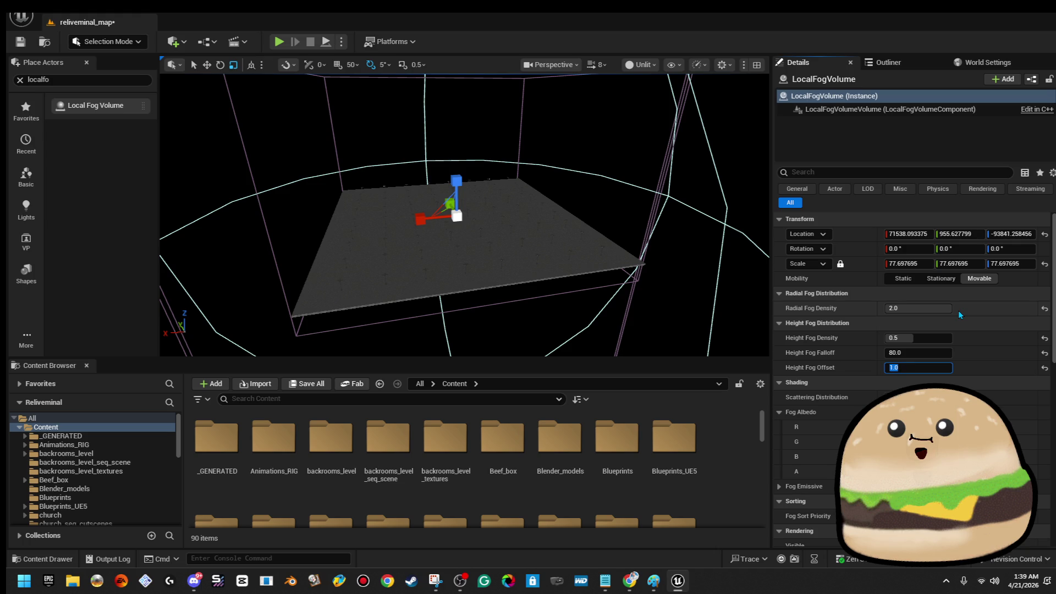
pyautogui.click(866, 426)
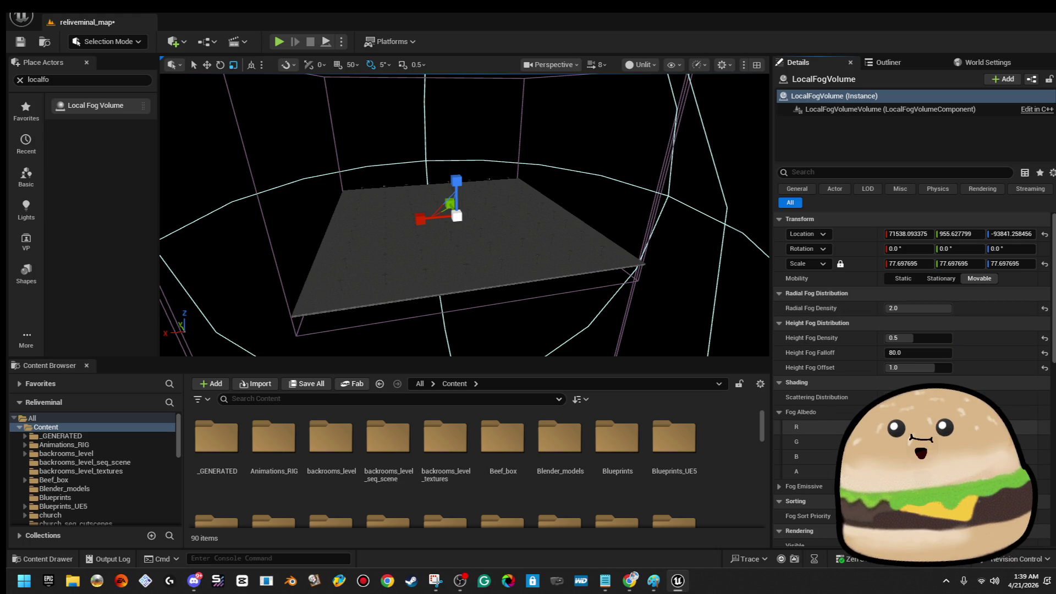
# Step: Check the Fog Albedo colour picker and leave it unchanged
pyautogui.click(915, 412)
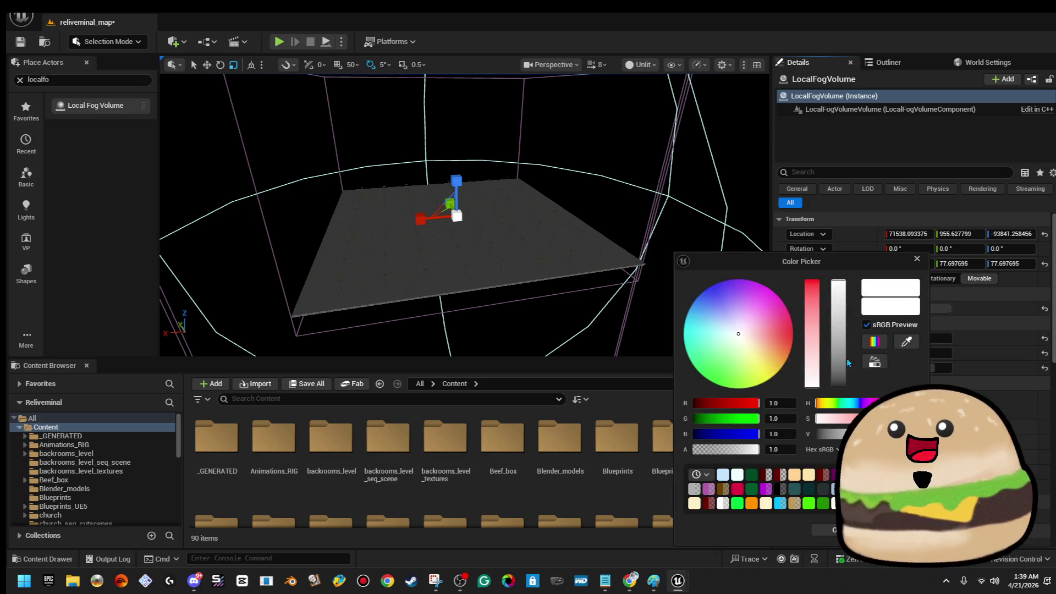
pyautogui.click(825, 529)
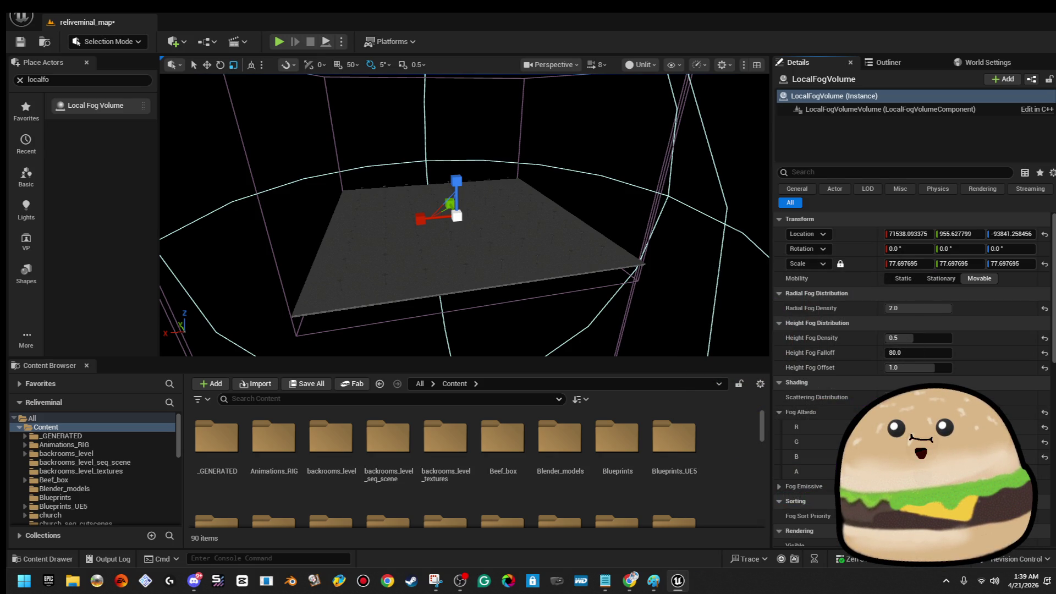
pyautogui.moveTo(584, 218); pyautogui.dragTo(628, 165)
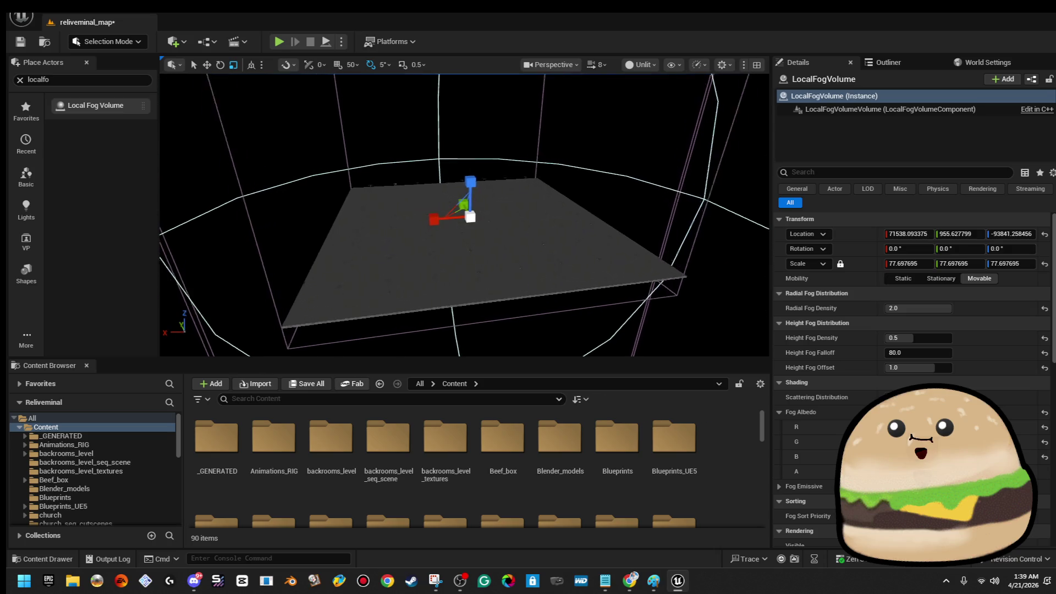
# Step: Switch the viewport from Unlit to Lit, look across the fogged lot, and save the level
pyautogui.click(642, 64)
pyautogui.click(658, 108)
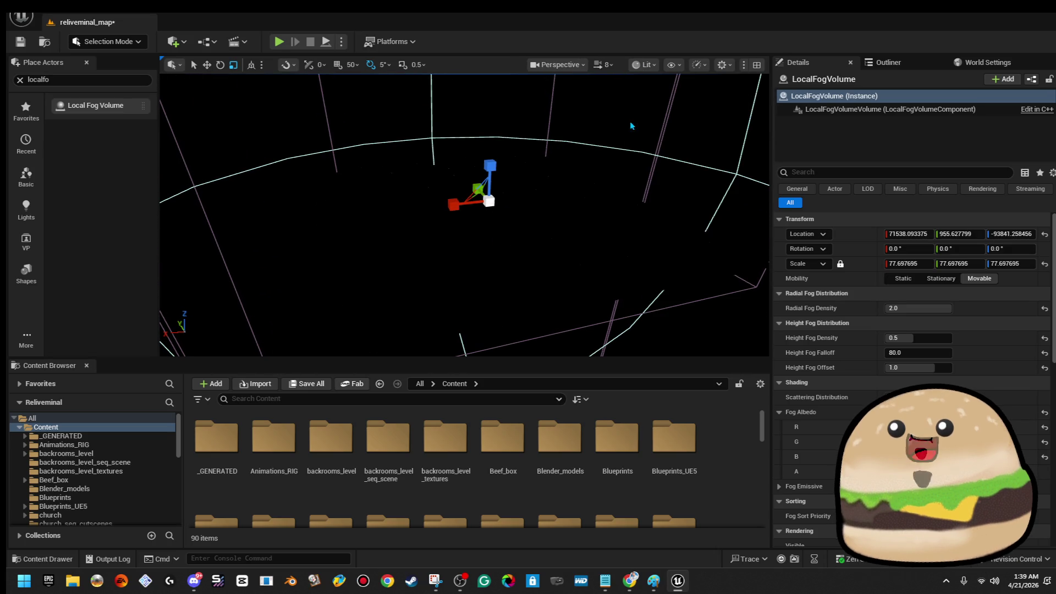
pyautogui.moveTo(462, 214)
pyautogui.mouseDown()
pyautogui.moveTo(430, 248)
pyautogui.moveTo(396, 247)
pyautogui.moveTo(429, 247)
pyautogui.mouseUp()
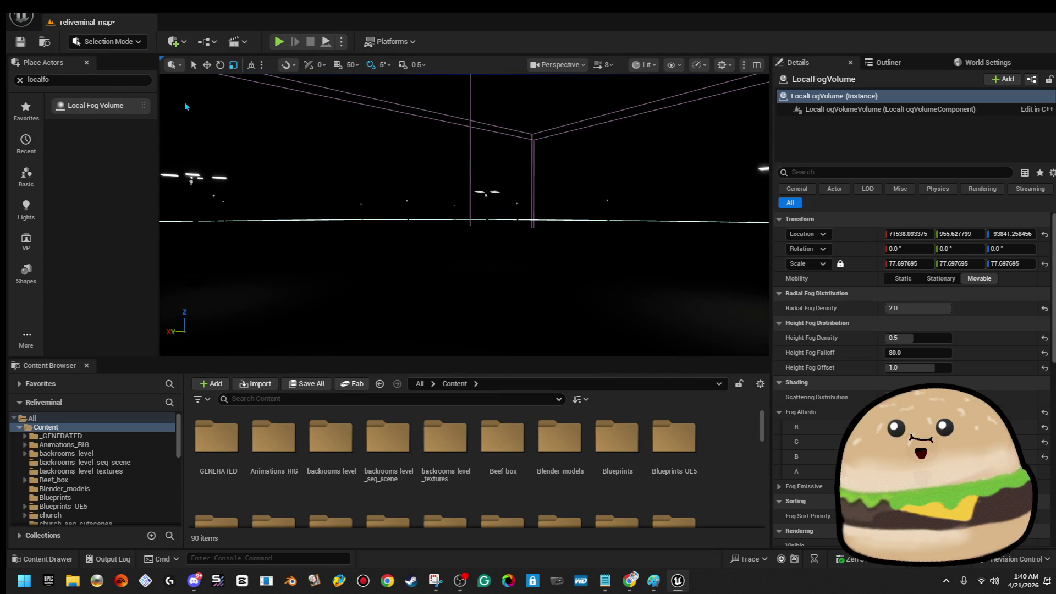
pyautogui.hotkey('ctrl', 's')
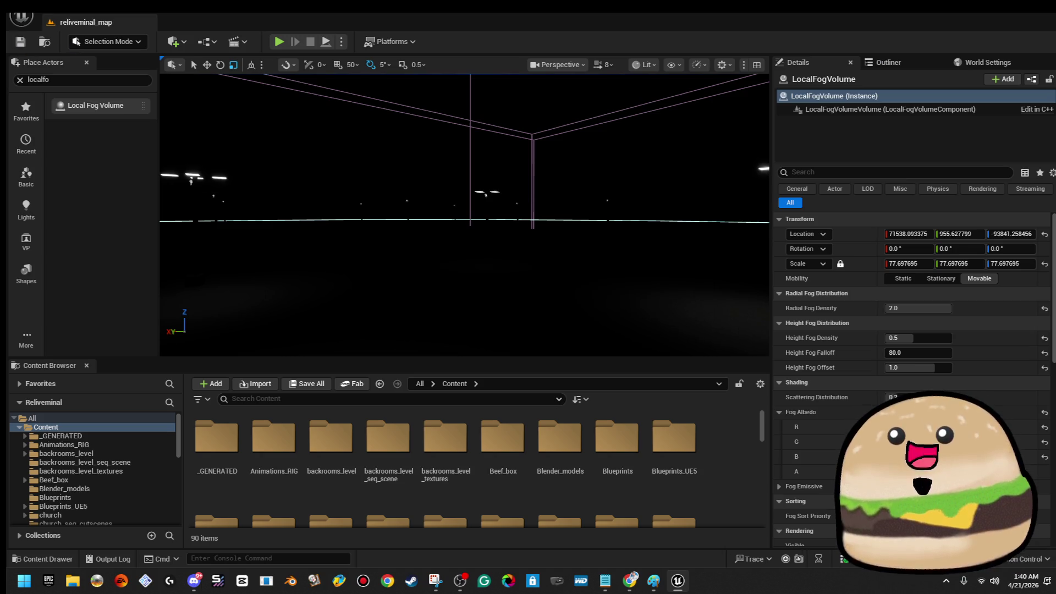
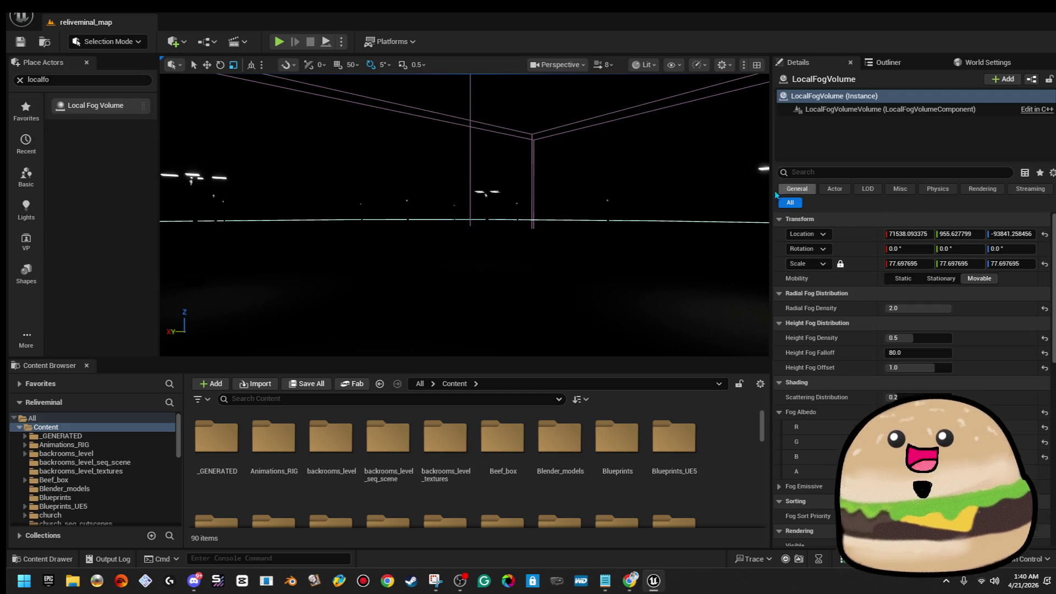
# Step: Start a play session from the parking lot floor, dismissing the compile errors dialog
pyautogui.rightClick(492, 330)
pyautogui.click(545, 557)
pyautogui.click(627, 339)
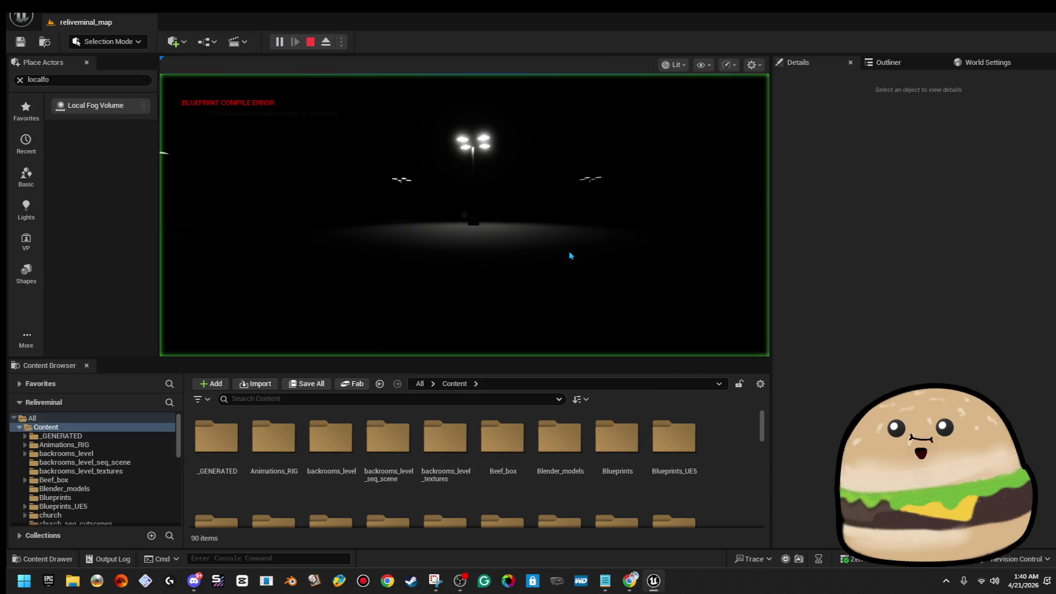
pyautogui.press('F11')
# Step: Walk across the lot past the lamp posts, then end the play session
pyautogui.press('w')
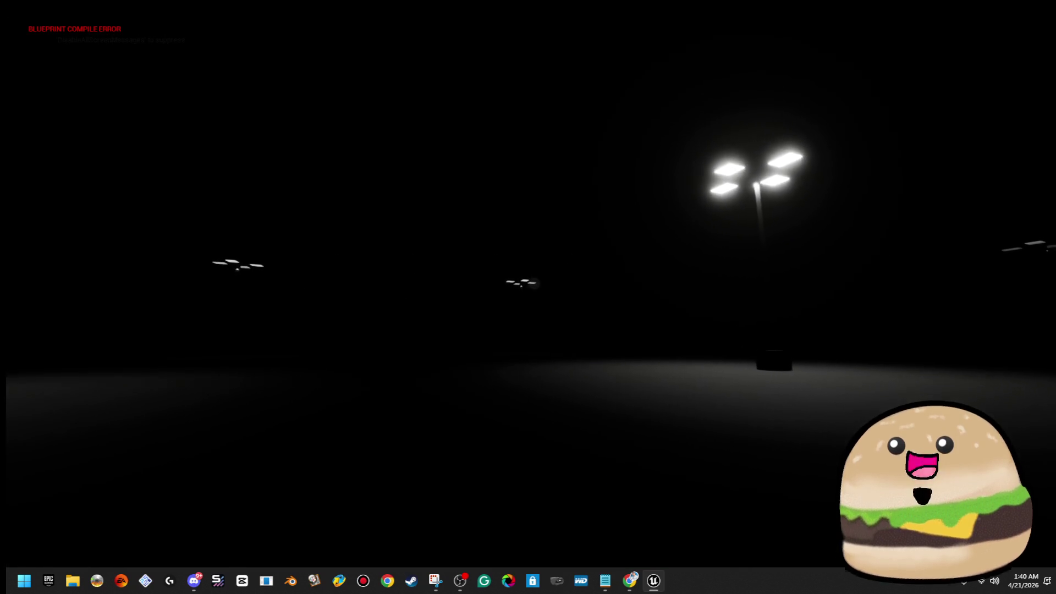
pyautogui.press('w')
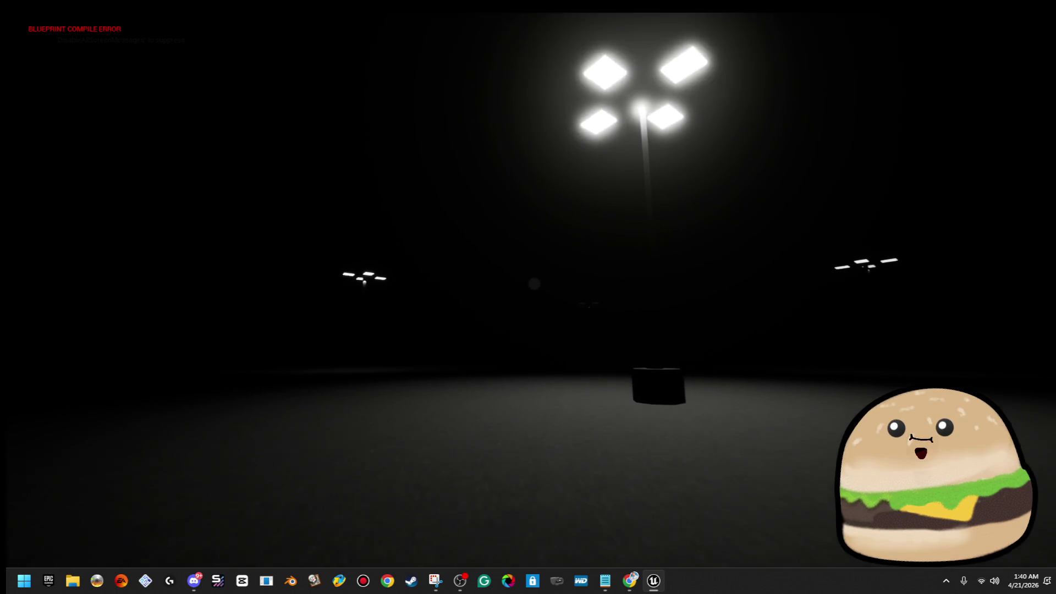
pyautogui.press('w')
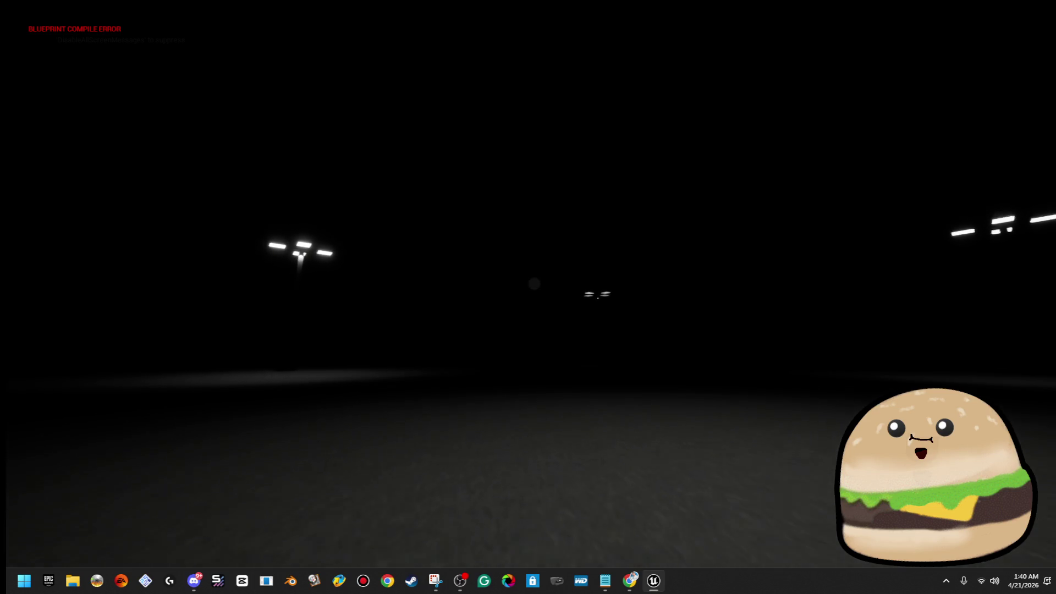
pyautogui.press('w')
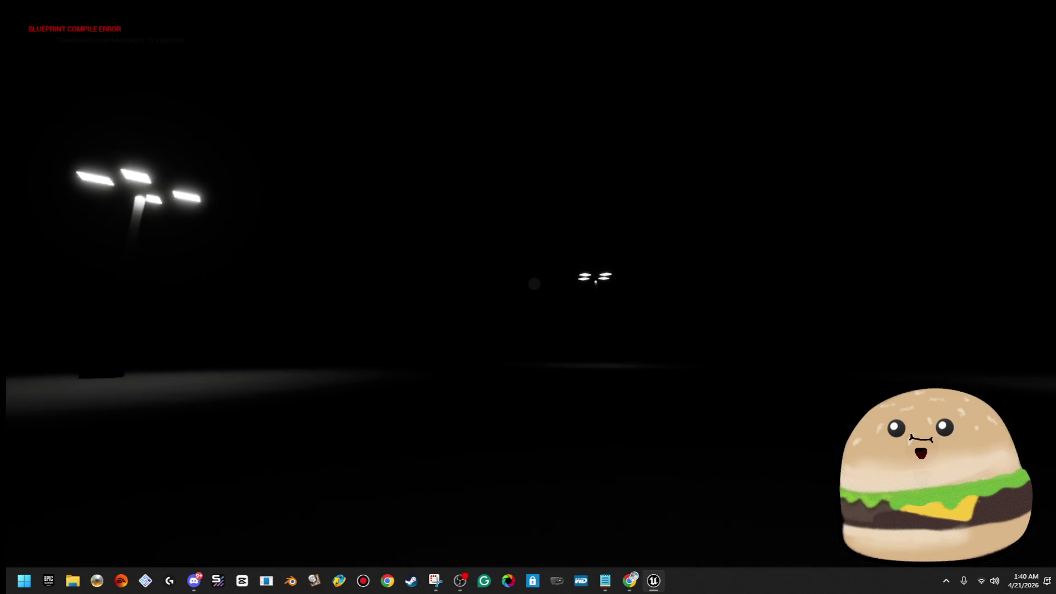
pyautogui.press('w')
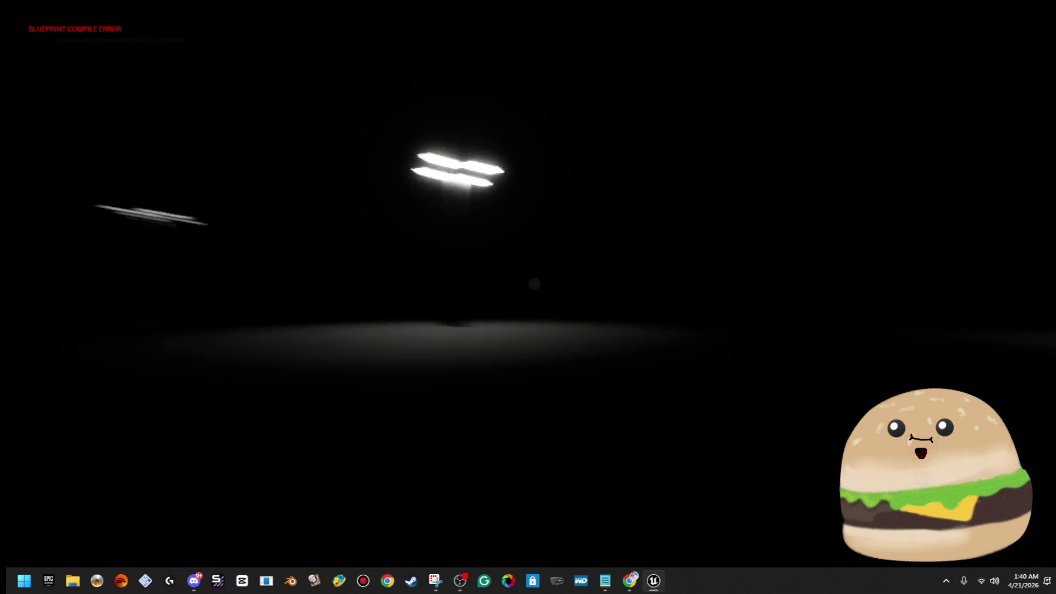
pyautogui.press('w')
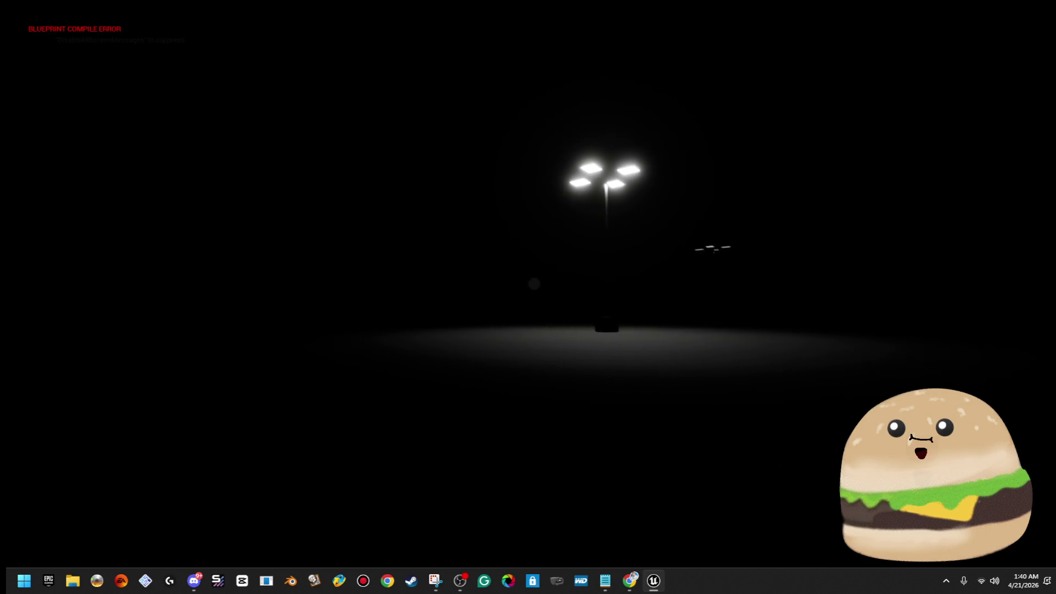
pyautogui.press('w')
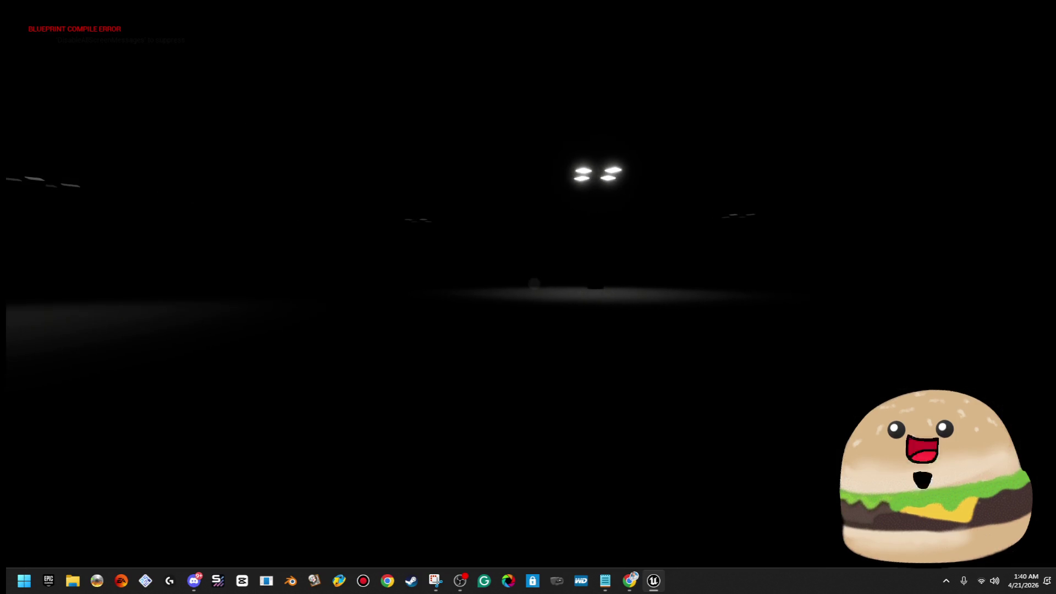
pyautogui.press('Escape')
pyautogui.moveTo(375, 213); pyautogui.dragTo(375, 124)
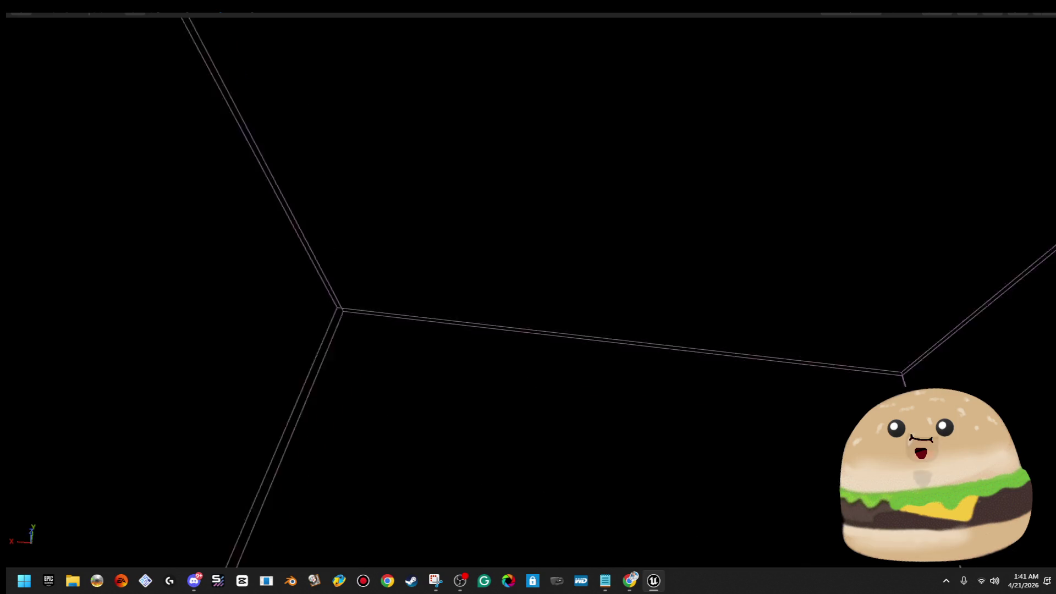
# Step: Start a second play session from the fog volume's spot
pyautogui.moveTo(528, 297); pyautogui.dragTo(468, 287)
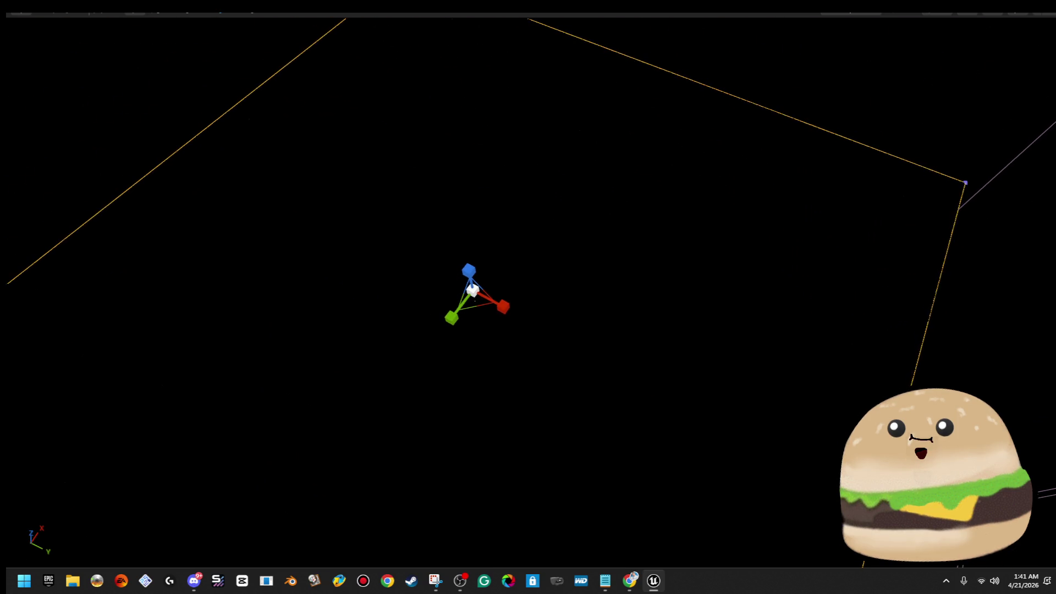
pyautogui.rightClick(448, 314)
pyautogui.click(522, 562)
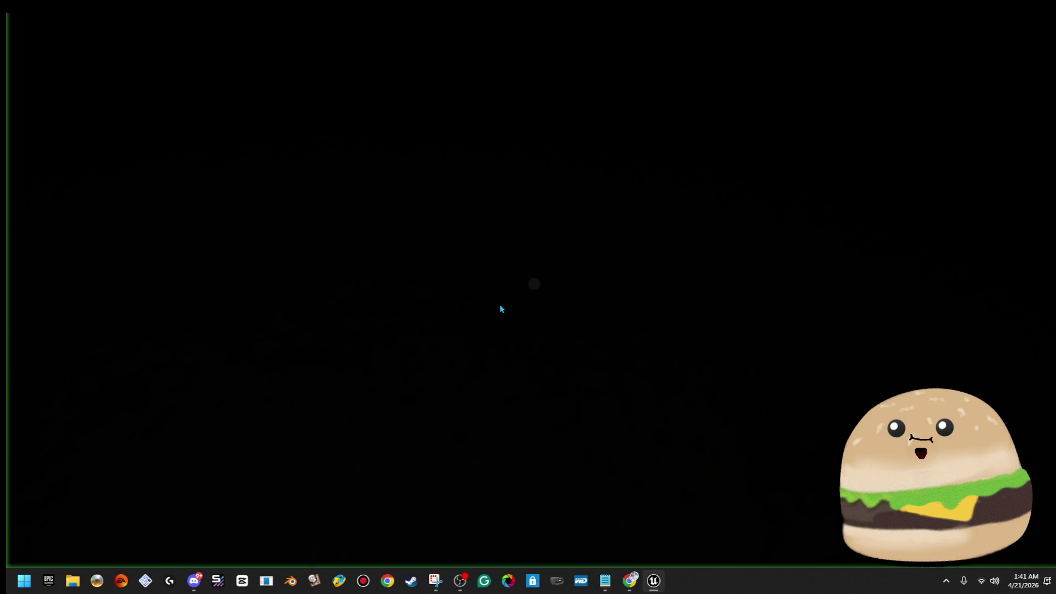
# Step: Walk around the dark cube and lamp post, end the session, and bring up the view mode list
pyautogui.press('w')
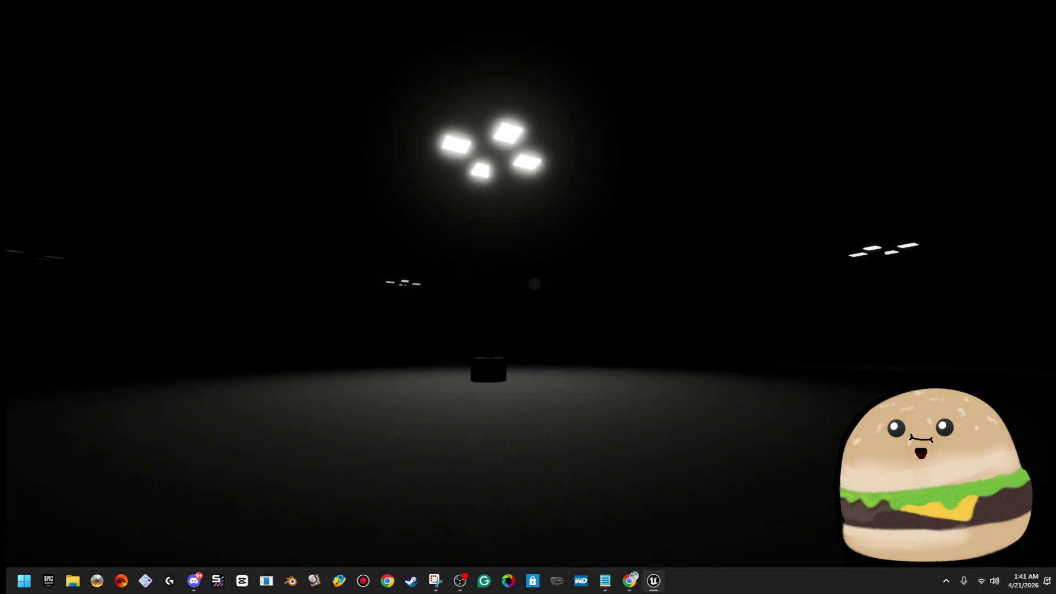
pyautogui.press('w')
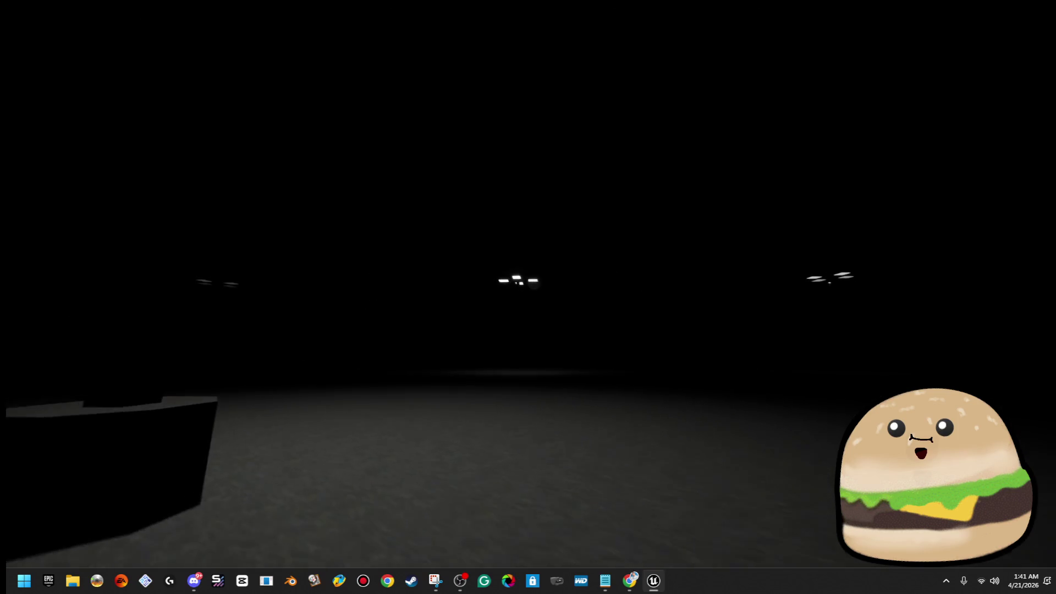
pyautogui.press('w')
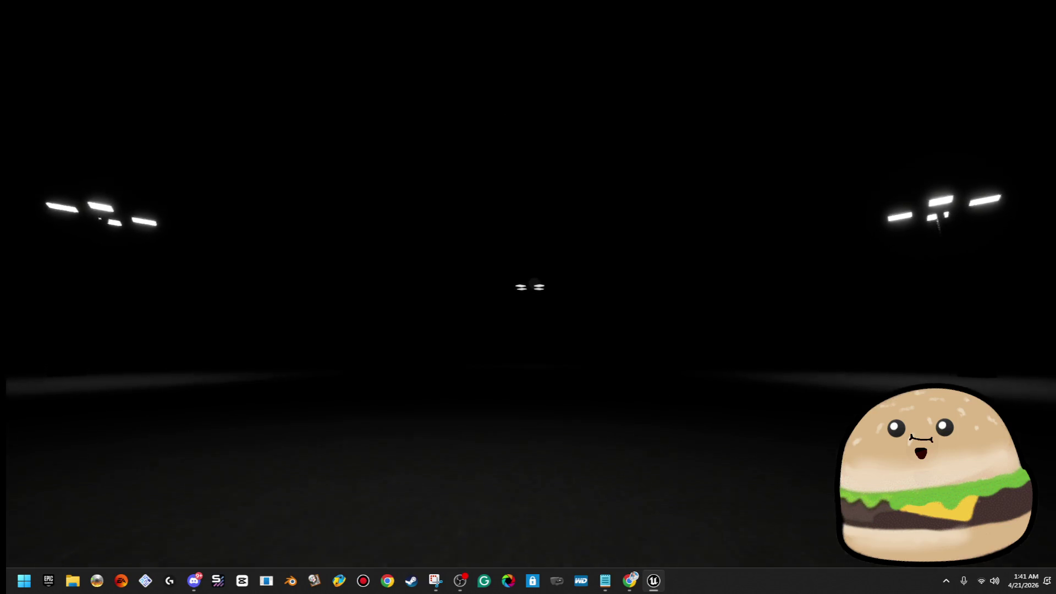
pyautogui.press('w')
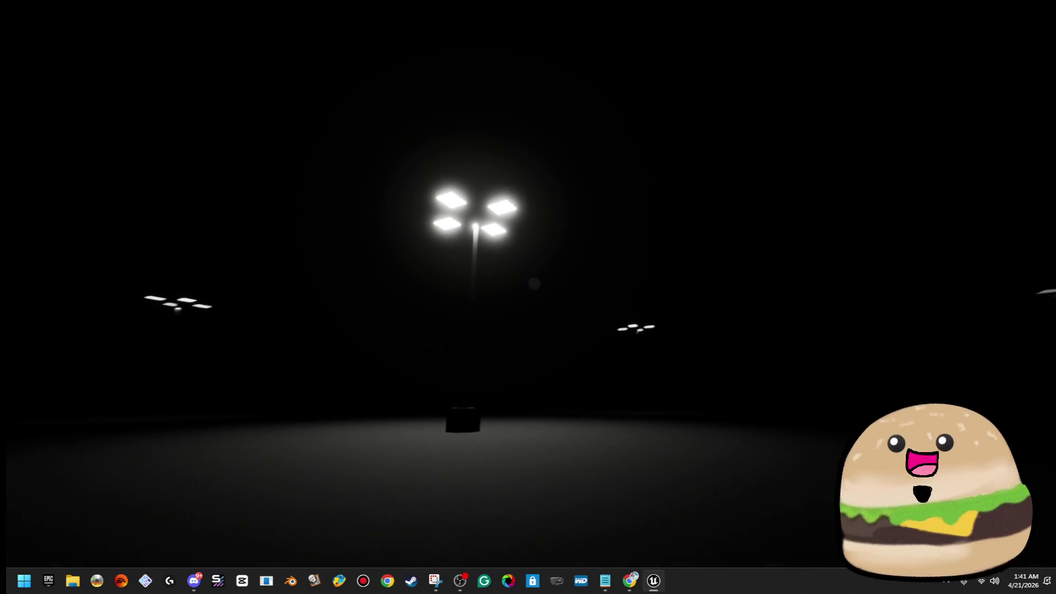
pyautogui.press('w')
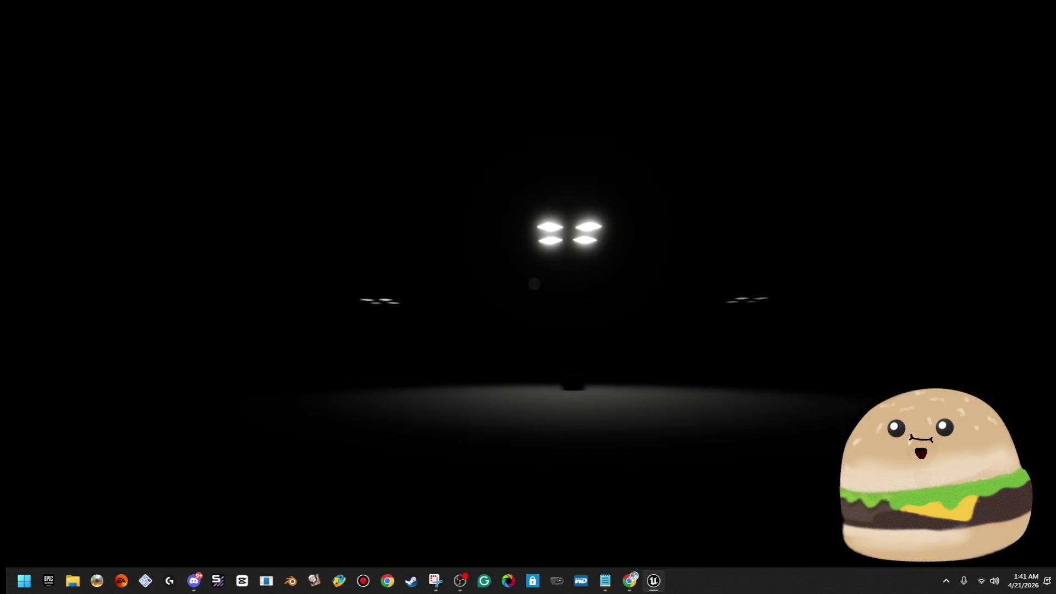
pyautogui.press('w')
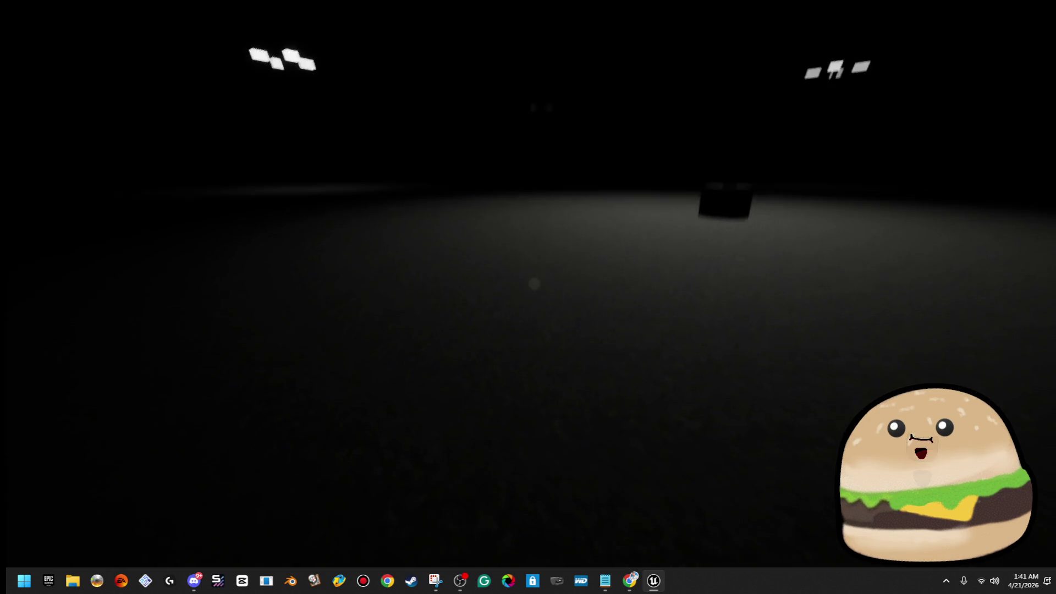
pyautogui.press('Escape')
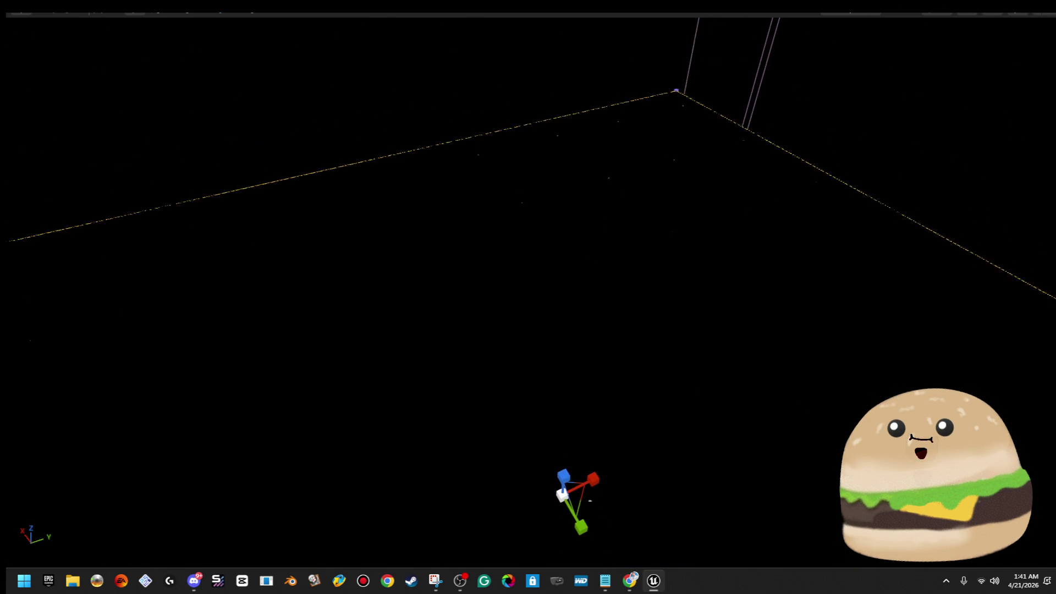
pyautogui.click(947, 15)
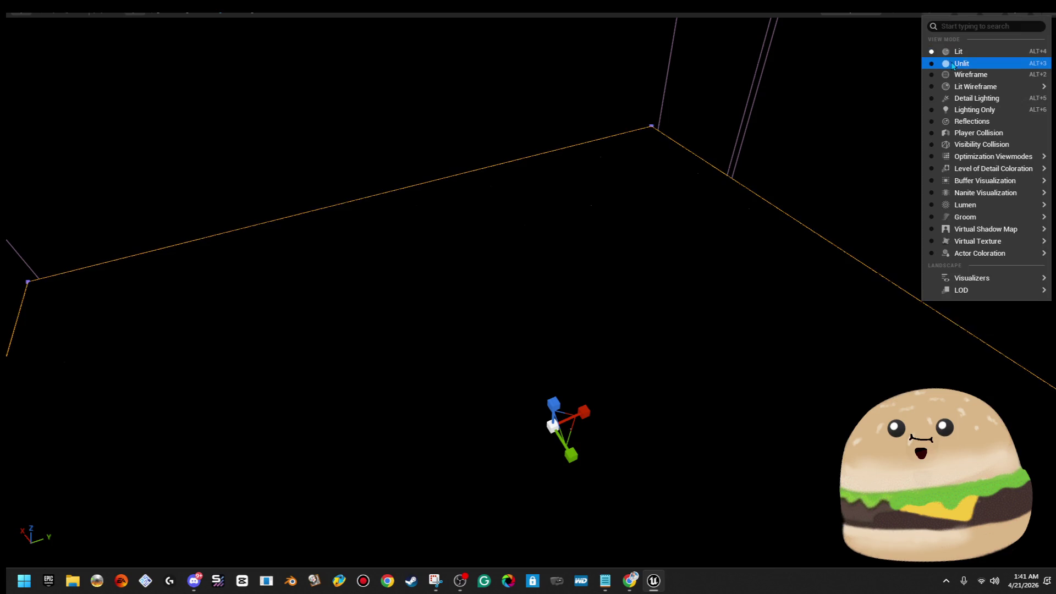
# Step: Switch the viewport to Unlit, restore the editor panels, and make the Content Browser taller
pyautogui.click(961, 63)
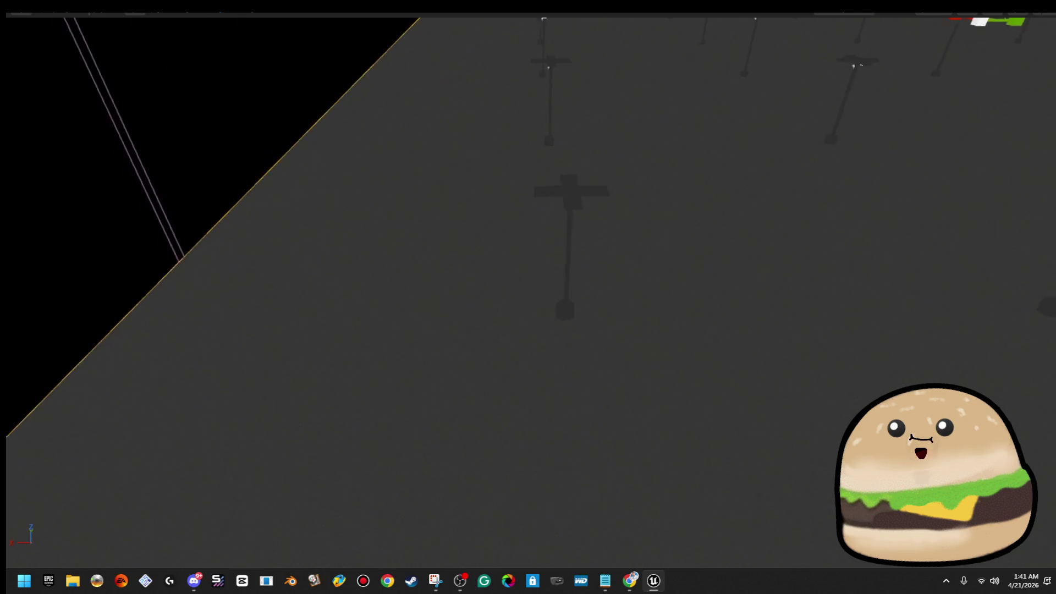
pyautogui.press('F11')
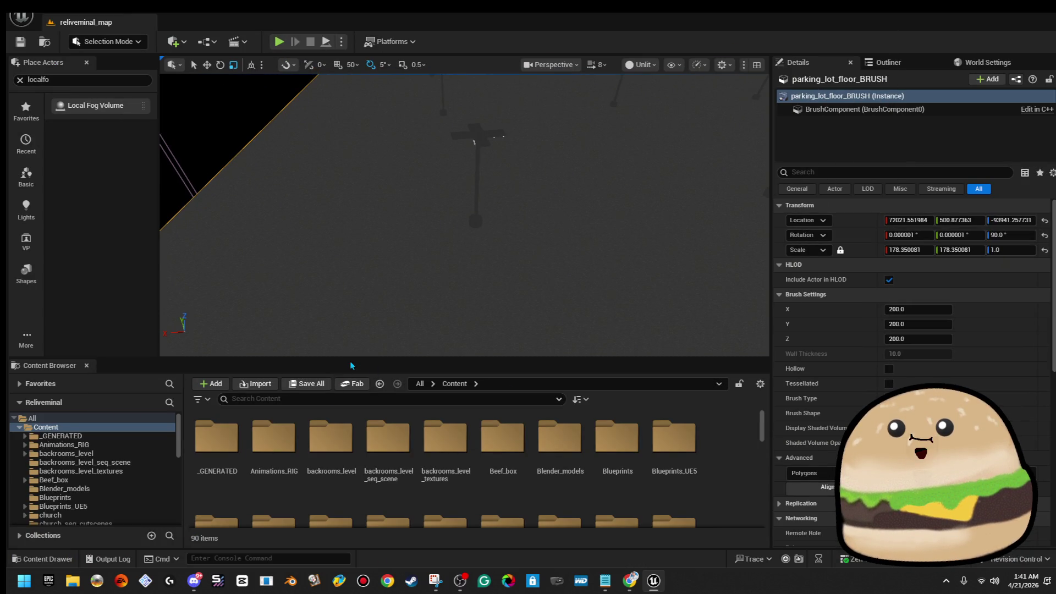
pyautogui.moveTo(352, 360); pyautogui.dragTo(366, 329)
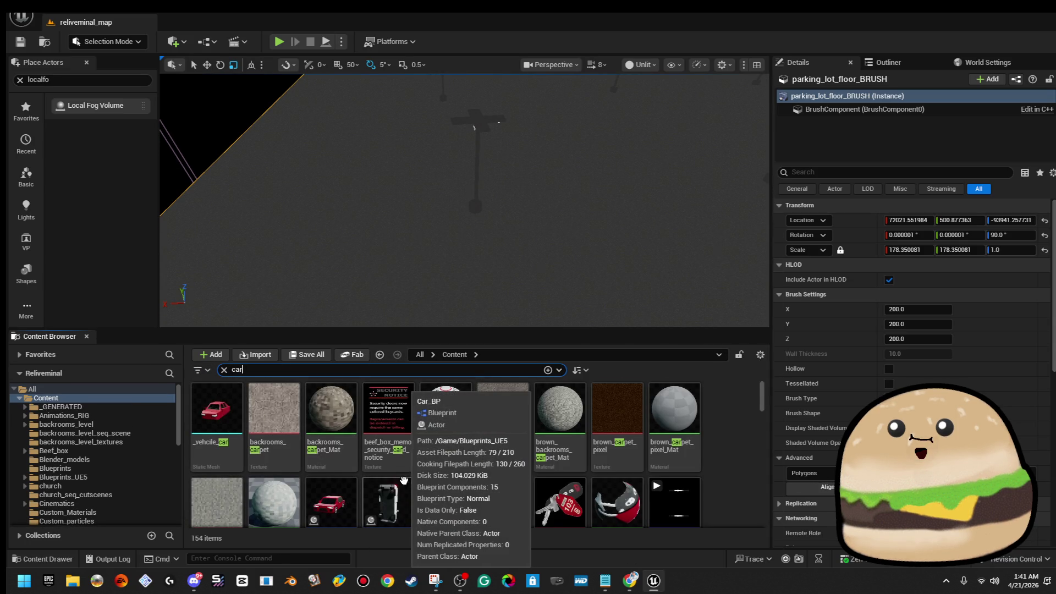
pyautogui.scroll(-1, 407, 483)
pyautogui.scroll(-3, 668, 466)
pyautogui.scroll(-1, 669, 465)
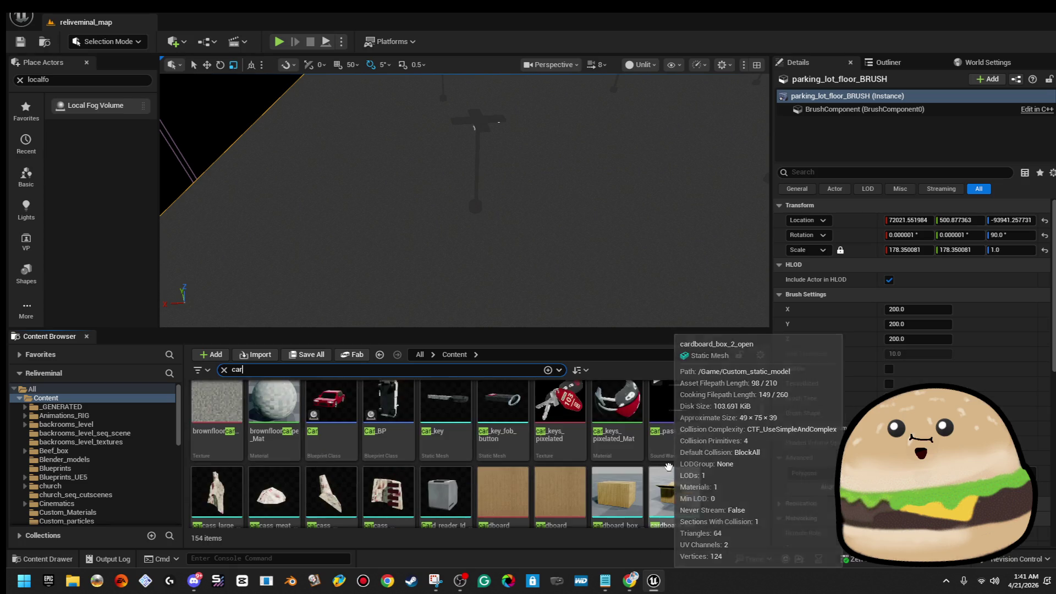
pyautogui.scroll(-2, 669, 466)
pyautogui.scroll(-2, 665, 466)
pyautogui.scroll(-2, 662, 465)
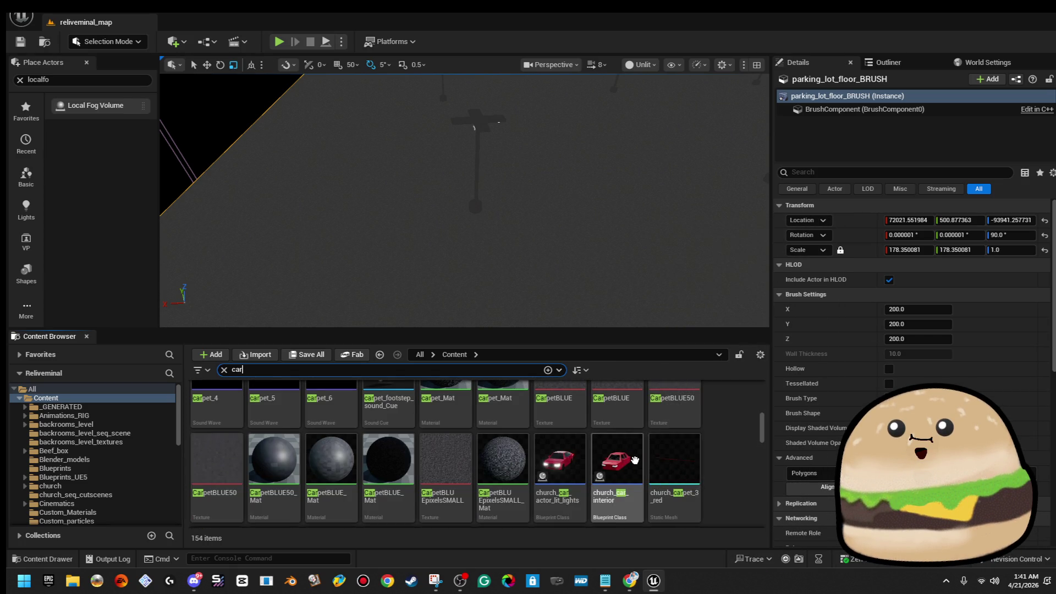
# Step: Place church_car_actor_lit_lights on the lot floor and focus the view on it
pyautogui.moveTo(560, 462); pyautogui.dragTo(439, 269)
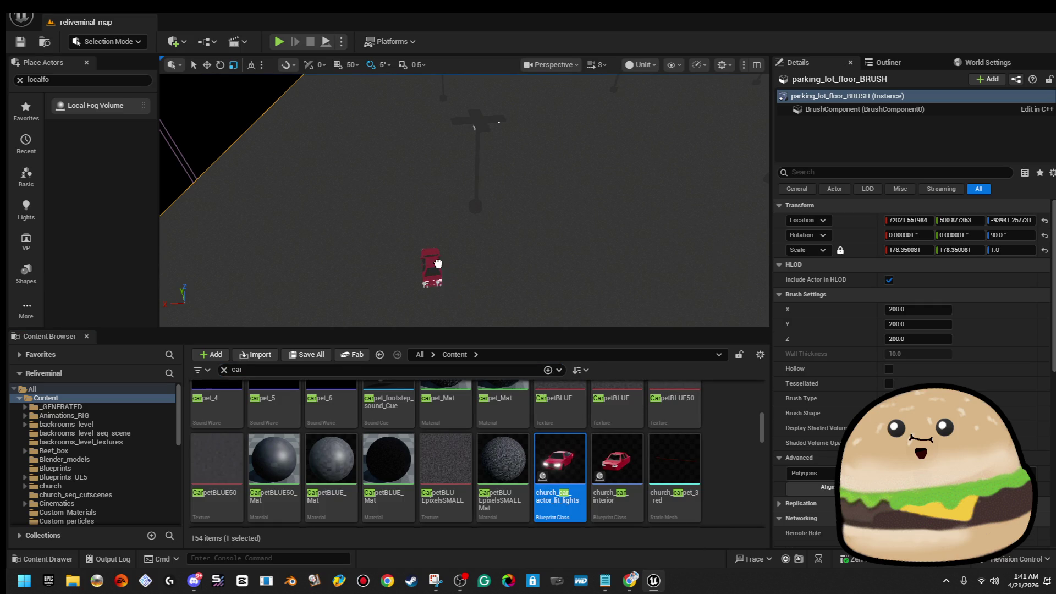
pyautogui.moveTo(442, 198); pyautogui.dragTo(438, 206)
pyautogui.press('f')
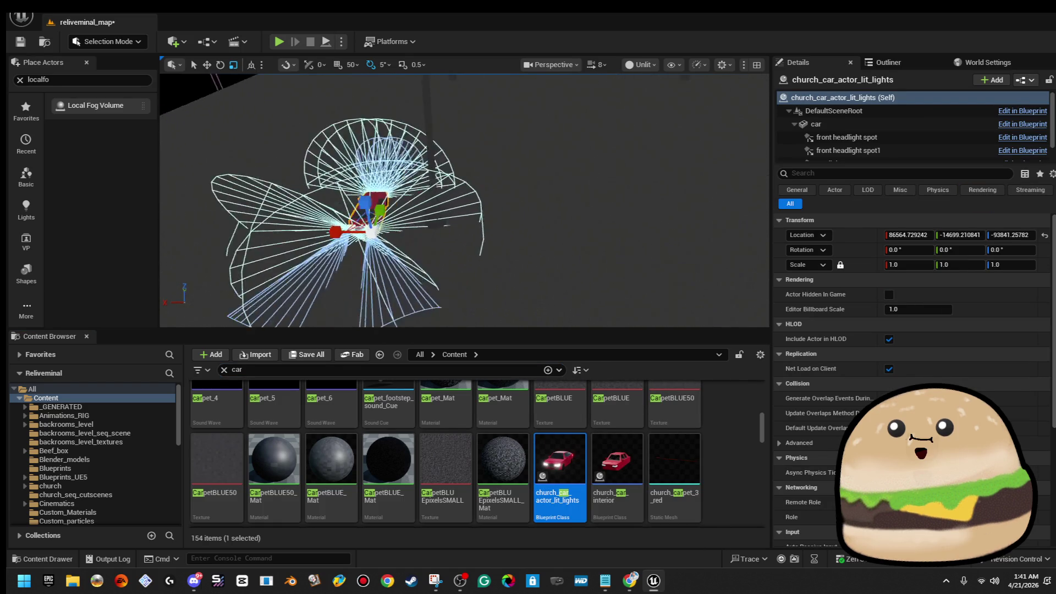
pyautogui.moveTo(561, 304); pyautogui.dragTo(561, 304)
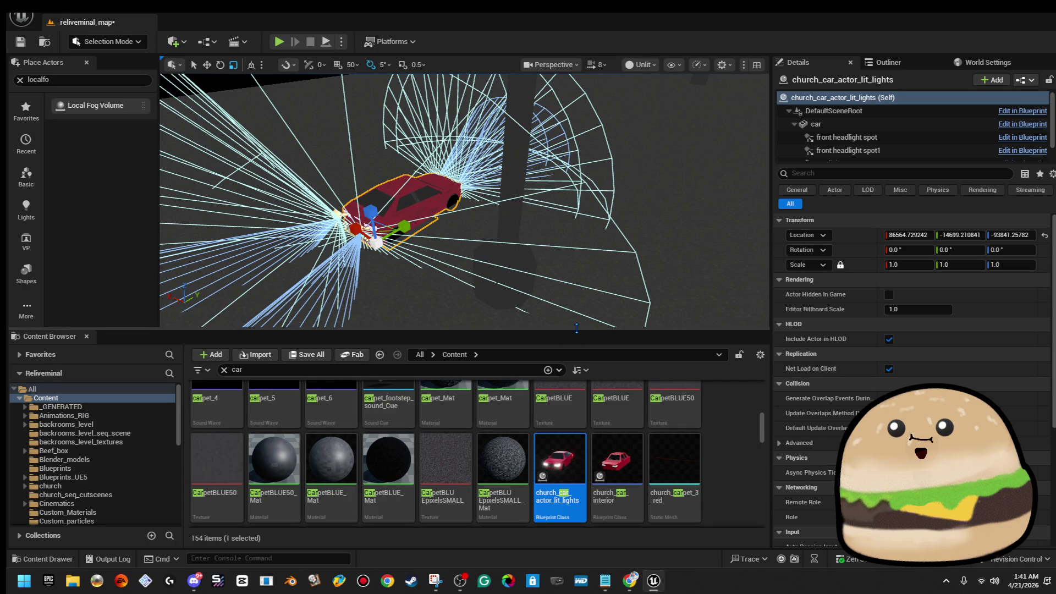
pyautogui.moveTo(576, 331); pyautogui.dragTo(575, 392)
# Step: Scale the lit car up to about 1.86, raise it slightly, then delete it from the level
pyautogui.moveTo(376, 272); pyautogui.dragTo(461, 262)
pyautogui.moveTo(432, 314)
pyautogui.mouseDown()
pyautogui.moveTo(495, 314)
pyautogui.moveTo(461, 314)
pyautogui.mouseUp()
pyautogui.press('w')
pyautogui.moveTo(401, 287); pyautogui.dragTo(400, 282)
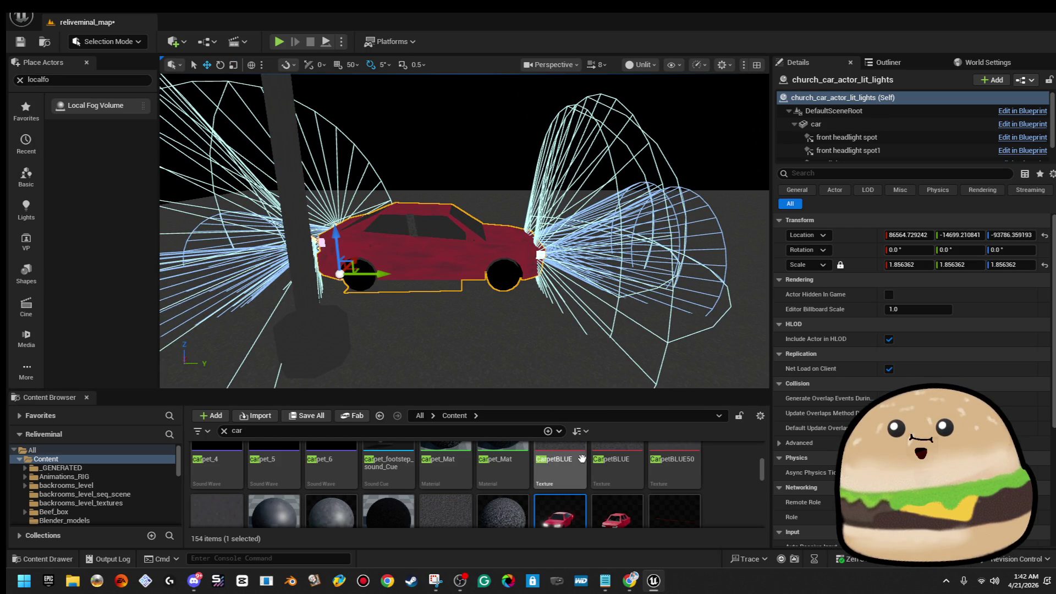
pyautogui.press('Delete')
pyautogui.scroll(-1, 615, 484)
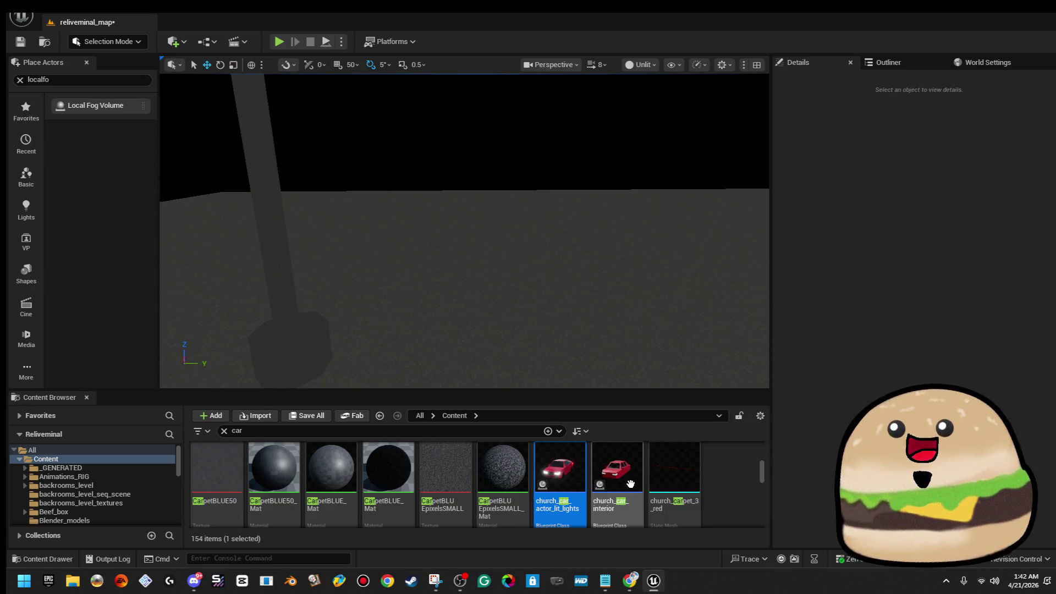
pyautogui.scroll(-2, 616, 484)
pyautogui.scroll(-2, 616, 484)
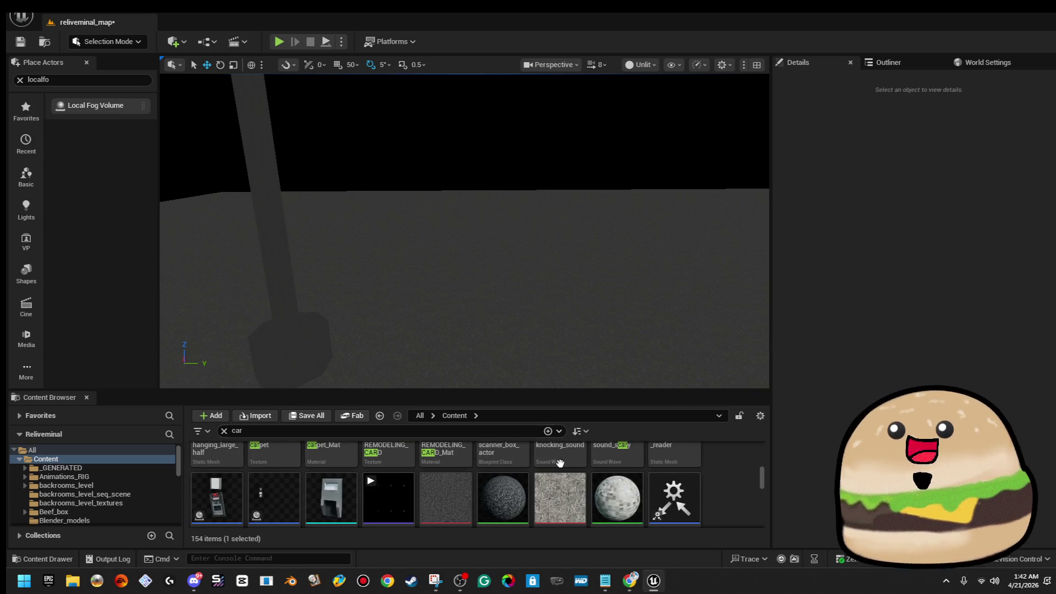
pyautogui.scroll(-2, 597, 485)
pyautogui.scroll(-2, 598, 485)
pyautogui.scroll(-1, 597, 485)
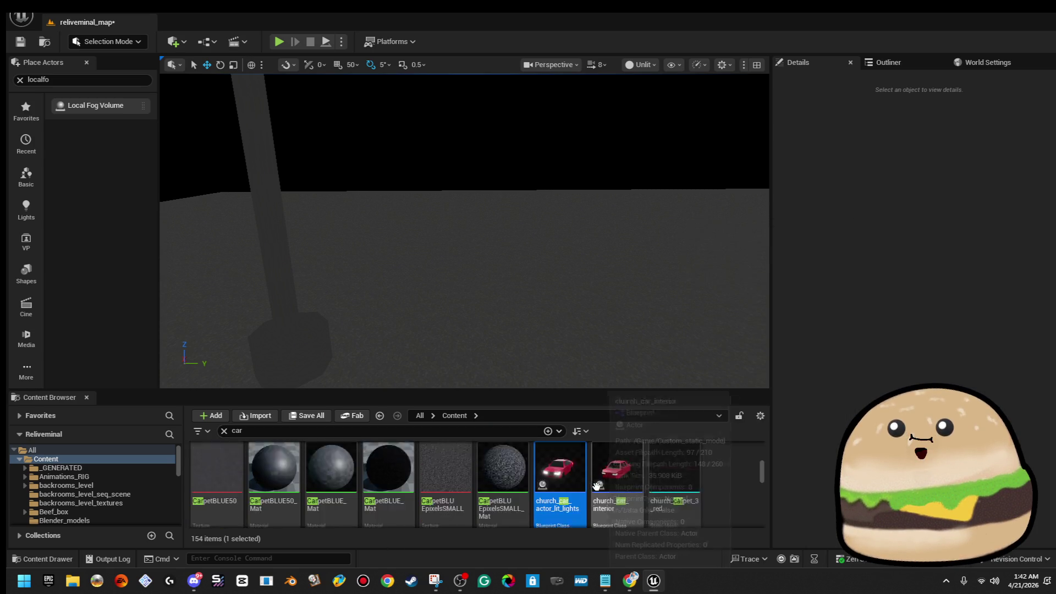
pyautogui.scroll(-1, 595, 484)
pyautogui.moveTo(606, 389); pyautogui.dragTo(606, 217)
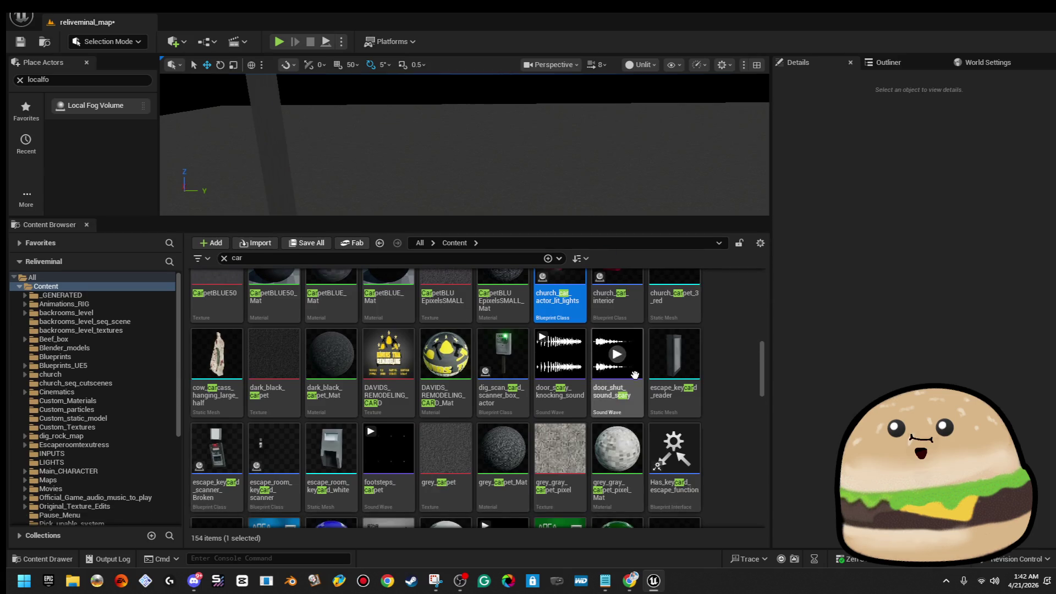
pyautogui.scroll(-2, 626, 372)
pyautogui.scroll(-2, 647, 377)
# Step: Filter assets by 'veh', place Vehicle_Car_remodel briefly then delete it, and go to the Reliveminal folder
pyautogui.click(335, 256)
pyautogui.write('veh')
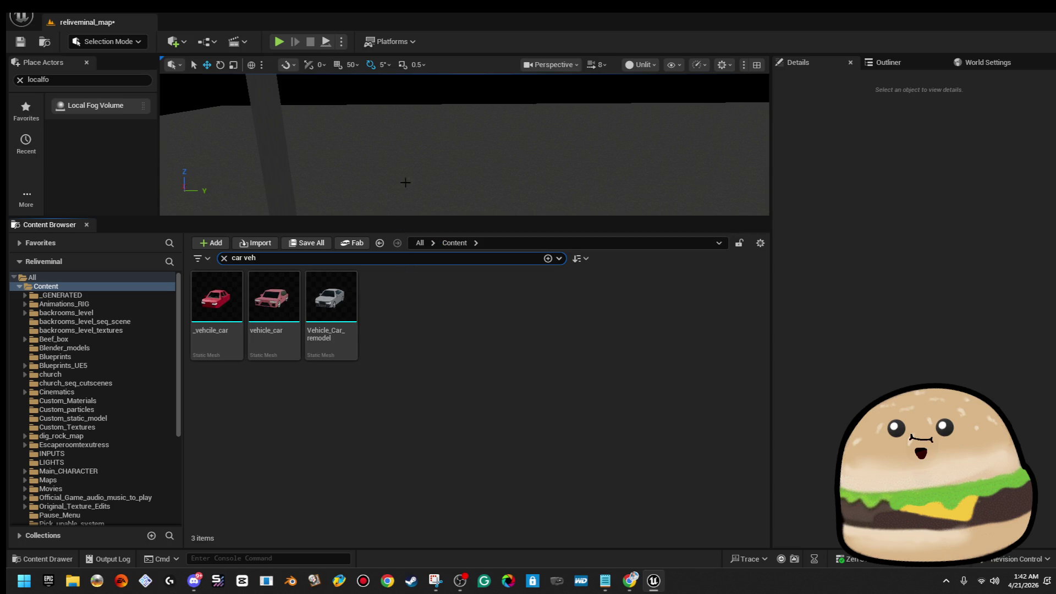
pyautogui.moveTo(342, 293)
pyautogui.mouseDown()
pyautogui.moveTo(501, 146)
pyautogui.moveTo(449, 151)
pyautogui.mouseUp()
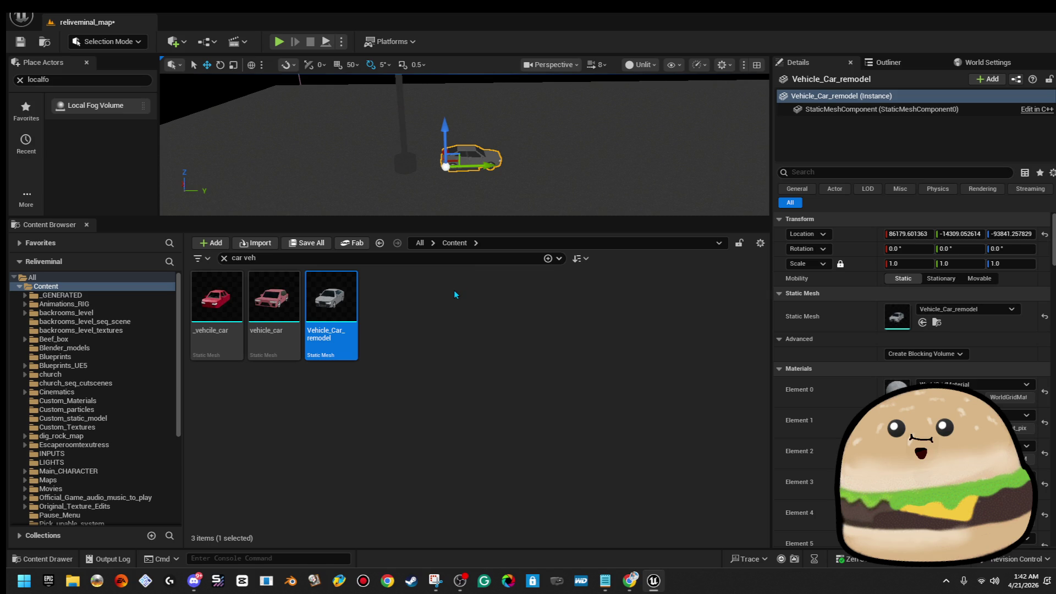
pyautogui.press('Delete')
pyautogui.moveTo(331, 306)
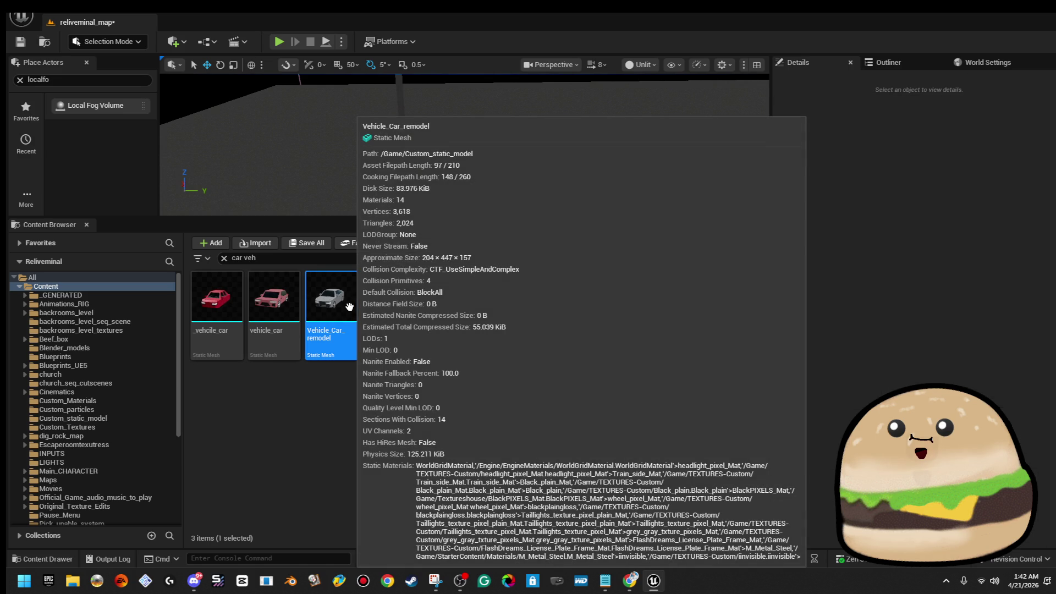
pyautogui.scroll(-3, 92, 402)
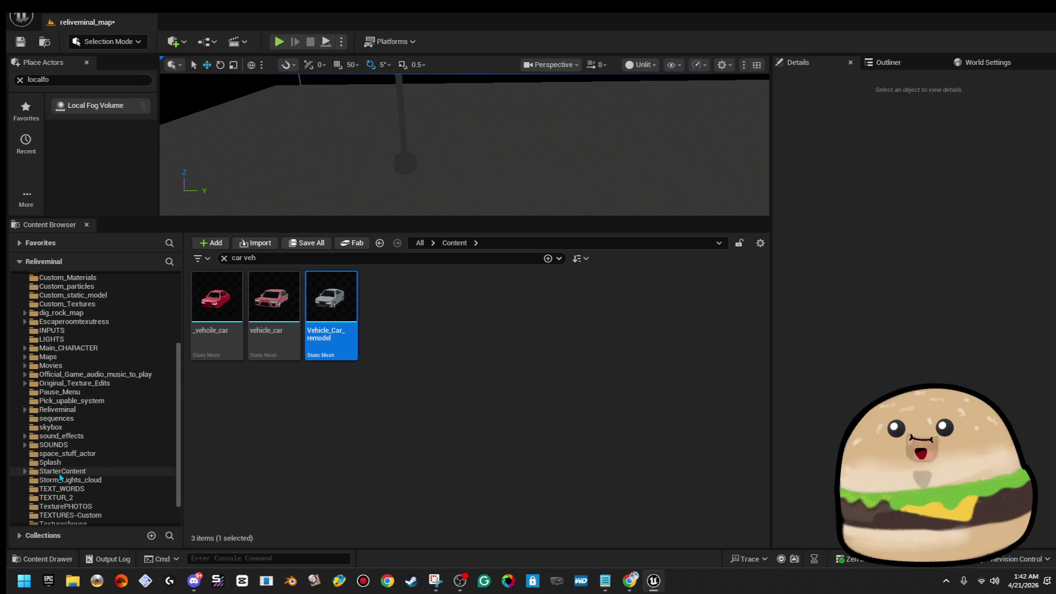
pyautogui.click(82, 402)
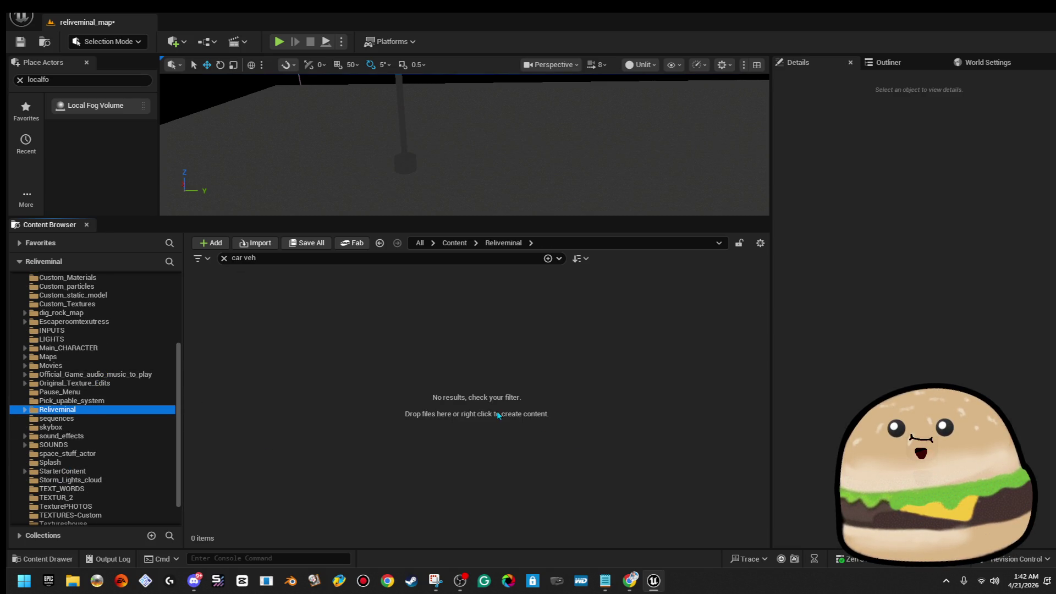
# Step: Create Actor Blueprint backrooms_car_vehicle_actor in Reliveminal, place it in the level and open it
pyautogui.click(229, 259)
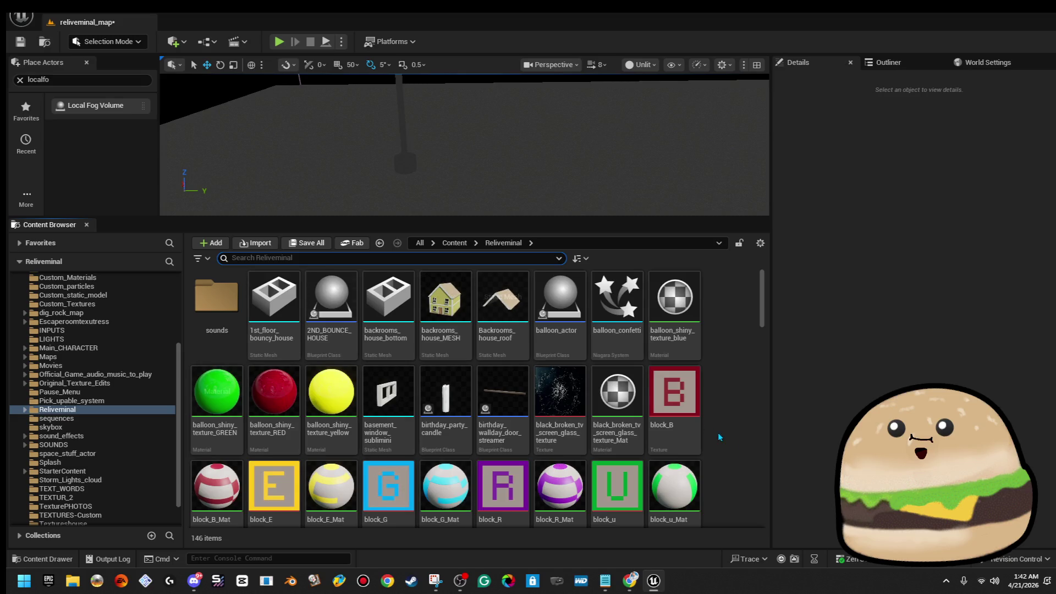
pyautogui.rightClick(708, 406)
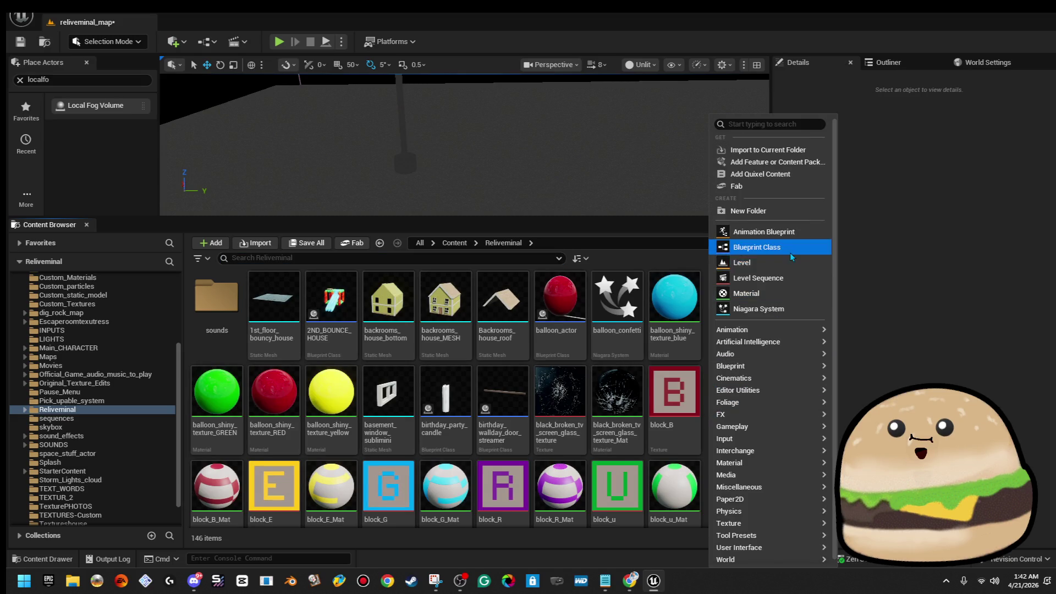
pyautogui.click(790, 253)
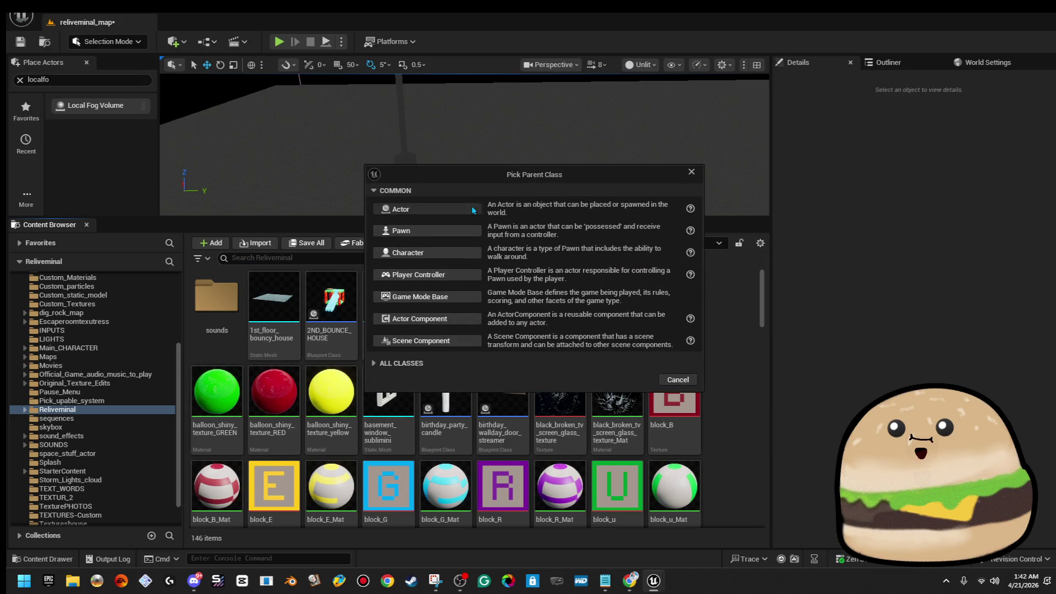
pyautogui.click(429, 210)
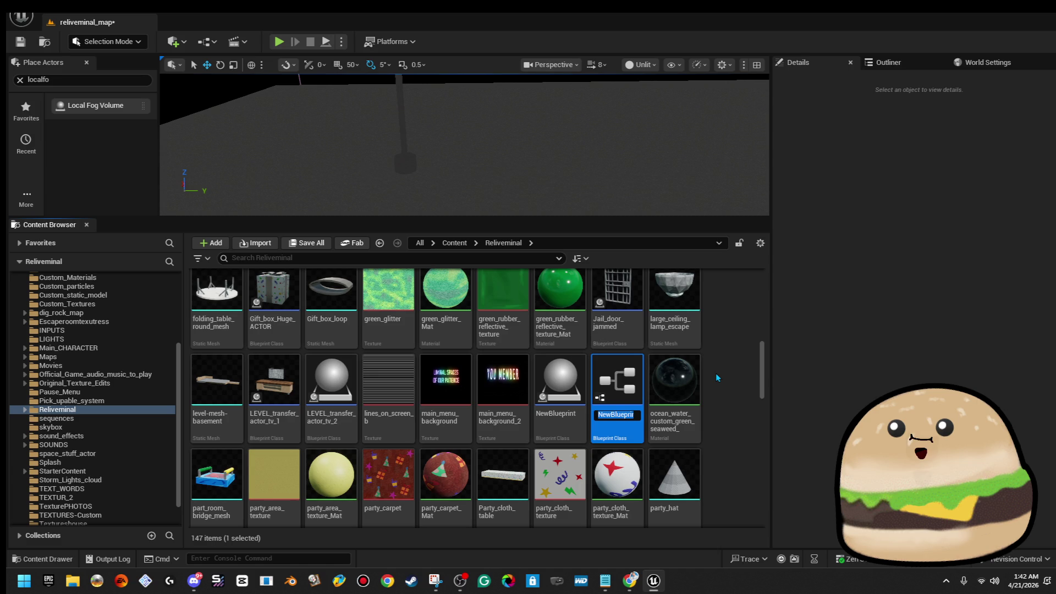
pyautogui.write('backrooms_')
pyautogui.write('car_')
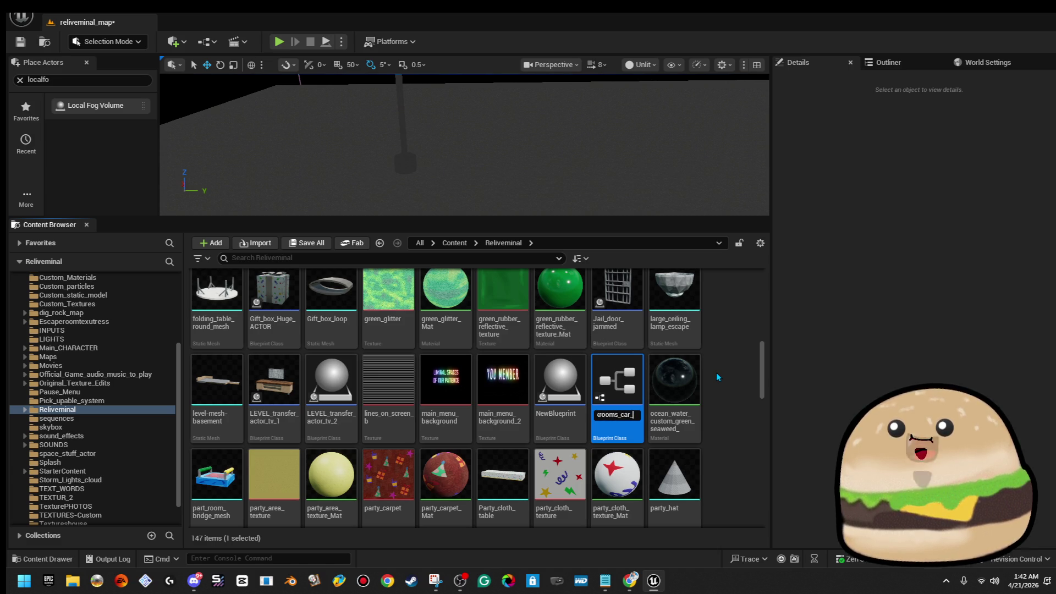
pyautogui.write('vehc')
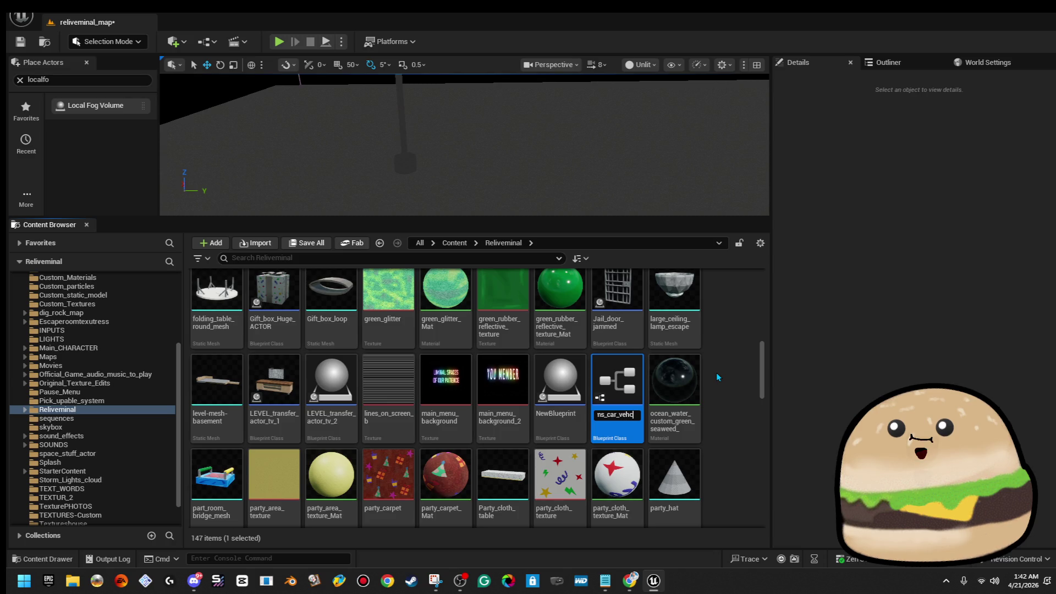
pyautogui.write('icle_actor')
pyautogui.press('Return')
pyautogui.moveTo(388, 309); pyautogui.dragTo(450, 175)
pyautogui.doubleClick(395, 291)
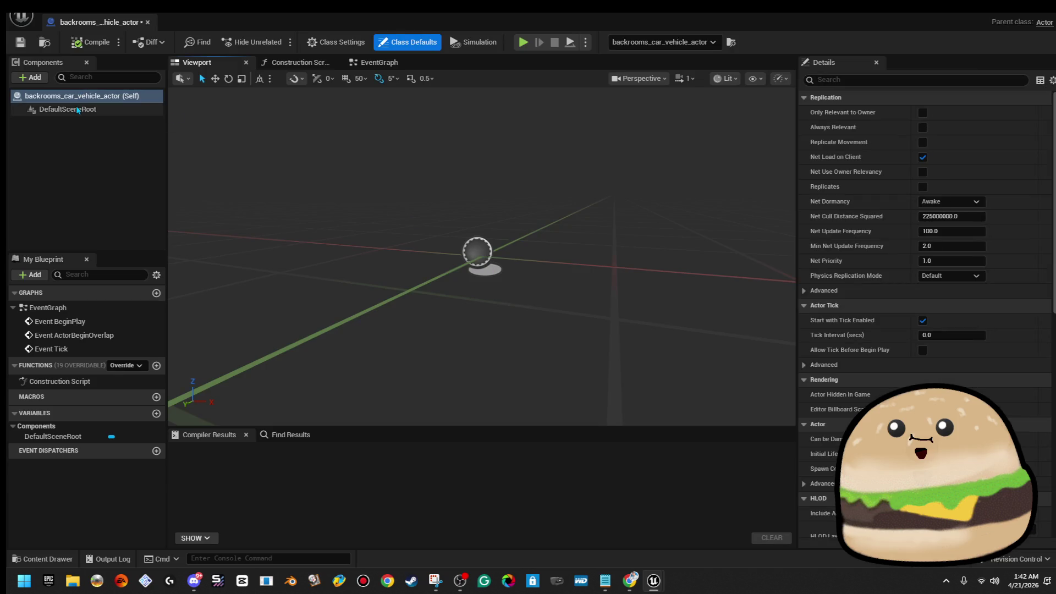
# Step: Add a Cube component under DefaultSceneRoot and scale it to 0.01
pyautogui.click(77, 109)
pyautogui.click(34, 78)
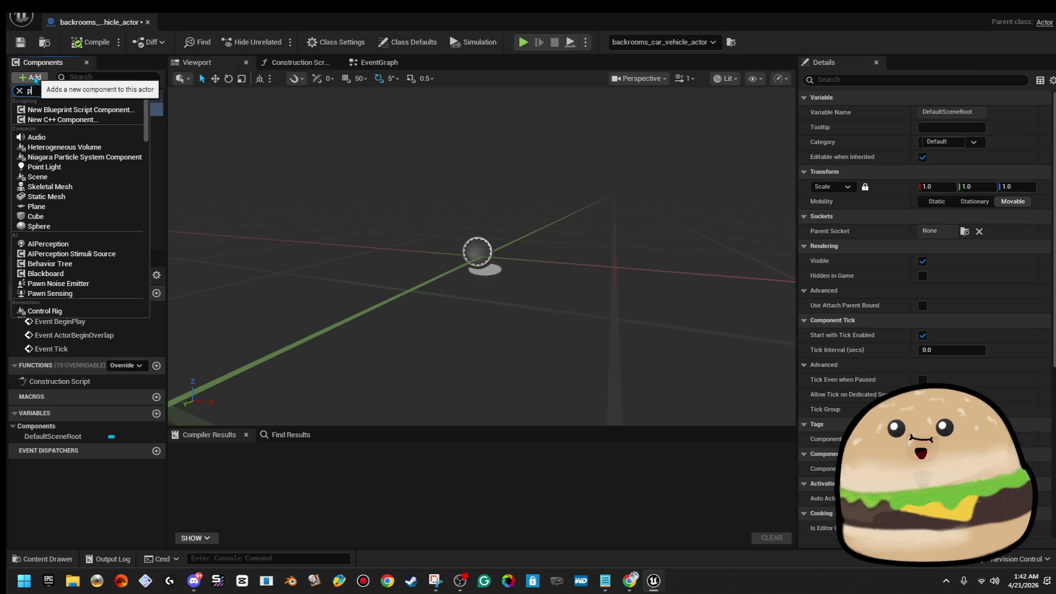
pyautogui.write('i')
pyautogui.write('b')
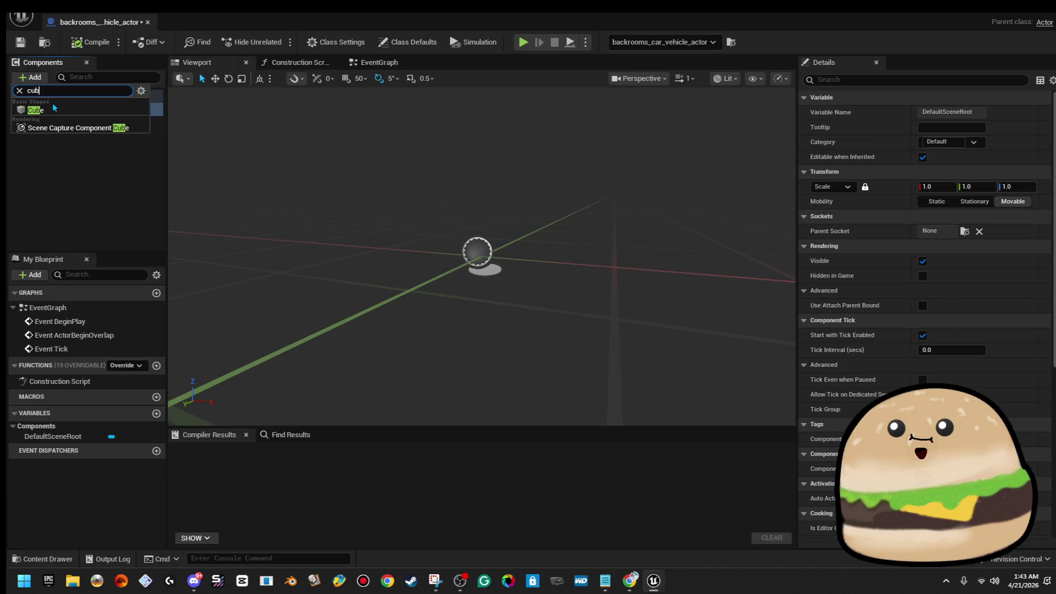
pyautogui.click(45, 109)
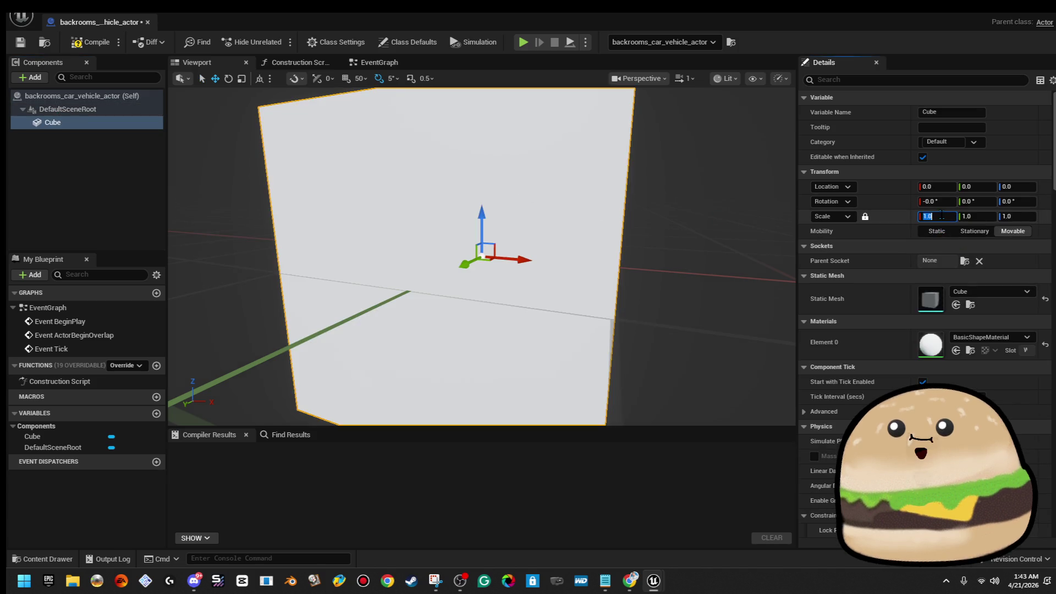
pyautogui.write('0.1')
pyautogui.press('Return')
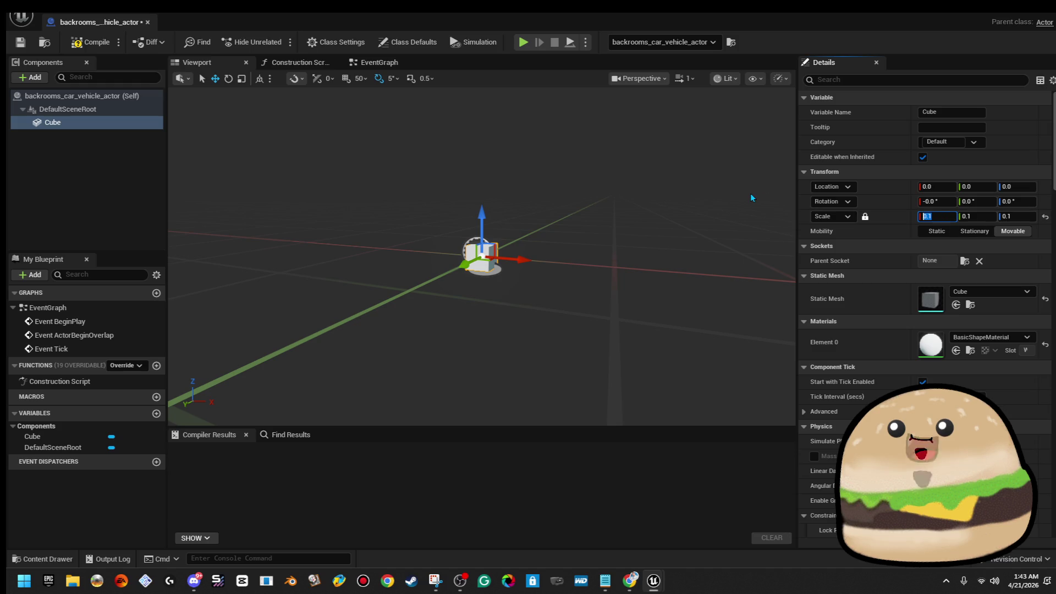
pyautogui.write('.0')
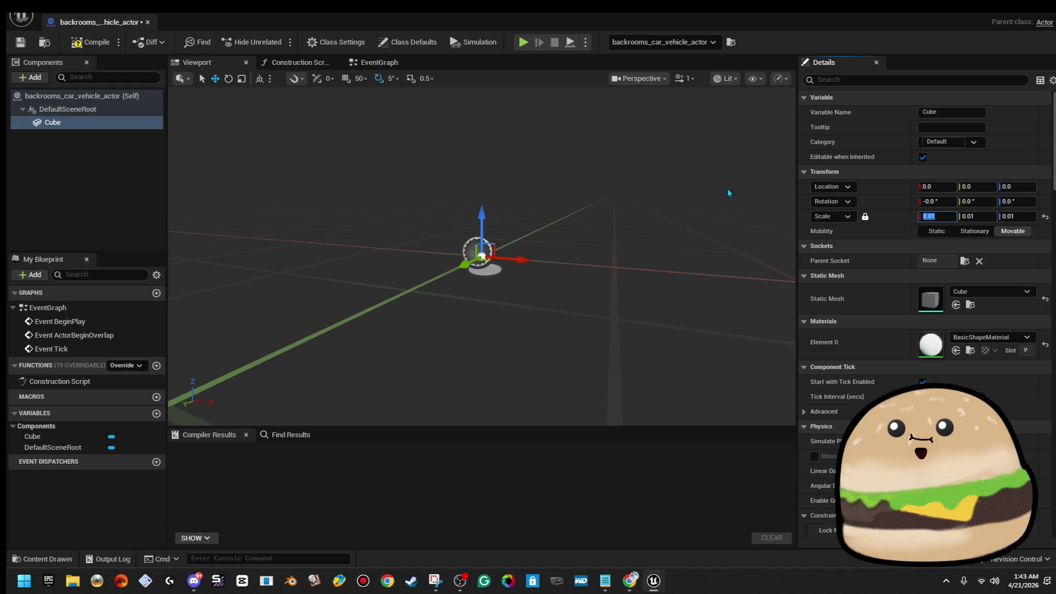
# Step: Rename the cube component to pivot
pyautogui.click(185, 314)
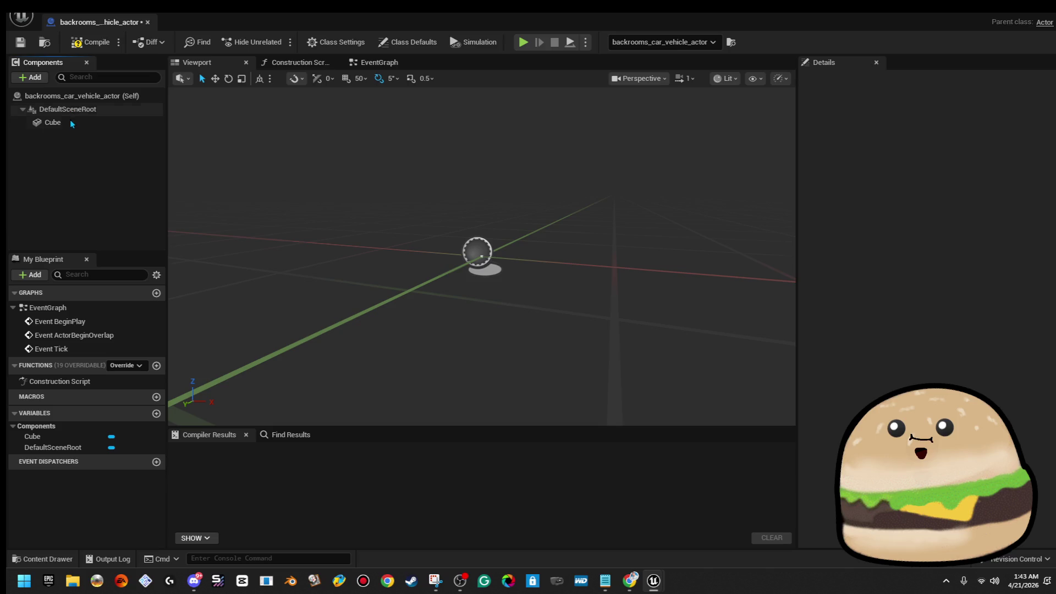
pyautogui.rightClick(72, 122)
pyautogui.click(137, 259)
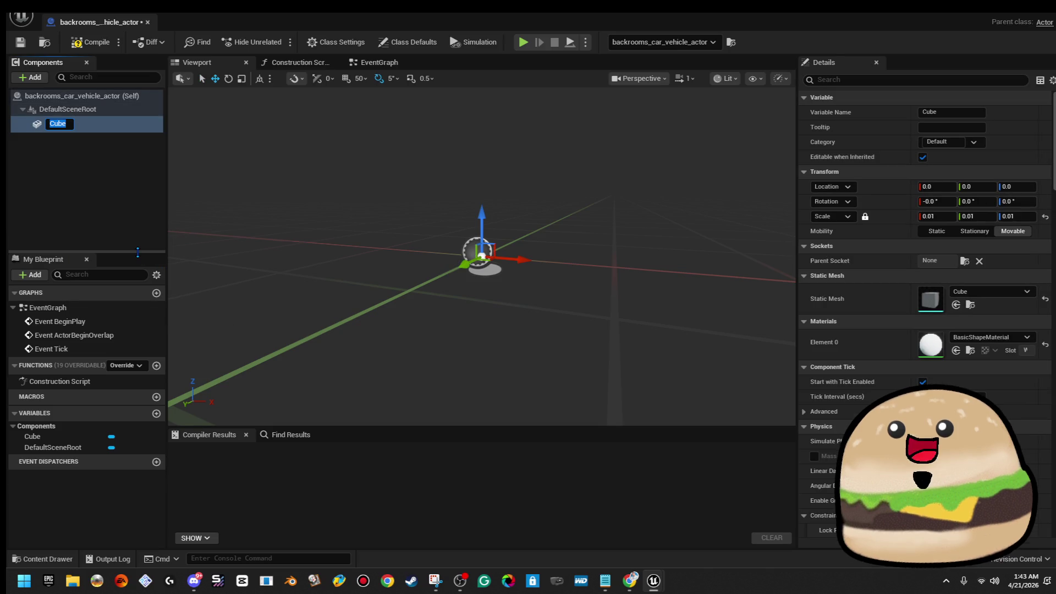
pyautogui.write('pivot')
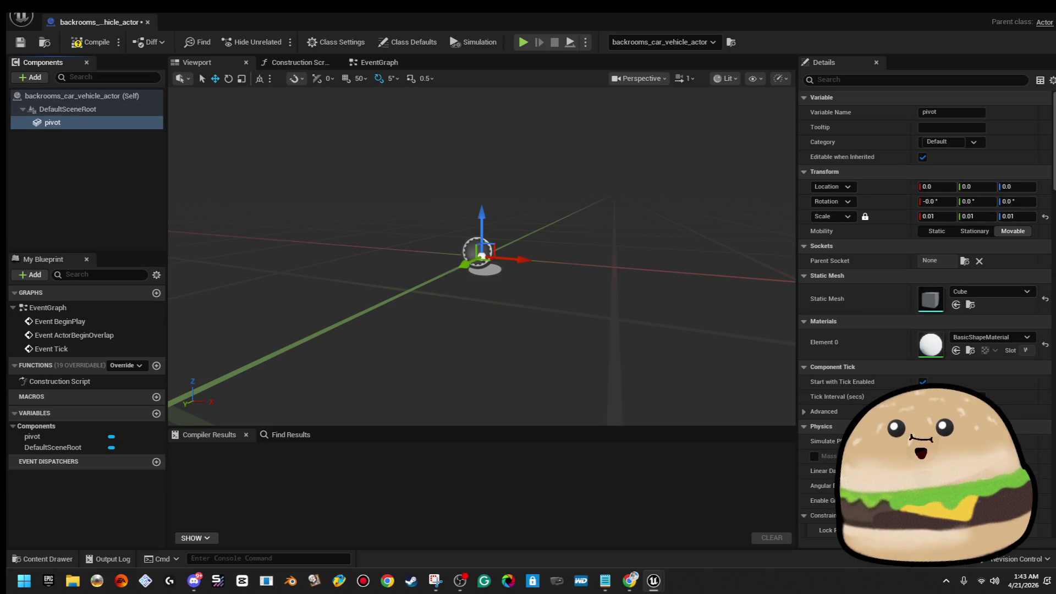
pyautogui.click(990, 336)
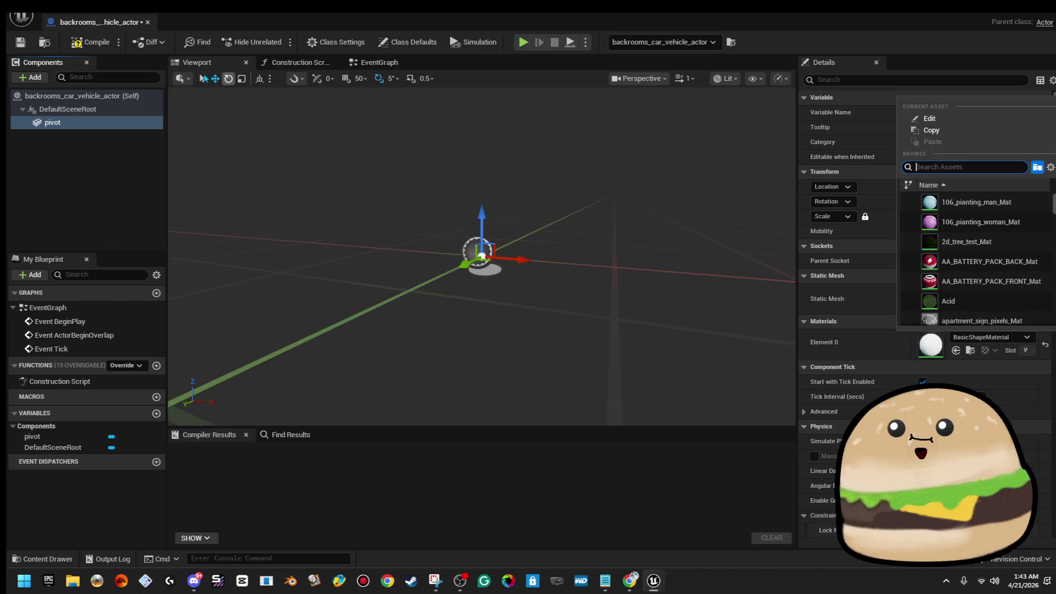
# Step: Add a Static Mesh component named car under pivot and assign the Vehicle_Car_remodel mesh
pyautogui.click(41, 78)
pyautogui.write('stat')
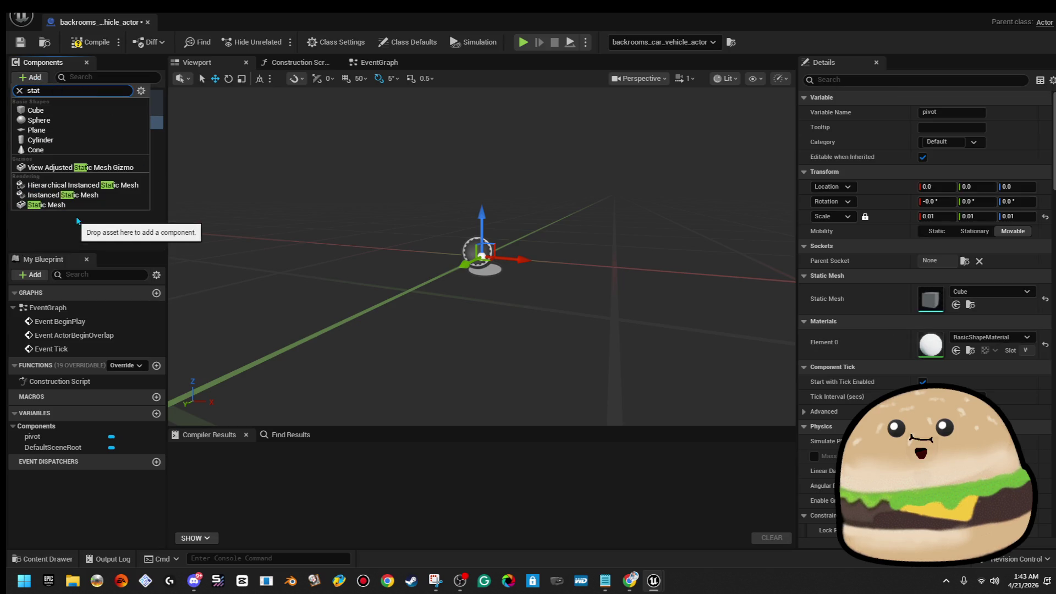
pyautogui.click(82, 209)
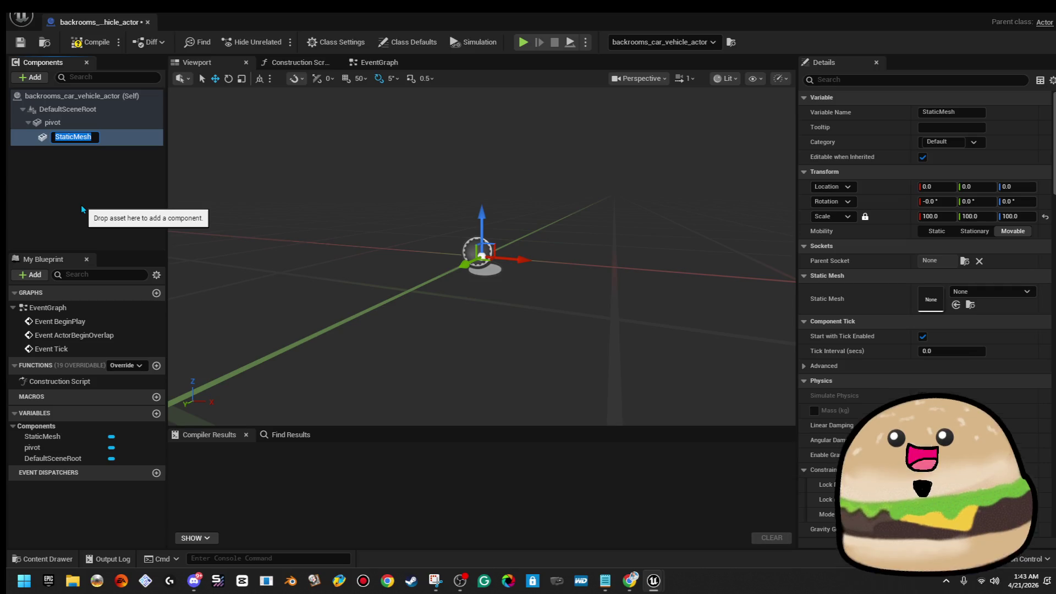
pyautogui.write('car')
pyautogui.press('Return')
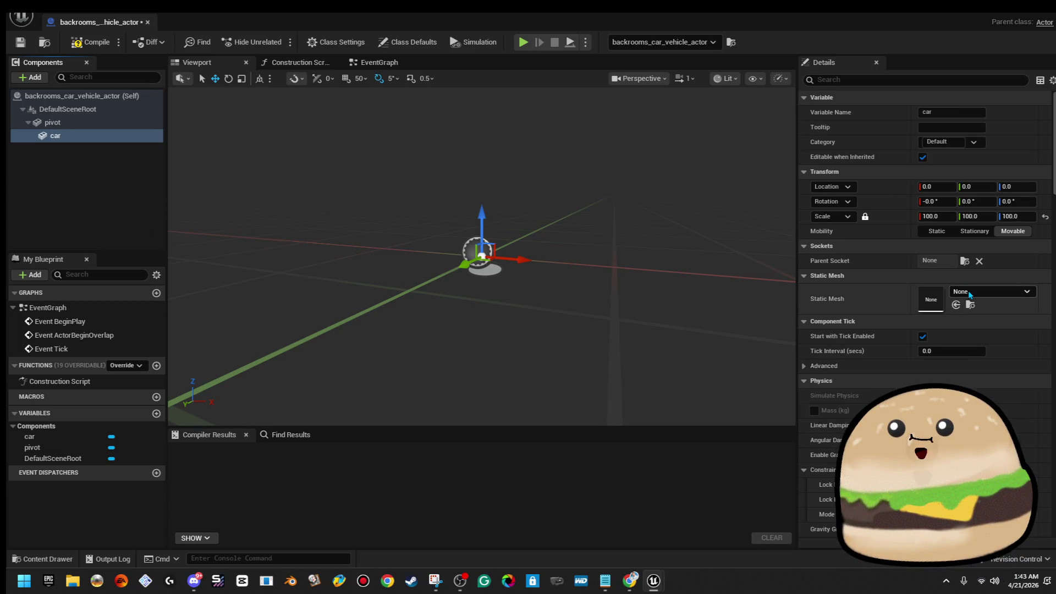
pyautogui.click(968, 290)
pyautogui.write('car')
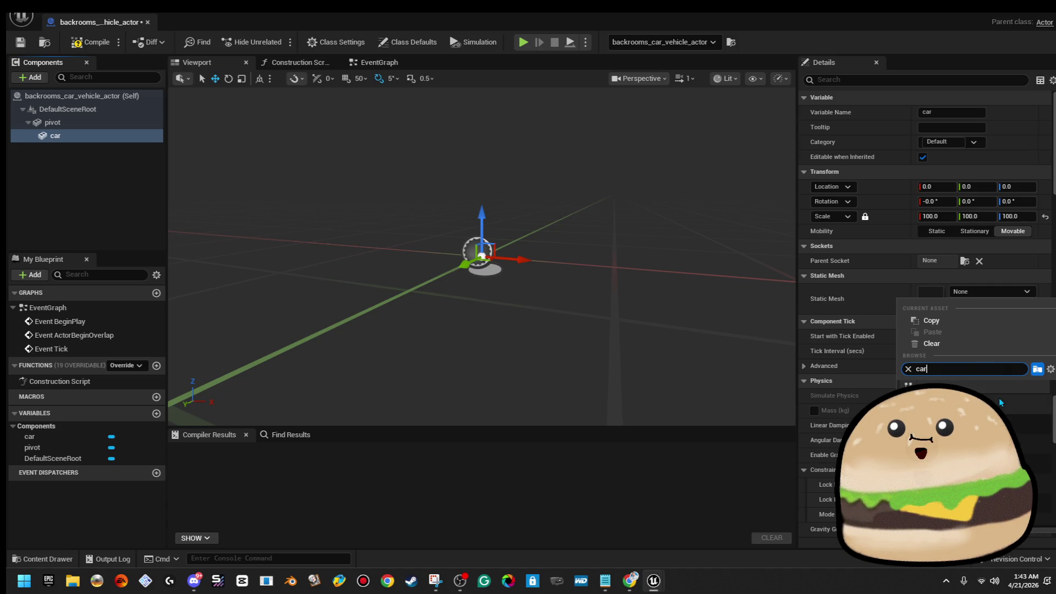
pyautogui.click(999, 401)
pyautogui.scroll(-2, 762, 328)
pyautogui.scroll(-3, 762, 328)
pyautogui.scroll(-2, 762, 327)
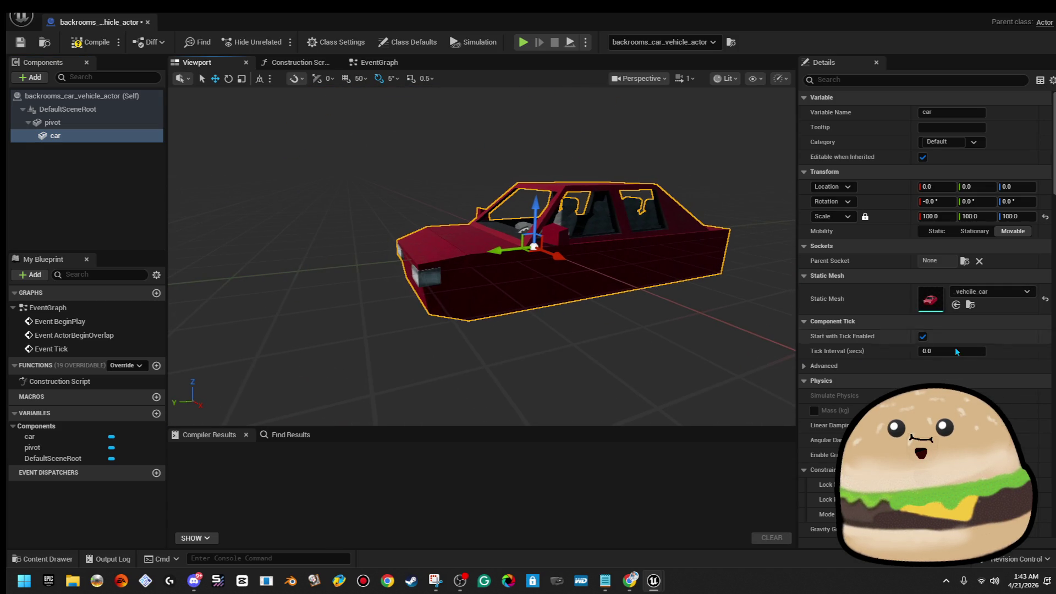
pyautogui.click(1004, 294)
pyautogui.press('BackSpace')
pyautogui.write('vehicl')
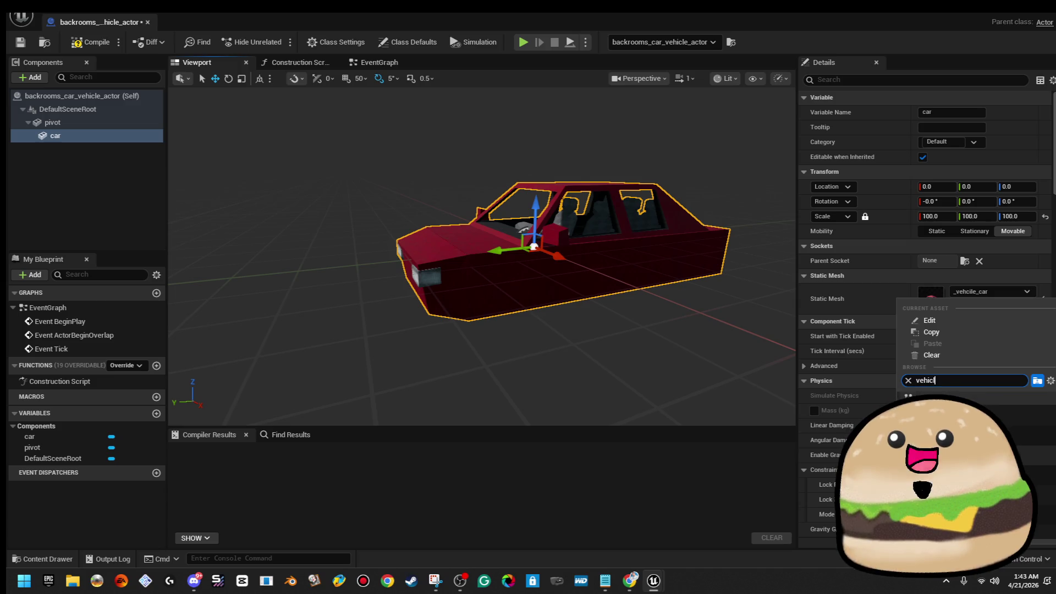
pyautogui.press('Return')
pyautogui.scroll(-5, 545, 247)
# Step: Slide the car mesh sideways along Y, compile the Blueprint, and return to the level
pyautogui.moveTo(534, 250); pyautogui.dragTo(604, 249)
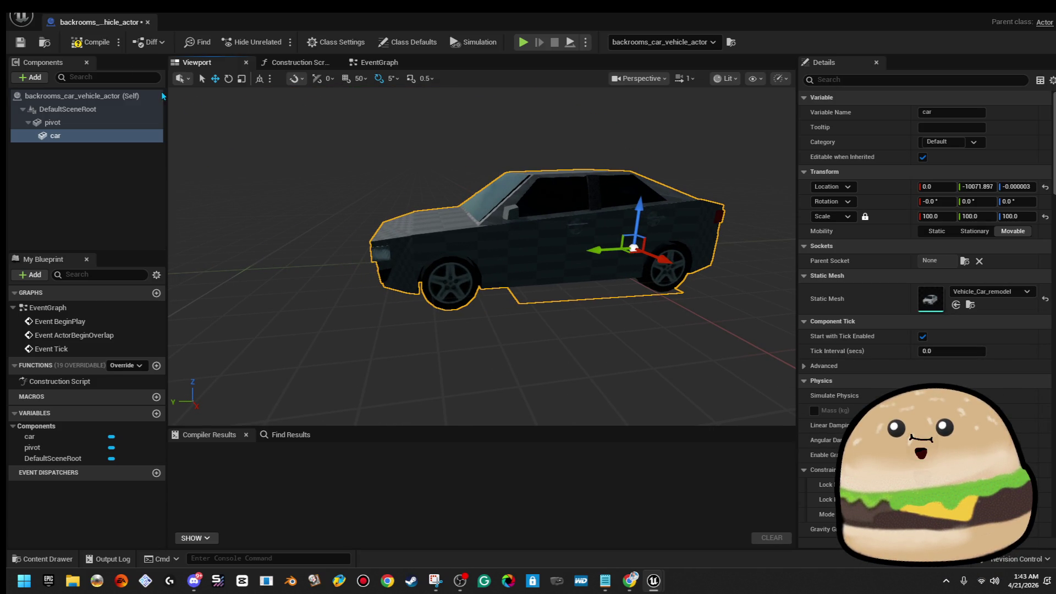
pyautogui.click(90, 45)
pyautogui.click(97, 129)
pyautogui.doubleClick(97, 136)
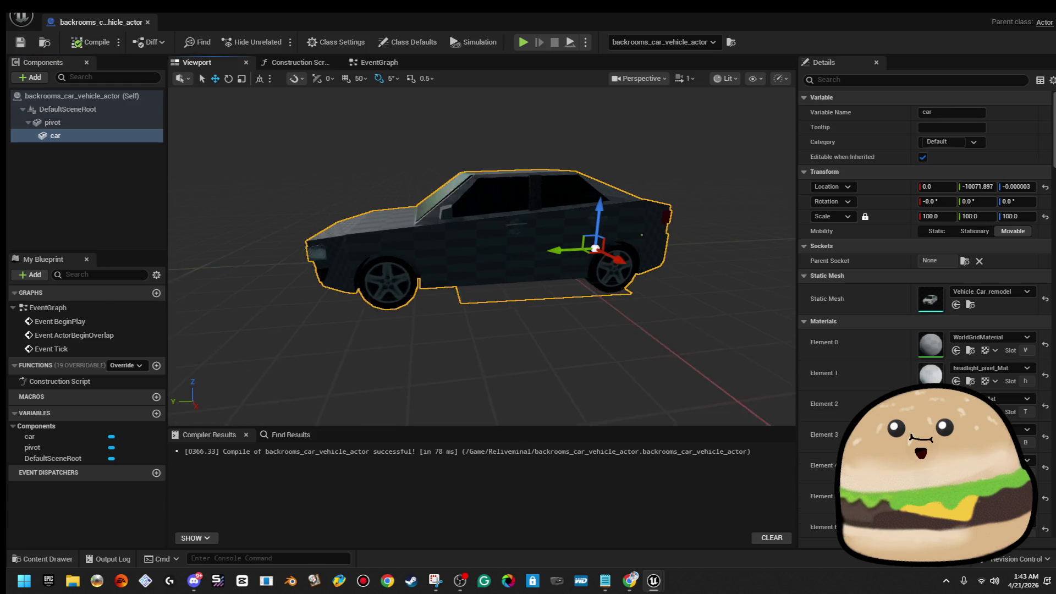
pyautogui.click(103, 124)
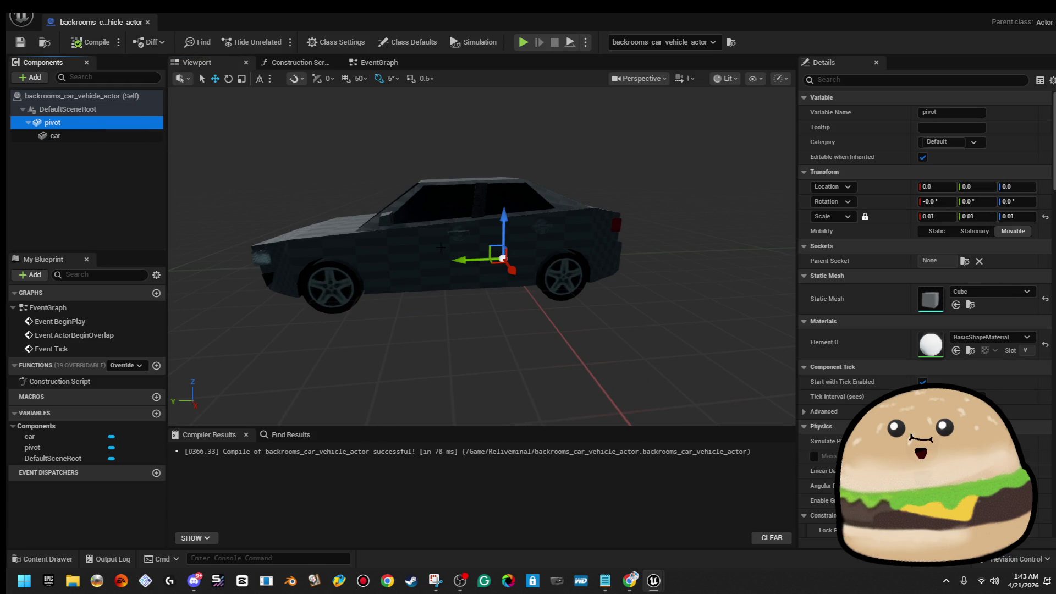
pyautogui.moveTo(524, 262)
pyautogui.mouseDown()
pyautogui.moveTo(558, 261)
pyautogui.moveTo(560, 237)
pyautogui.mouseUp()
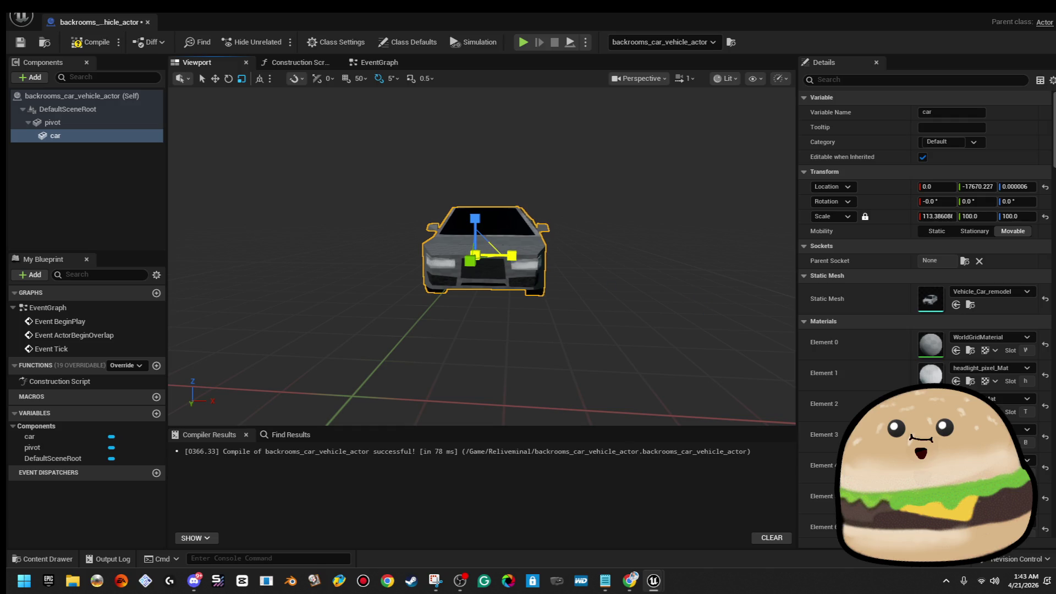
pyautogui.click(95, 46)
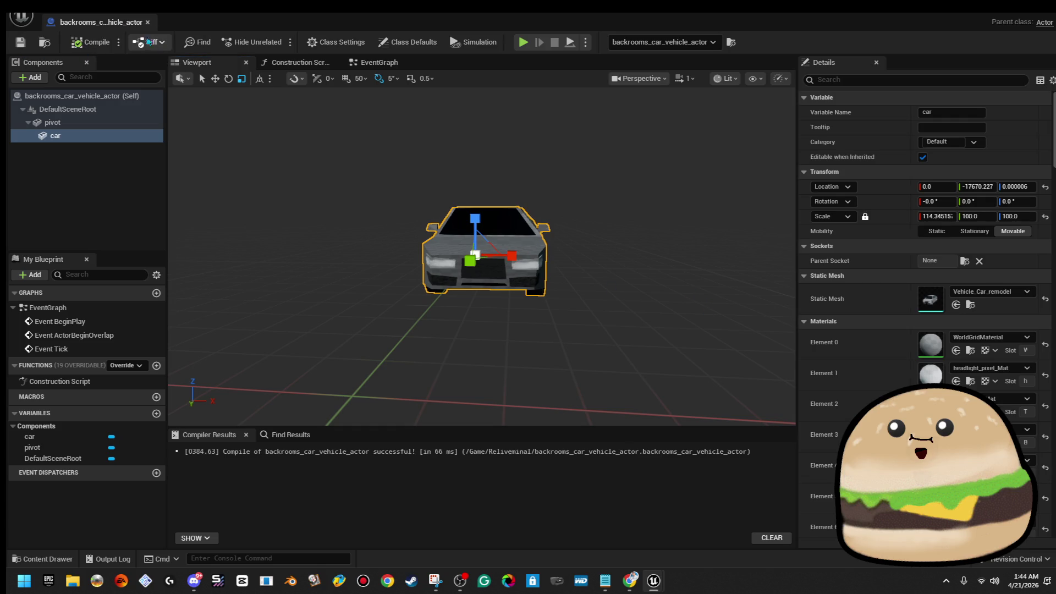
pyautogui.click(147, 22)
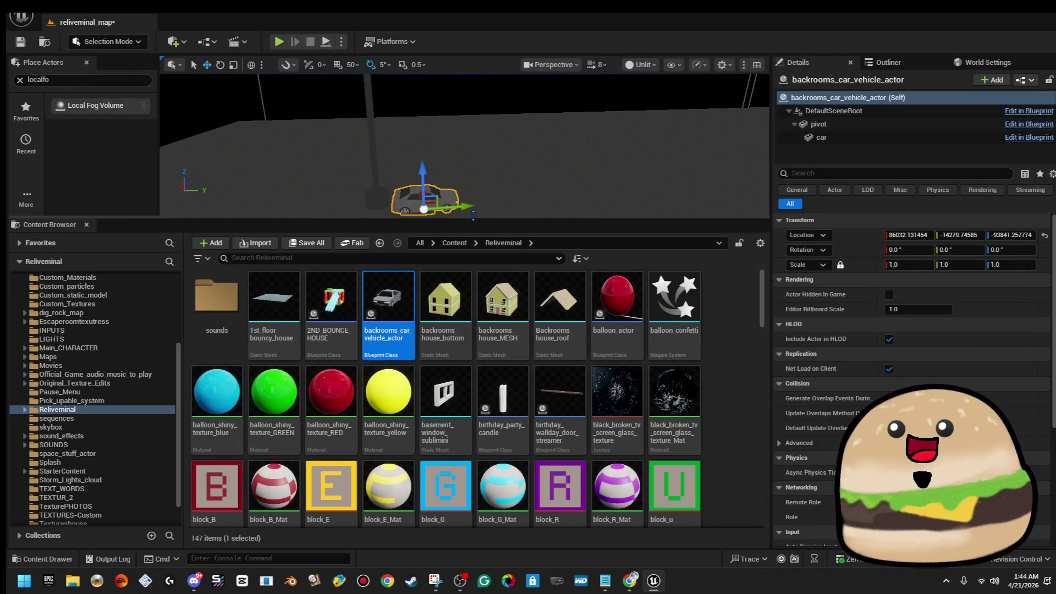
# Step: Scale the placed car actor up to about 1.85 and start playing from the floor
pyautogui.moveTo(134, 218); pyautogui.dragTo(134, 409)
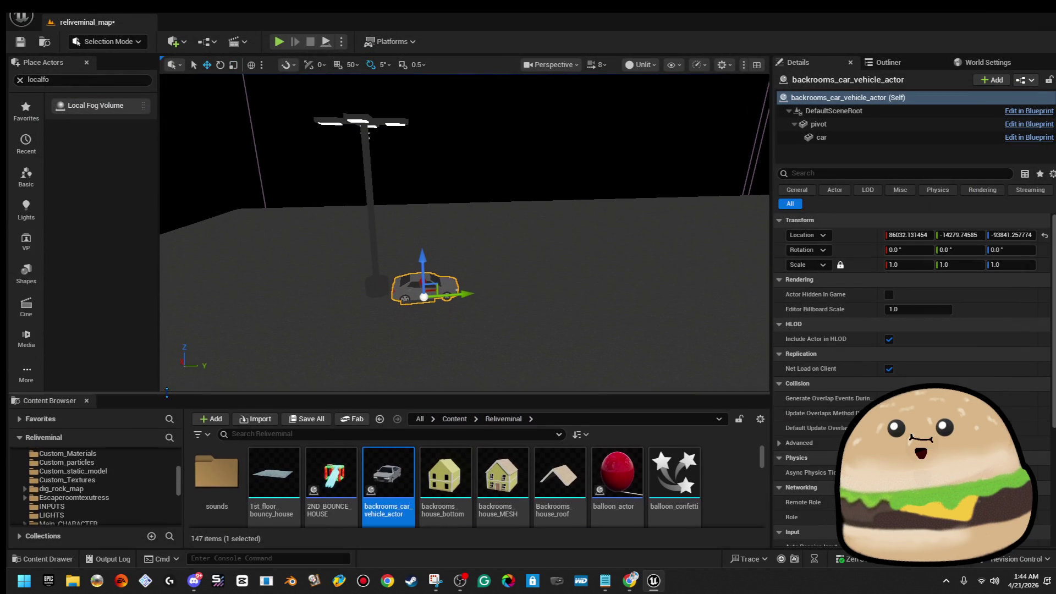
pyautogui.press('f')
pyautogui.moveTo(384, 333); pyautogui.dragTo(383, 333)
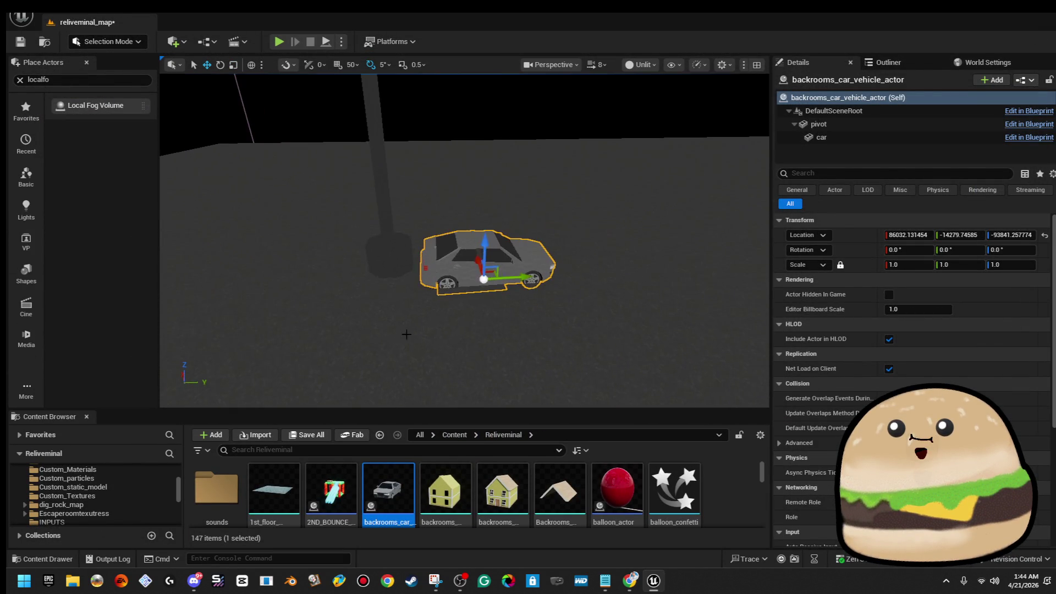
pyautogui.moveTo(484, 278); pyautogui.dragTo(511, 260)
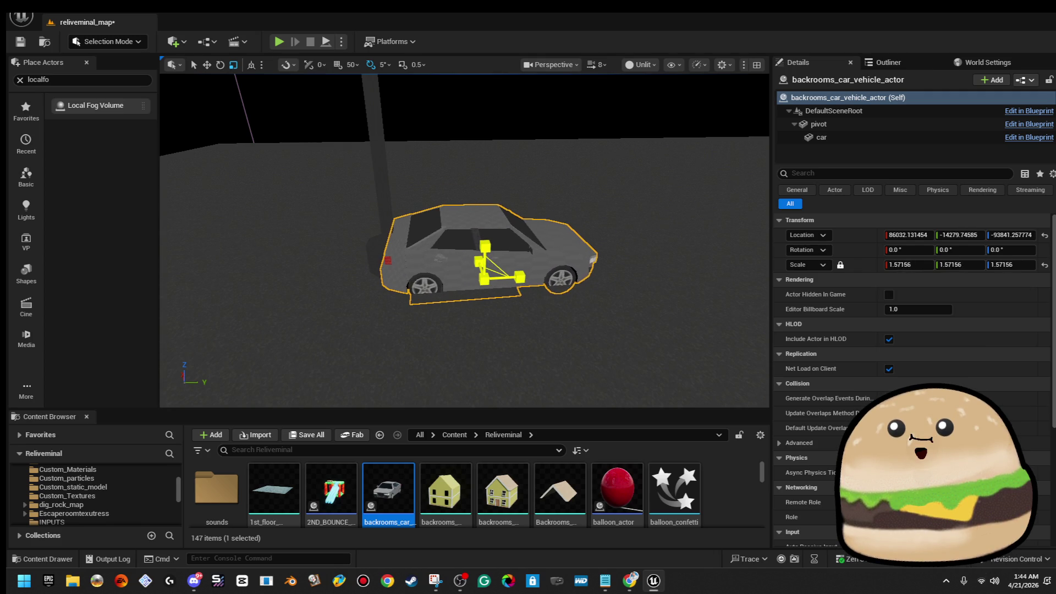
pyautogui.moveTo(485, 265); pyautogui.dragTo(487, 261)
pyautogui.scroll(-5, 463, 272)
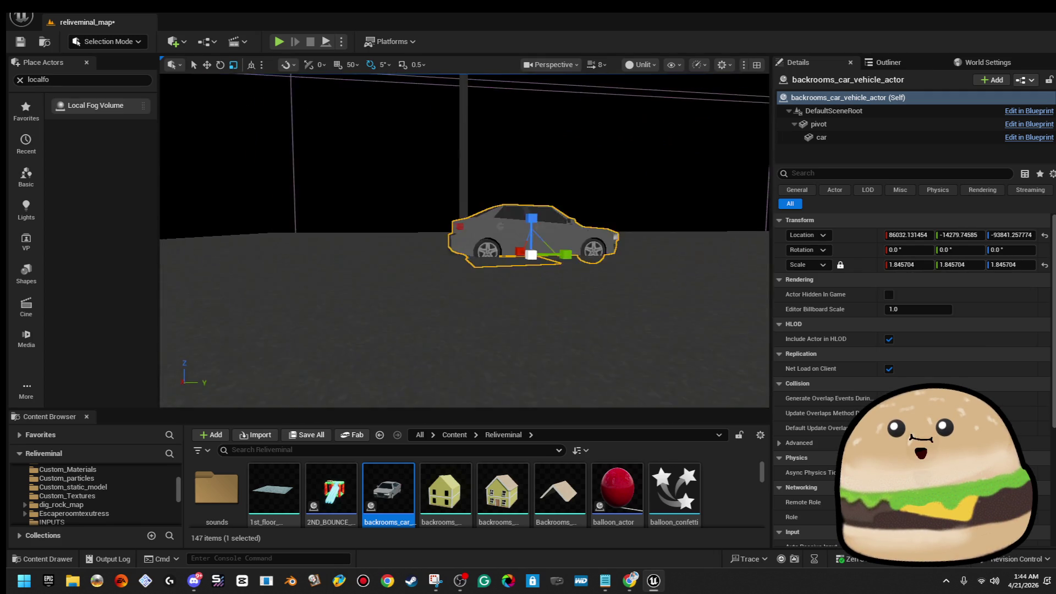
pyautogui.scroll(3, 504, 299)
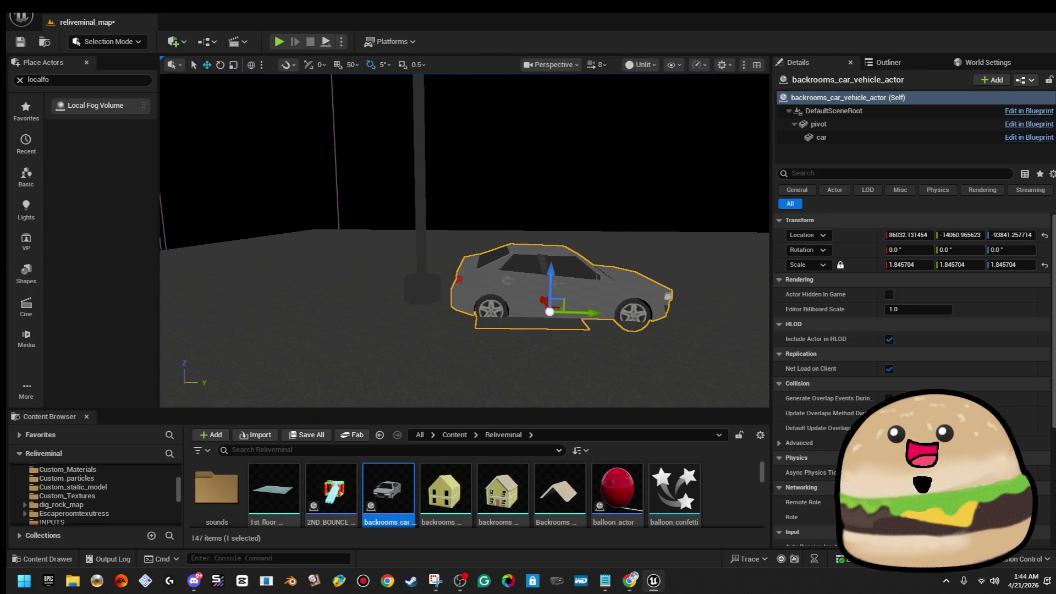
pyautogui.rightClick(439, 371)
pyautogui.click(481, 556)
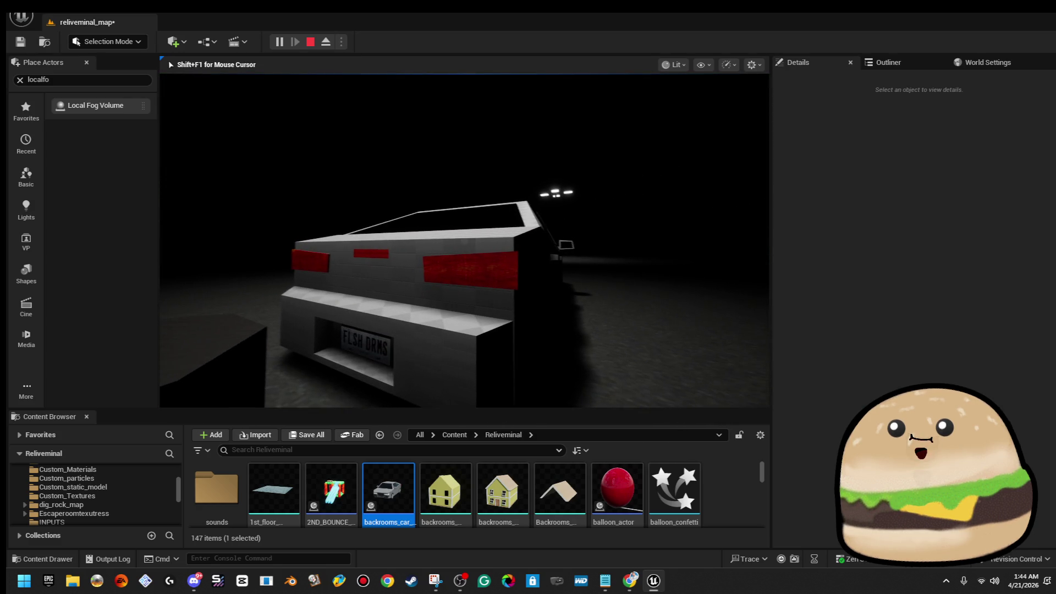
# Step: End the play session and raise the car actor slightly along Z
pyautogui.press('F11')
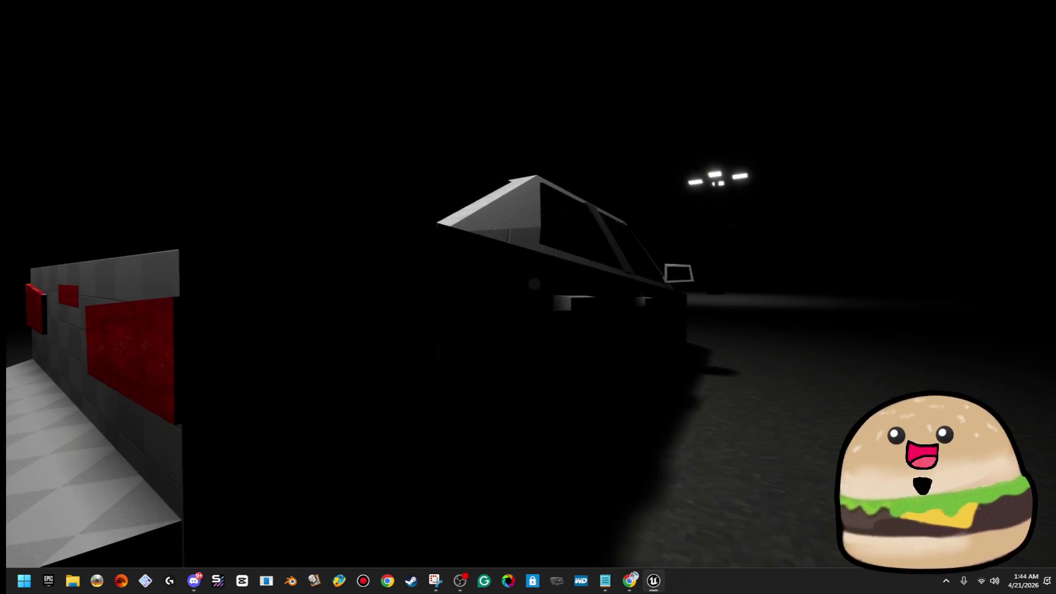
pyautogui.press('Escape')
pyautogui.click(620, 347)
pyautogui.press('f')
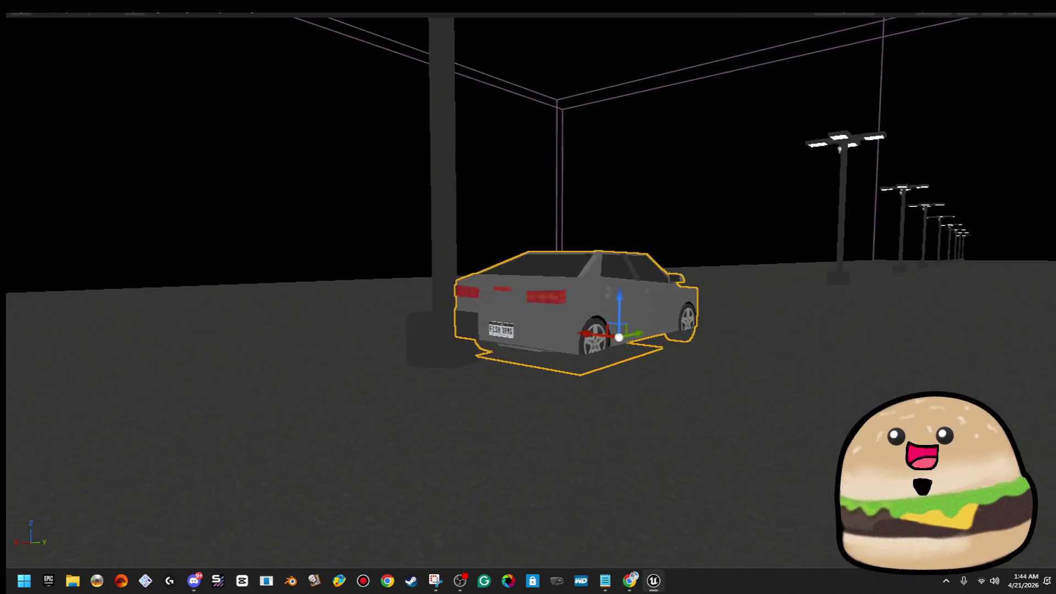
pyautogui.scroll(2, 615, 331)
pyautogui.moveTo(547, 341); pyautogui.dragTo(544, 315)
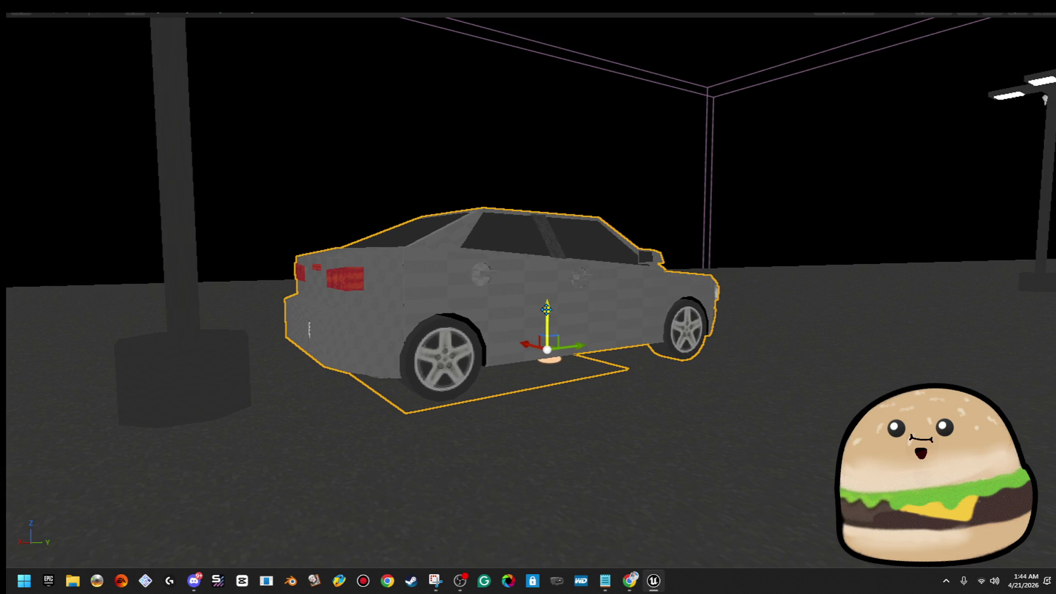
# Step: Open the car's Blueprint for editing and shrink its window to reveal the level
pyautogui.rightClick(573, 200)
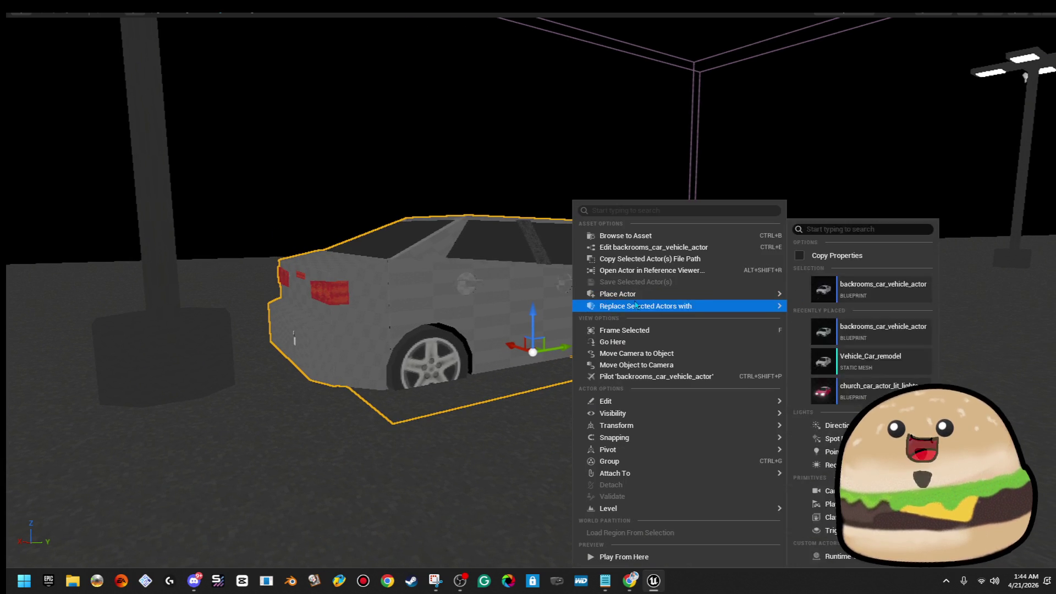
pyautogui.click(660, 246)
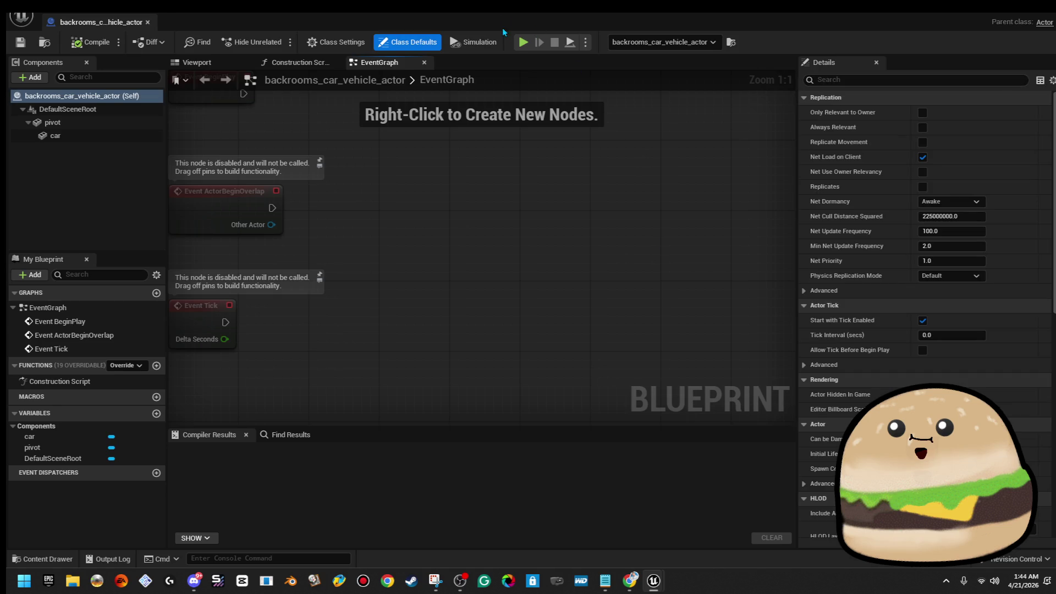
pyautogui.moveTo(502, 31); pyautogui.dragTo(994, 159)
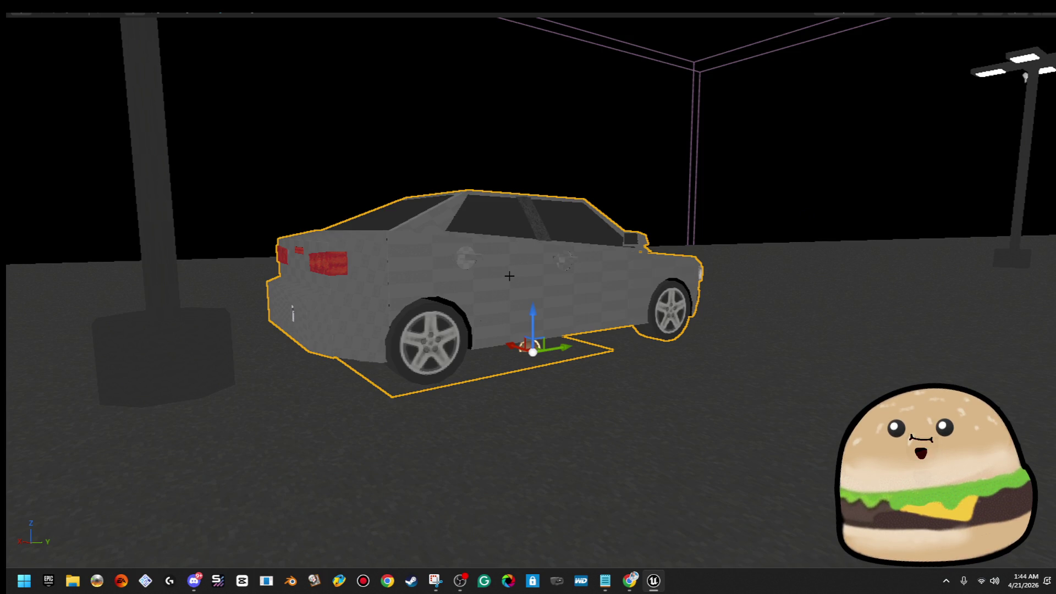
pyautogui.scroll(-3, 508, 275)
# Step: Play again from the same floor spot, then select the car back in the editor
pyautogui.rightClick(583, 307)
pyautogui.click(646, 556)
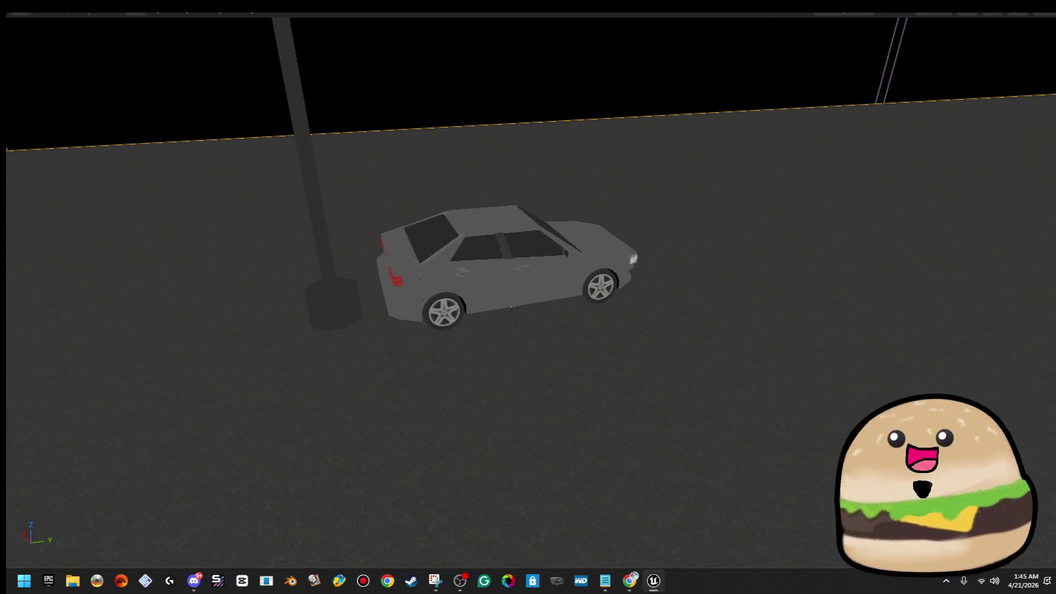
pyautogui.click(495, 264)
# Step: Bring up the car's Blueprint preview with the car mesh component selected and framed
pyautogui.rightClick(597, 206)
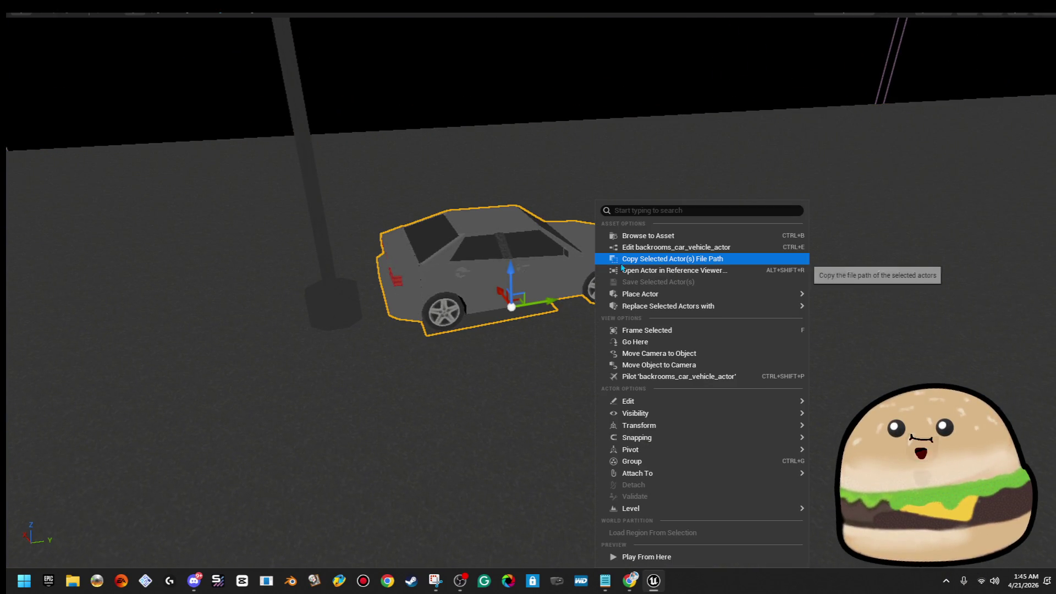
pyautogui.click(651, 249)
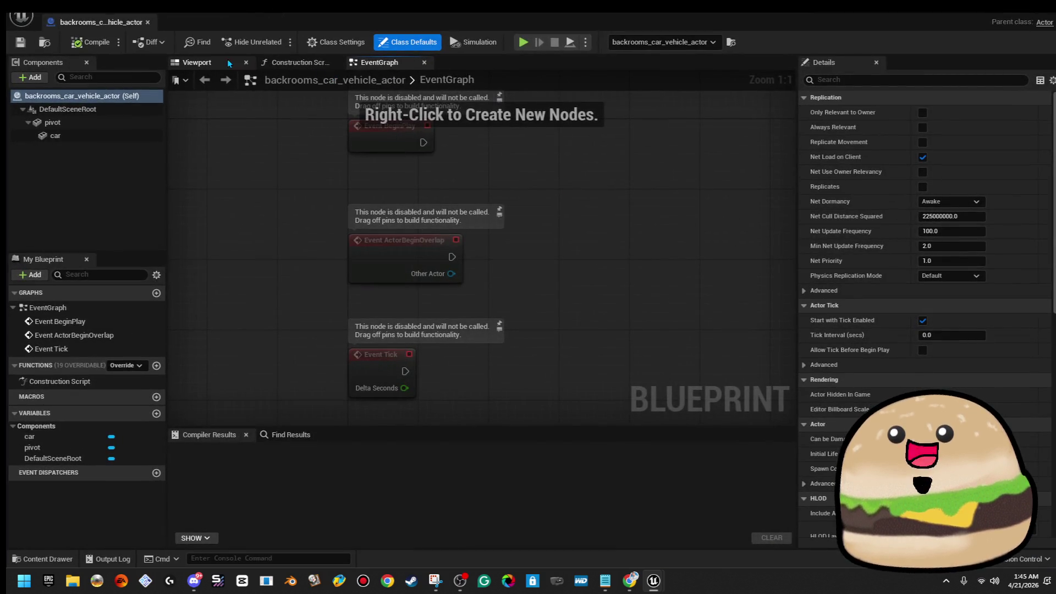
pyautogui.click(229, 63)
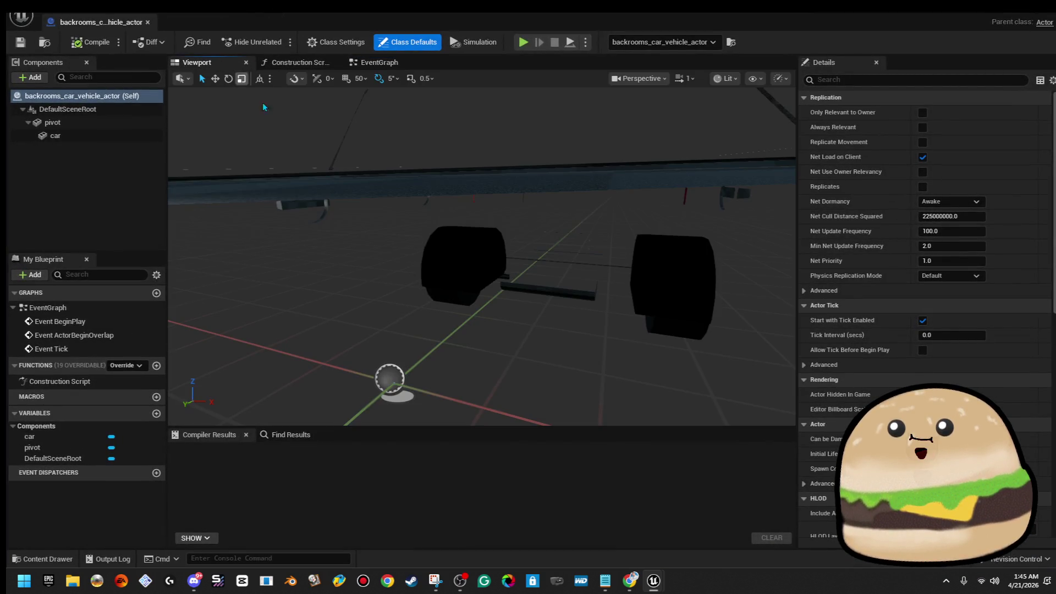
pyautogui.click(55, 135)
pyautogui.press('f')
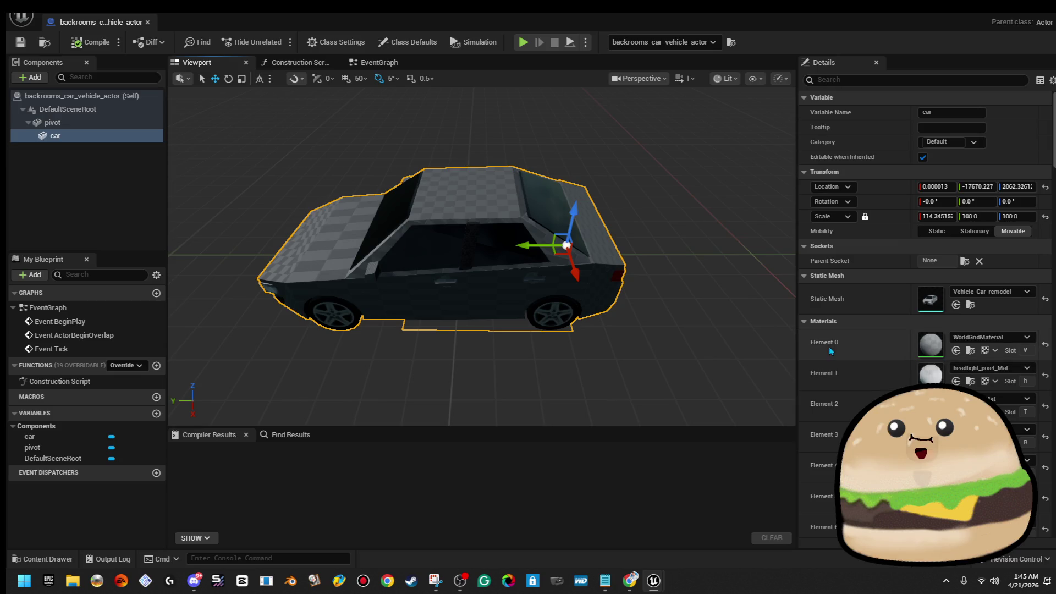
# Step: Assign Grimy_old_wall_style_Mat to the car's Materials Element 0 and recompile the Blueprint
pyautogui.click(1004, 338)
pyautogui.write('grimy')
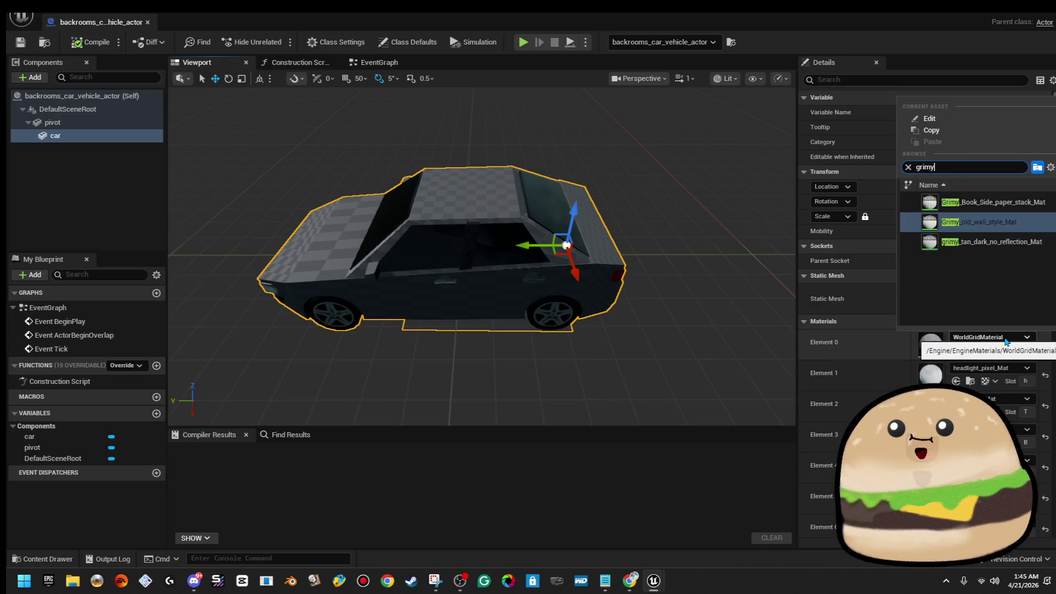
pyautogui.press('Return')
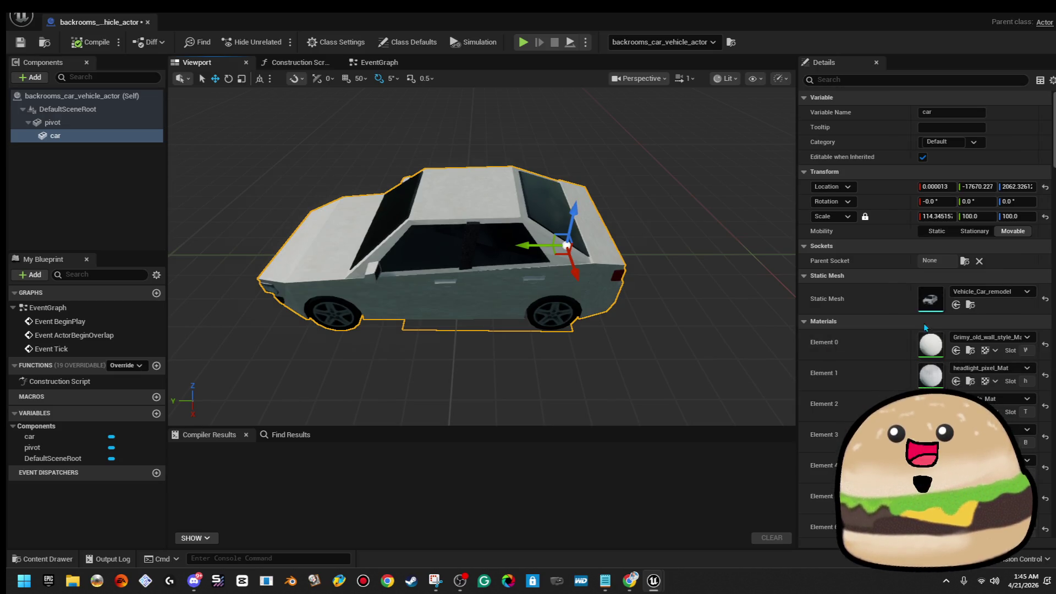
pyautogui.moveTo(479, 248); pyautogui.dragTo(379, 248)
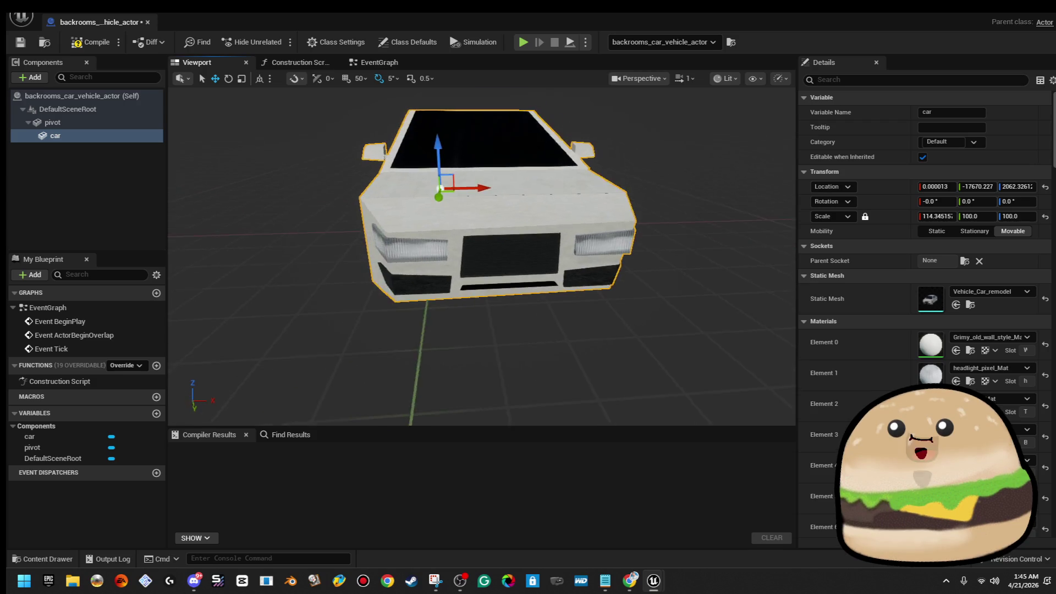
pyautogui.moveTo(380, 248); pyautogui.dragTo(296, 87)
pyautogui.click(87, 42)
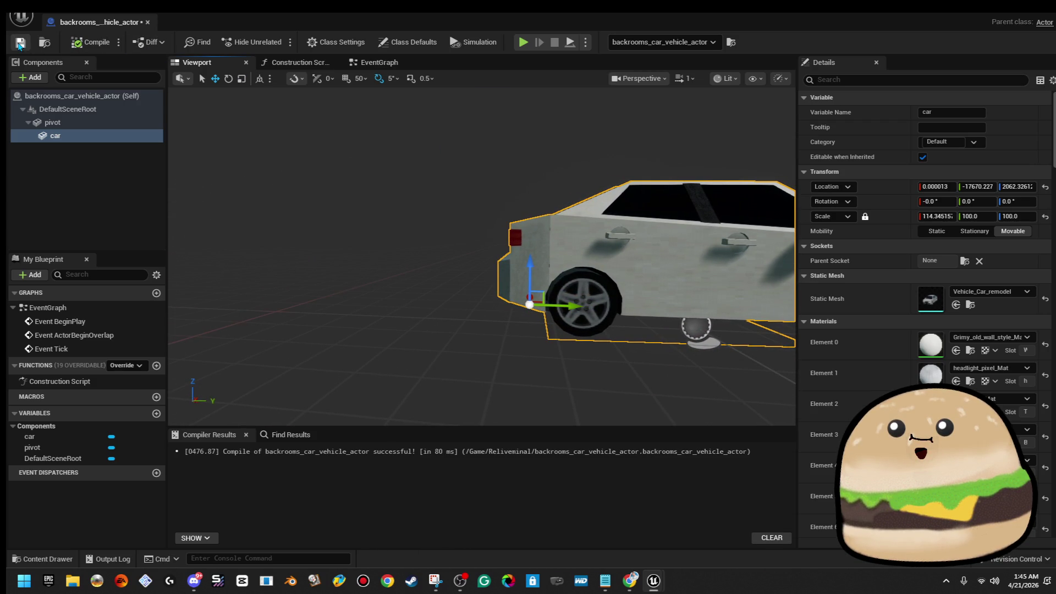
# Step: Run a quick Play From Here near the car, stop it, and reorient the view over the floor
pyautogui.hotkey('alt', 'Tab')
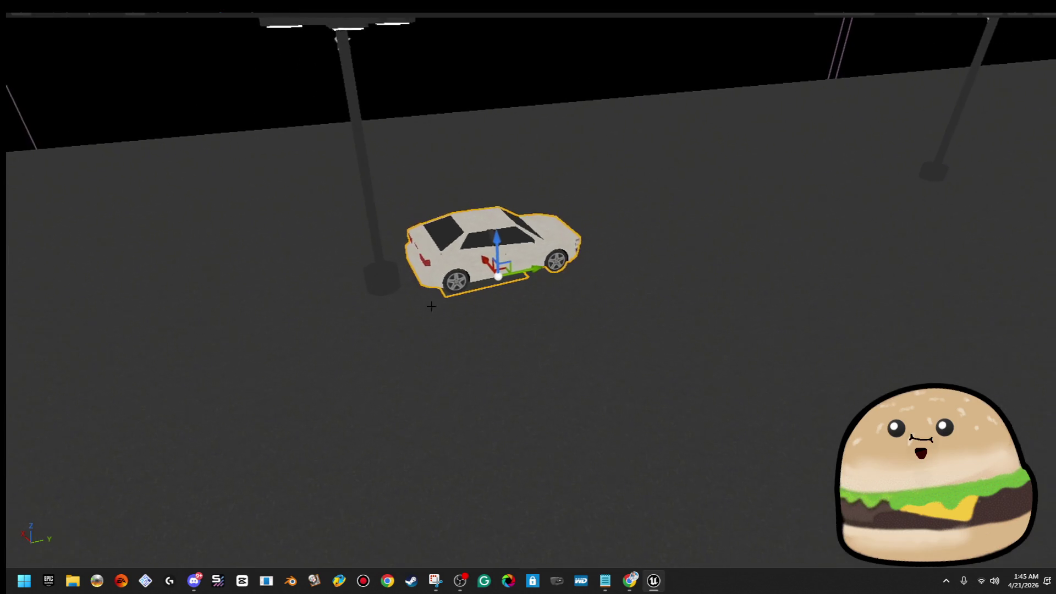
pyautogui.rightClick(406, 377)
pyautogui.click(491, 362)
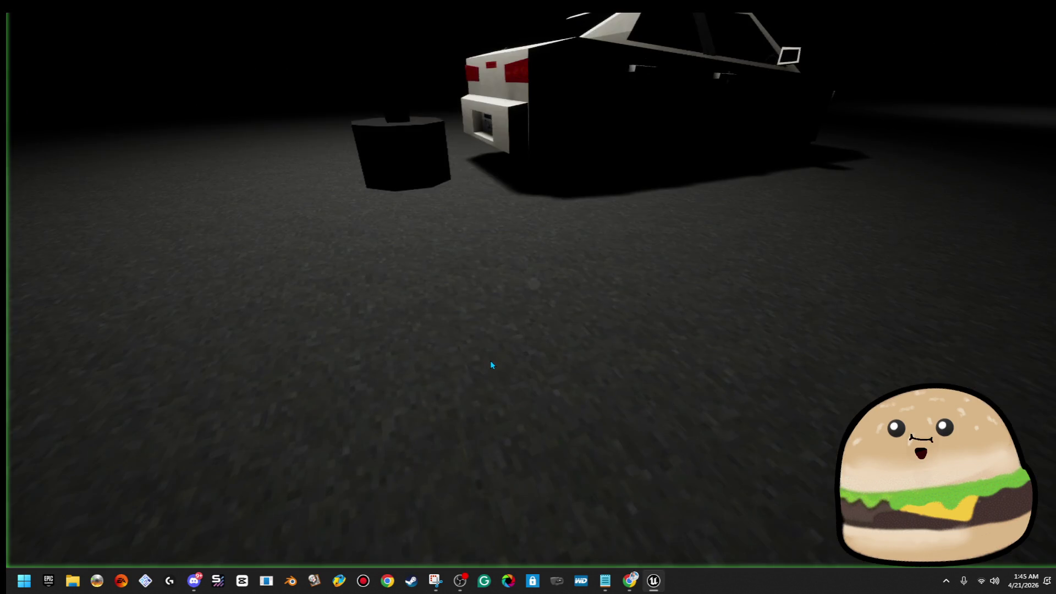
pyautogui.press('w')
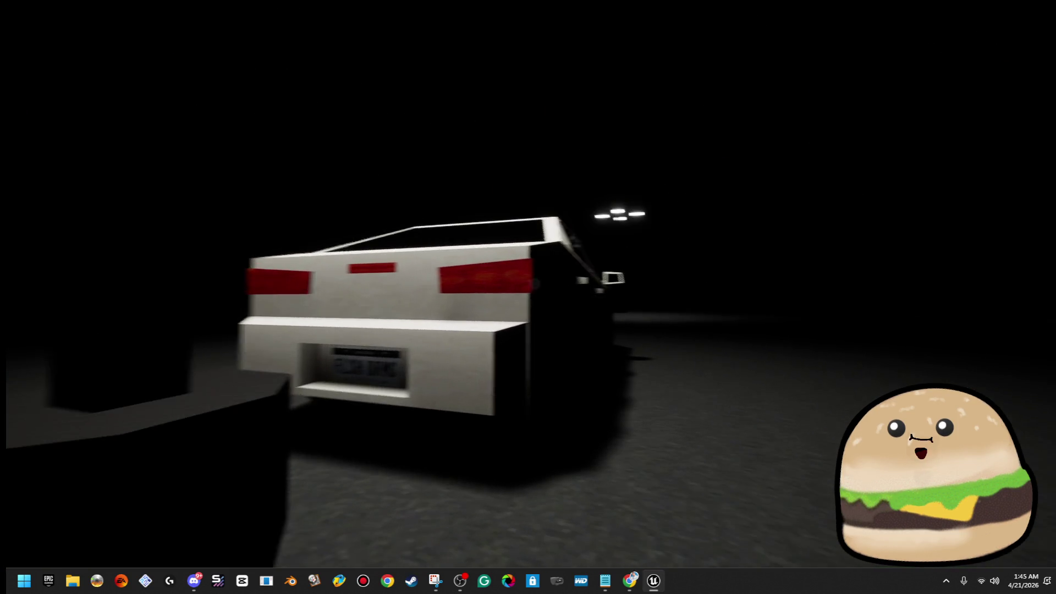
pyautogui.press('Escape')
pyautogui.moveTo(568, 274)
pyautogui.mouseDown()
pyautogui.moveTo(578, 321)
pyautogui.moveTo(493, 313)
pyautogui.mouseUp()
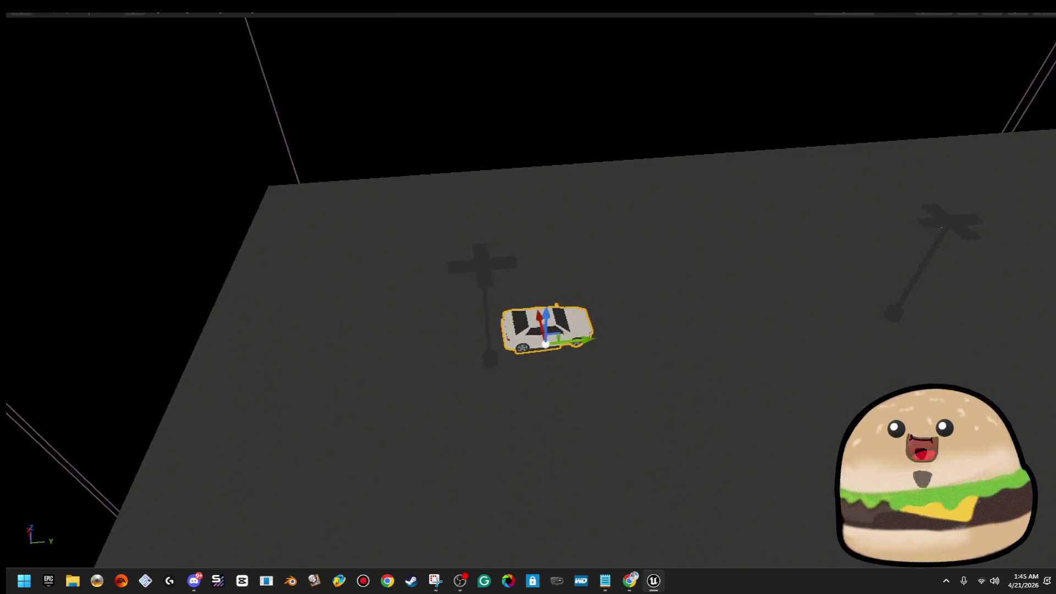
pyautogui.moveTo(442, 310); pyautogui.dragTo(495, 330)
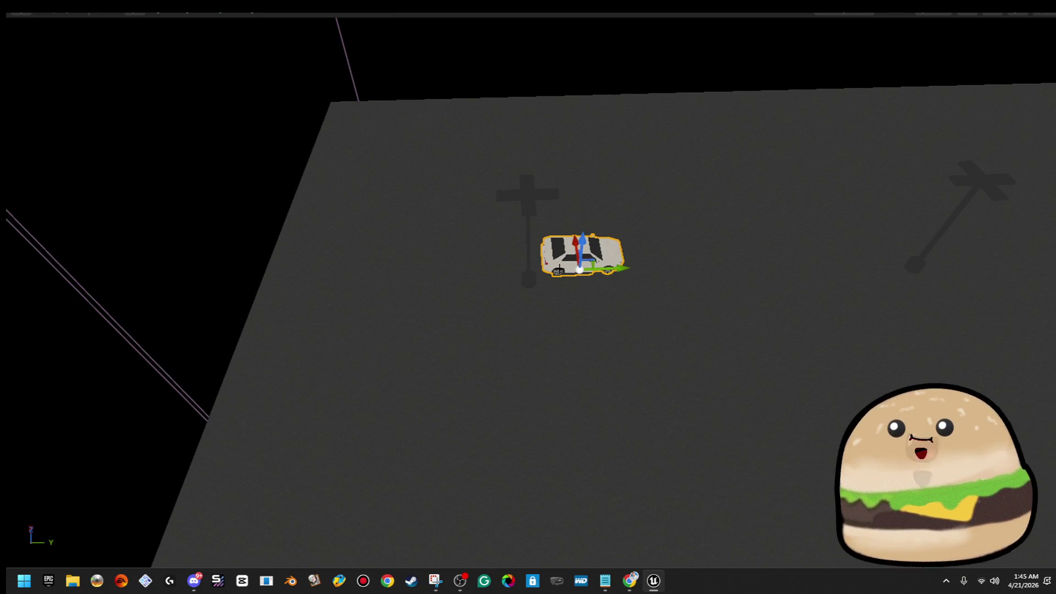
# Step: Play from the floor and walk around the car's doors, rear and side, then stop the test
pyautogui.rightClick(727, 259)
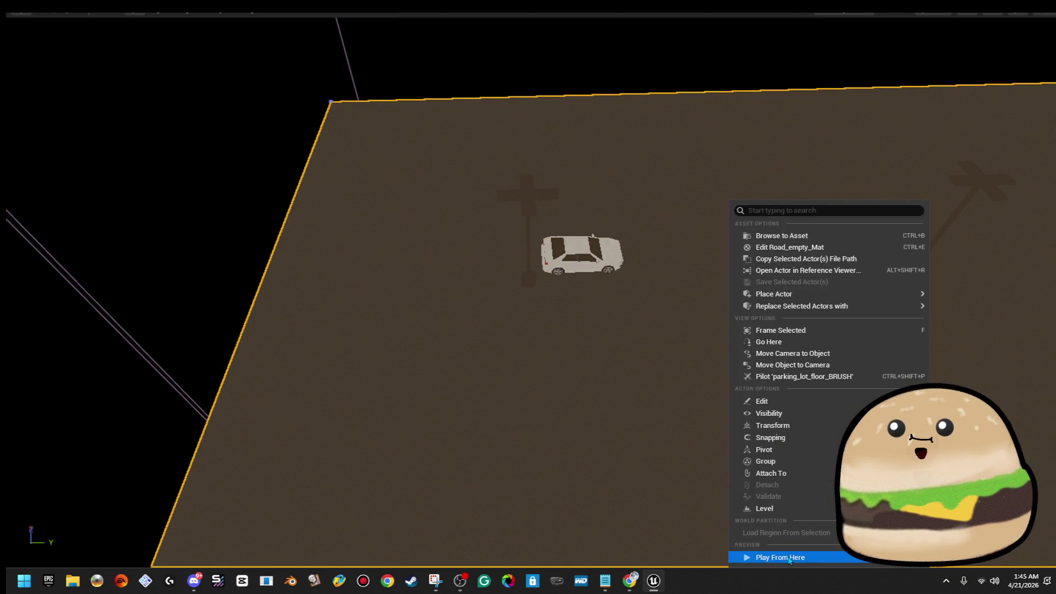
pyautogui.click(789, 557)
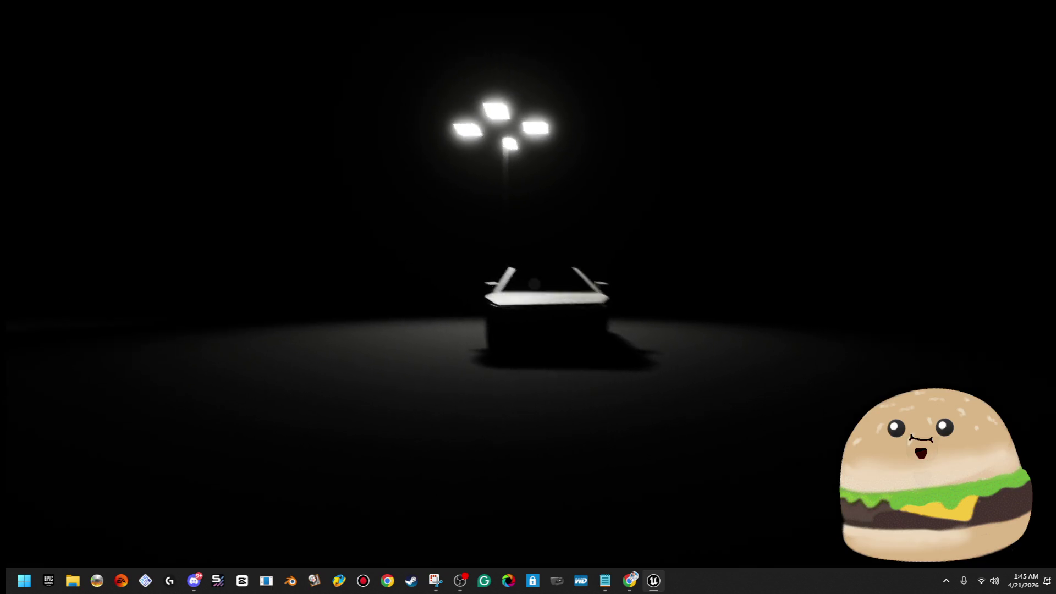
pyautogui.press('w')
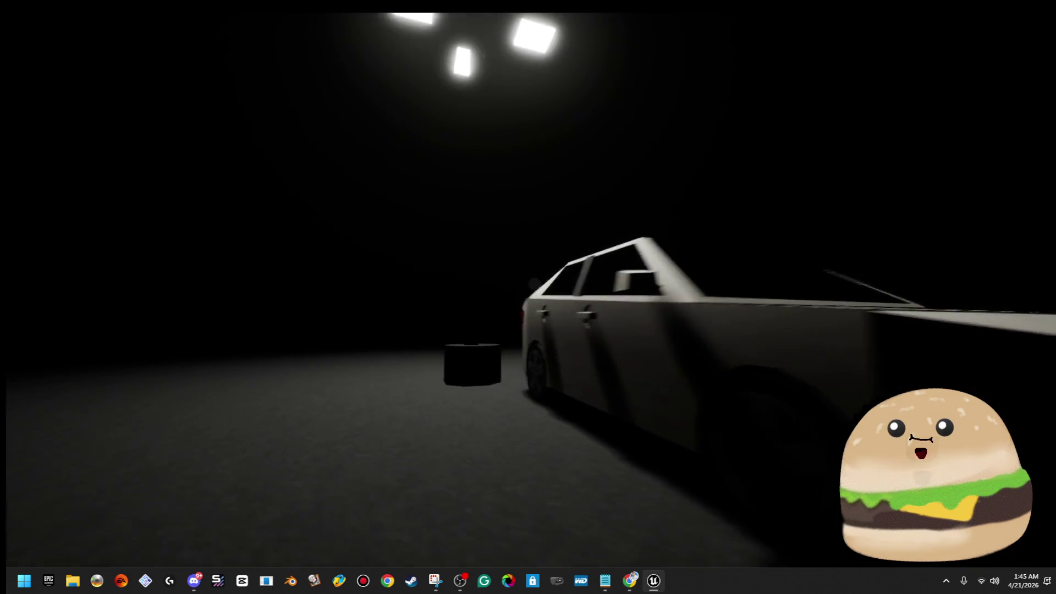
pyautogui.press('w')
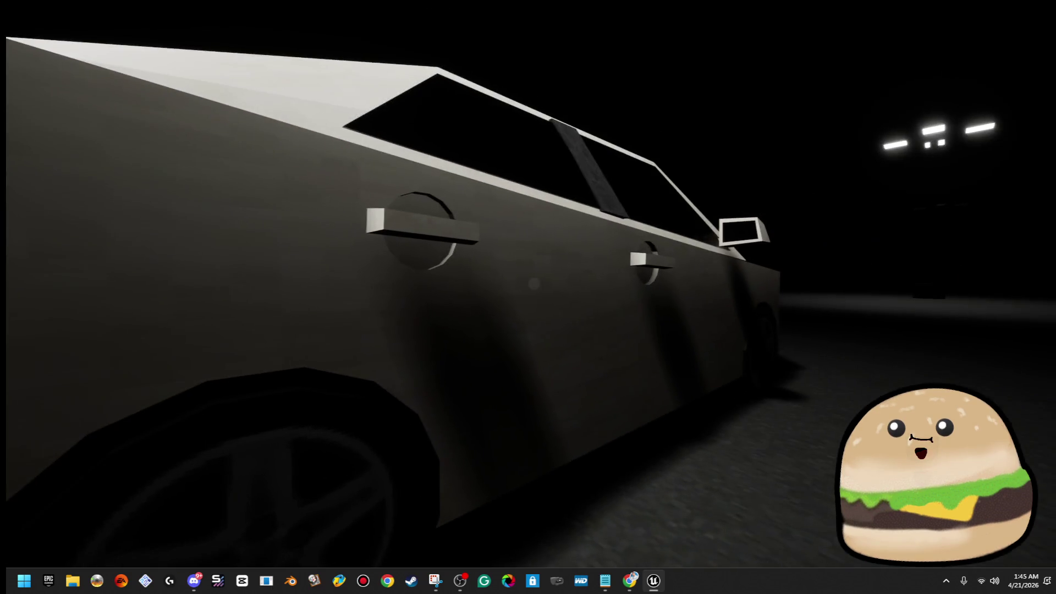
pyautogui.press('a')
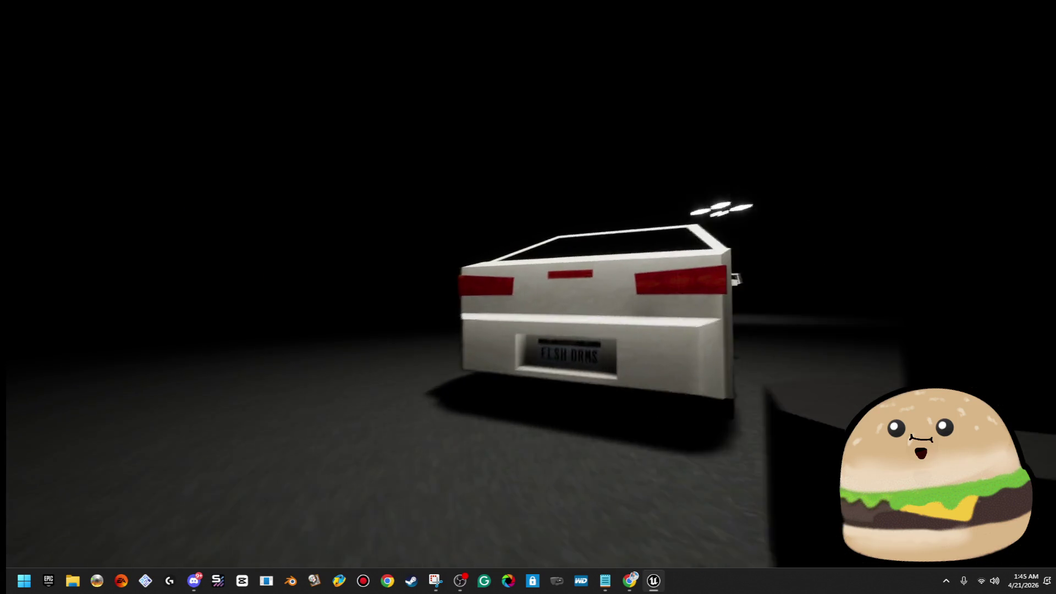
pyautogui.press('w')
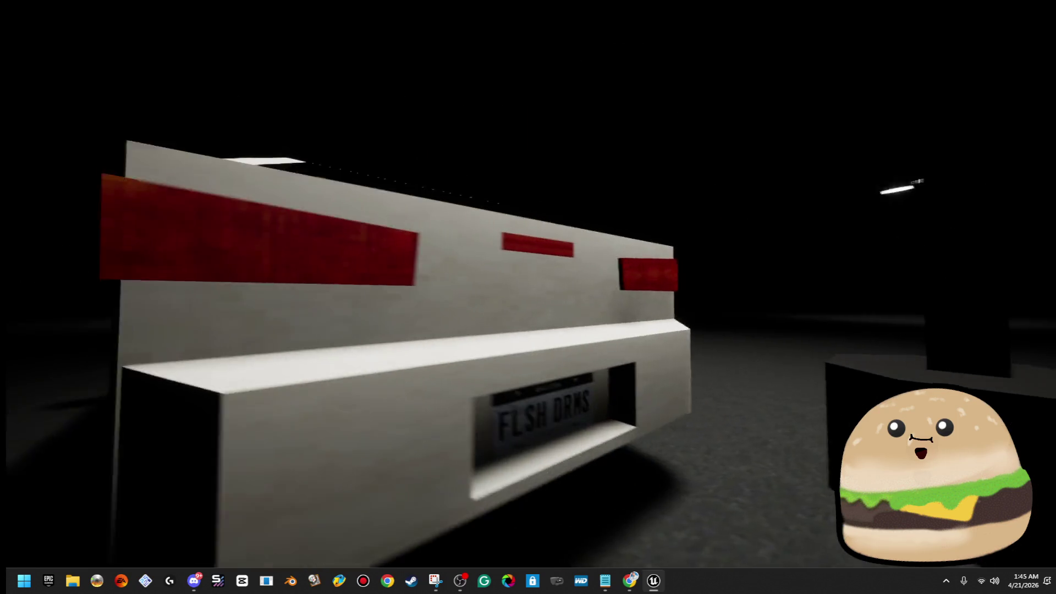
pyautogui.press('a')
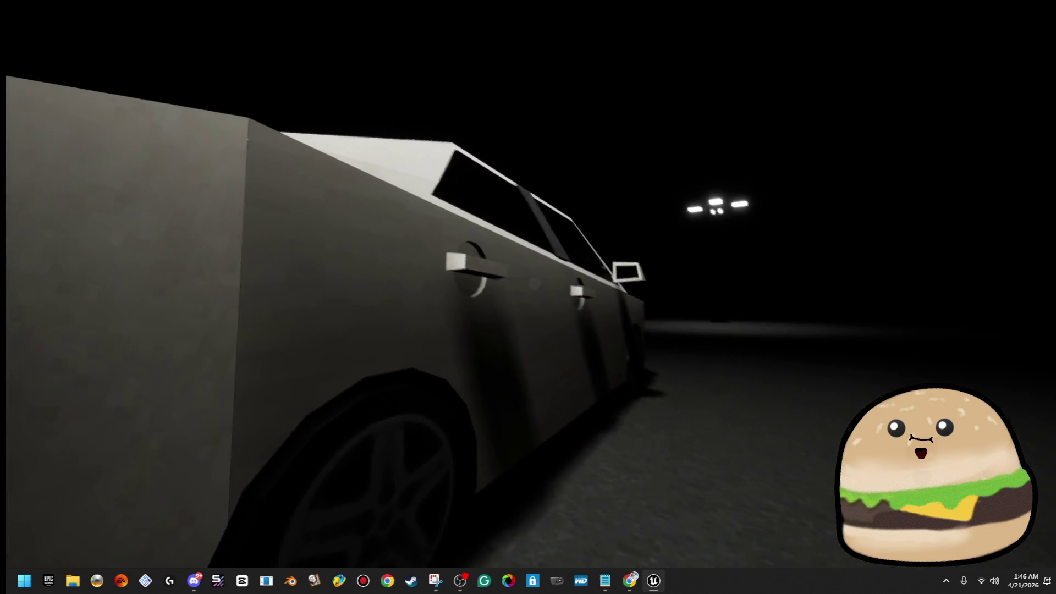
pyautogui.press('w')
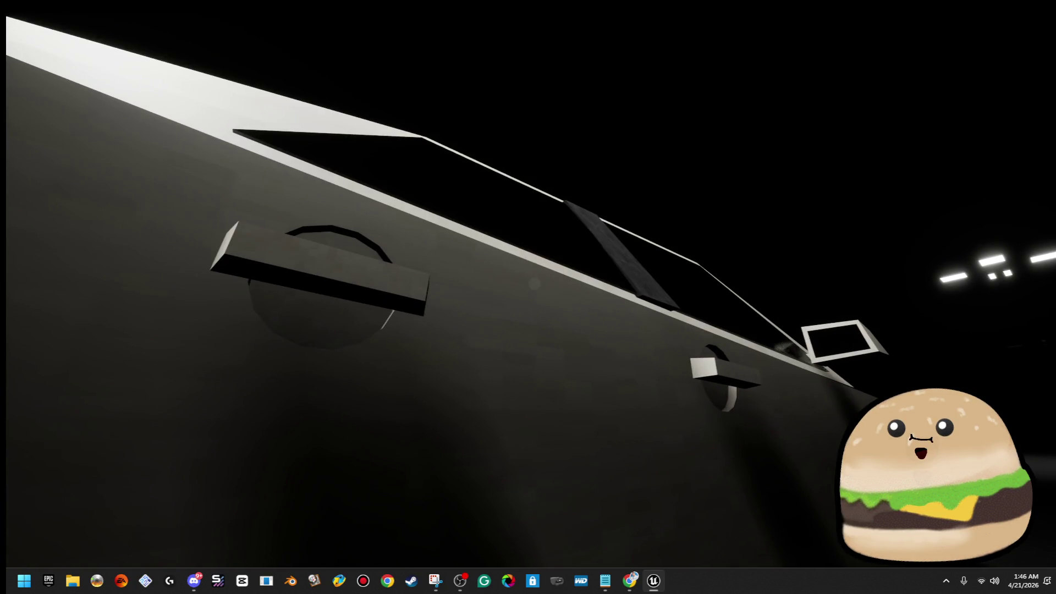
pyautogui.press('s')
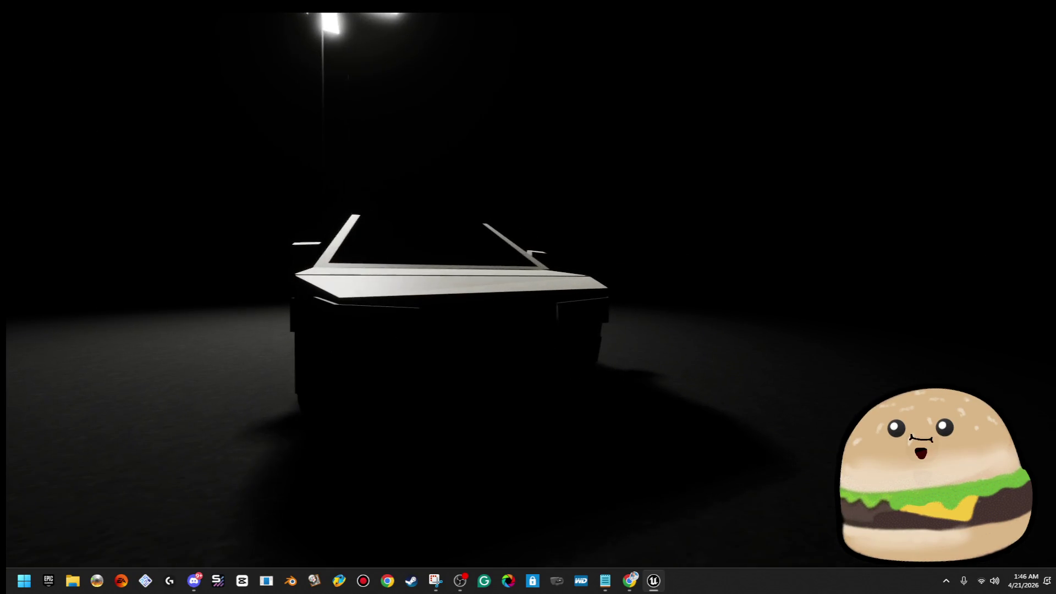
pyautogui.press('Escape')
# Step: Fly the editor view back to the car, select it and bring up its actions
pyautogui.press('s')
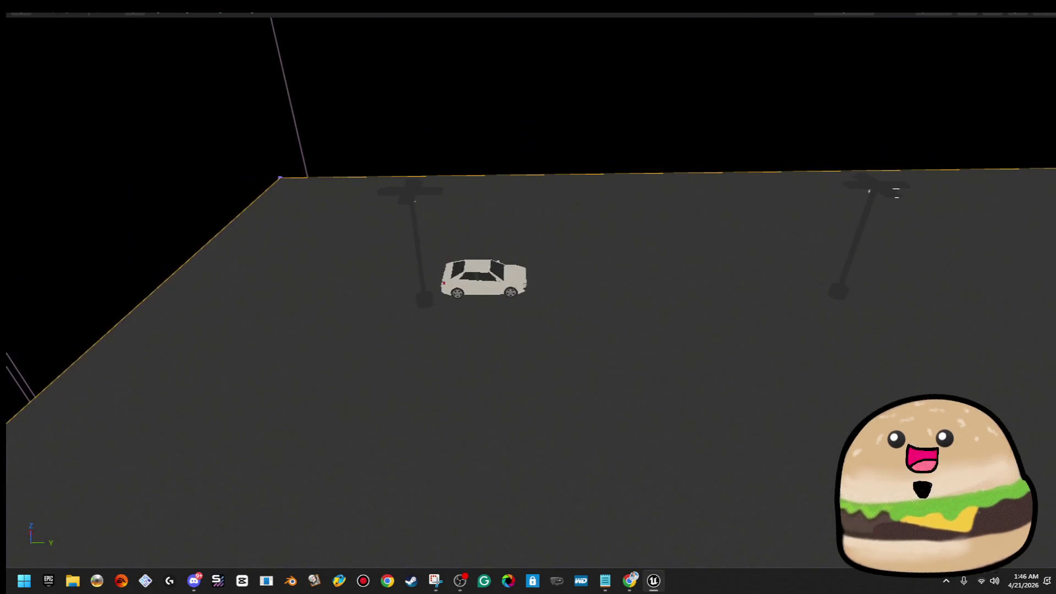
pyautogui.press('s')
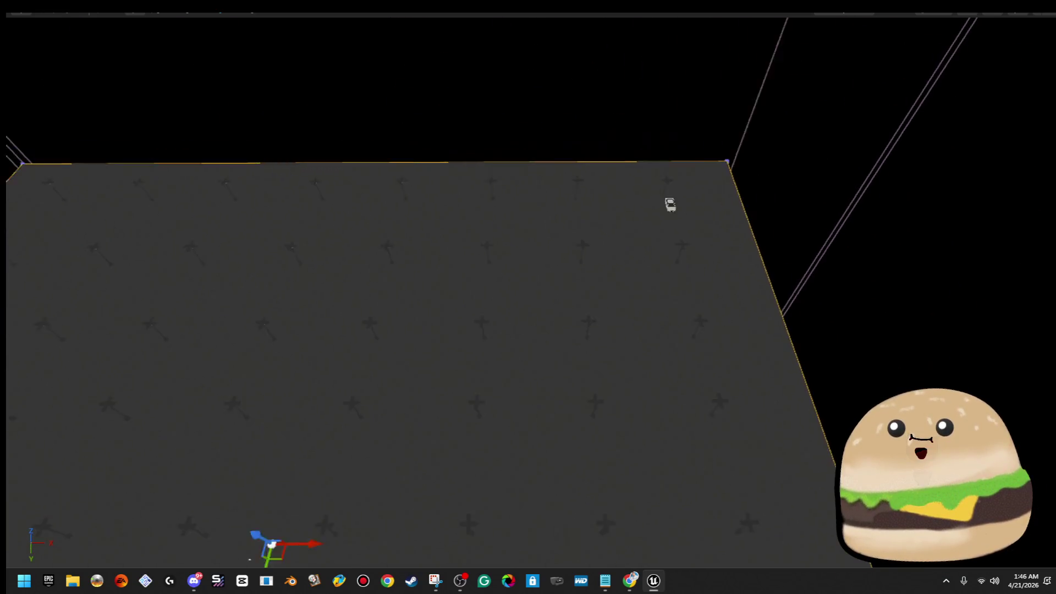
pyautogui.press('w')
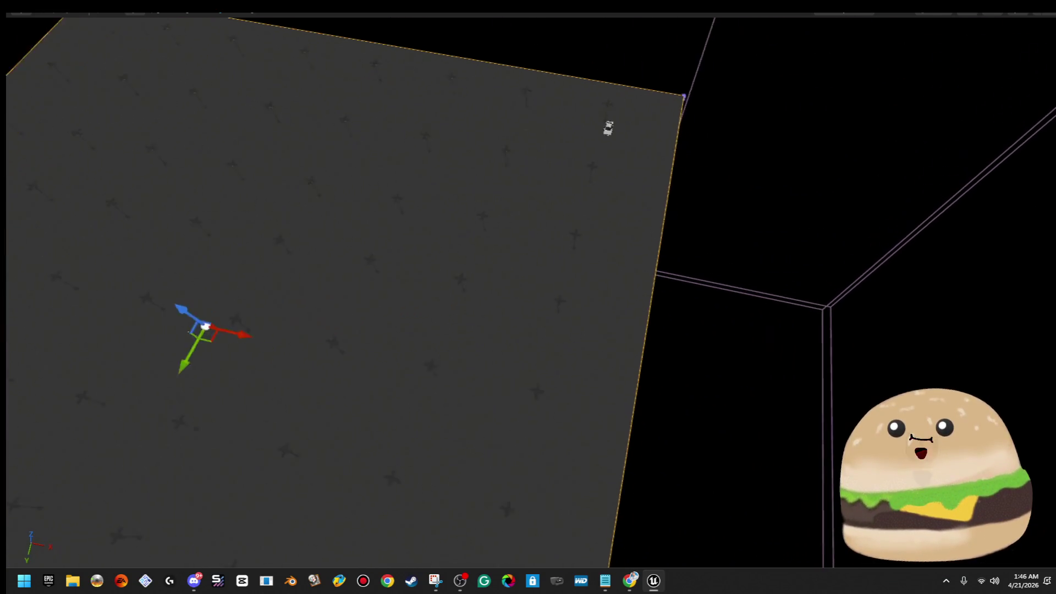
pyautogui.press('w')
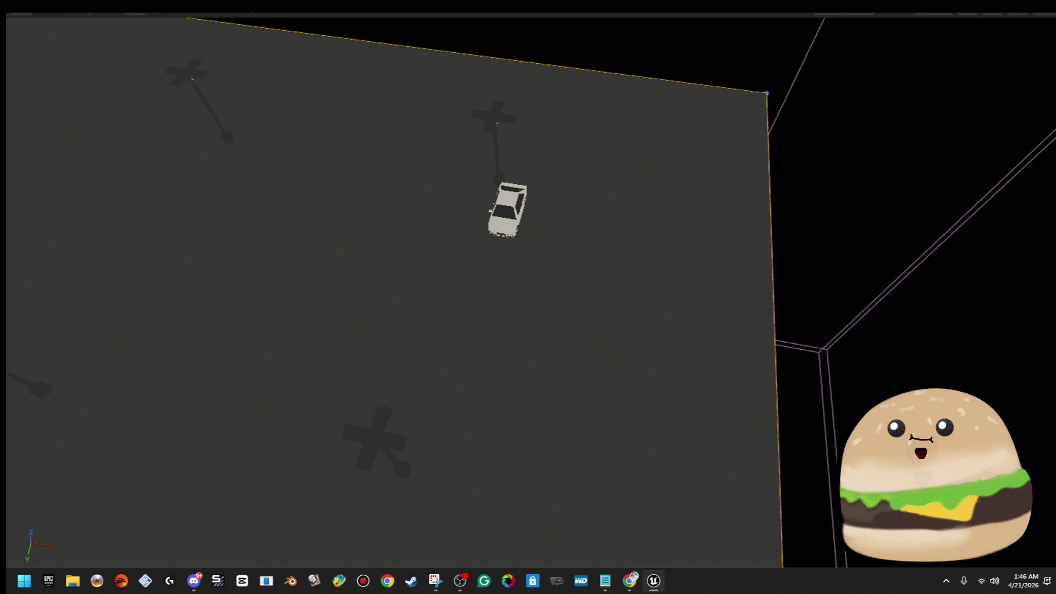
pyautogui.click(507, 211)
pyautogui.rightClick(508, 204)
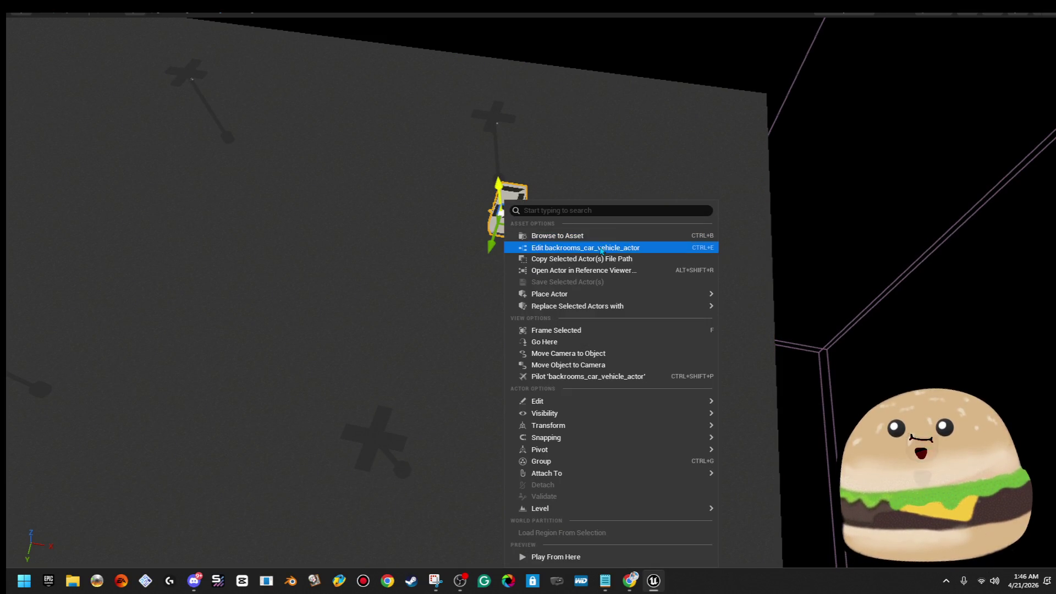
# Step: Edit backrooms_car_vehicle_actor, preview the grimy car component, and bring up the Add component list
pyautogui.click(601, 248)
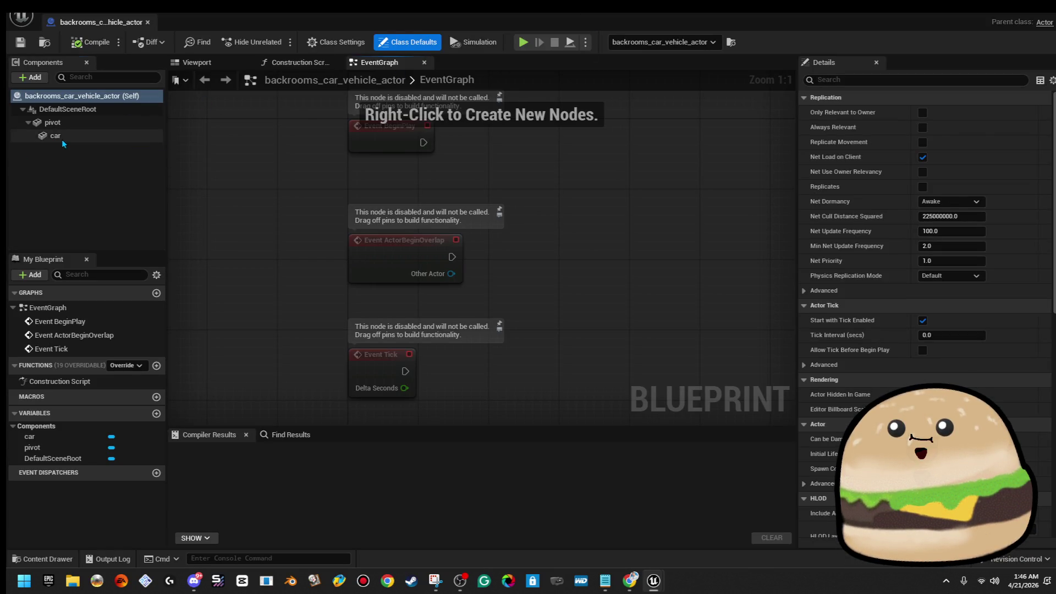
pyautogui.click(55, 135)
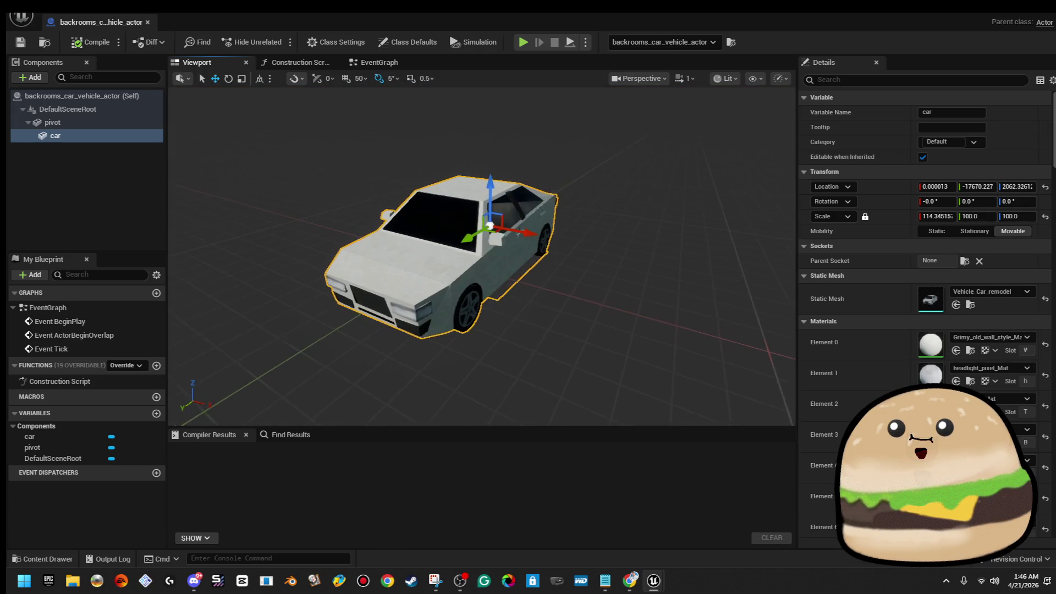
pyautogui.moveTo(479, 247); pyautogui.dragTo(396, 248)
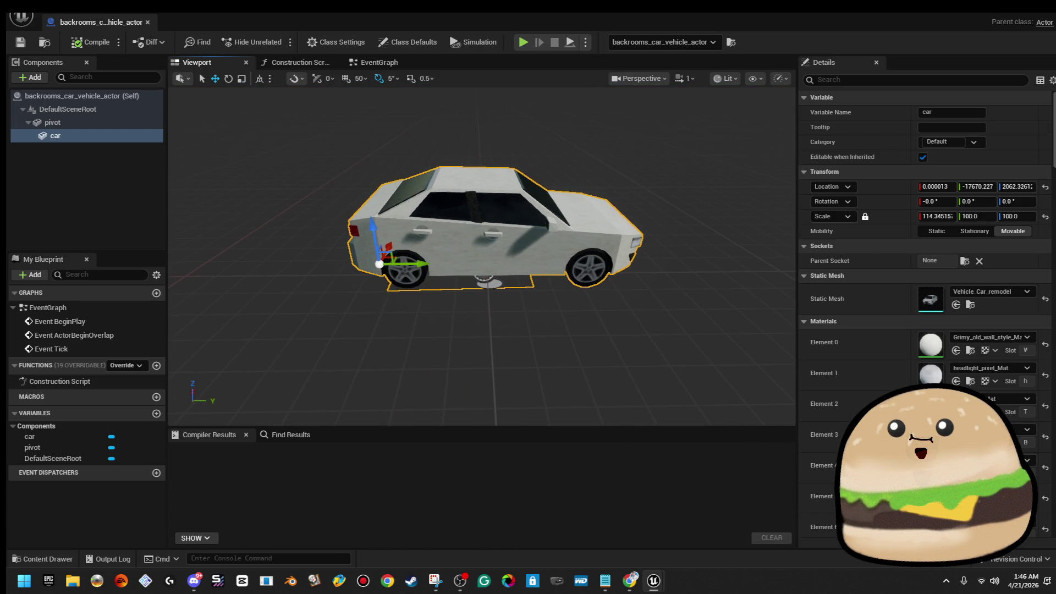
pyautogui.moveTo(366, 170); pyautogui.dragTo(366, 198)
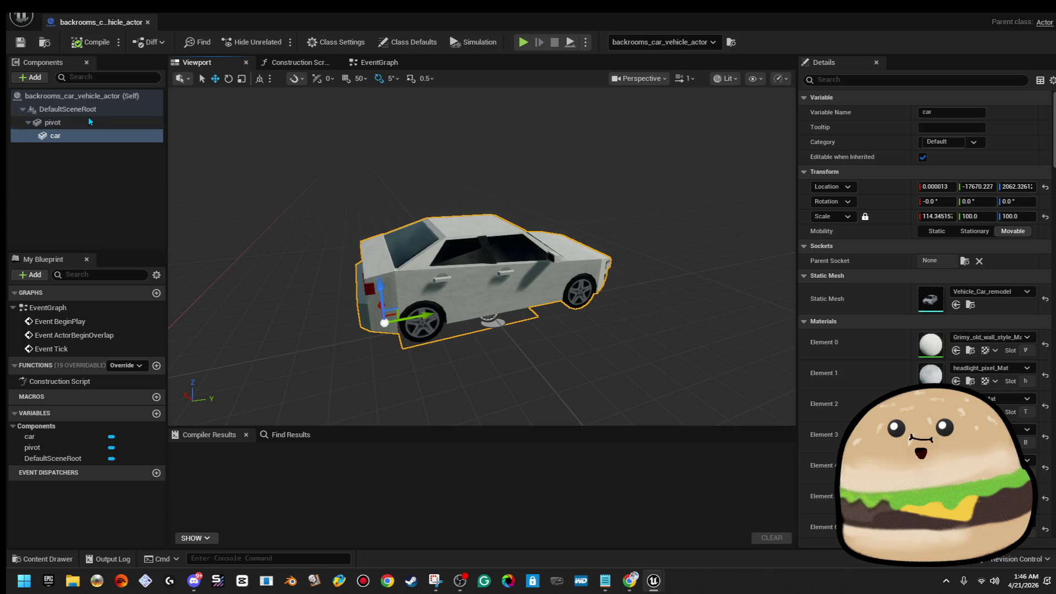
pyautogui.click(40, 77)
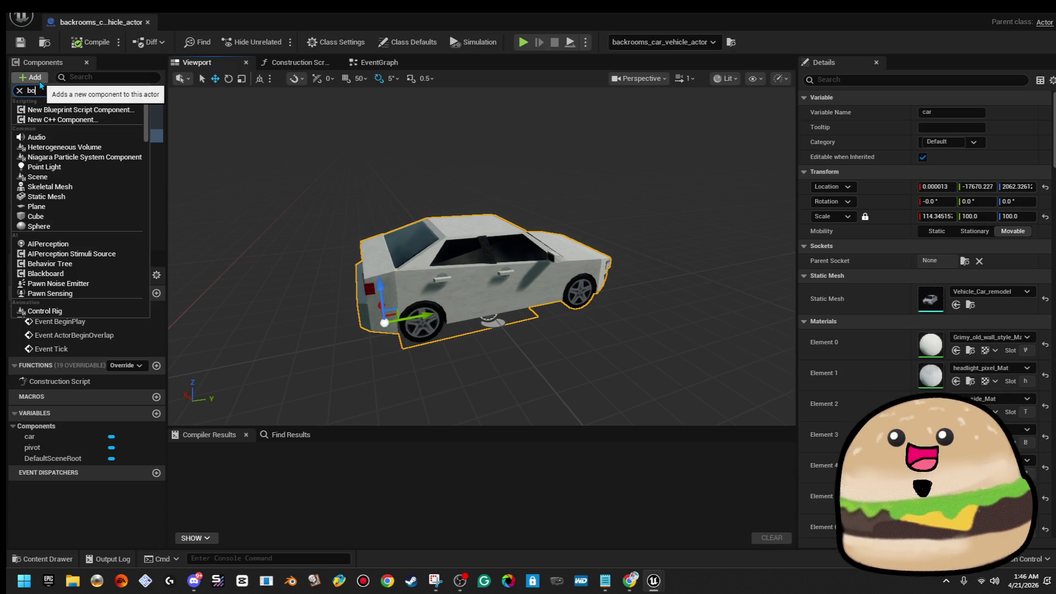
pyautogui.write('box')
# Step: Add a Box Collision component under car and roughly nudge and shrink it
pyautogui.click(49, 109)
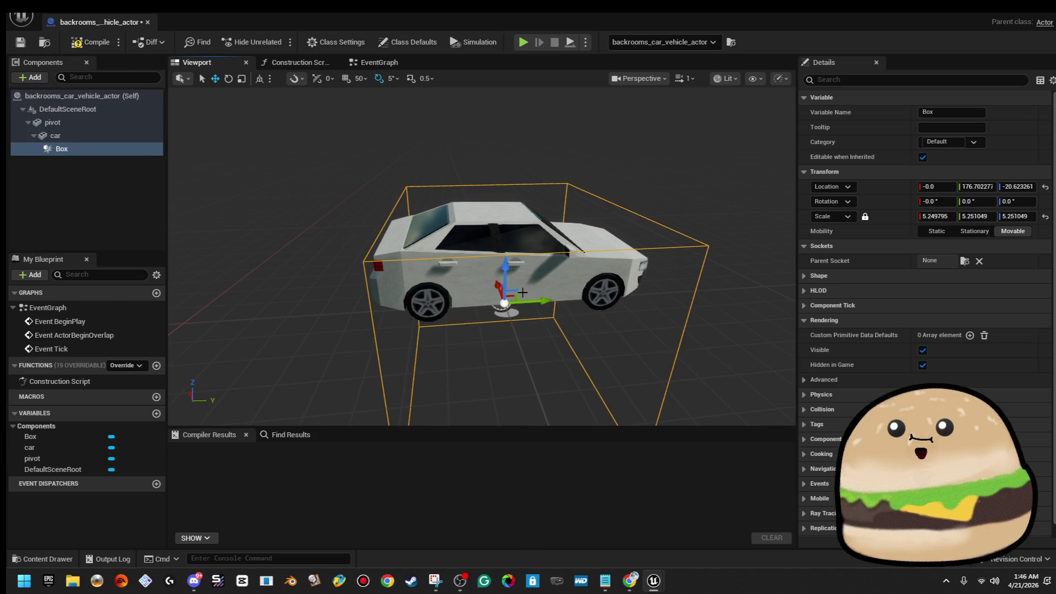
pyautogui.moveTo(451, 224); pyautogui.dragTo(492, 260)
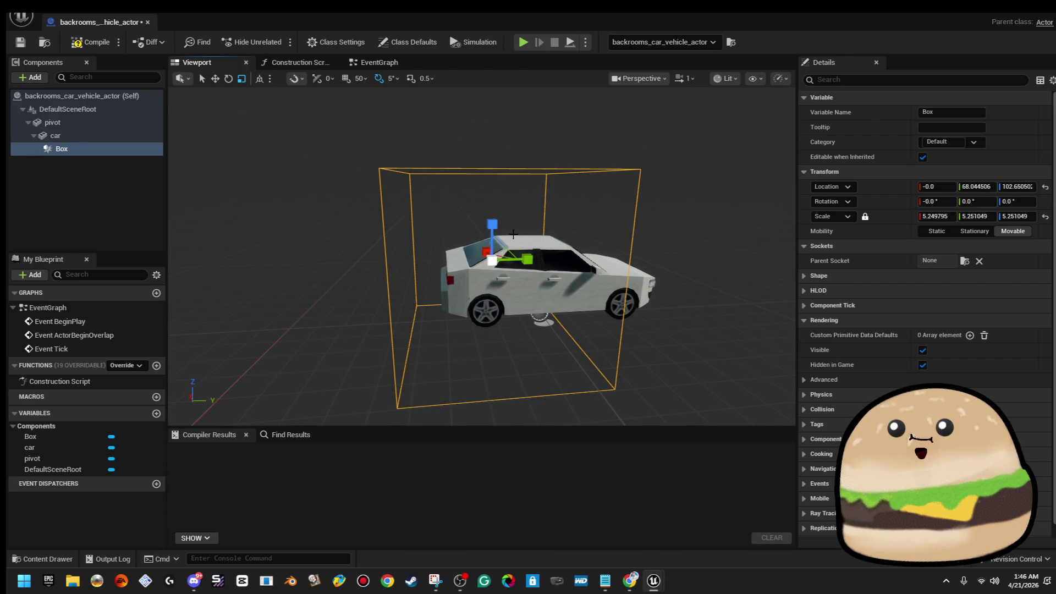
pyautogui.press('r')
pyautogui.moveTo(504, 245); pyautogui.dragTo(483, 268)
pyautogui.press('w')
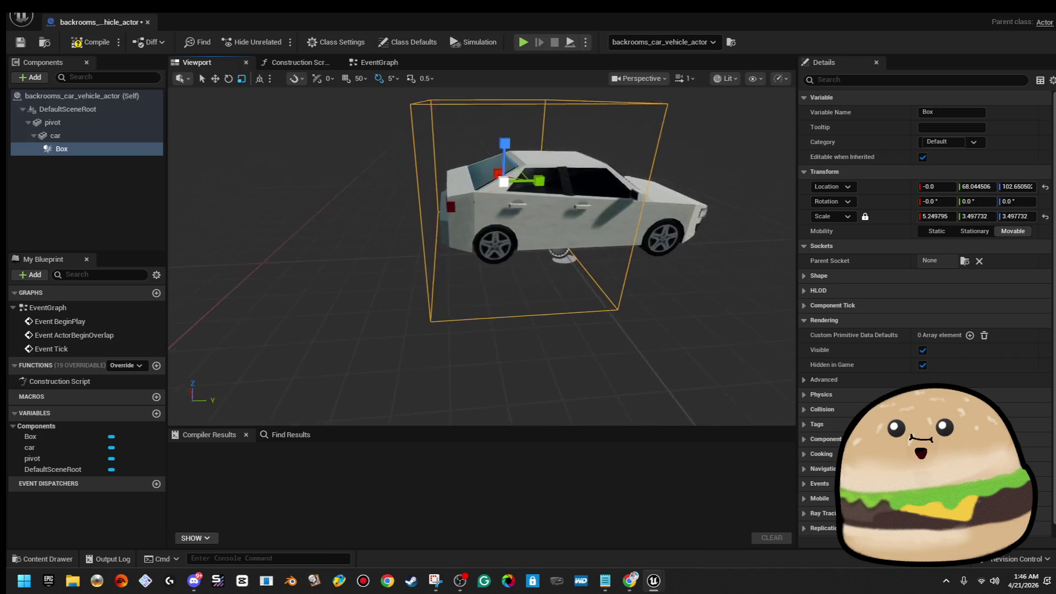
# Step: Move and resize the box along X and Y until it encloses the whole car
pyautogui.moveTo(478, 247)
pyautogui.mouseDown()
pyautogui.moveTo(528, 247)
pyautogui.moveTo(512, 231)
pyautogui.moveTo(496, 241)
pyautogui.mouseUp()
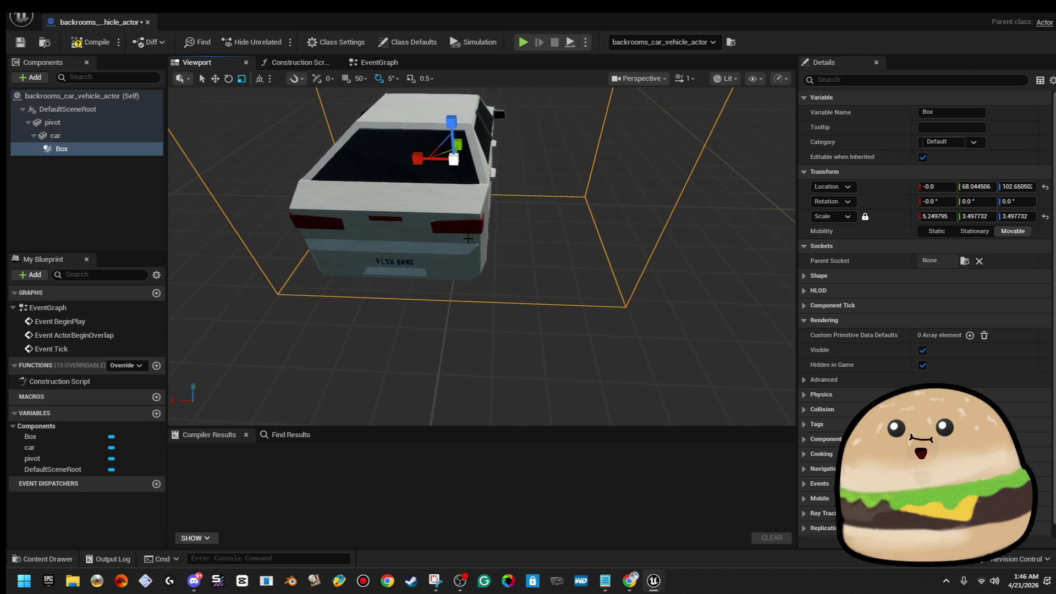
pyautogui.moveTo(937, 215); pyautogui.dragTo(907, 215)
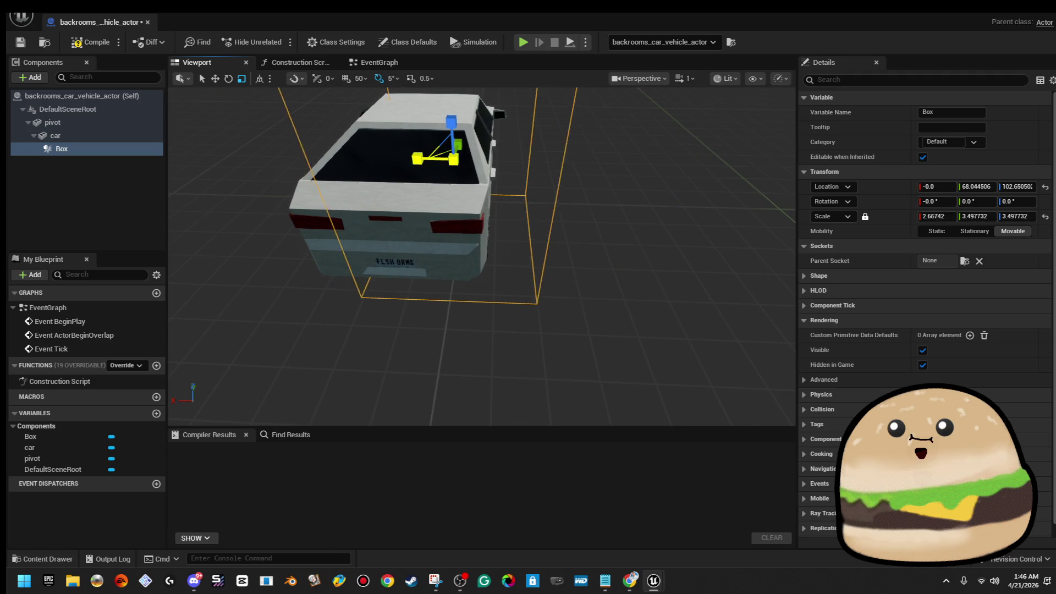
pyautogui.moveTo(420, 158)
pyautogui.mouseDown()
pyautogui.moveTo(521, 164)
pyautogui.moveTo(462, 189)
pyautogui.moveTo(559, 212)
pyautogui.mouseUp()
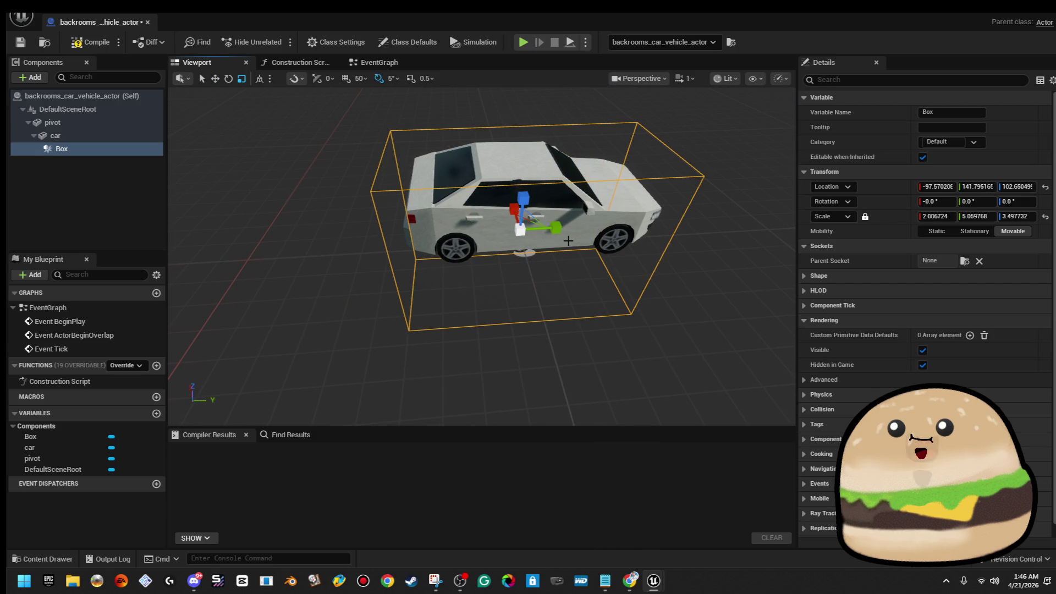
pyautogui.moveTo(559, 228); pyautogui.dragTo(462, 233)
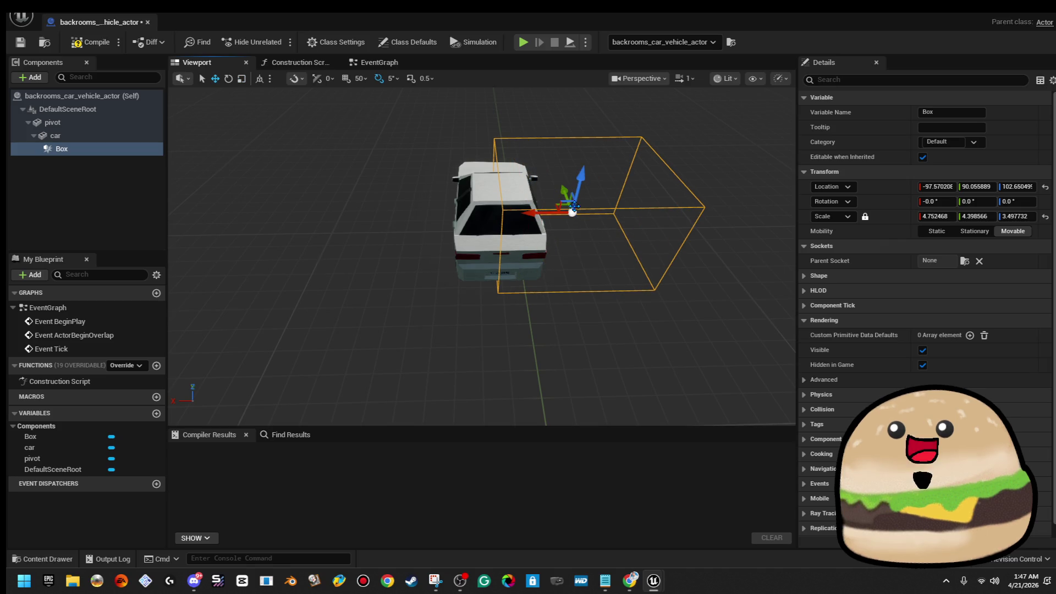
pyautogui.press('w')
pyautogui.moveTo(483, 256); pyautogui.dragTo(482, 215)
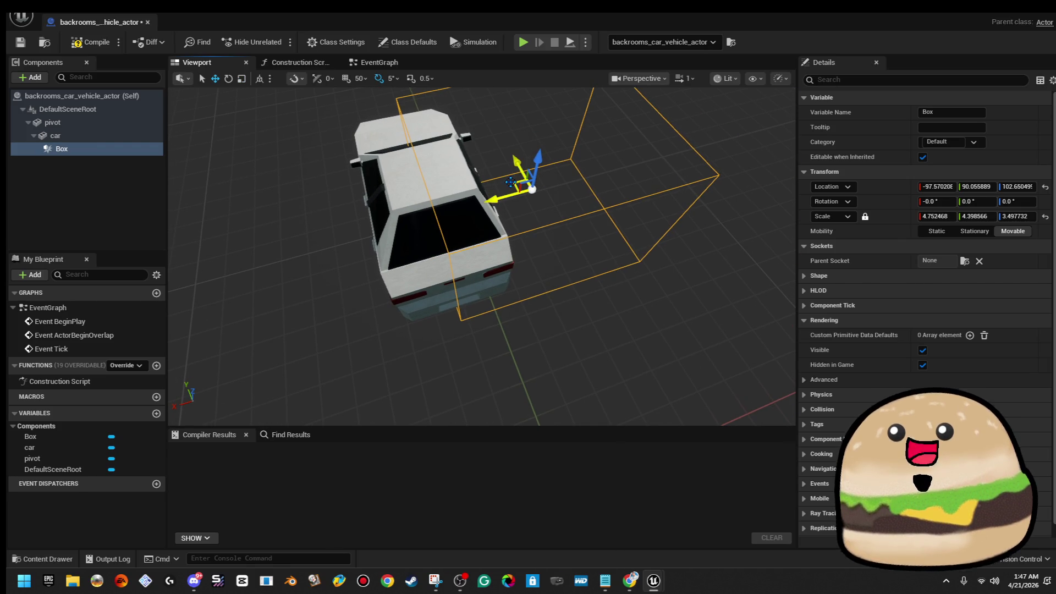
pyautogui.moveTo(516, 175); pyautogui.dragTo(412, 223)
pyautogui.moveTo(483, 255); pyautogui.dragTo(429, 206)
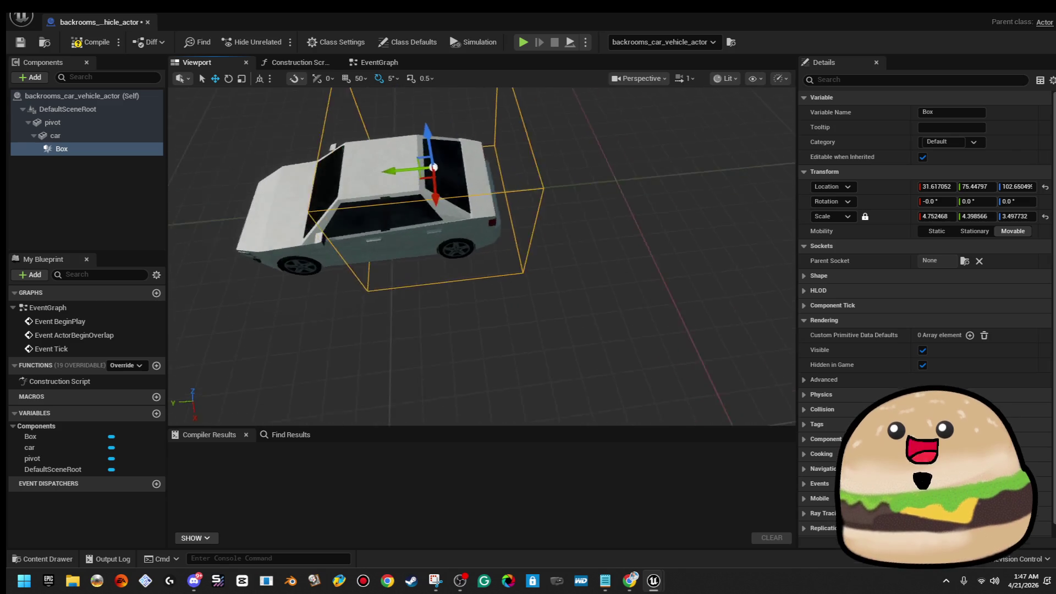
pyautogui.press('r')
pyautogui.moveTo(445, 204)
pyautogui.mouseDown()
pyautogui.moveTo(495, 207)
pyautogui.moveTo(578, 247)
pyautogui.mouseUp()
pyautogui.moveTo(339, 161); pyautogui.dragTo(338, 162)
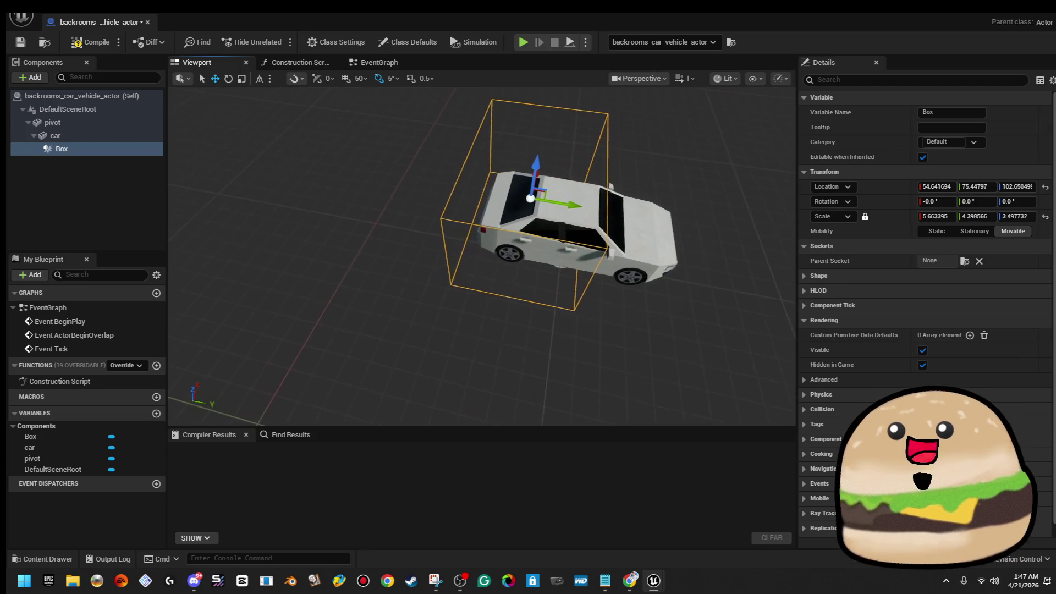
# Step: Reattach Box directly under DefaultSceneRoot and start renaming it
pyautogui.moveTo(120, 152); pyautogui.dragTo(127, 111)
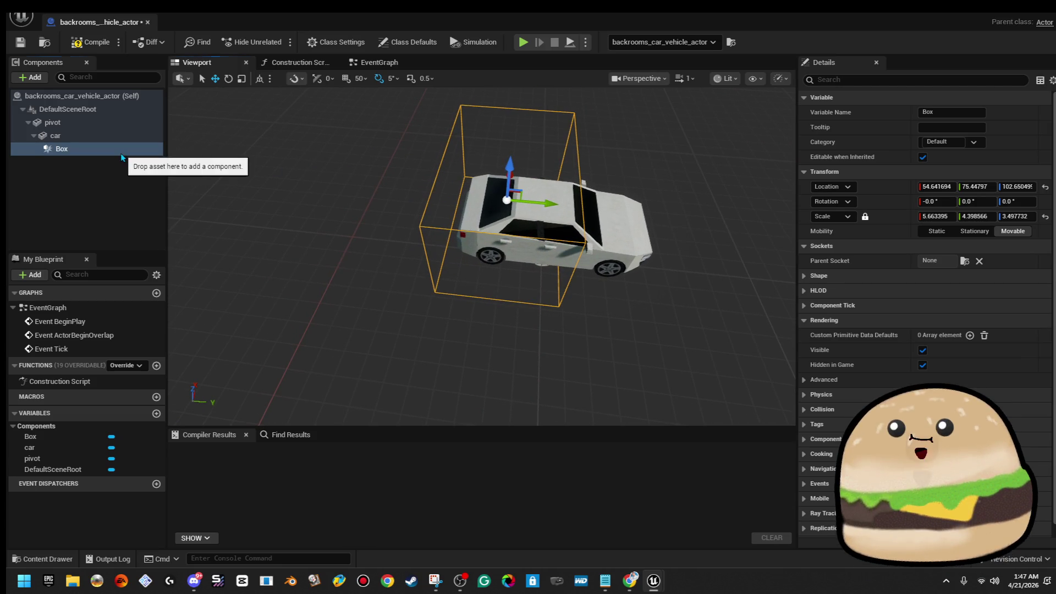
pyautogui.click(144, 145)
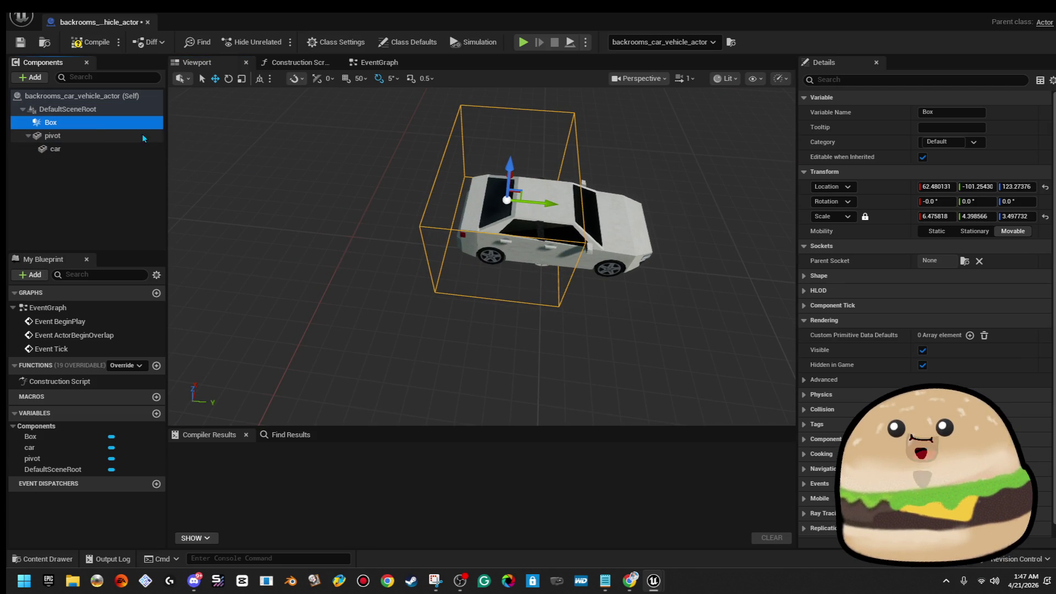
pyautogui.rightClick(101, 124)
pyautogui.click(190, 257)
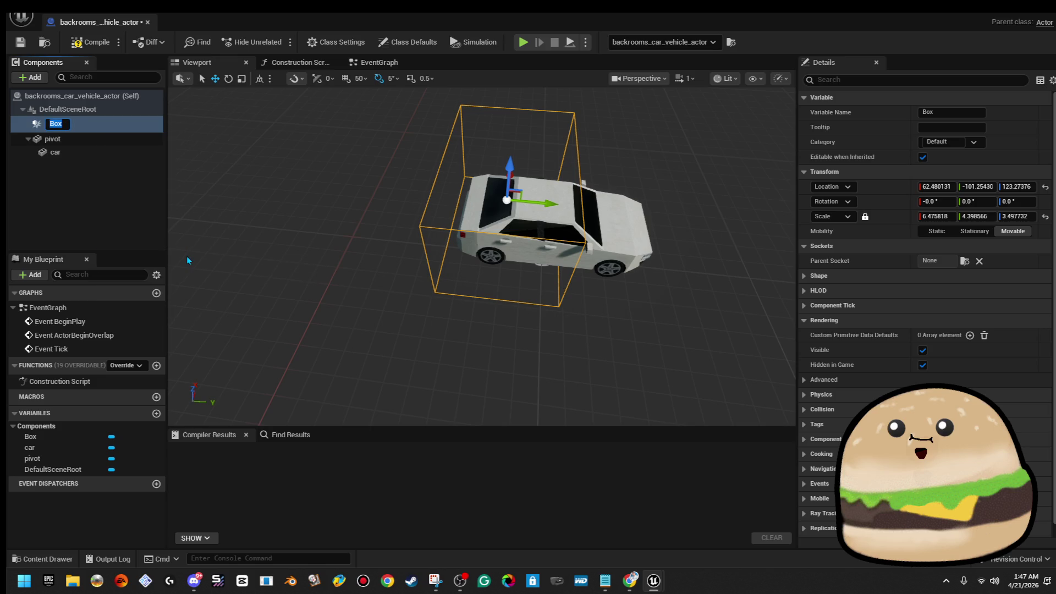
pyautogui.write('collision')
pyautogui.write(' o')
pyautogui.write('ox')
# Step: Confirm the name collision box, then select and frame the car component
pyautogui.press('Return')
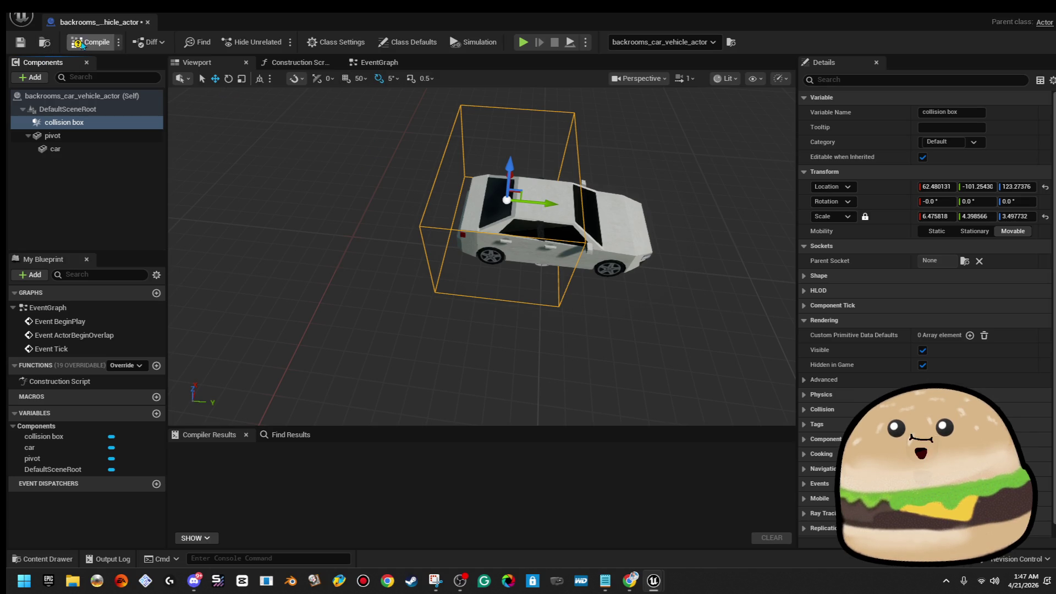
pyautogui.click(536, 240)
pyautogui.press('f')
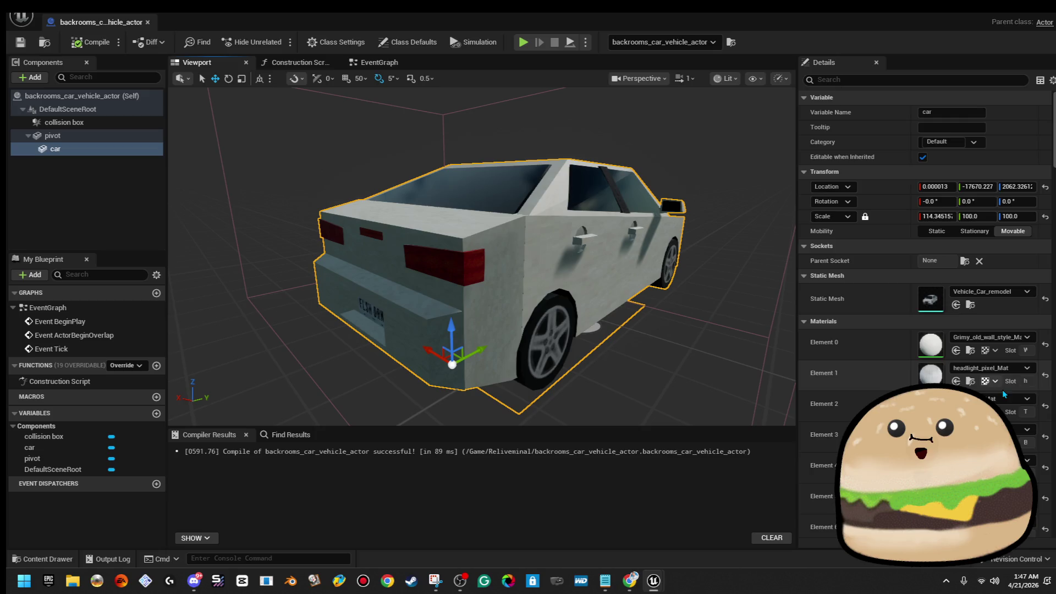
pyautogui.scroll(-2, 824, 438)
pyautogui.scroll(-2, 824, 437)
pyautogui.scroll(-1, 924, 330)
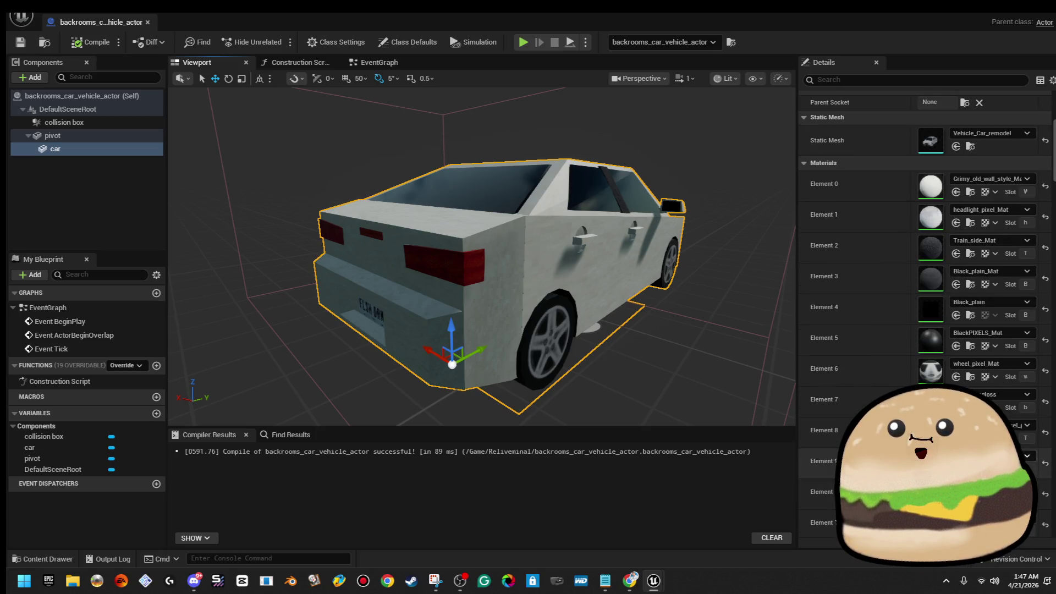
pyautogui.scroll(2, 482, 255)
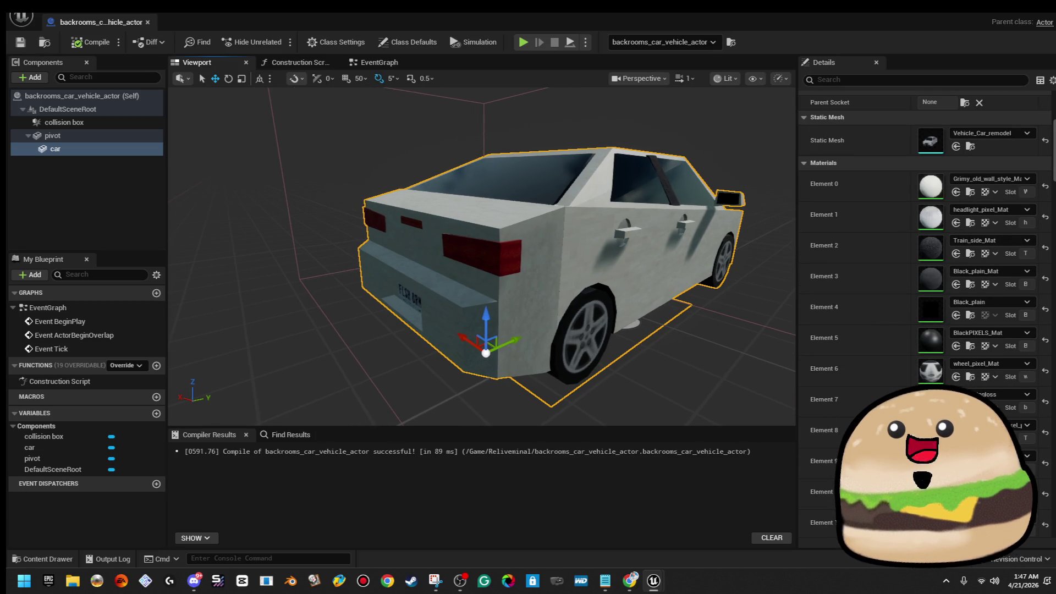
pyautogui.click(1024, 425)
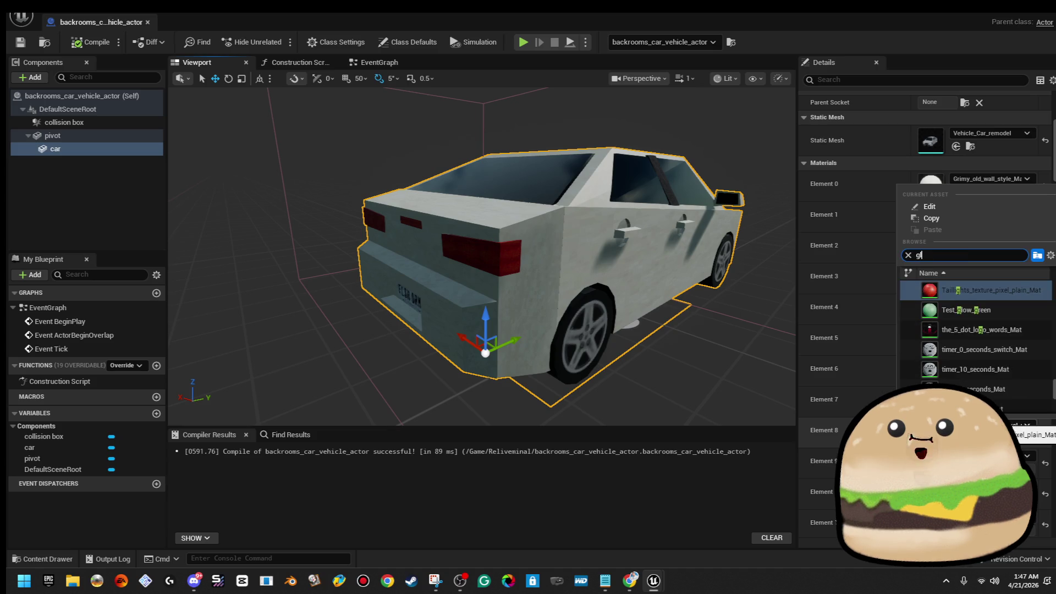
pyautogui.click(994, 324)
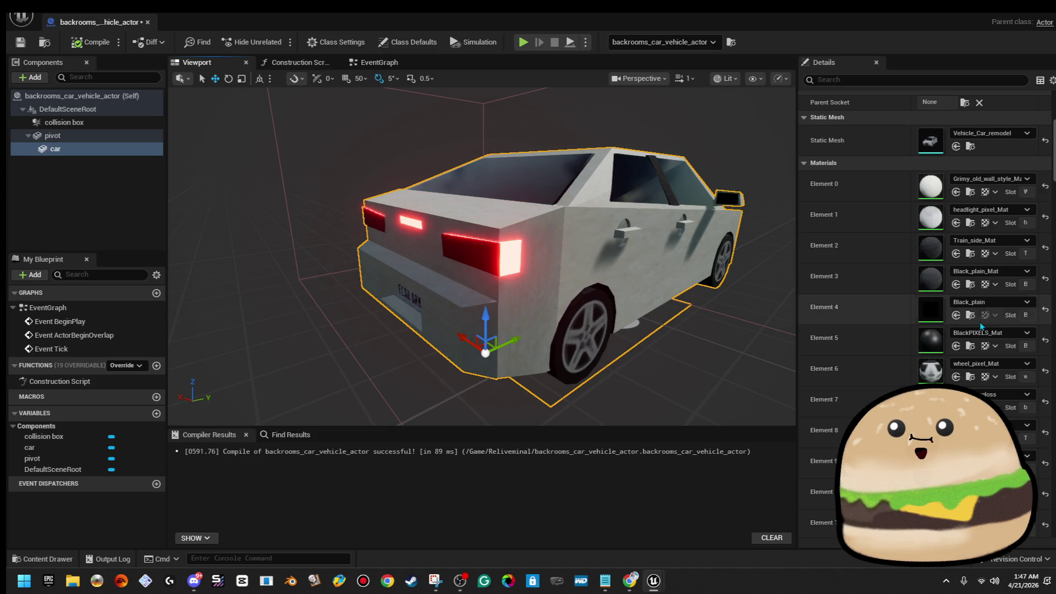
pyautogui.moveTo(483, 247); pyautogui.dragTo(371, 248)
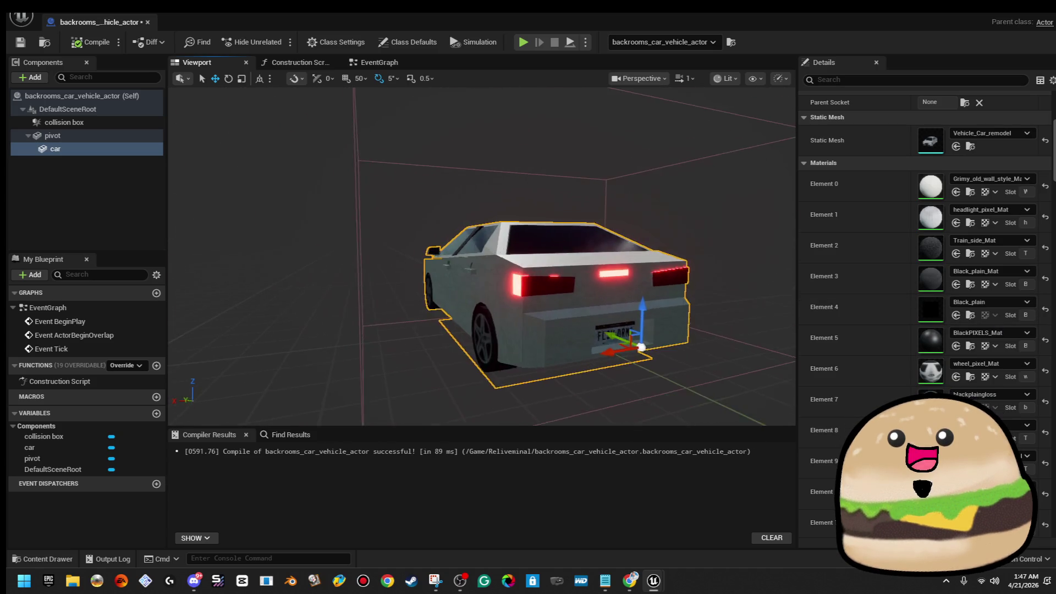
pyautogui.moveTo(483, 247); pyautogui.dragTo(372, 247)
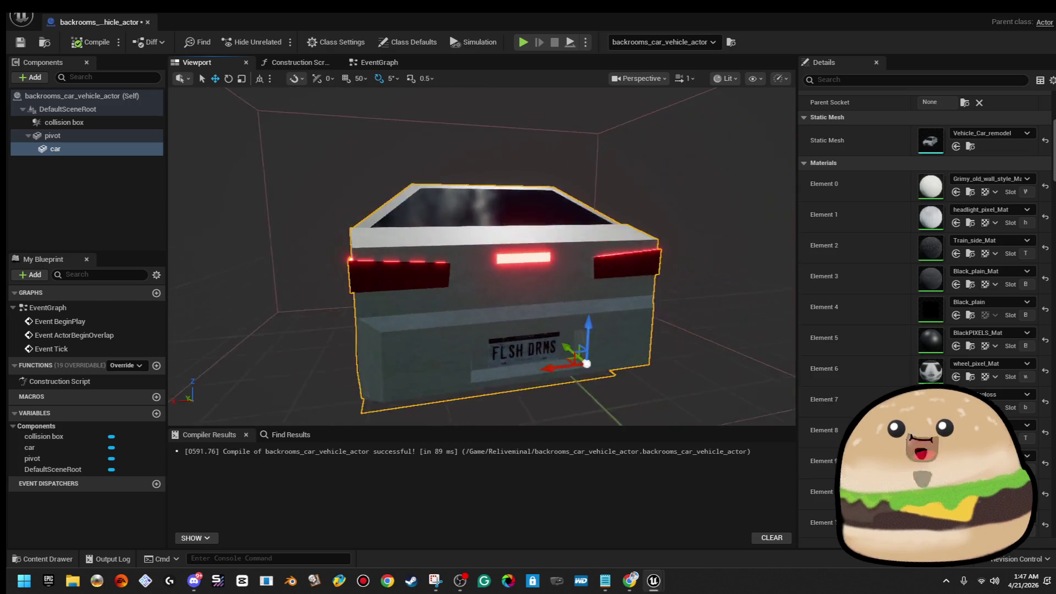
pyautogui.hotkey('ctrl', 'z')
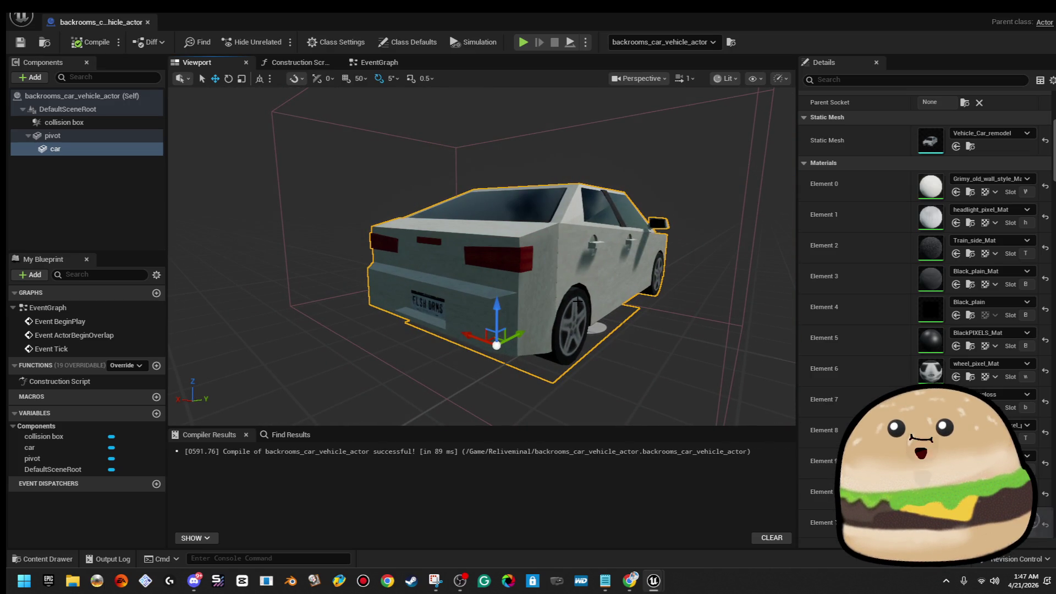
# Step: Delete the three default event nodes from the EventGraph and select the collision box component
pyautogui.click(379, 63)
pyautogui.moveTo(293, 133); pyautogui.dragTo(437, 380)
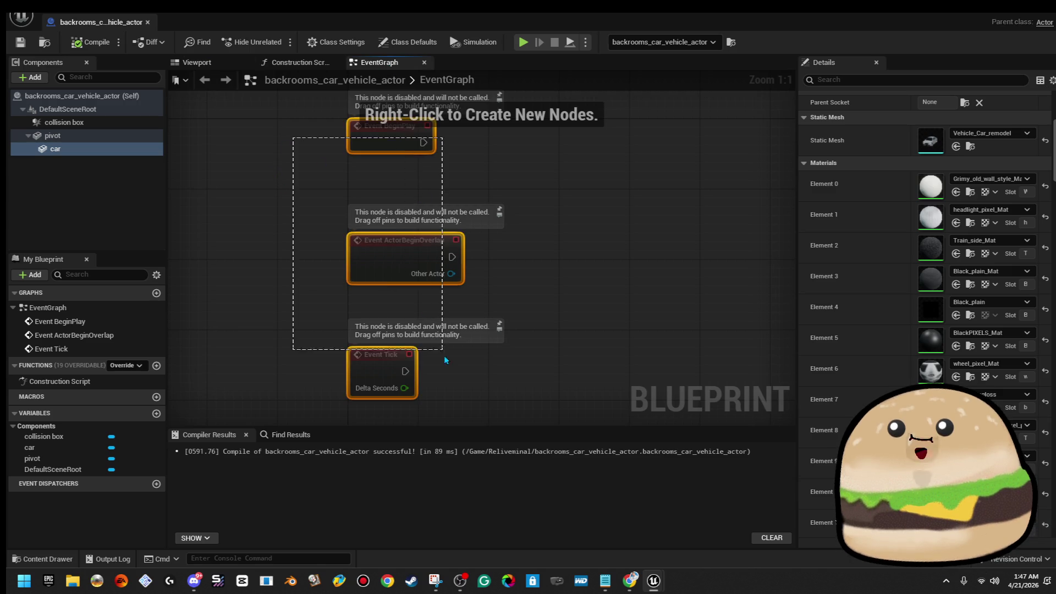
pyautogui.press('Delete')
pyautogui.click(55, 149)
pyautogui.click(63, 122)
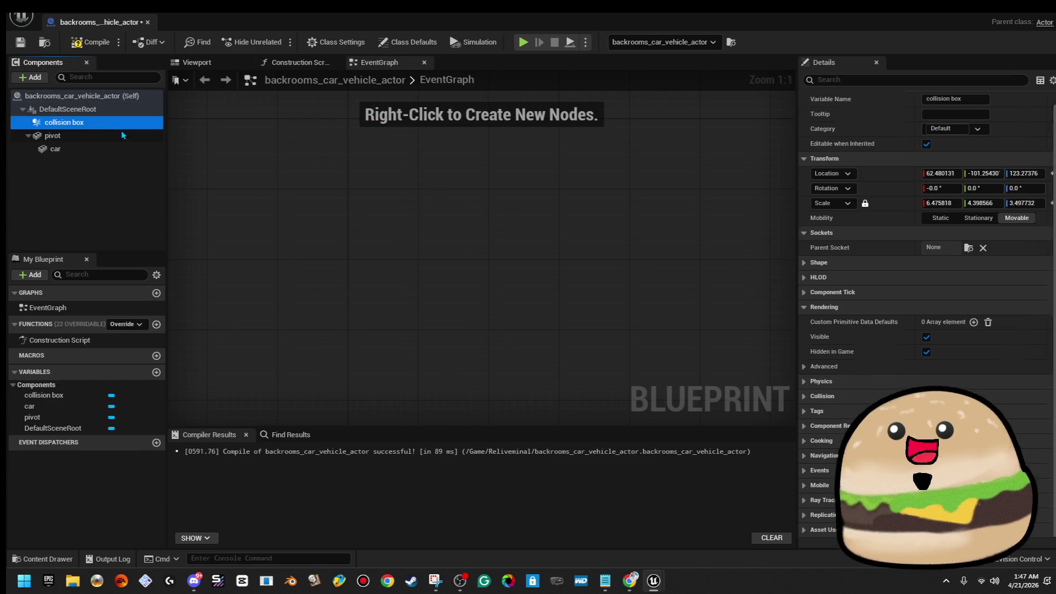
# Step: Add Begin Overlap and End Overlap events for collision box, placed one below the other
pyautogui.rightClick(390, 195)
pyautogui.click(396, 228)
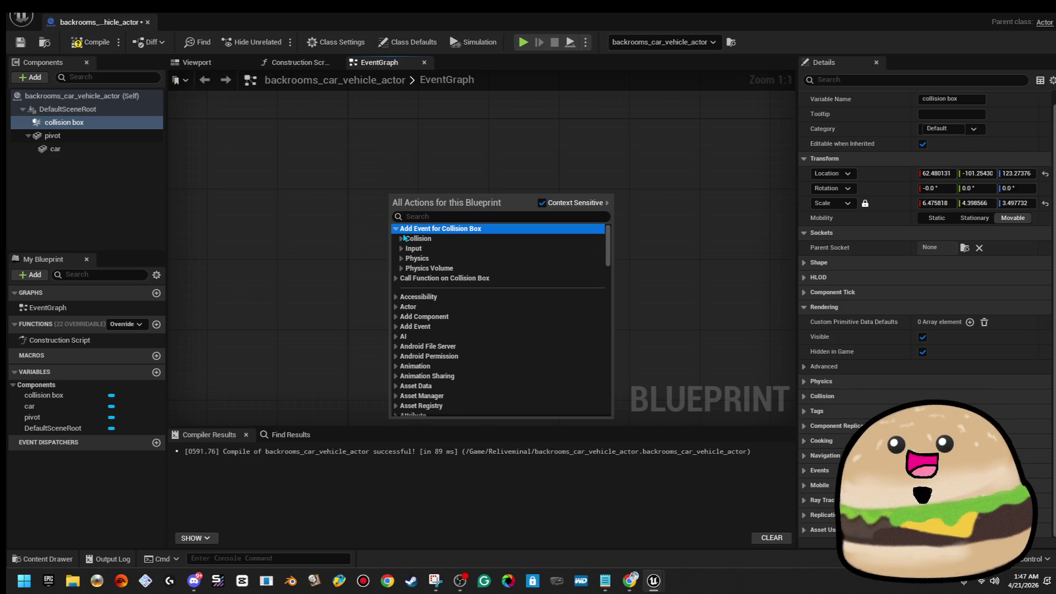
pyautogui.click(401, 239)
pyautogui.click(462, 251)
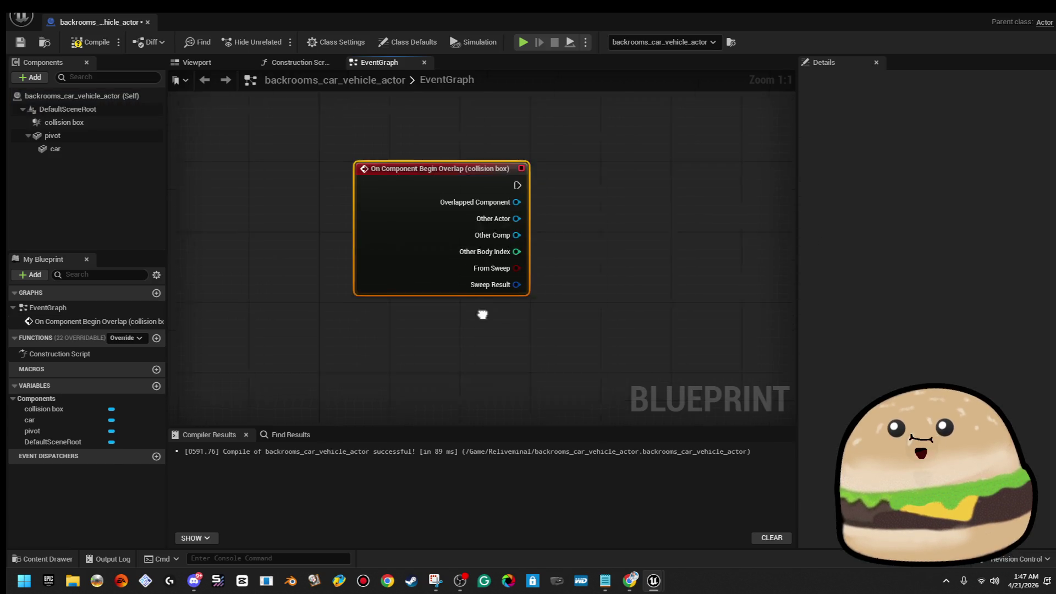
pyautogui.click(64, 122)
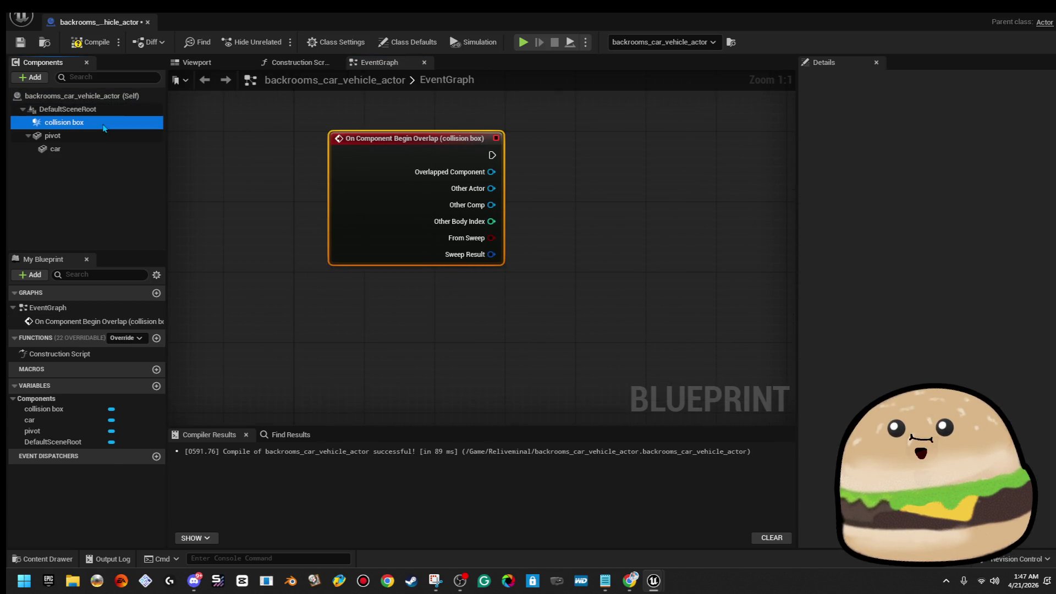
pyautogui.rightClick(362, 292)
pyautogui.click(361, 322)
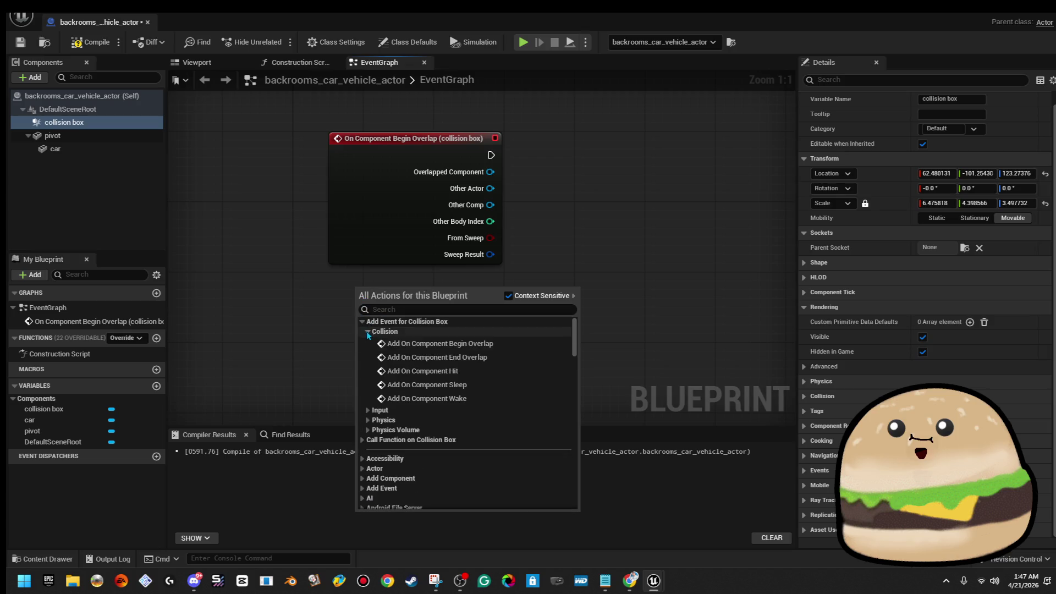
pyautogui.click(444, 358)
pyautogui.moveTo(441, 338); pyautogui.dragTo(403, 348)
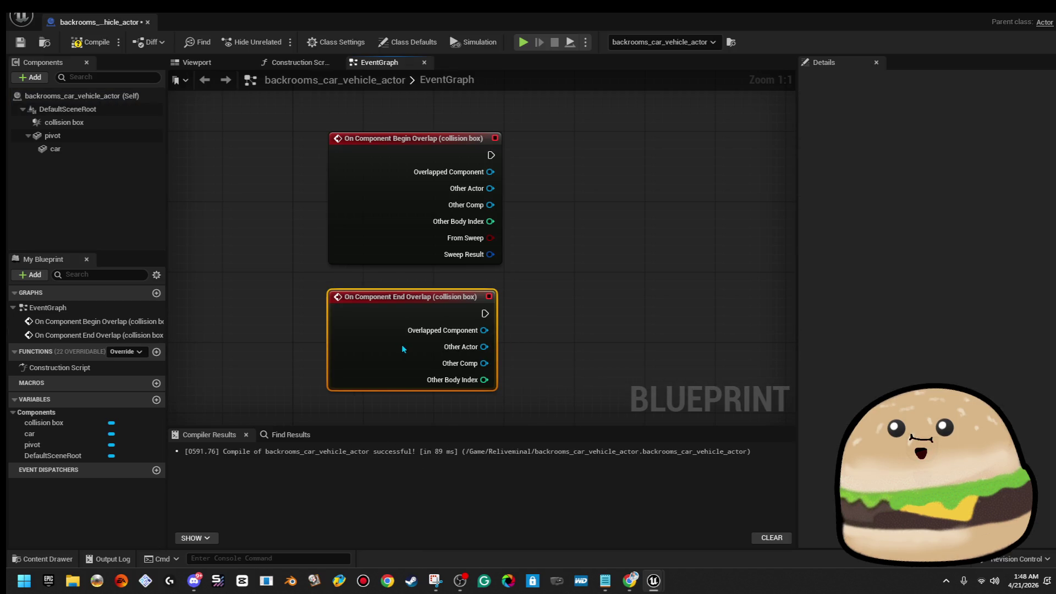
pyautogui.moveTo(727, 165); pyautogui.dragTo(736, 159)
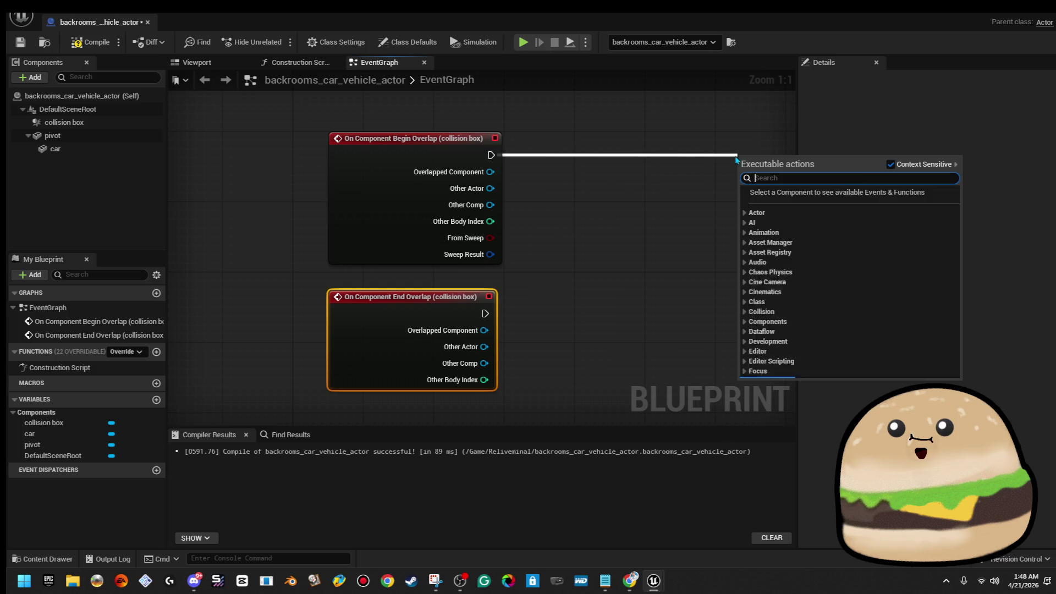
pyautogui.write('ena')
# Step: Add Disable Input after end overlap, discarding a mistaken Set Collision Enabled node
pyautogui.click(819, 240)
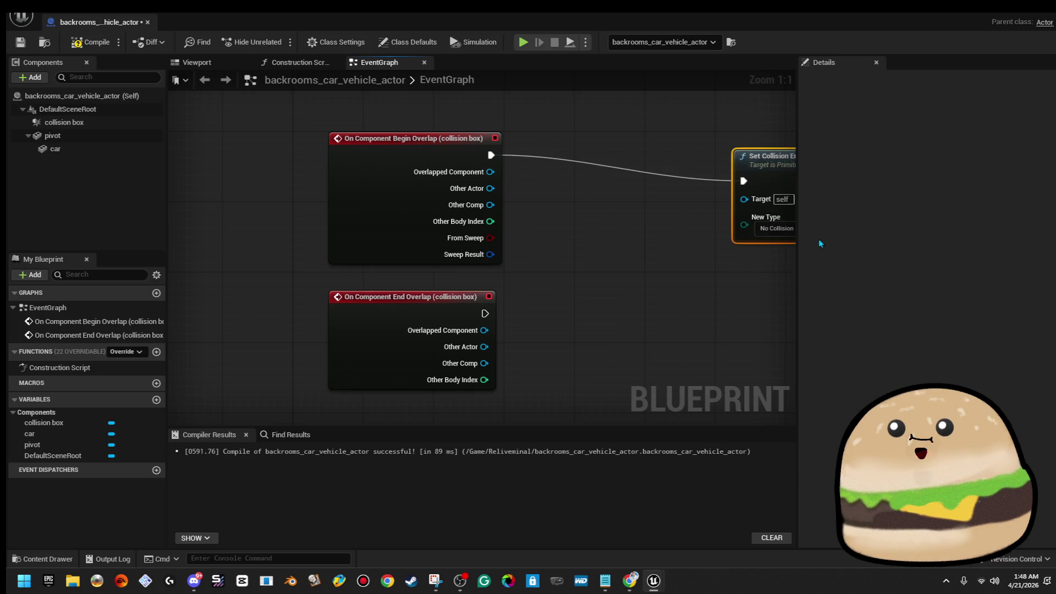
pyautogui.moveTo(699, 155); pyautogui.dragTo(725, 128)
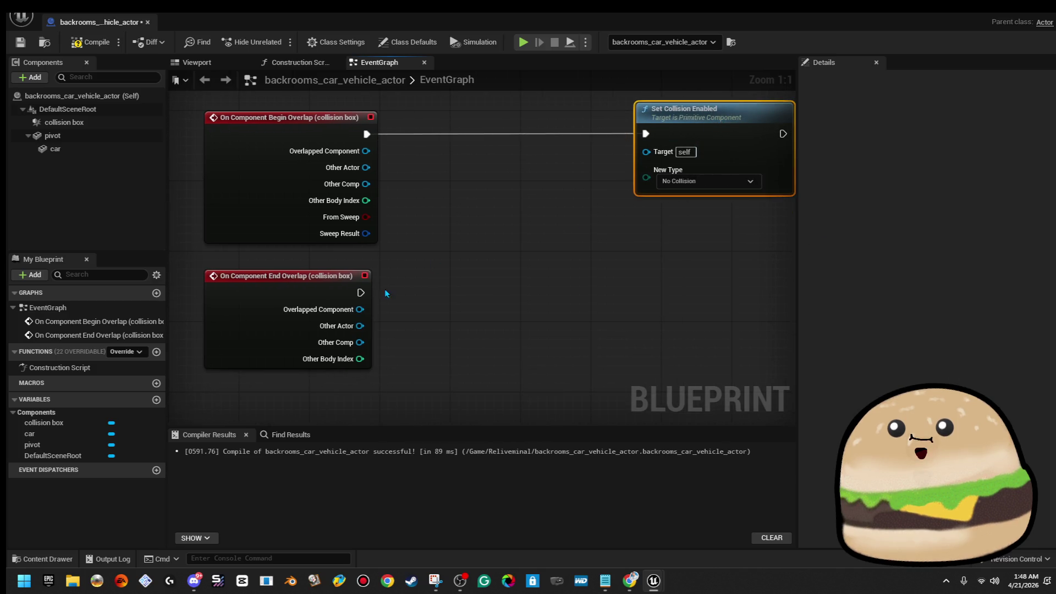
pyautogui.moveTo(640, 290); pyautogui.dragTo(640, 293)
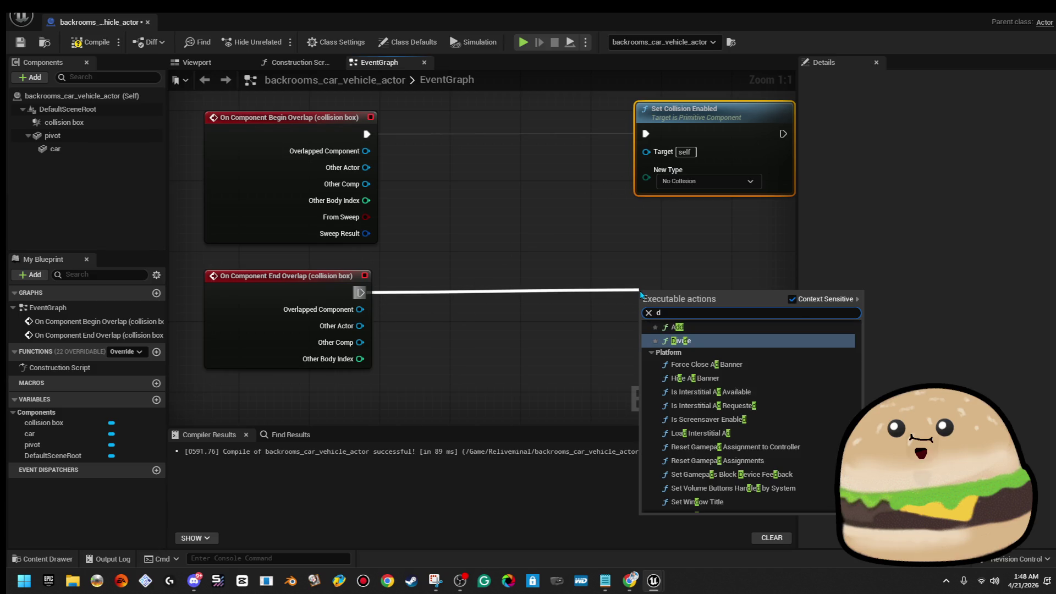
pyautogui.write('disa')
pyautogui.press('Return')
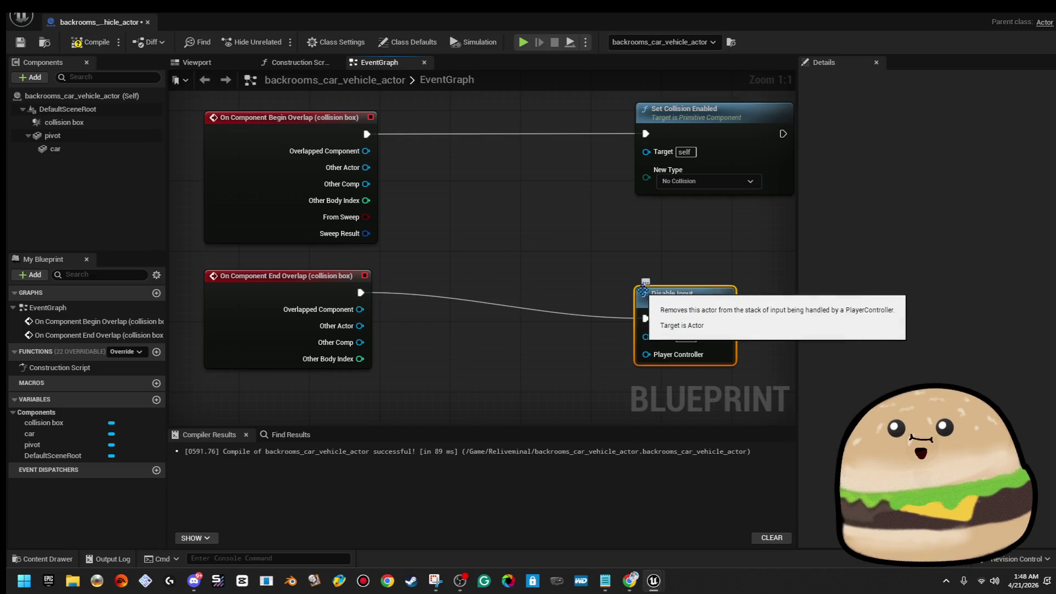
pyautogui.click(739, 141)
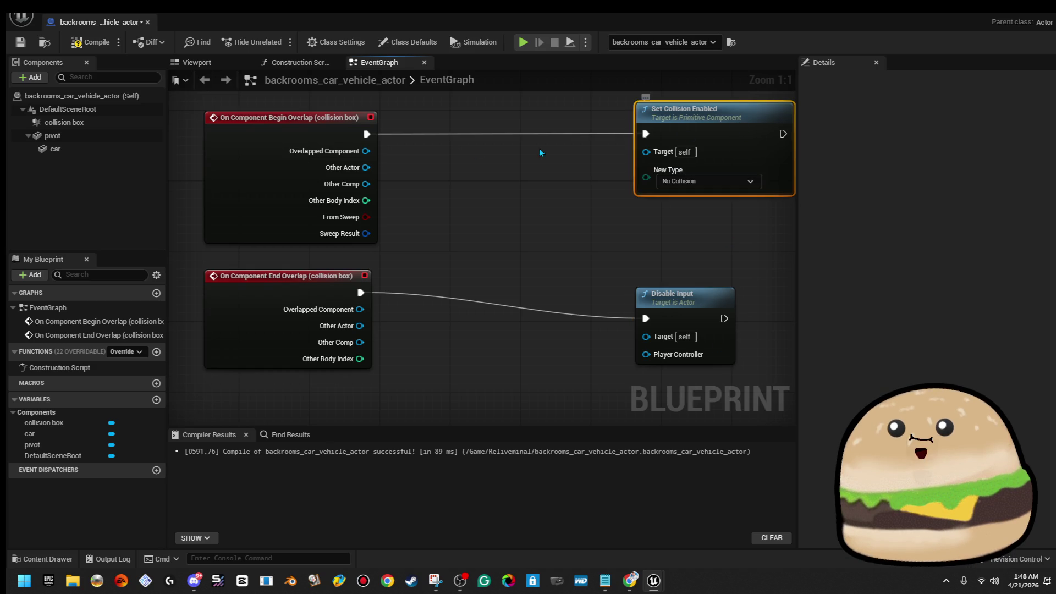
pyautogui.press('Delete')
# Step: Add Enable Input after begin overlap, fed by a Get Player Controller node
pyautogui.moveTo(360, 134); pyautogui.dragTo(353, 147)
pyautogui.moveTo(643, 166); pyautogui.dragTo(625, 149)
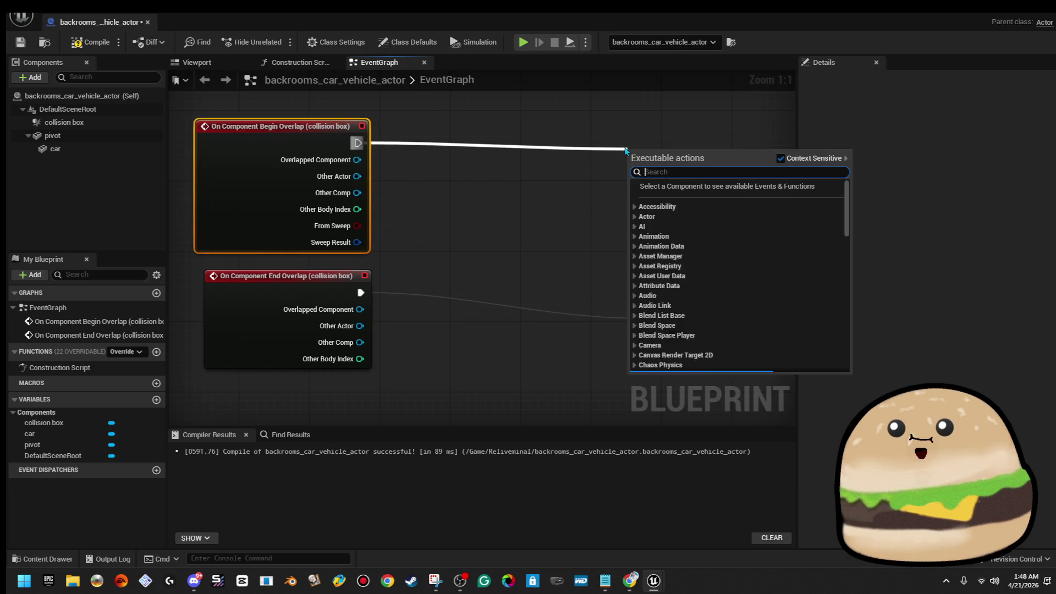
pyautogui.write('enable in')
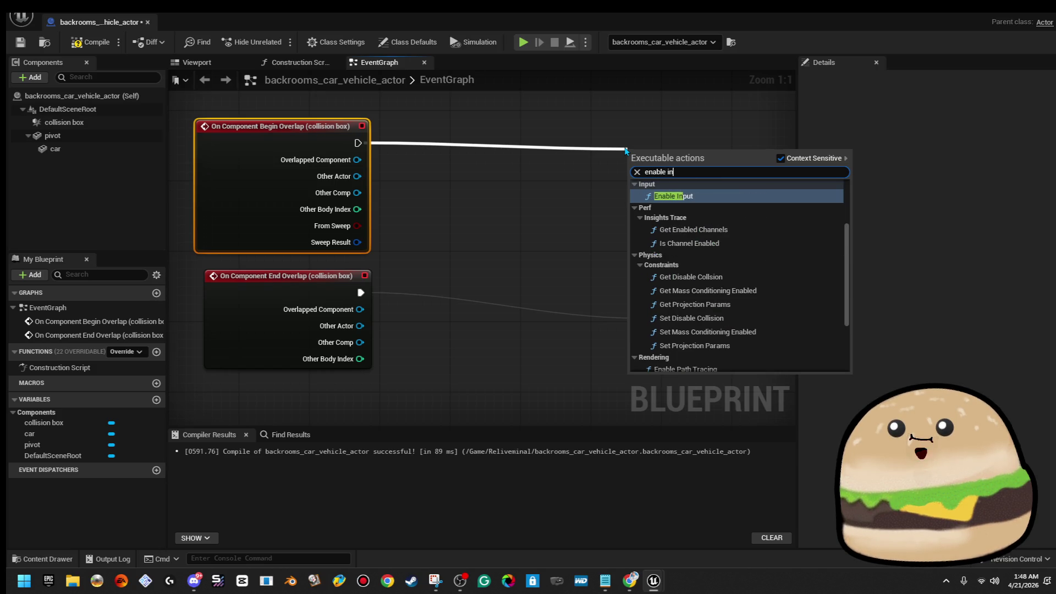
pyautogui.press('Return')
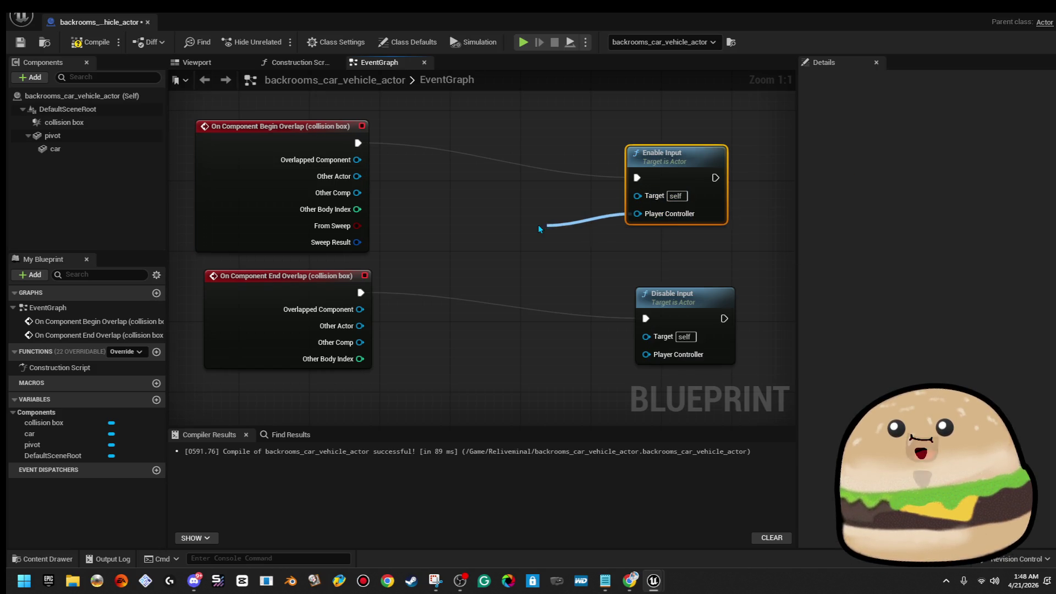
pyautogui.moveTo(549, 231); pyautogui.dragTo(547, 230)
pyautogui.write('get')
pyautogui.click(648, 293)
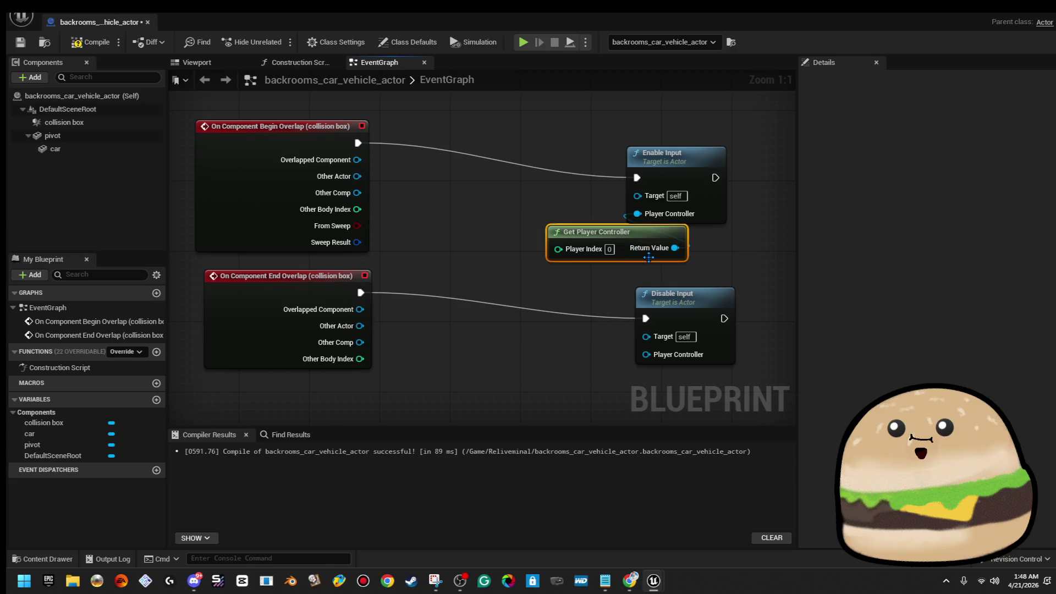
# Step: Wire Get Player Controller into Disable Input too and align the three nodes
pyautogui.moveTo(674, 247)
pyautogui.mouseDown()
pyautogui.moveTo(666, 340)
pyautogui.moveTo(645, 354)
pyautogui.mouseUp()
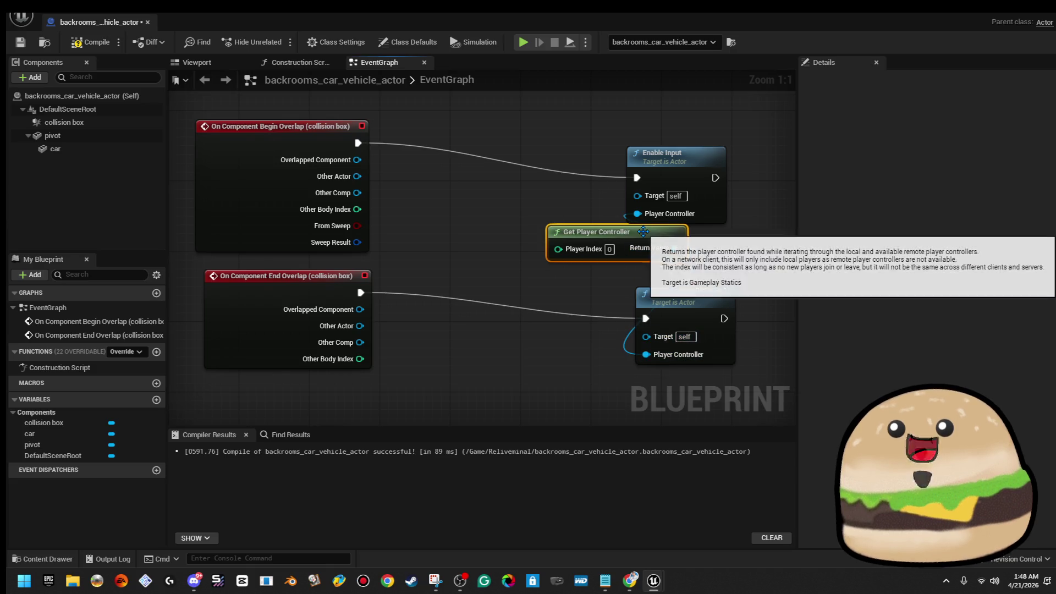
pyautogui.moveTo(644, 231); pyautogui.dragTo(538, 241)
pyautogui.moveTo(697, 170); pyautogui.dragTo(716, 141)
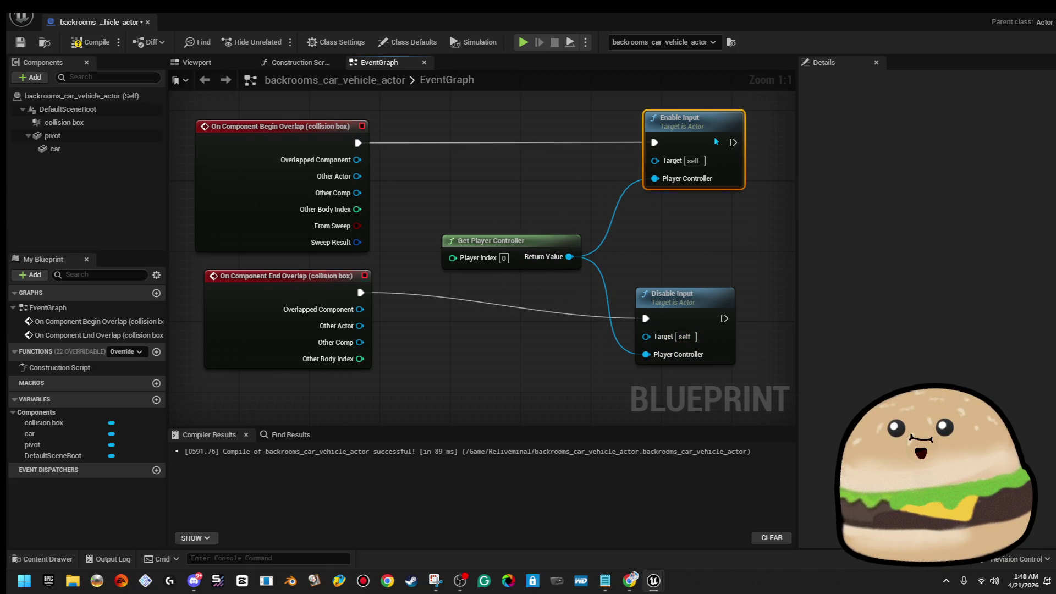
pyautogui.moveTo(685, 335); pyautogui.dragTo(691, 309)
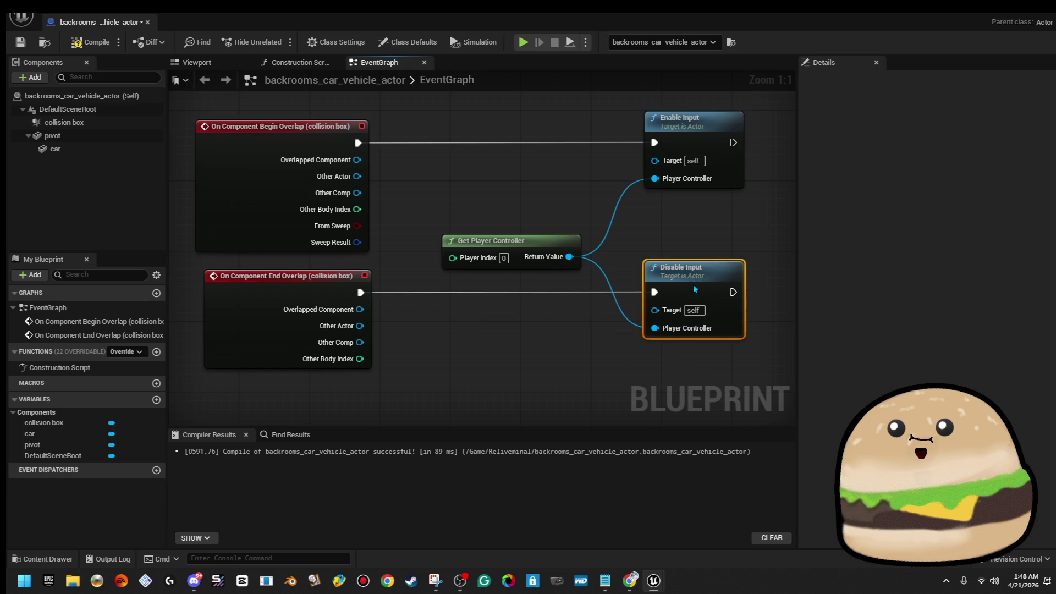
pyautogui.moveTo(508, 242); pyautogui.dragTo(513, 226)
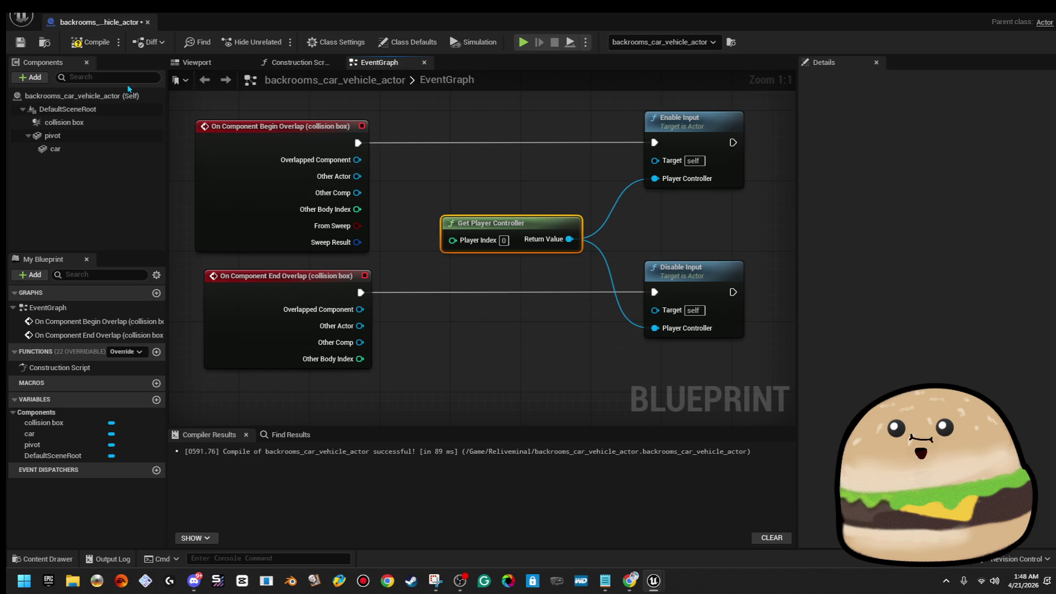
pyautogui.scroll(-2, 539, 247)
# Step: Wrap the five nodes in a comment with an empty title and colour value 0 (black)
pyautogui.moveTo(413, 171); pyautogui.dragTo(649, 326)
pyautogui.press('c')
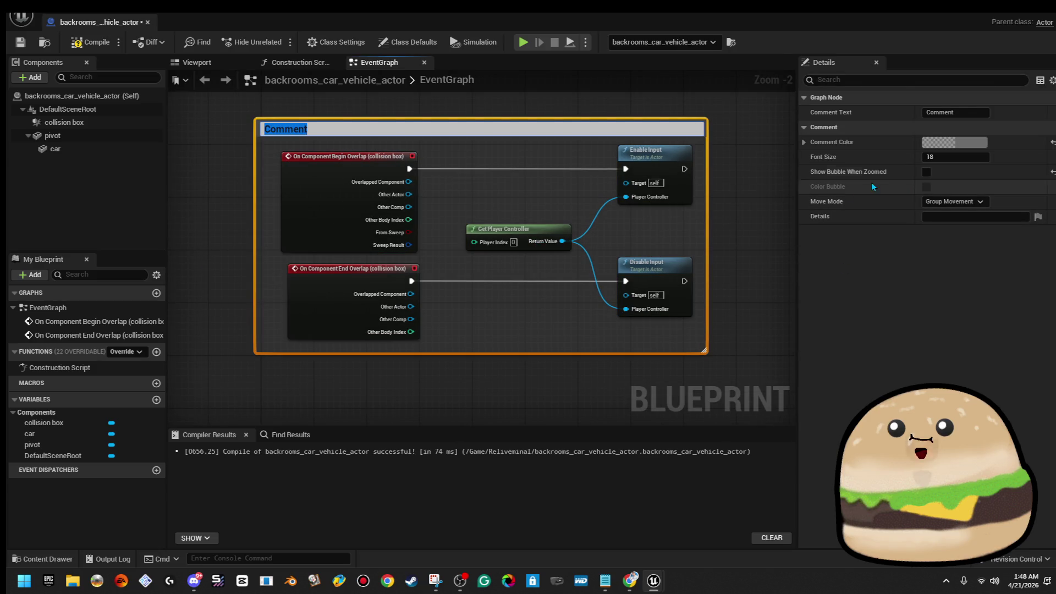
pyautogui.press('BackSpace')
pyautogui.click(987, 141)
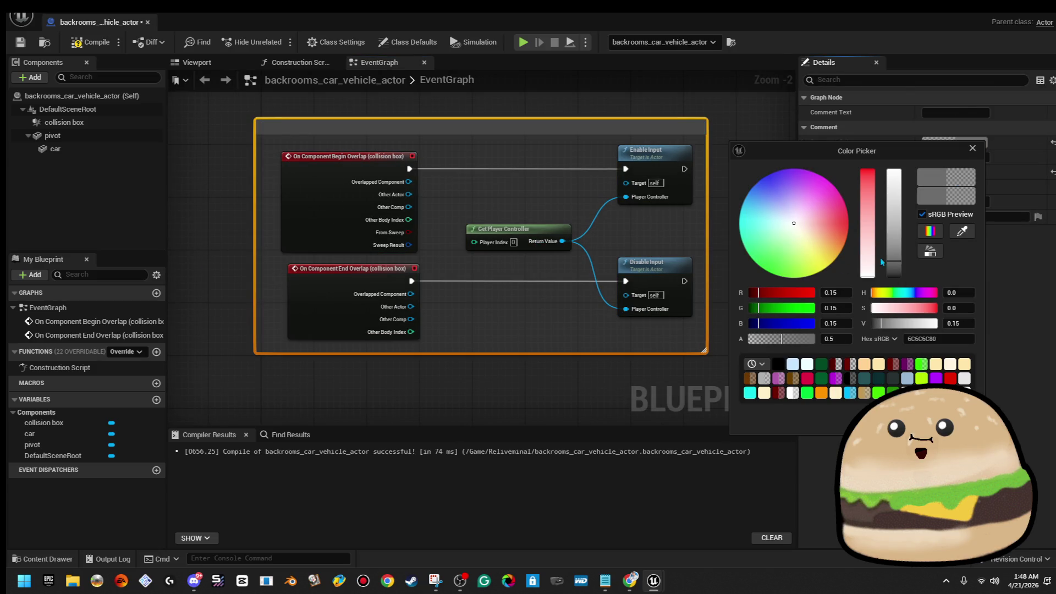
pyautogui.moveTo(897, 263); pyautogui.dragTo(897, 285)
pyautogui.click(678, 321)
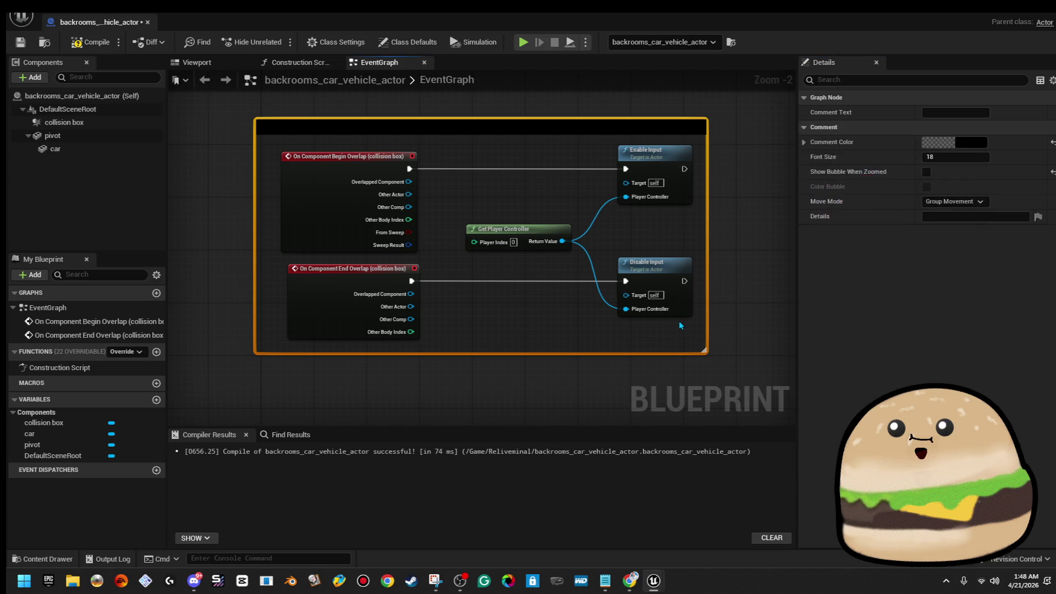
pyautogui.scroll(-2, 679, 321)
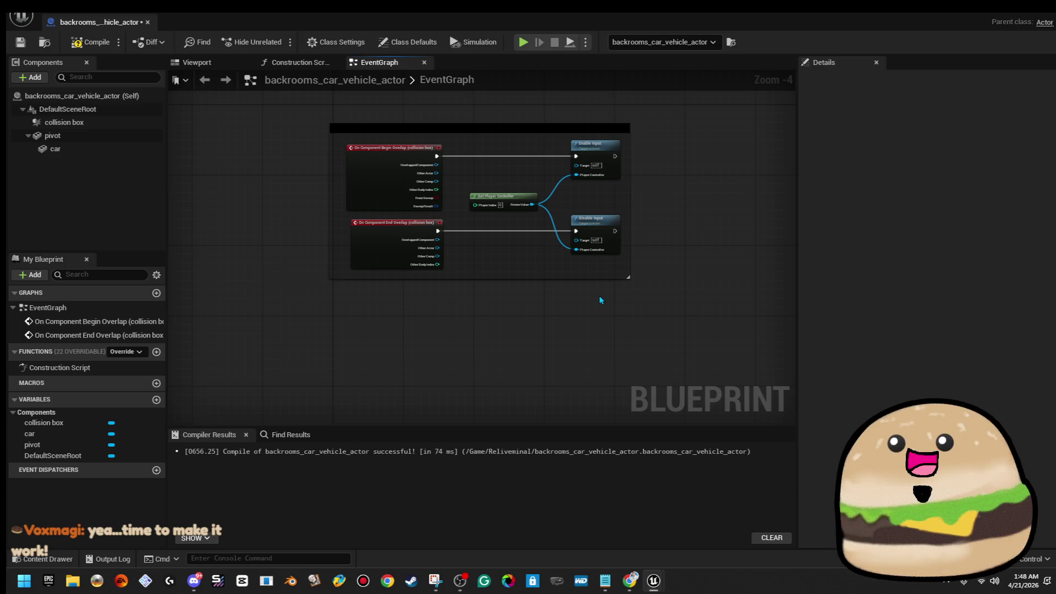
pyautogui.moveTo(517, 309); pyautogui.dragTo(485, 265)
# Step: Add a Left Mouse Button event node in free graph space
pyautogui.rightClick(351, 269)
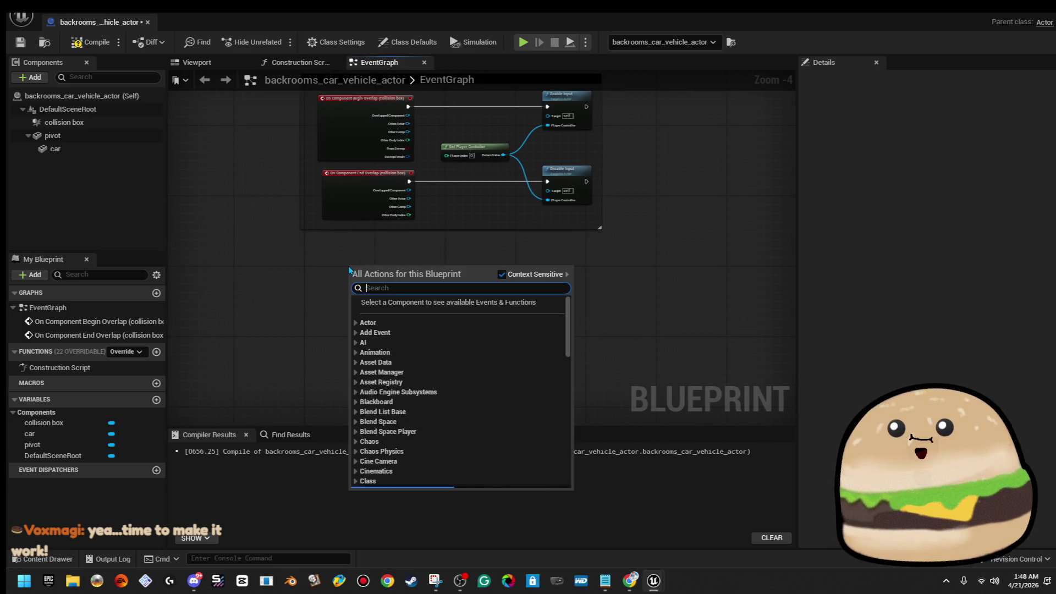
pyautogui.write('left mo')
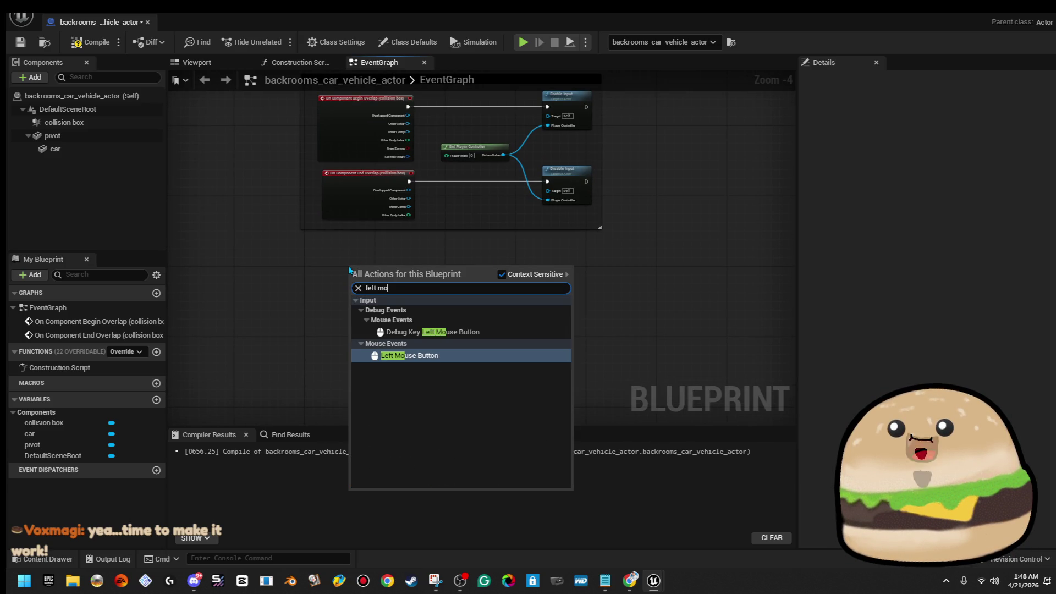
pyautogui.press('Return')
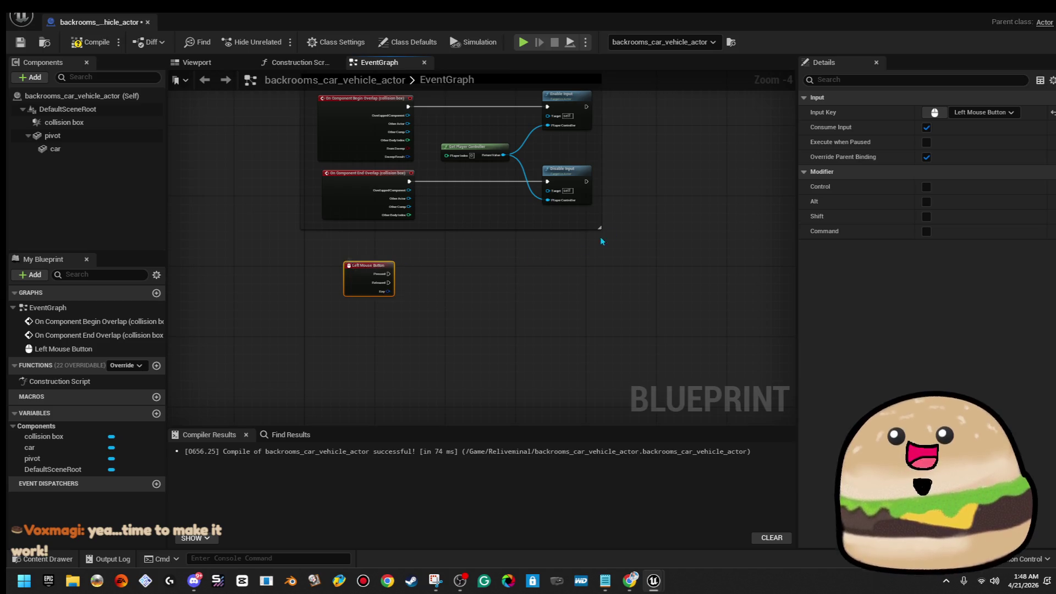
pyautogui.moveTo(578, 248); pyautogui.dragTo(468, 318)
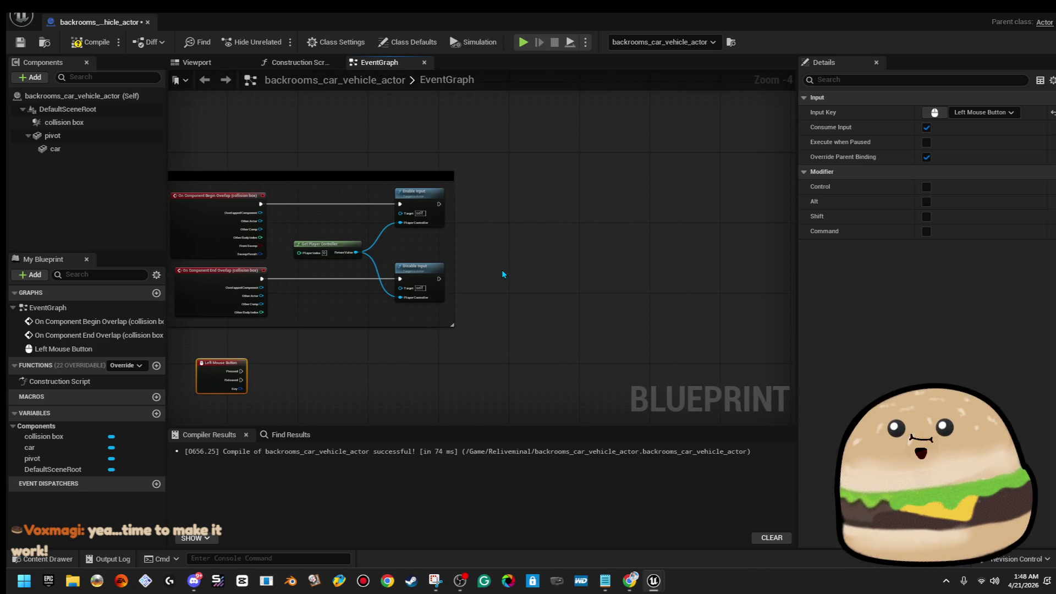
# Step: Add a Car reference feeding a Set Material node that runs after Enable Input
pyautogui.click(96, 151)
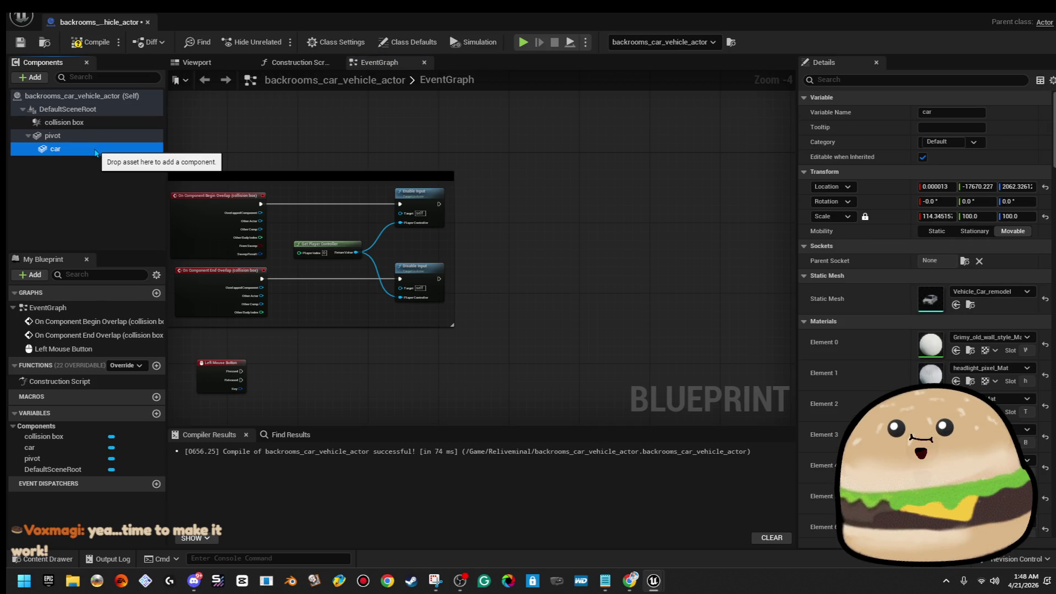
pyautogui.moveTo(518, 241); pyautogui.dragTo(587, 208)
pyautogui.write('change ma')
pyautogui.press('BackSpace')
pyautogui.press('BackSpace')
pyautogui.press('BackSpace')
pyautogui.write('set mat')
pyautogui.press('Return')
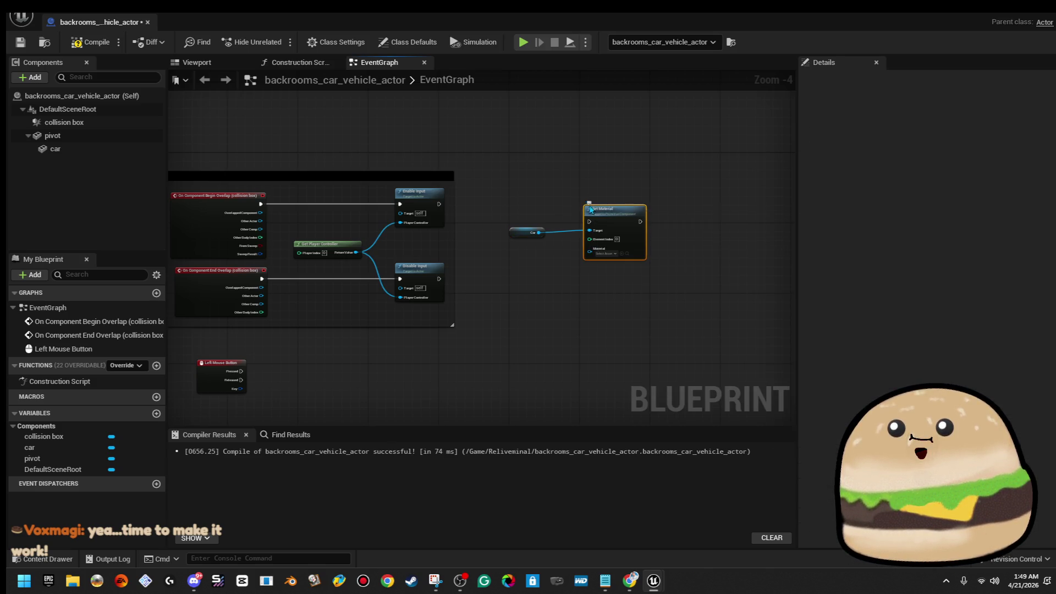
pyautogui.scroll(2, 508, 179)
pyautogui.scroll(1, 506, 179)
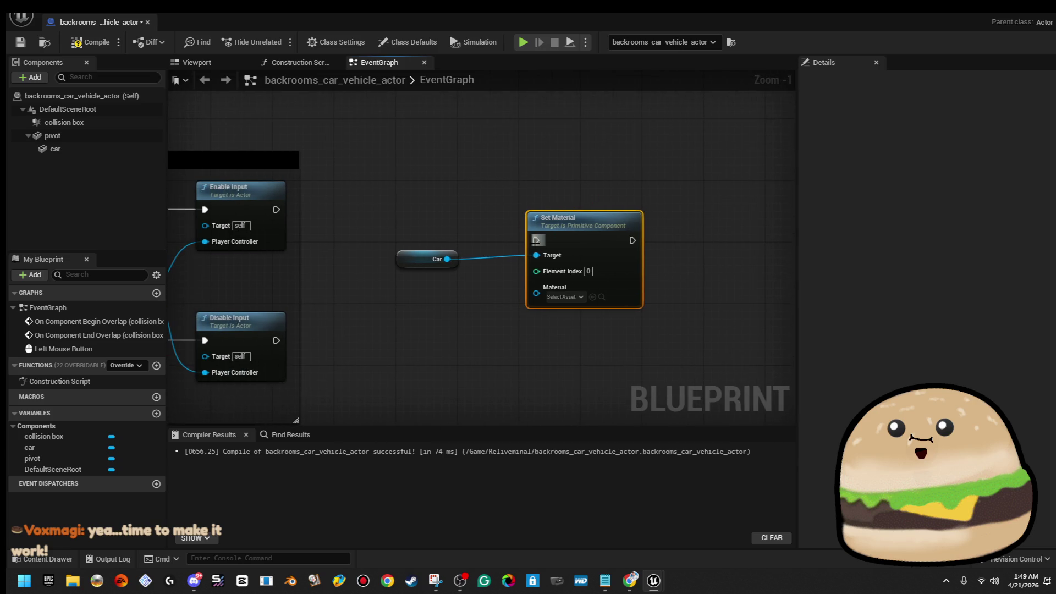
pyautogui.moveTo(536, 255); pyautogui.dragTo(536, 241)
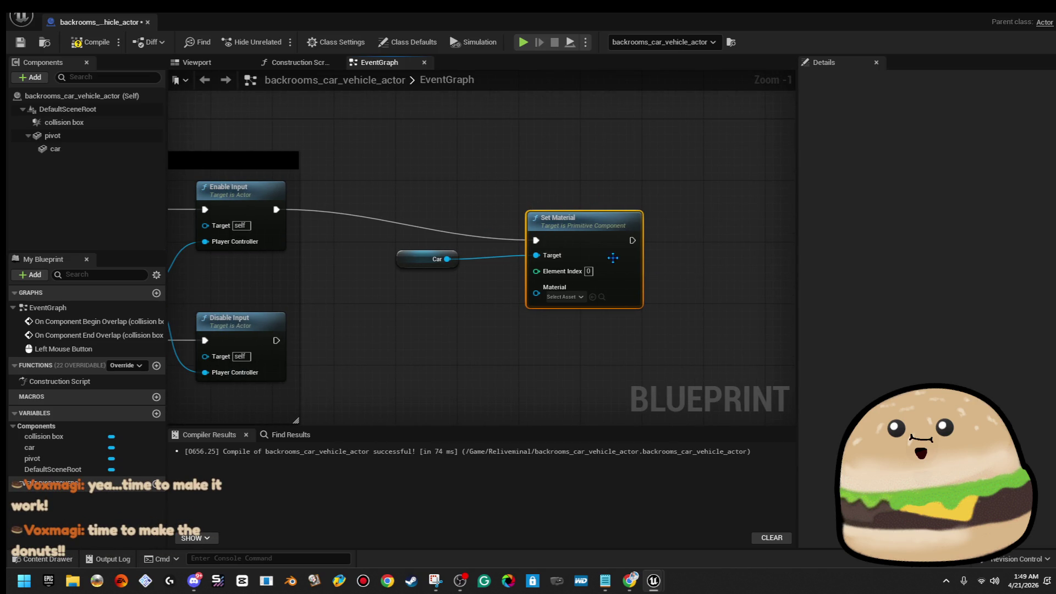
pyautogui.moveTo(645, 265); pyautogui.dragTo(646, 235)
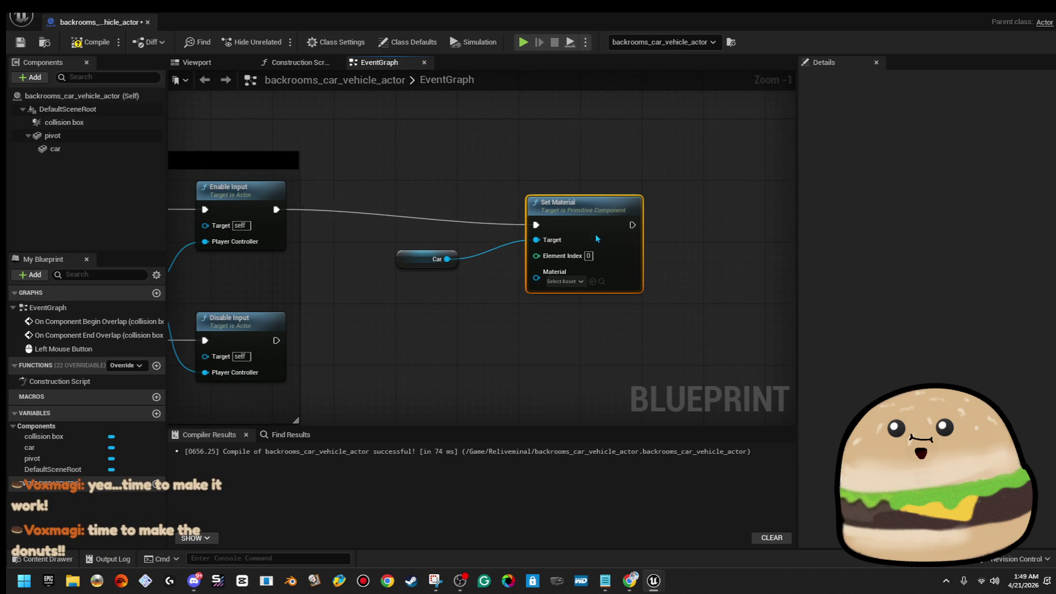
# Step: Set the Set Material node to element index 8 with the redglow material
pyautogui.click(421, 260)
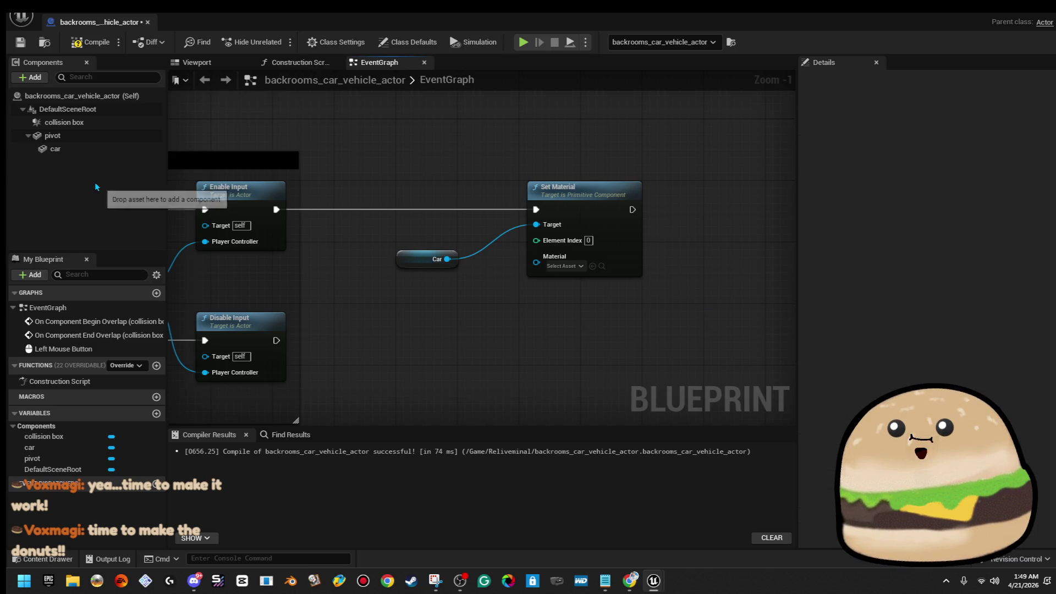
pyautogui.click(55, 148)
pyautogui.scroll(-3, 924, 329)
pyautogui.scroll(-1, 924, 330)
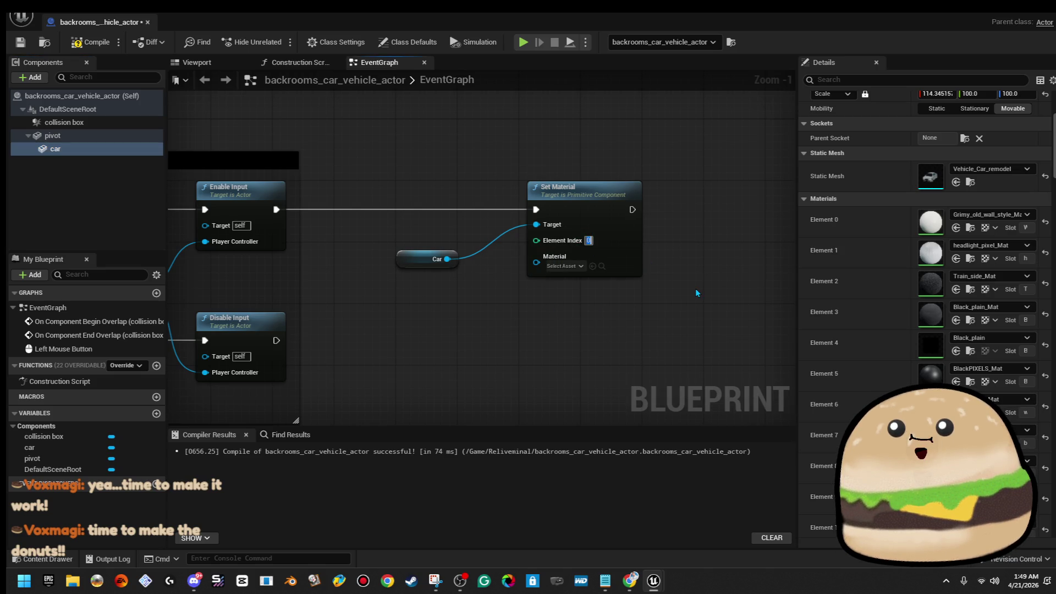
pyautogui.write('8')
pyautogui.press('Return')
pyautogui.write('08')
pyautogui.click(565, 265)
pyautogui.write('glow')
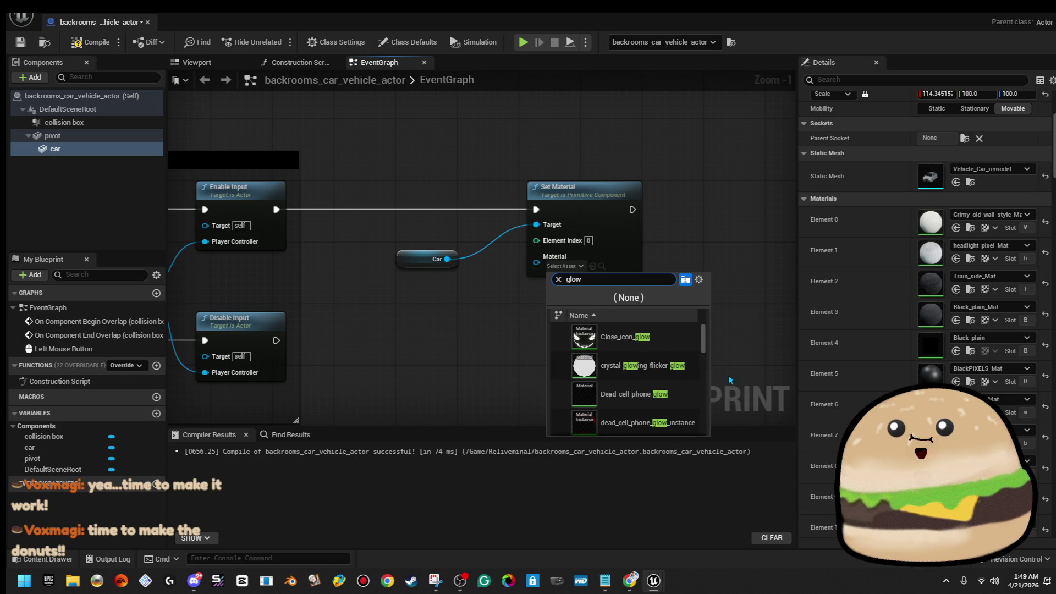
pyautogui.write(' red')
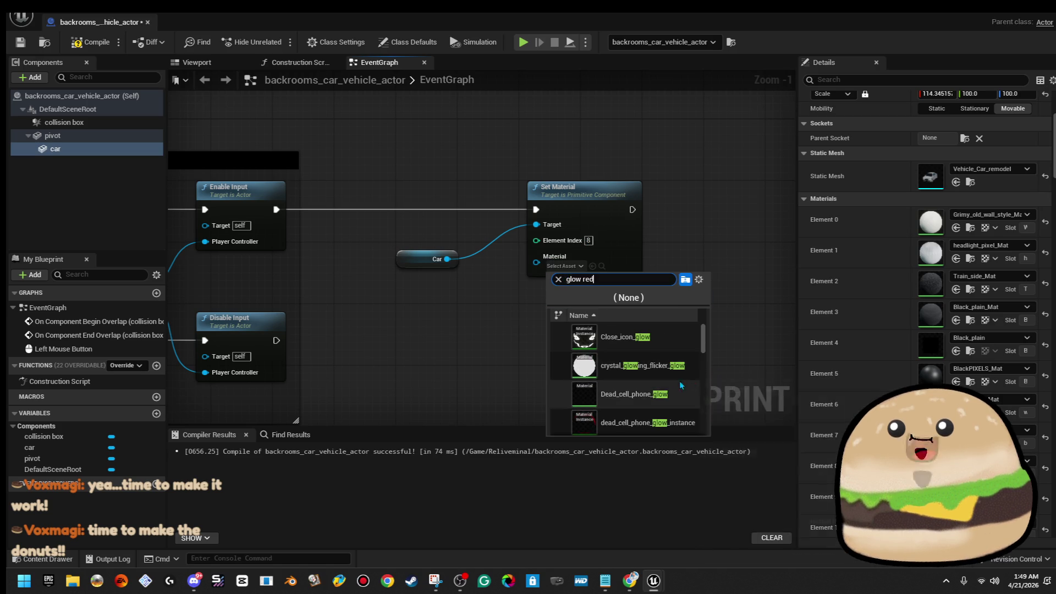
pyautogui.click(638, 388)
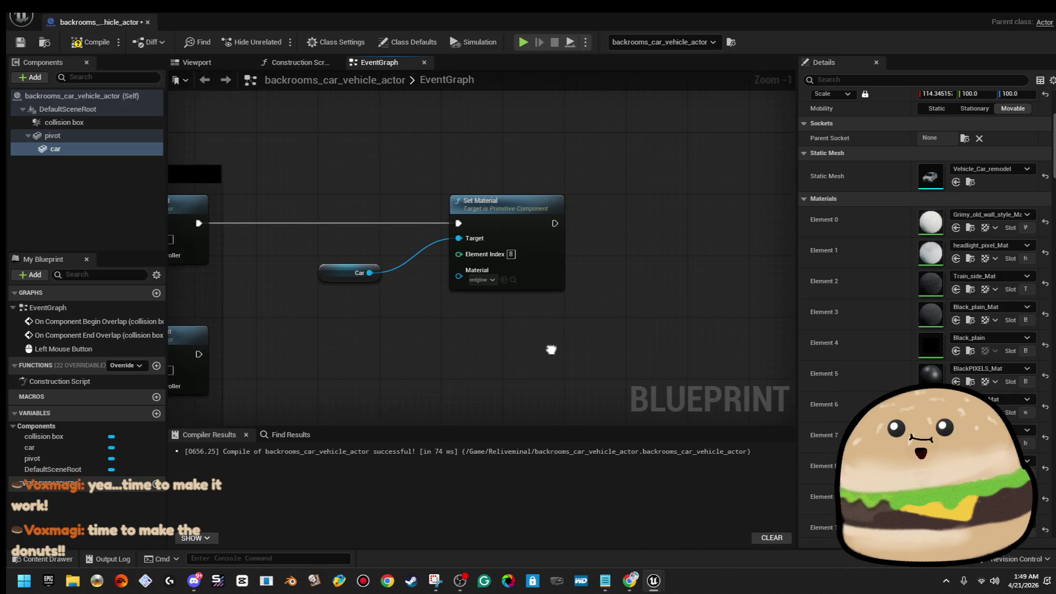
# Step: Duplicate the Set Material node
pyautogui.click(507, 218)
pyautogui.rightClick(524, 224)
pyautogui.click(506, 218)
pyautogui.hotkey('ctrl', 'd')
# Step: Chain the copy as a second Set Material with index 9 targeting Car, then compile and save
pyautogui.moveTo(507, 218); pyautogui.dragTo(657, 225)
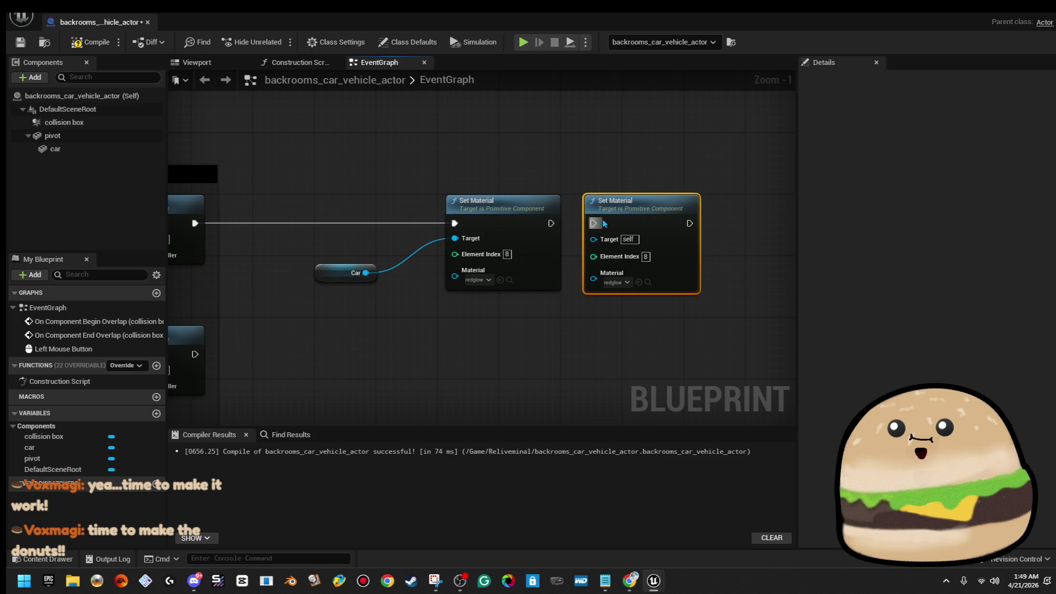
pyautogui.moveTo(550, 224); pyautogui.dragTo(552, 223)
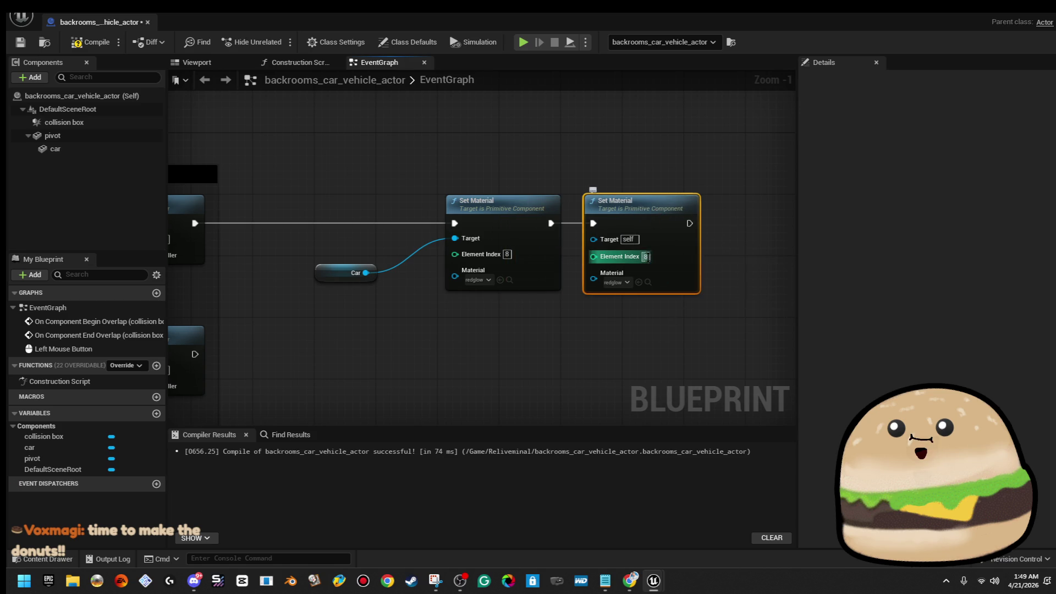
pyautogui.write('9')
pyautogui.press('Return')
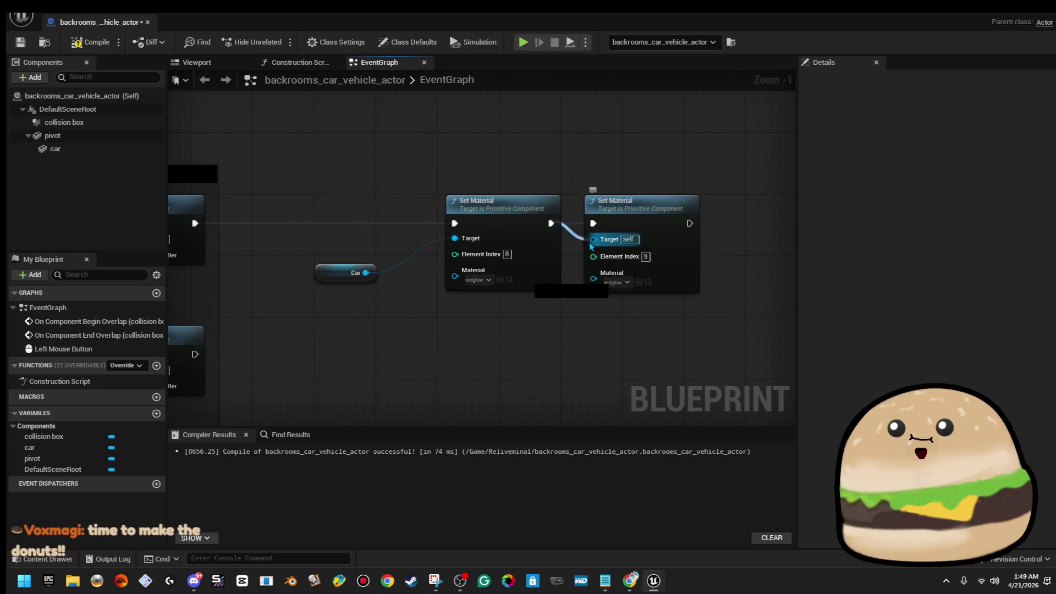
pyautogui.moveTo(365, 279); pyautogui.dragTo(365, 273)
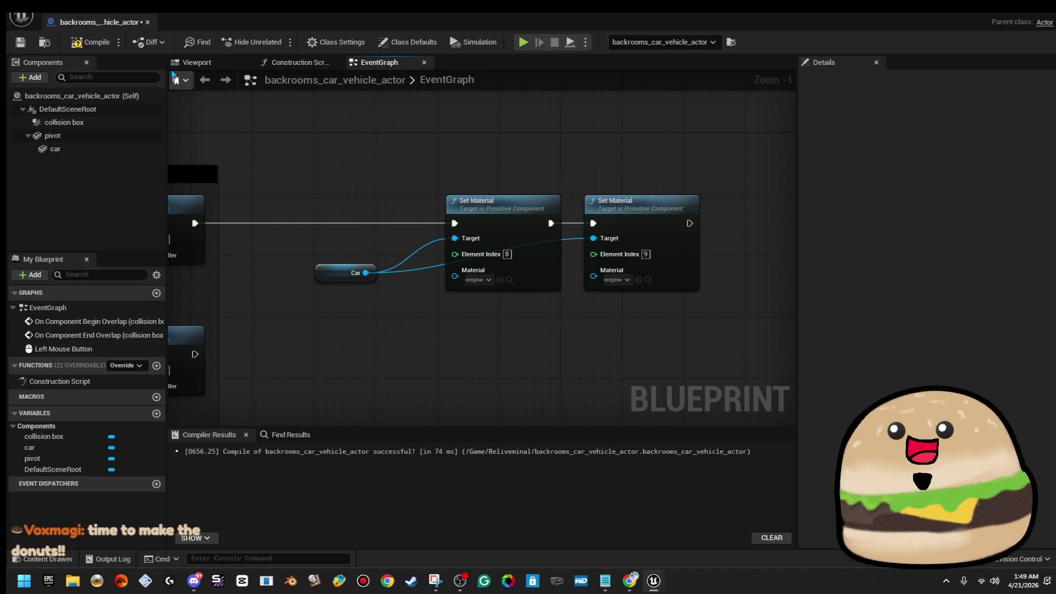
pyautogui.click(91, 42)
pyautogui.click(19, 42)
# Step: Duplicate the second Set Material into a third node wired to Car and check its material
pyautogui.moveTo(665, 144); pyautogui.dragTo(608, 197)
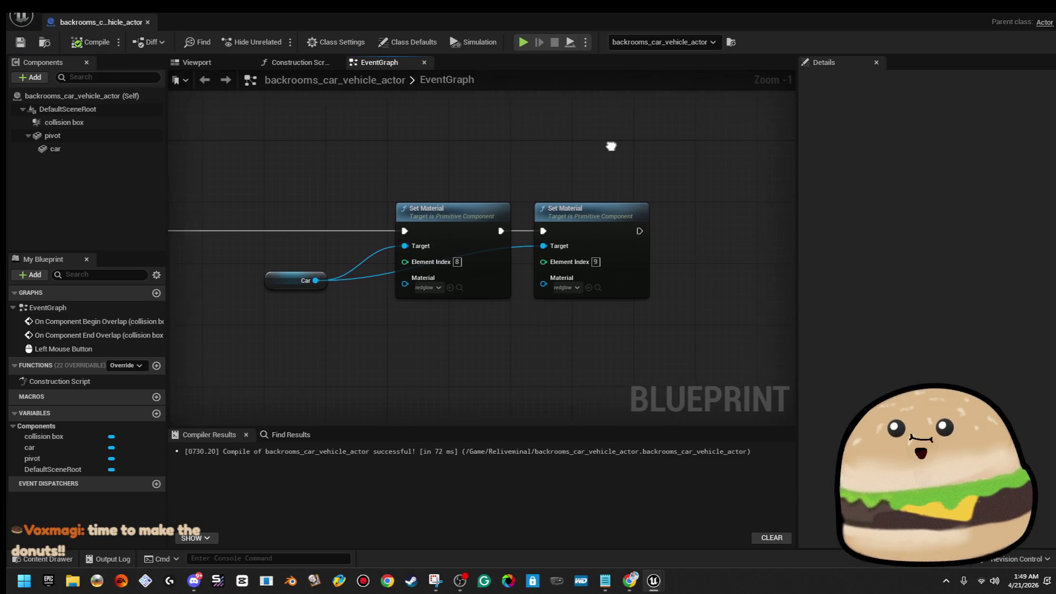
pyautogui.click(54, 150)
pyautogui.scroll(-5, 1008, 422)
pyautogui.scroll(-3, 1008, 421)
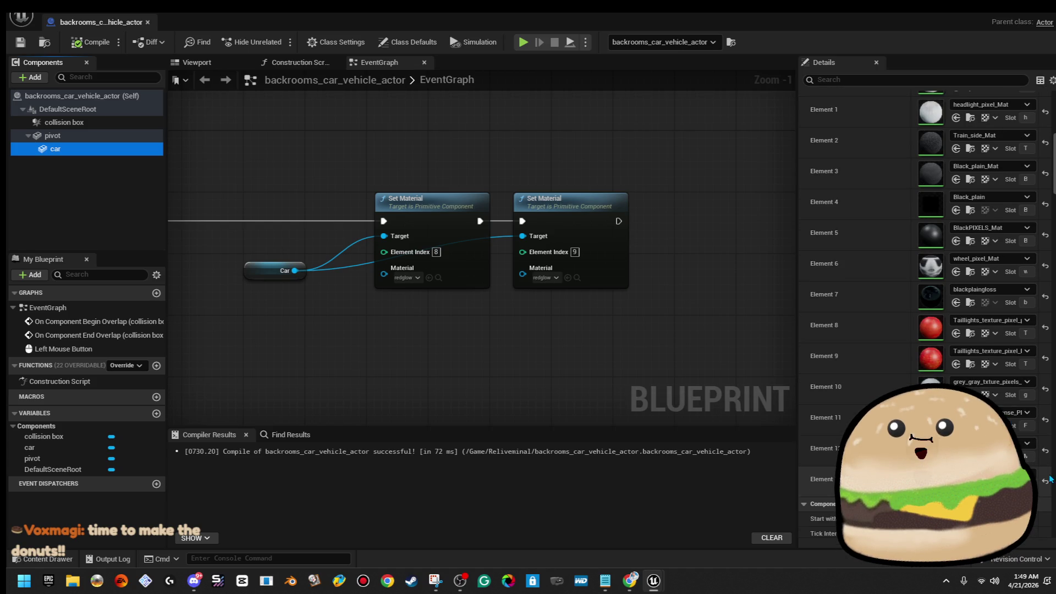
pyautogui.scroll(1, 1010, 422)
pyautogui.scroll(1, 925, 321)
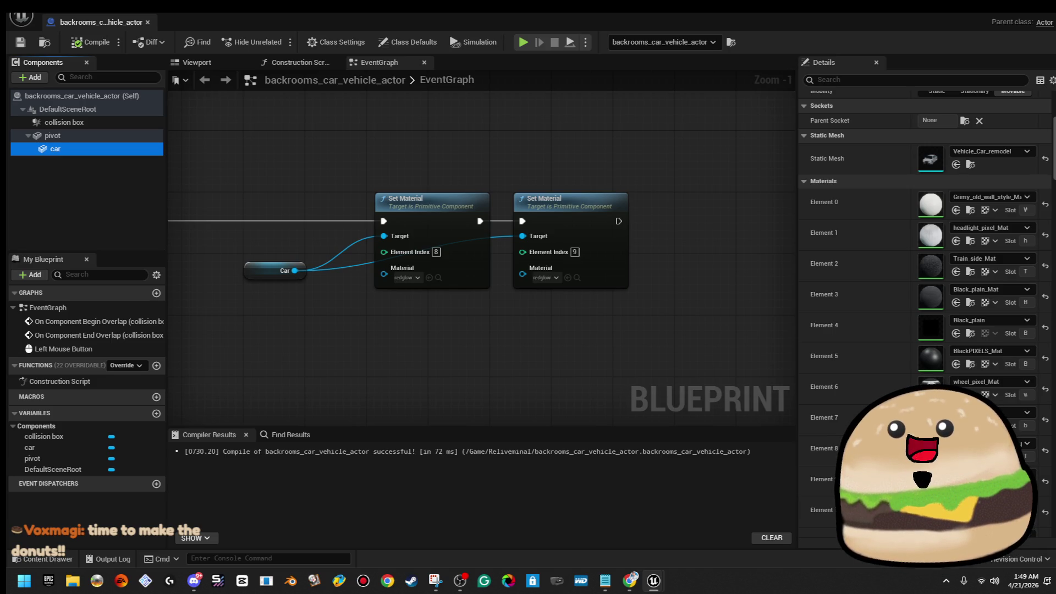
pyautogui.click(610, 253)
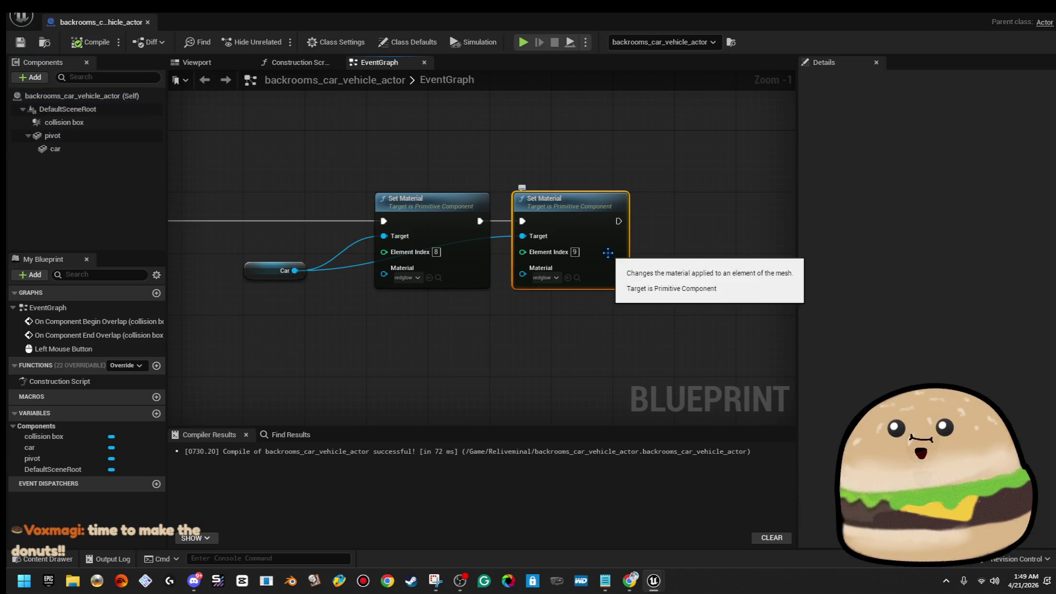
pyautogui.hotkey('ctrl', 'd')
pyautogui.moveTo(651, 261); pyautogui.dragTo(701, 216)
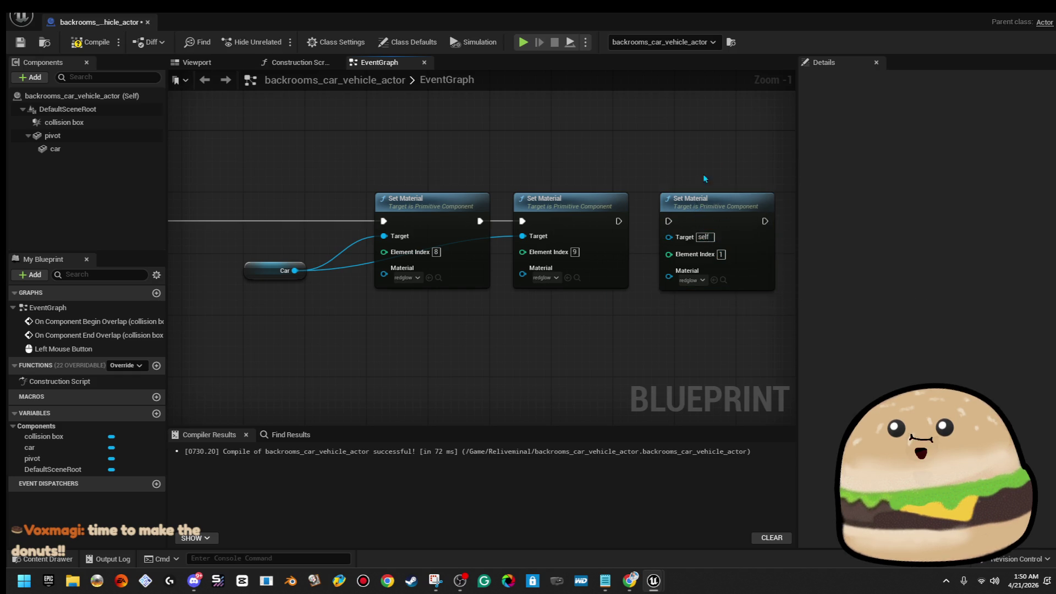
pyautogui.moveTo(294, 271); pyautogui.dragTo(682, 250)
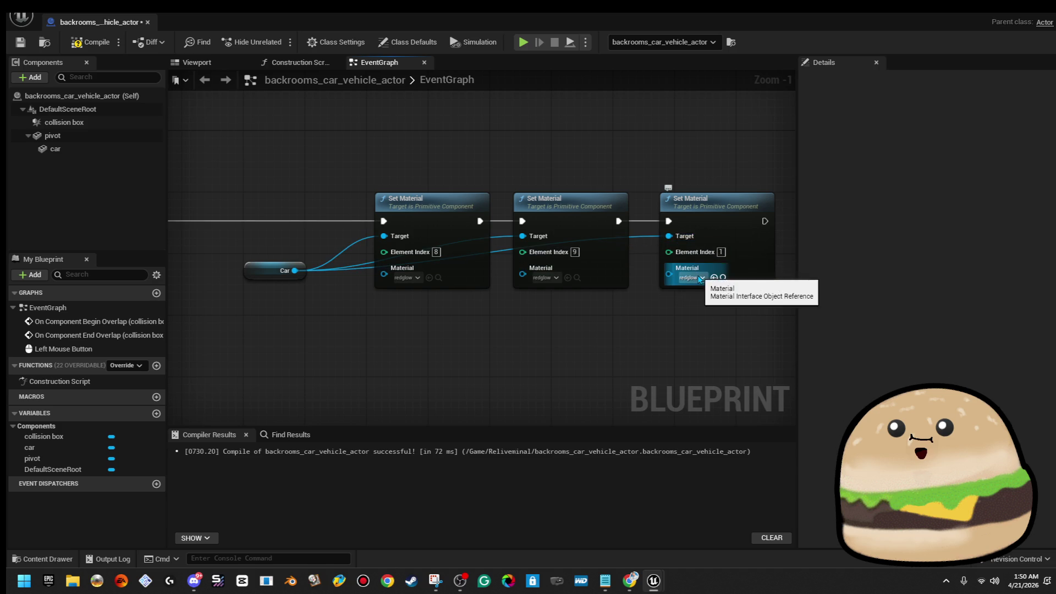
pyautogui.click(700, 279)
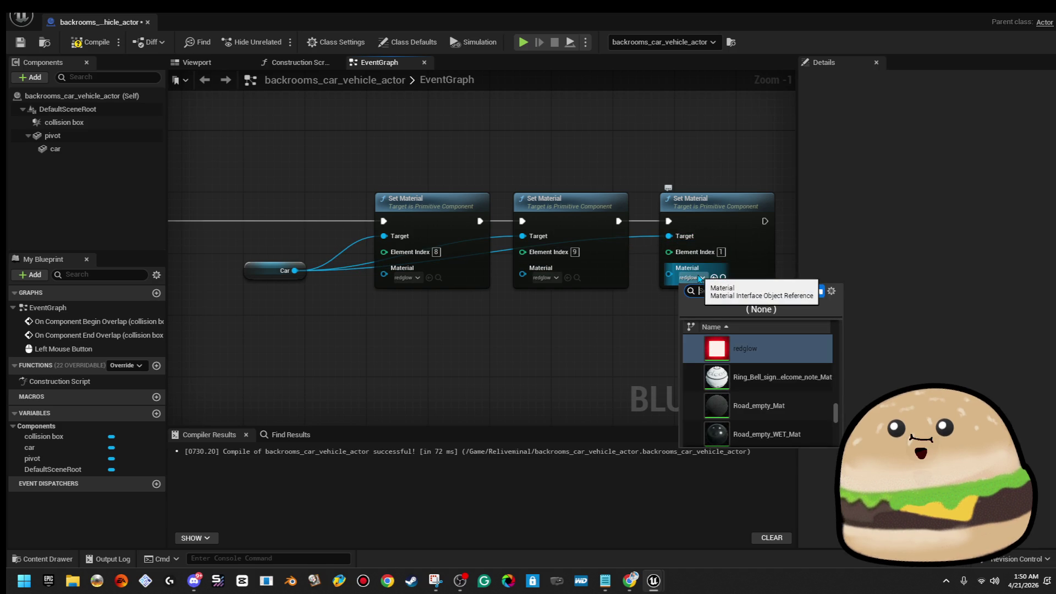
pyautogui.write('glow')
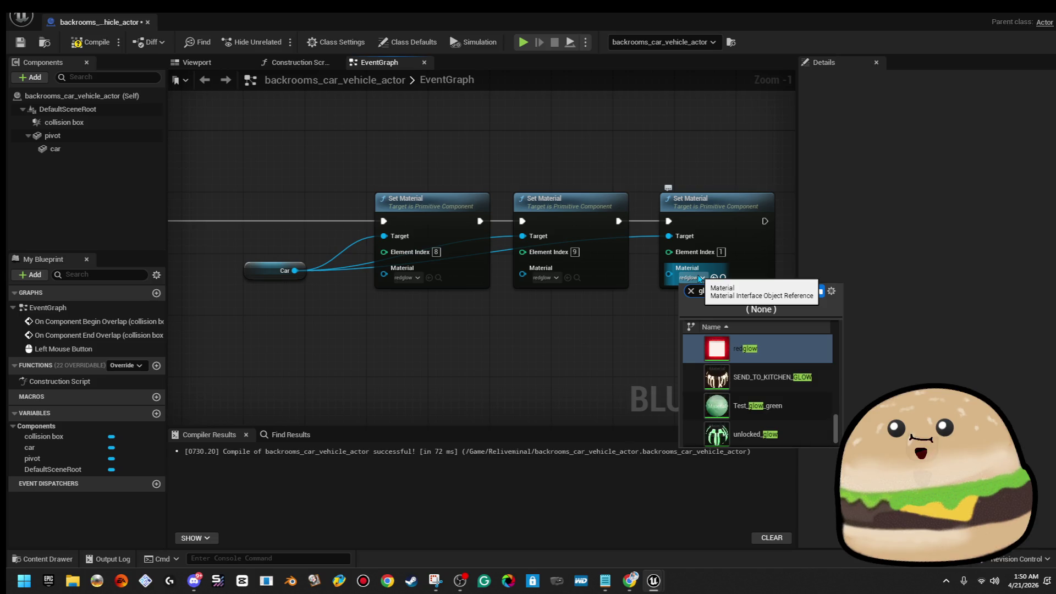
# Step: Delete the unneeded third Set Material node and recompile the Blueprint
pyautogui.click(681, 158)
pyautogui.click(723, 207)
pyautogui.press('Delete')
pyautogui.click(95, 44)
# Step: Look over the car in the Viewport preview and check the Components Add list
pyautogui.click(318, 63)
pyautogui.click(224, 62)
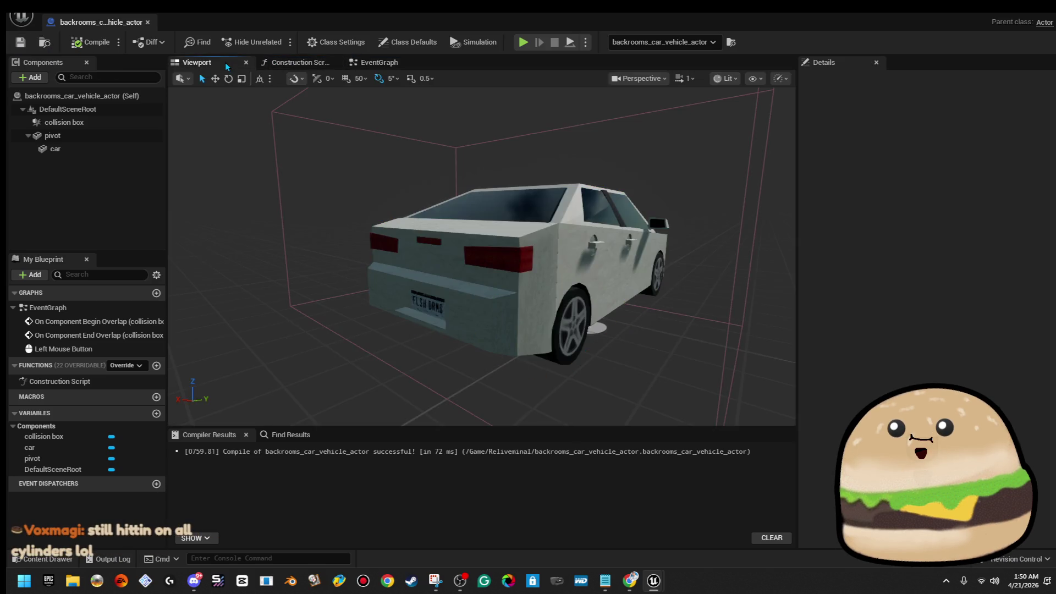
pyautogui.moveTo(500, 196); pyautogui.dragTo(499, 165)
pyautogui.moveTo(566, 220)
pyautogui.mouseDown()
pyautogui.moveTo(544, 237)
pyautogui.moveTo(552, 221)
pyautogui.mouseUp()
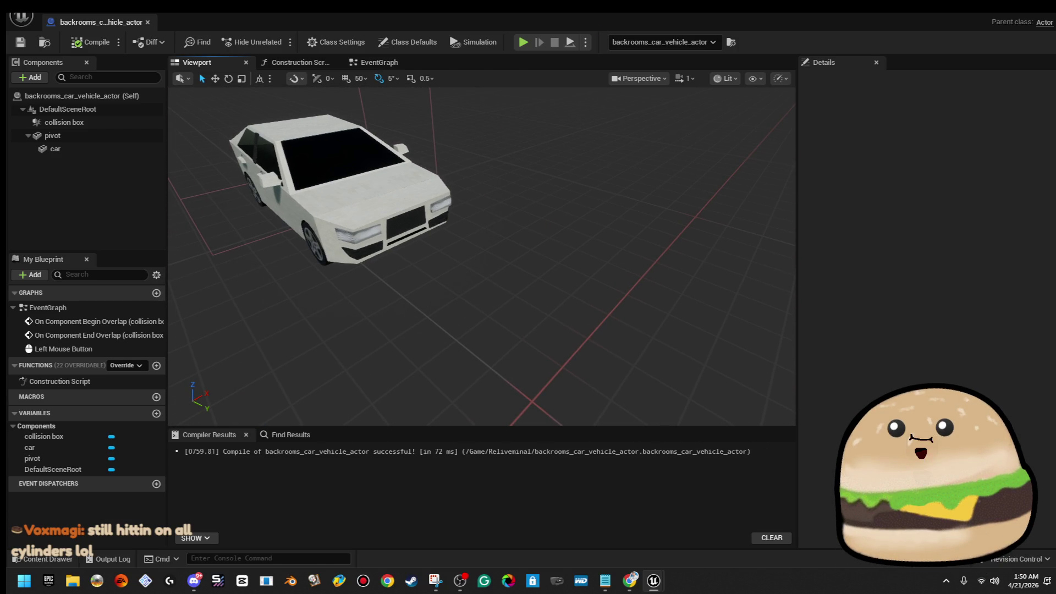
pyautogui.click(33, 77)
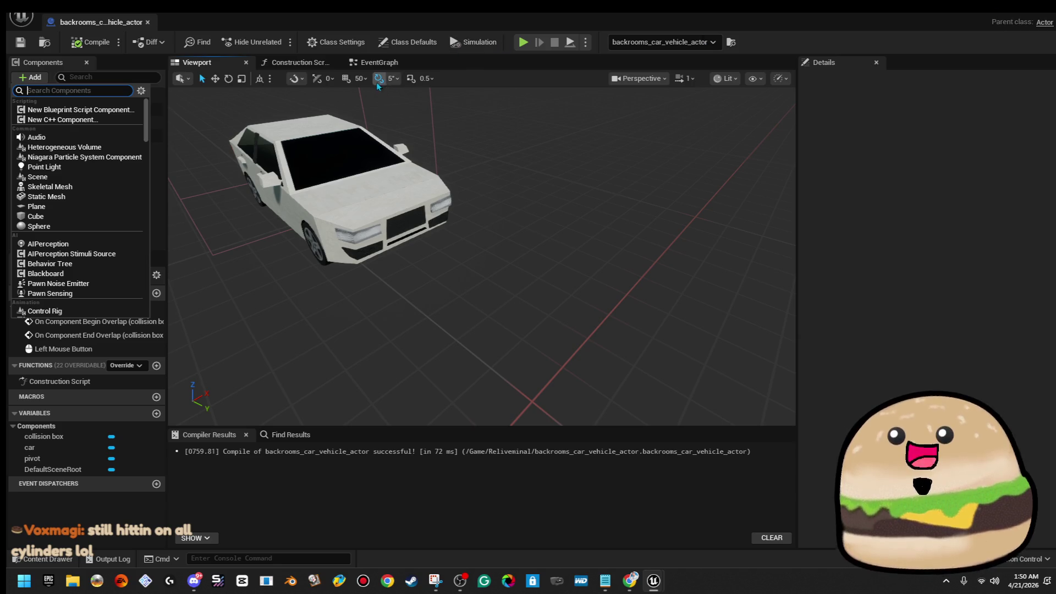
# Step: Return to the event graph with the Enable and Disable Input nodes in view
pyautogui.click(376, 65)
pyautogui.moveTo(505, 245); pyautogui.dragTo(682, 271)
# Step: Duplicate the Car and both Set Material nodes and line the copies up under Disable Input
pyautogui.moveTo(464, 176); pyautogui.dragTo(742, 264)
pyautogui.rightClick(746, 184)
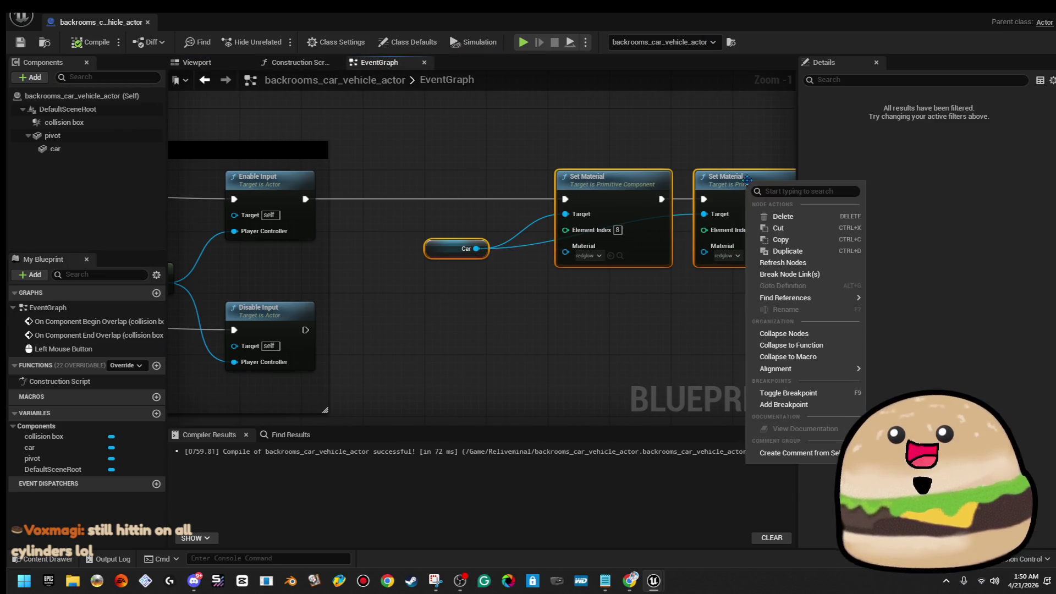
pyautogui.click(781, 239)
pyautogui.scroll(-1, 495, 288)
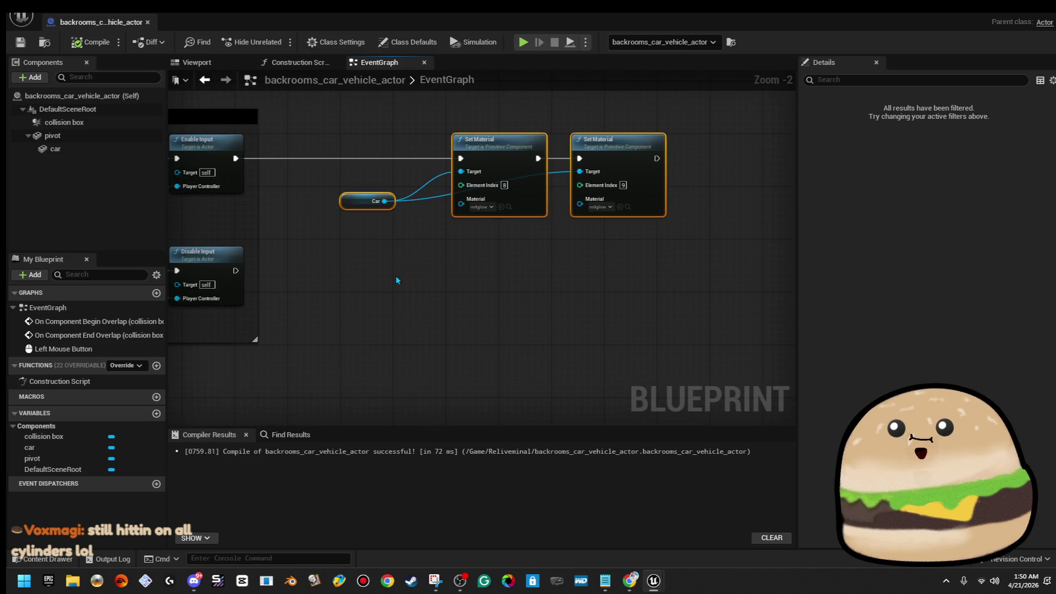
pyautogui.hotkey('ctrl', 'v')
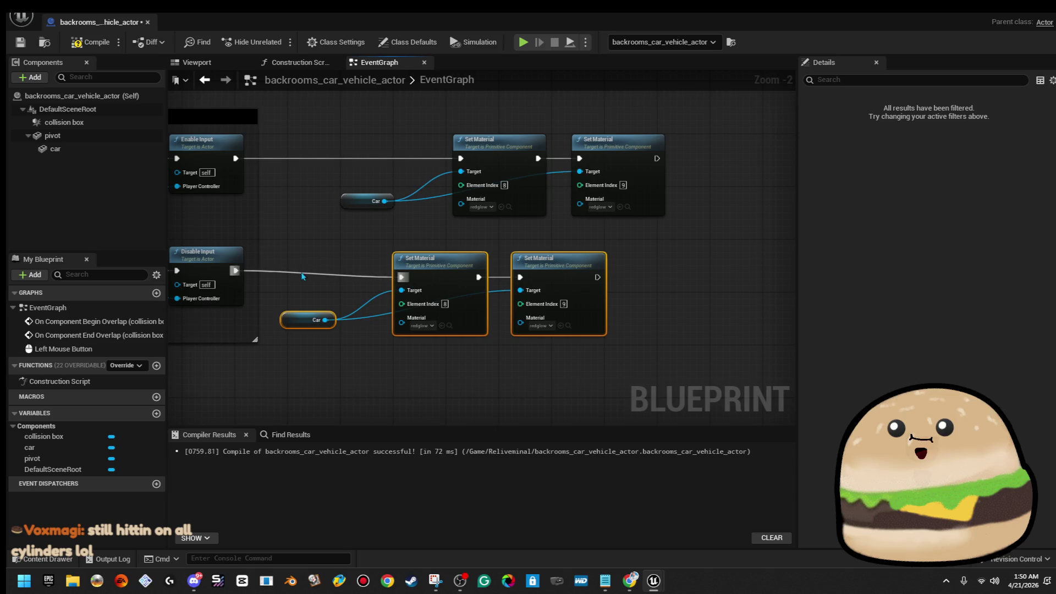
pyautogui.moveTo(547, 286); pyautogui.dragTo(606, 273)
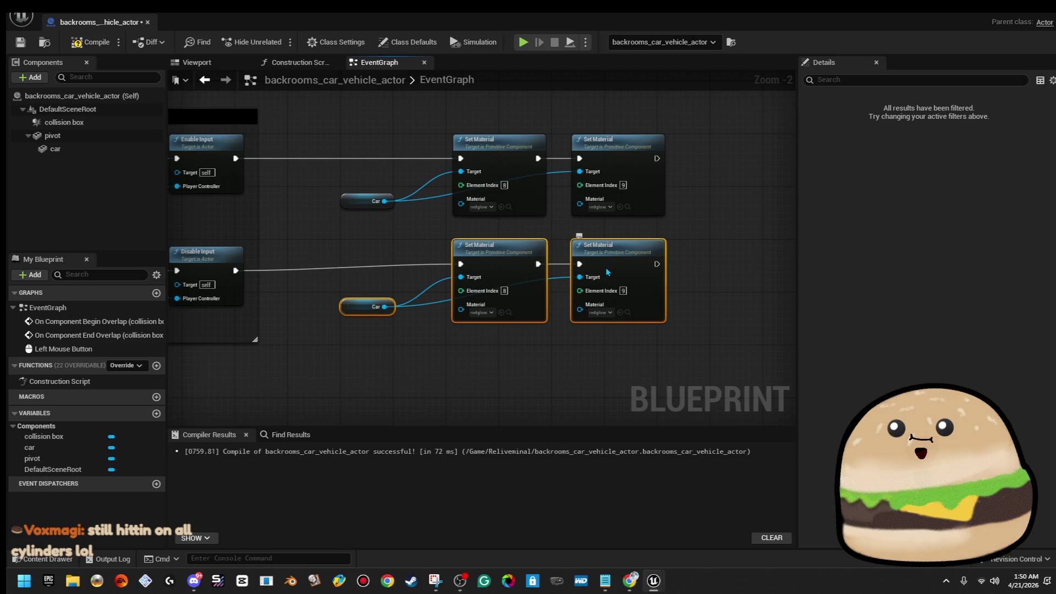
pyautogui.click(409, 326)
pyautogui.scroll(3, 408, 329)
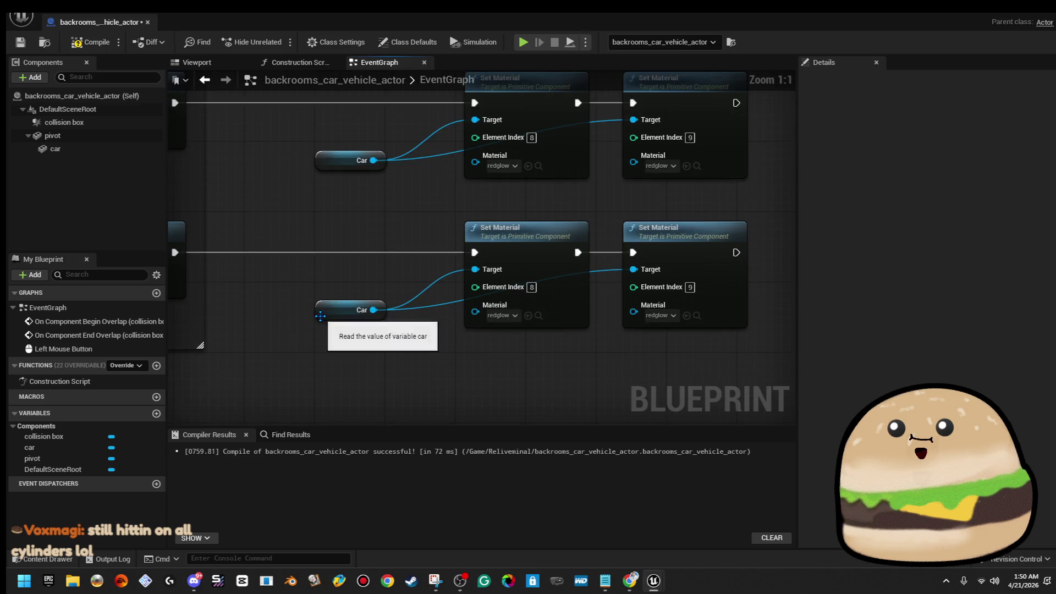
# Step: Delete the pasted Car node, start rewiring the Target, then undo back to the wired copy
pyautogui.click(321, 311)
pyautogui.press('Delete')
pyautogui.moveTo(474, 269); pyautogui.dragTo(341, 309)
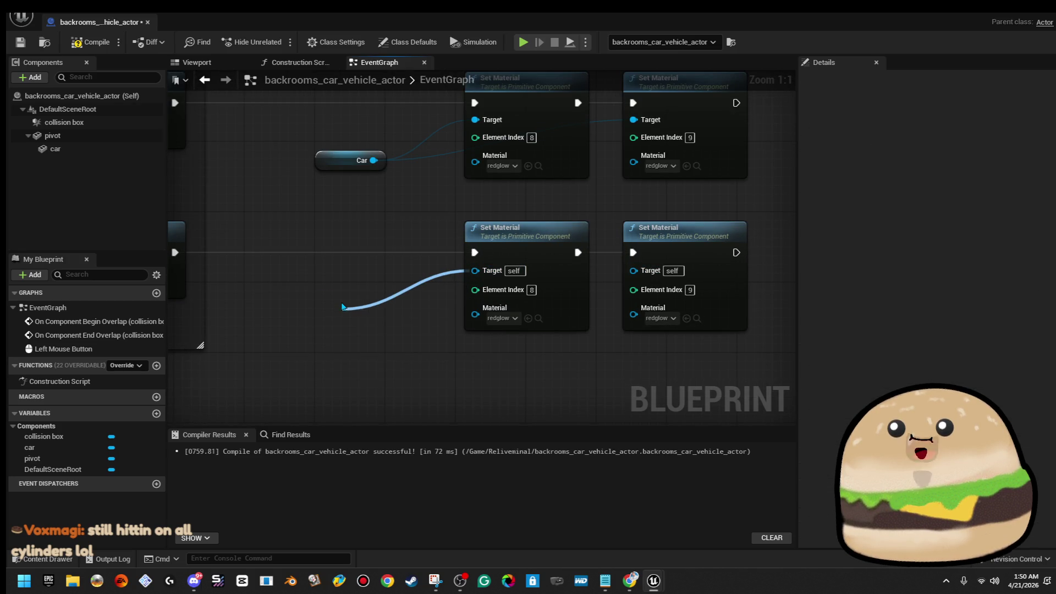
pyautogui.write('tai')
pyautogui.press('BackSpace')
pyautogui.press('BackSpace')
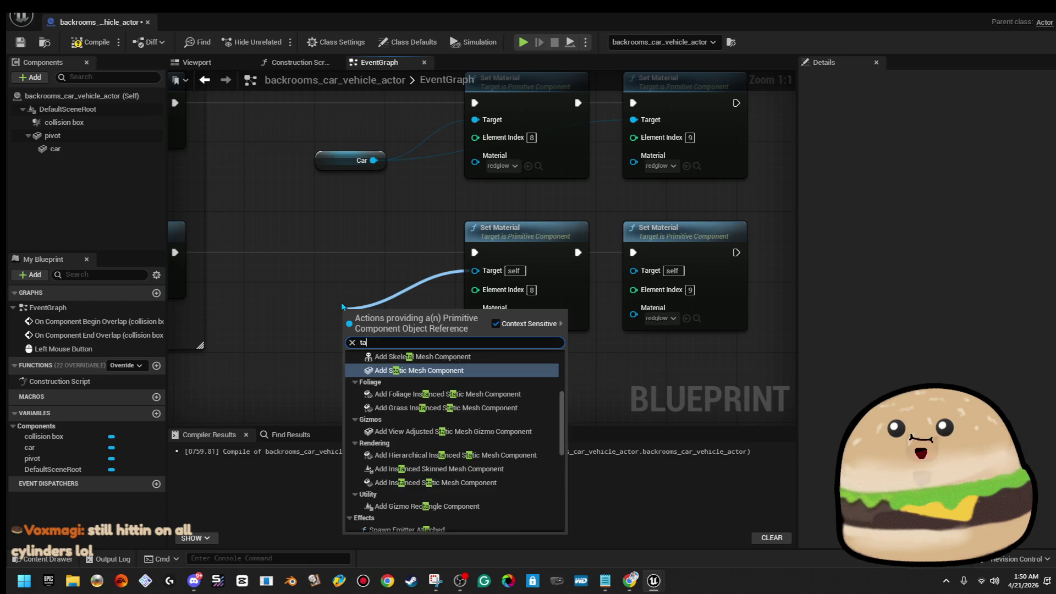
pyautogui.press('Escape')
pyautogui.hotkey('ctrl', 'z')
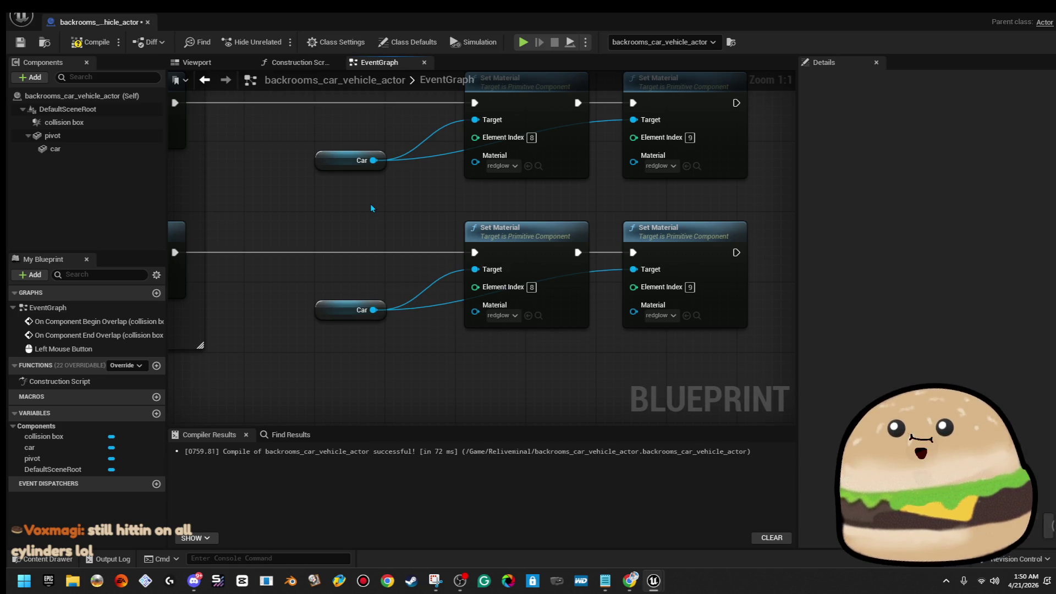
# Step: Give both copied Set Material nodes the Taillights texture material
pyautogui.click(504, 315)
pyautogui.write('tail')
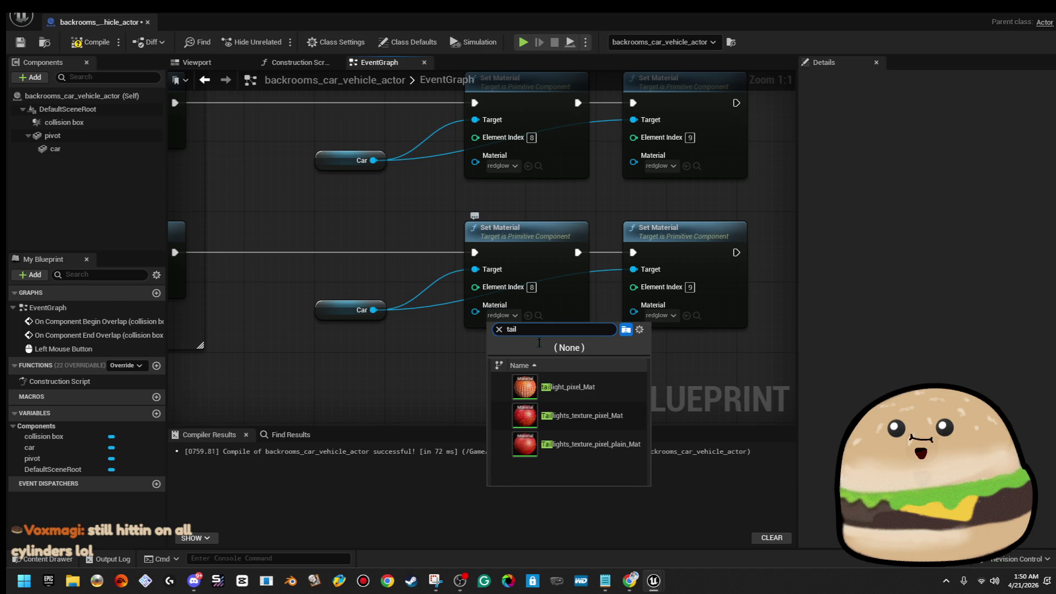
pyautogui.click(609, 437)
pyautogui.click(664, 315)
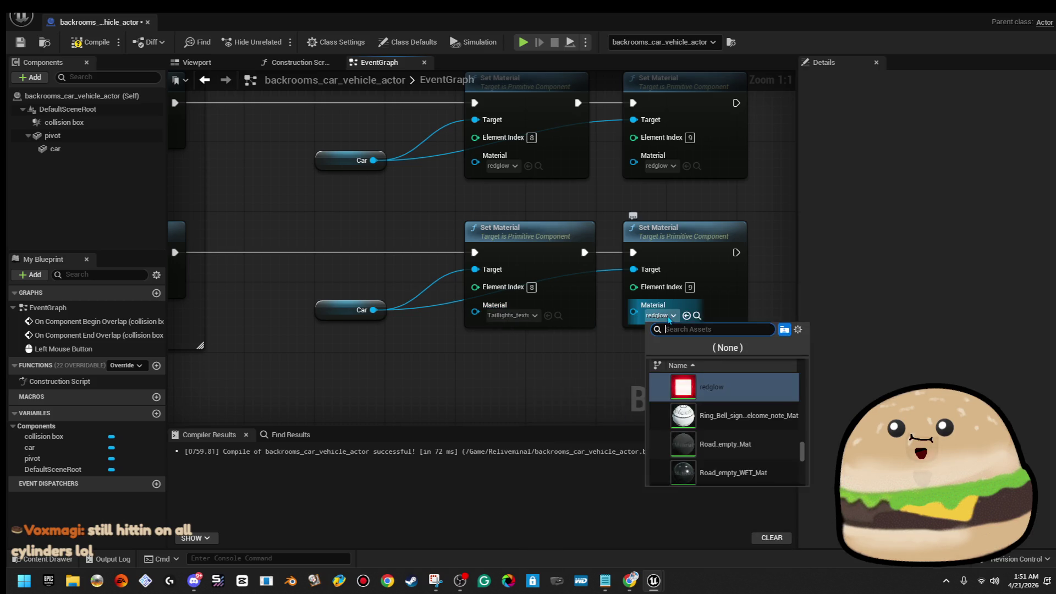
pyautogui.write('tail')
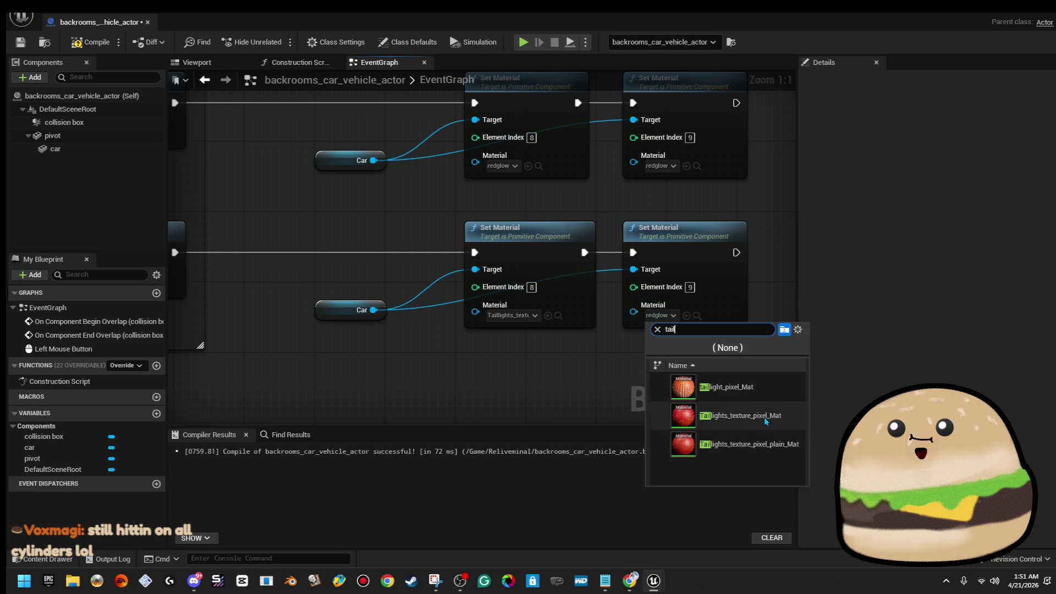
pyautogui.click(765, 420)
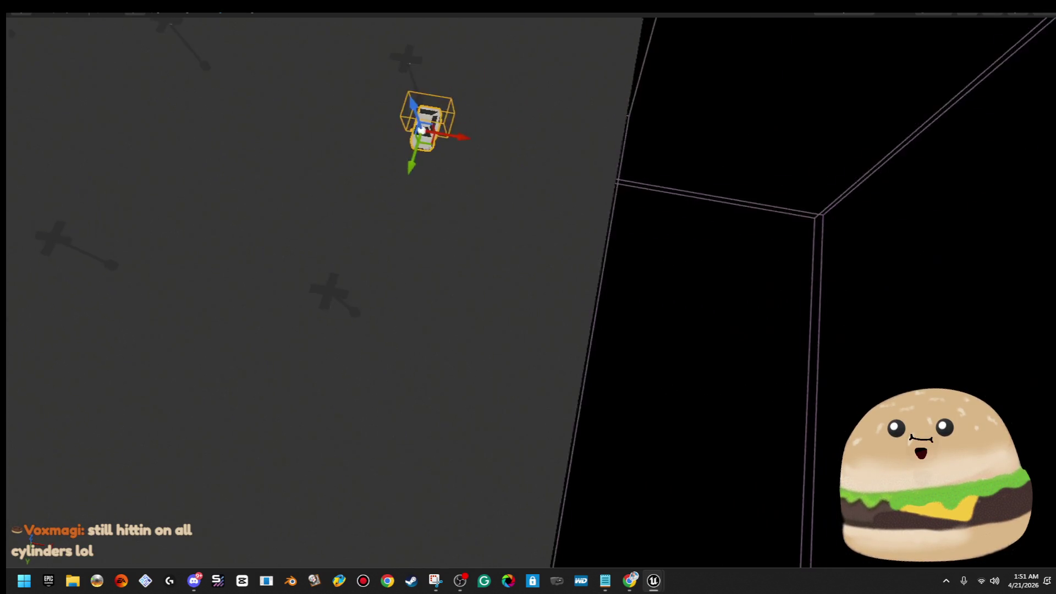
# Step: Play From Here and walk behind the car to see its tail lights glow red
pyautogui.rightClick(539, 252)
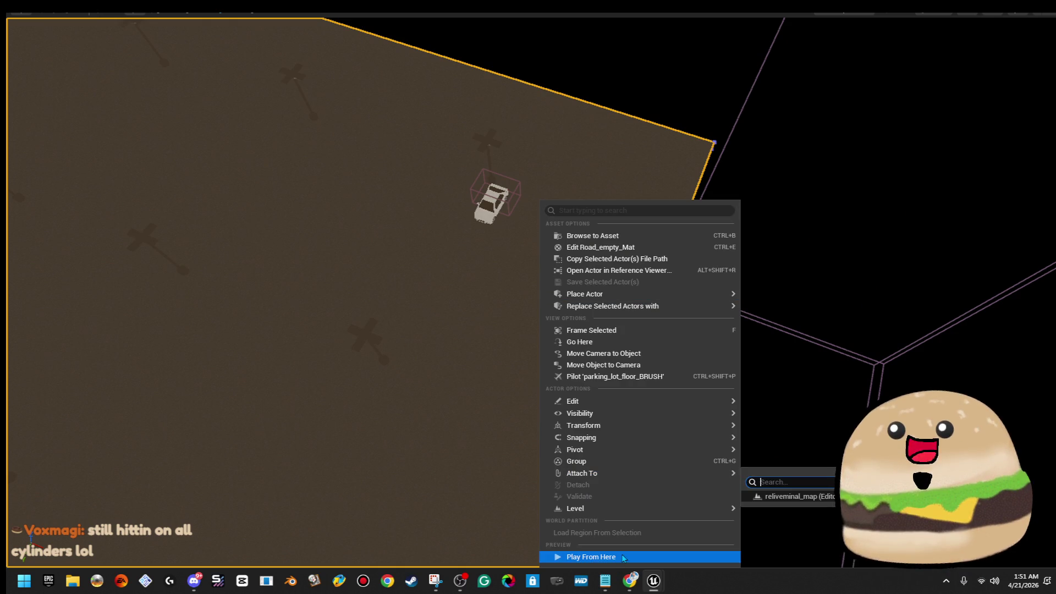
pyautogui.click(590, 557)
pyautogui.press('w')
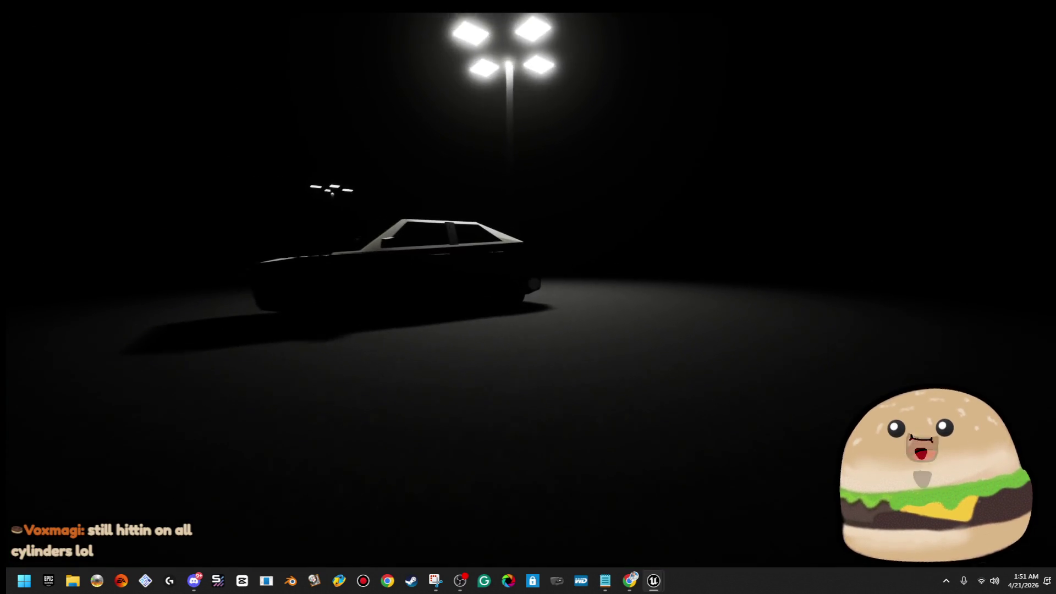
pyautogui.press('e')
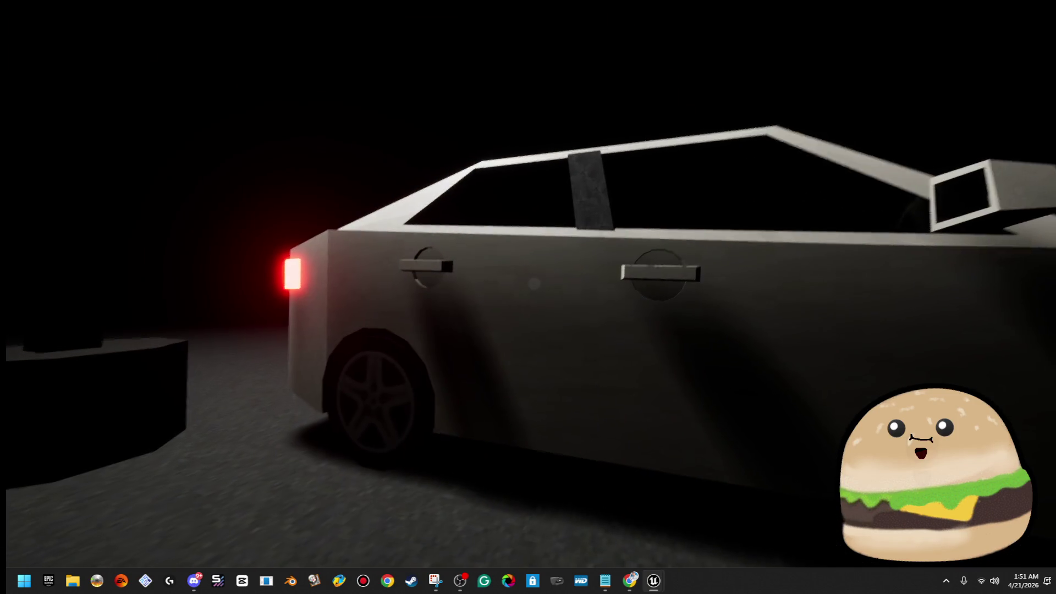
pyautogui.press('Escape')
# Step: Reopen backrooms_car_vehicle_actor and look the car over in its Viewport preview
pyautogui.rightClick(595, 175)
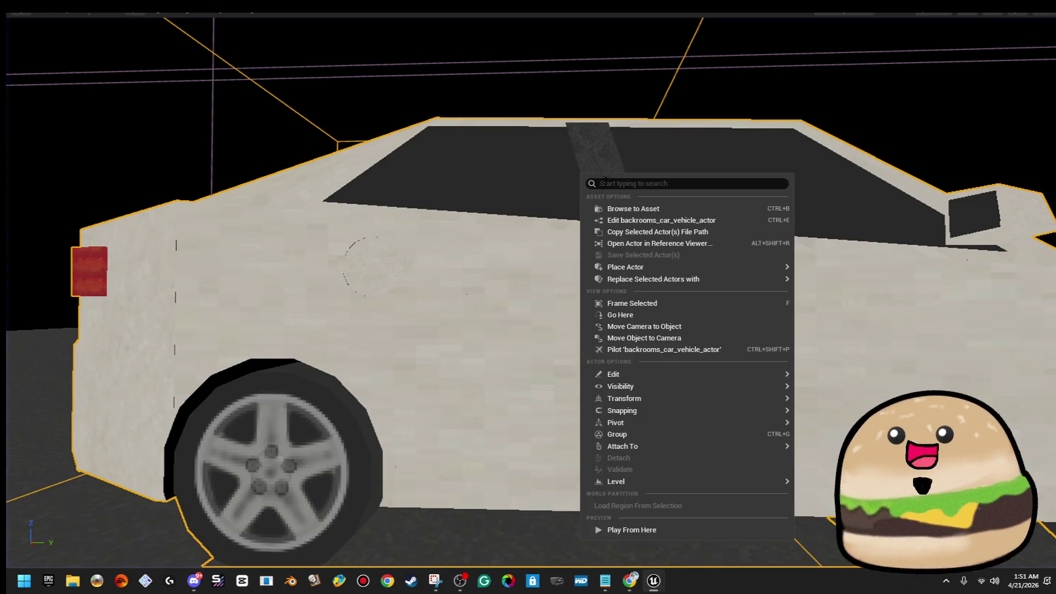
pyautogui.click(588, 219)
pyautogui.click(197, 62)
pyautogui.moveTo(526, 277); pyautogui.dragTo(526, 277)
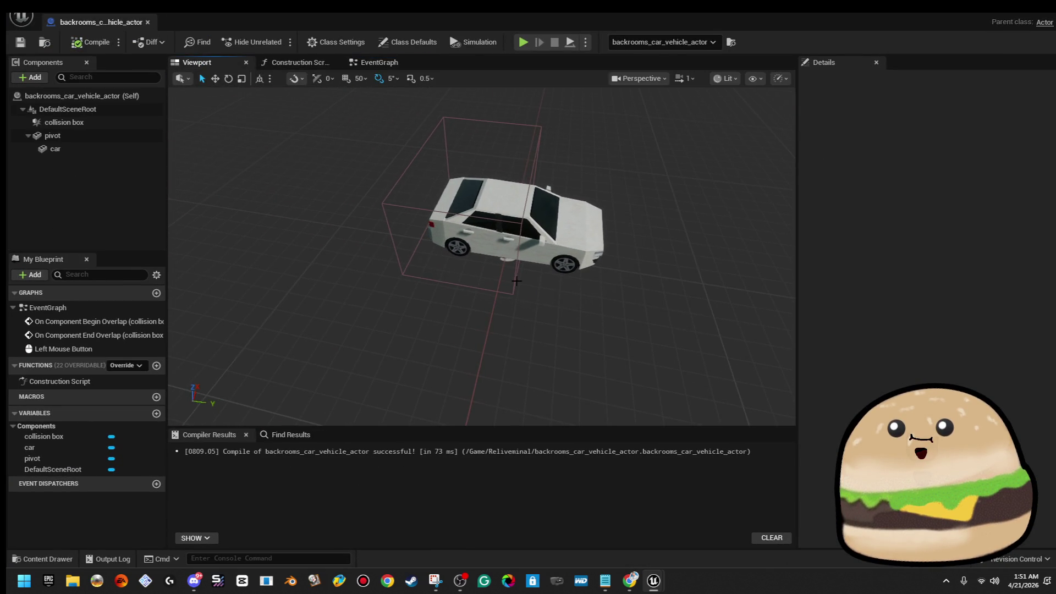